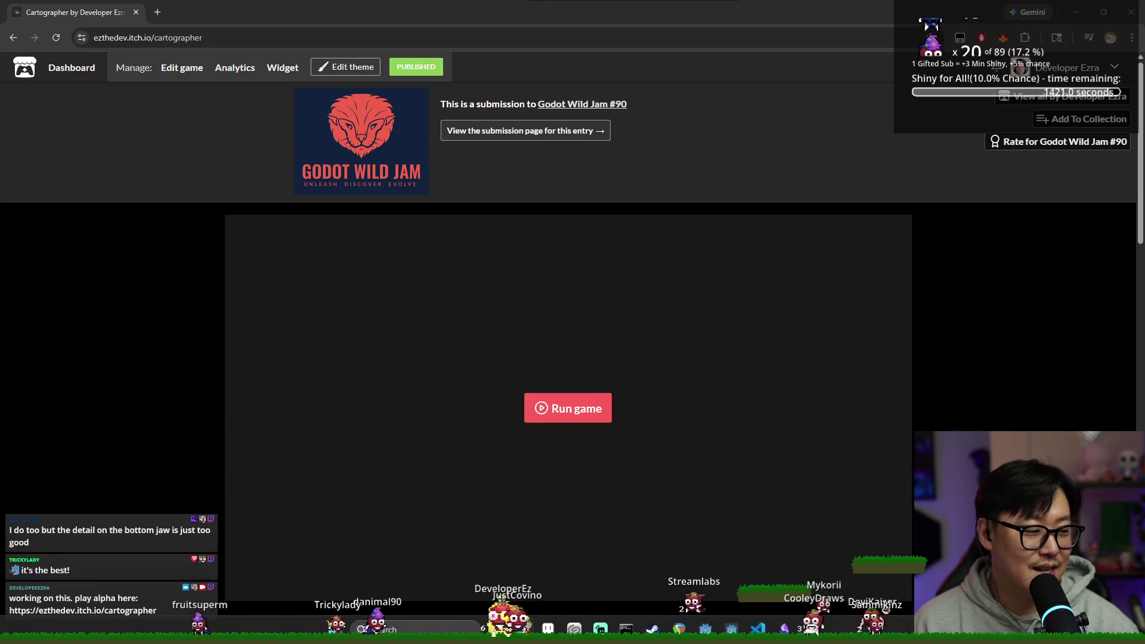
Switch from the itch.io Cartographer page back to the Godot editor showing MapNodeHelper.gd.
key("alt+Tab")
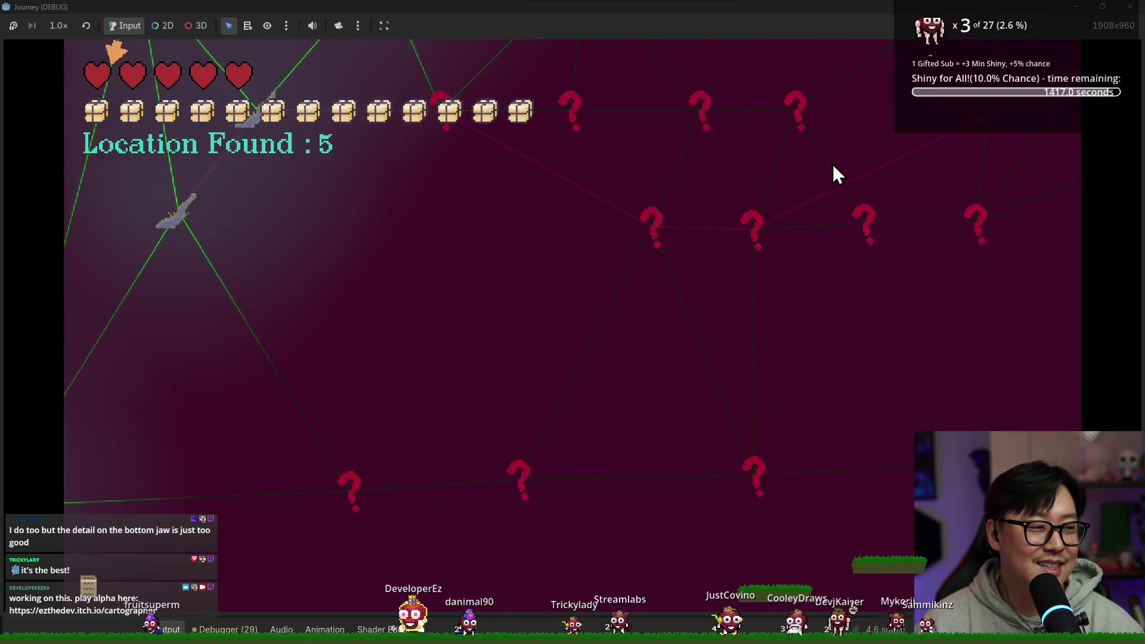
key("alt+Tab")
left_click(717, 252)
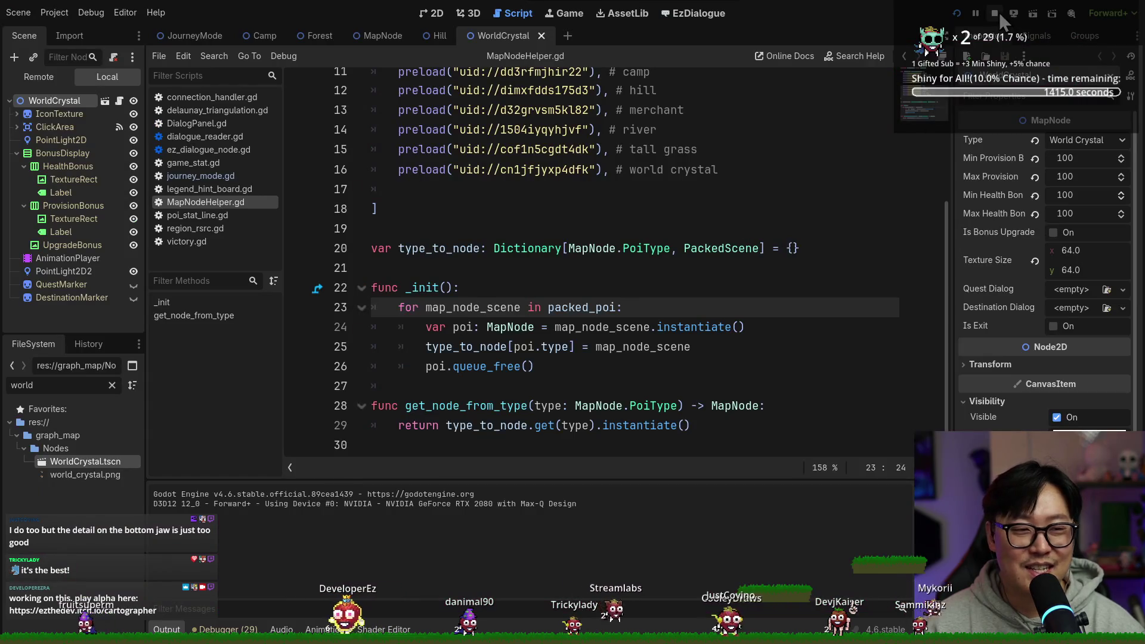
Stop the running Journey debug game and save the current scene.
left_click(994, 13)
left_click(577, 209)
key("ctrl+s")
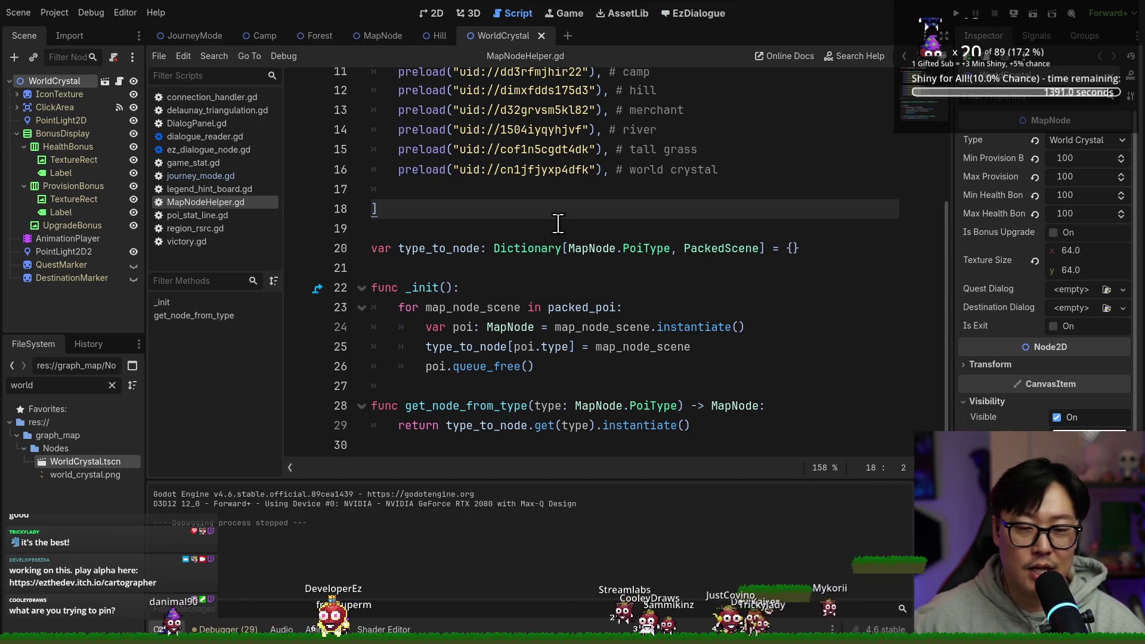
Select text in the world crystal comment of MapNodeHelper.gd.
left_click(558, 275)
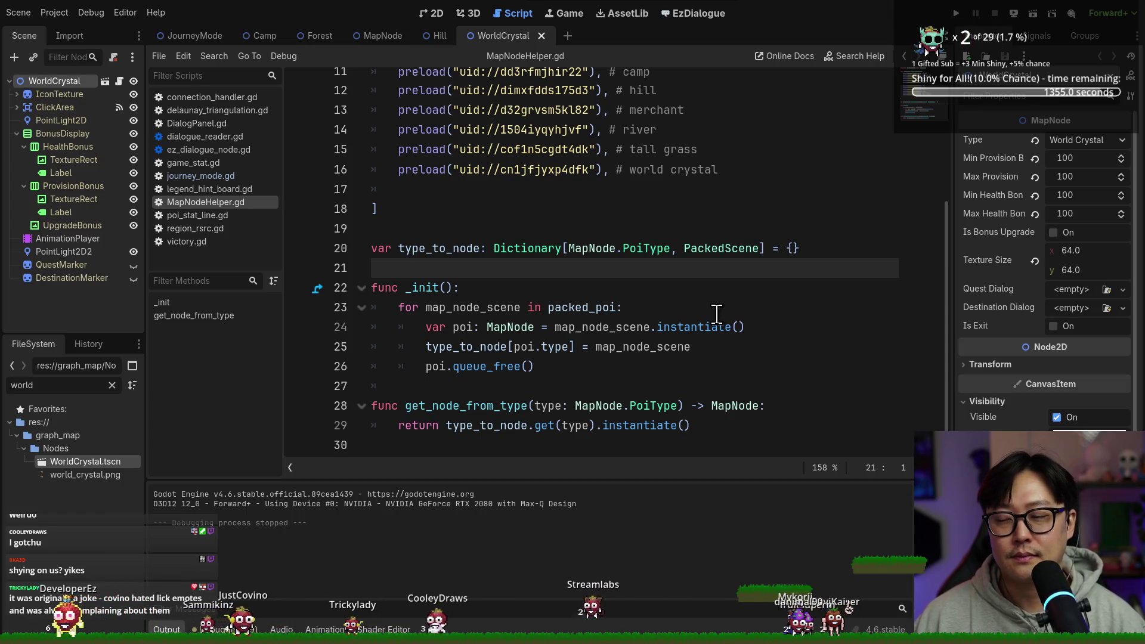
left_click_drag(636, 173, 645, 173)
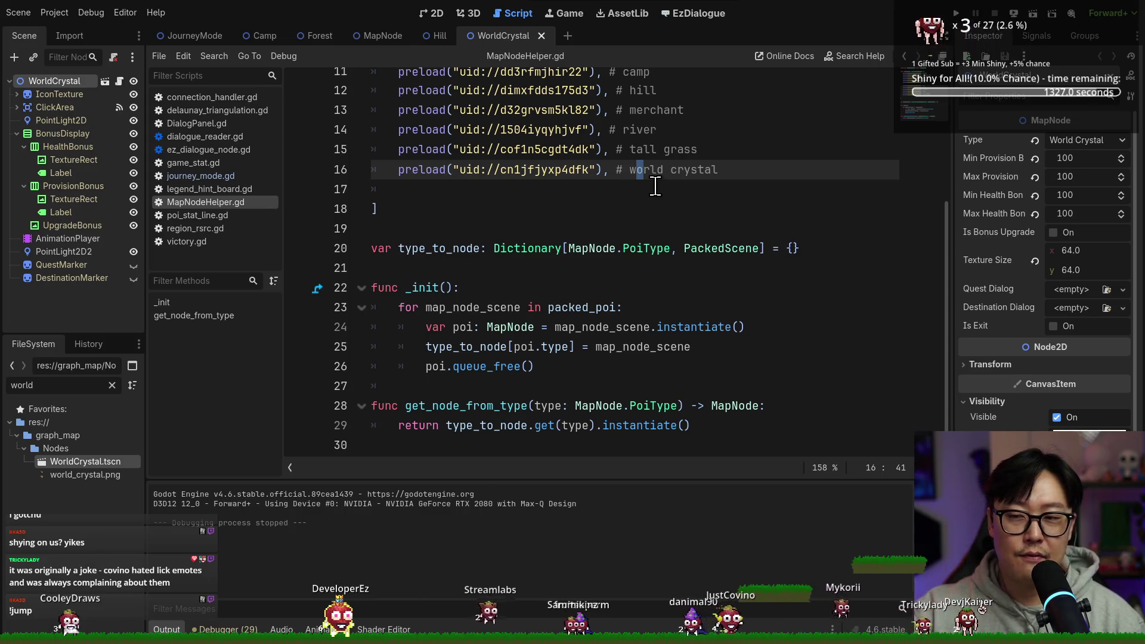
key("alt+Tab")
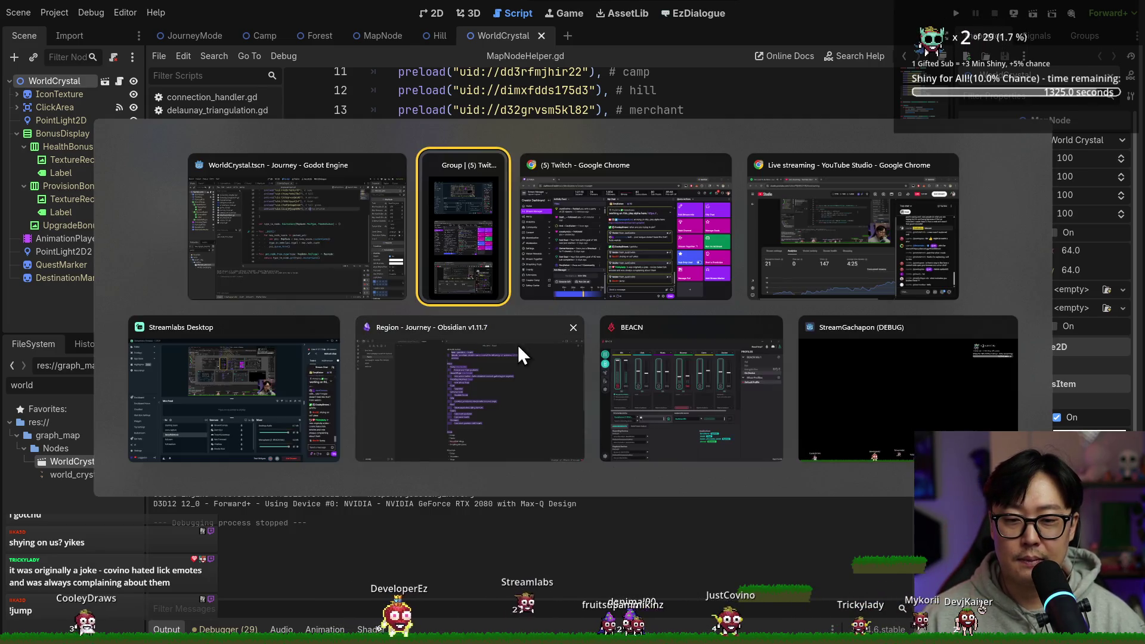
In Obsidian, read through the Region note text from the Rest line downward.
left_click(520, 347)
left_click(603, 276)
mouse_move(480, 68)
left_mouse_down()
mouse_move(519, 97)
mouse_move(651, 503)
mouse_move(632, 471)
left_mouse_up()
left_click(633, 471)
scroll(618, 481, "up", 5)
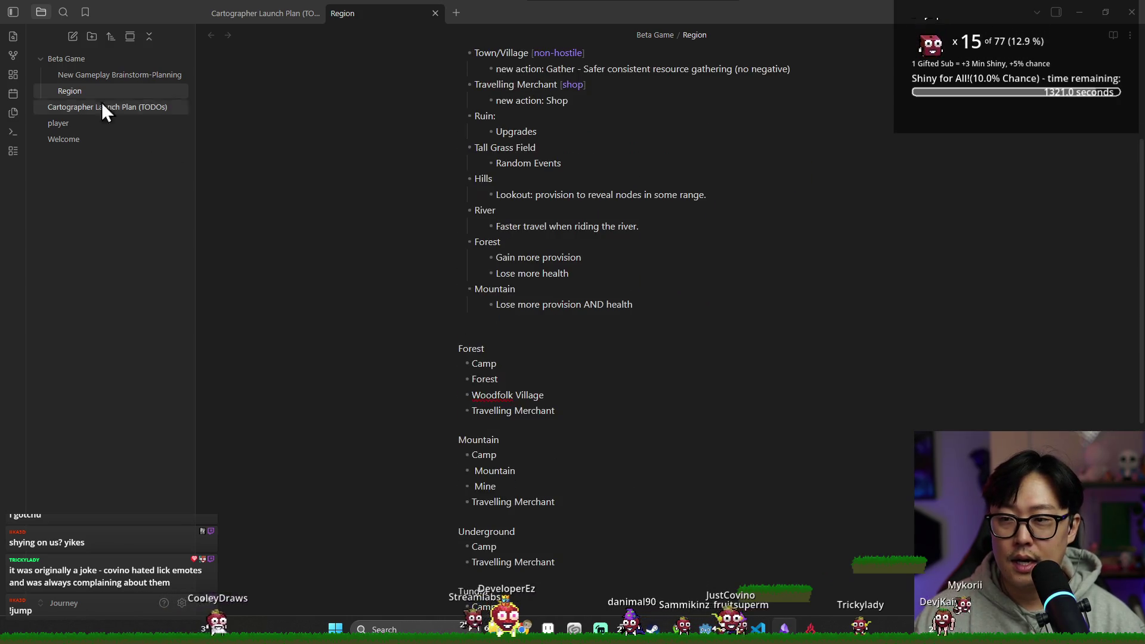
Review the New Gameplay Brainstorm-Planning note from Concept downward.
left_click(96, 74)
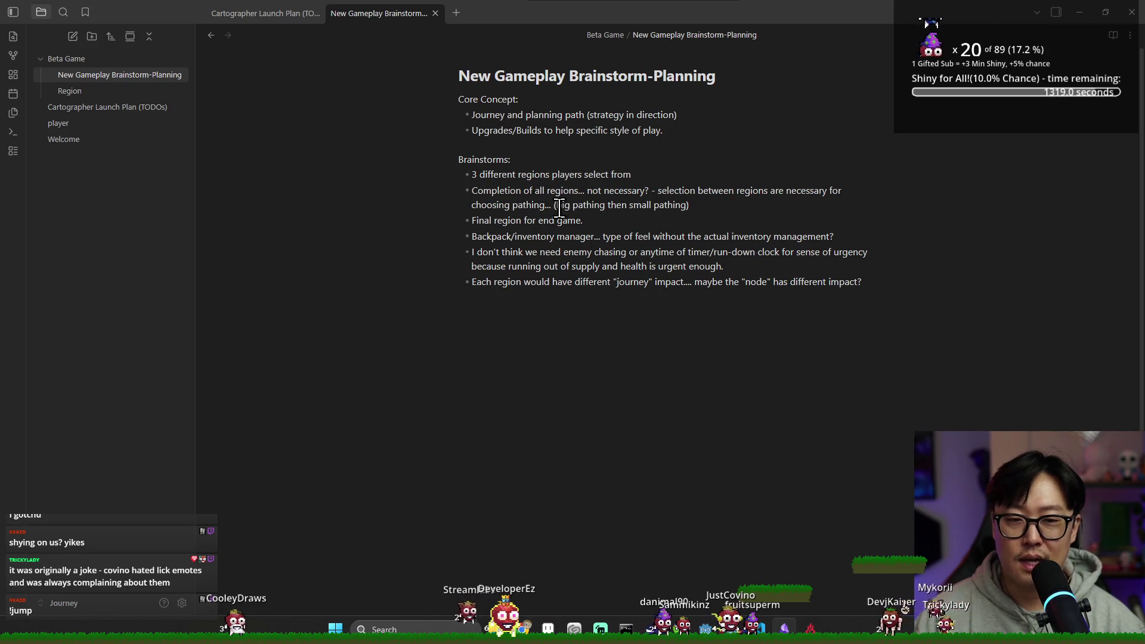
left_click_drag(480, 99, 685, 358)
left_click(605, 237)
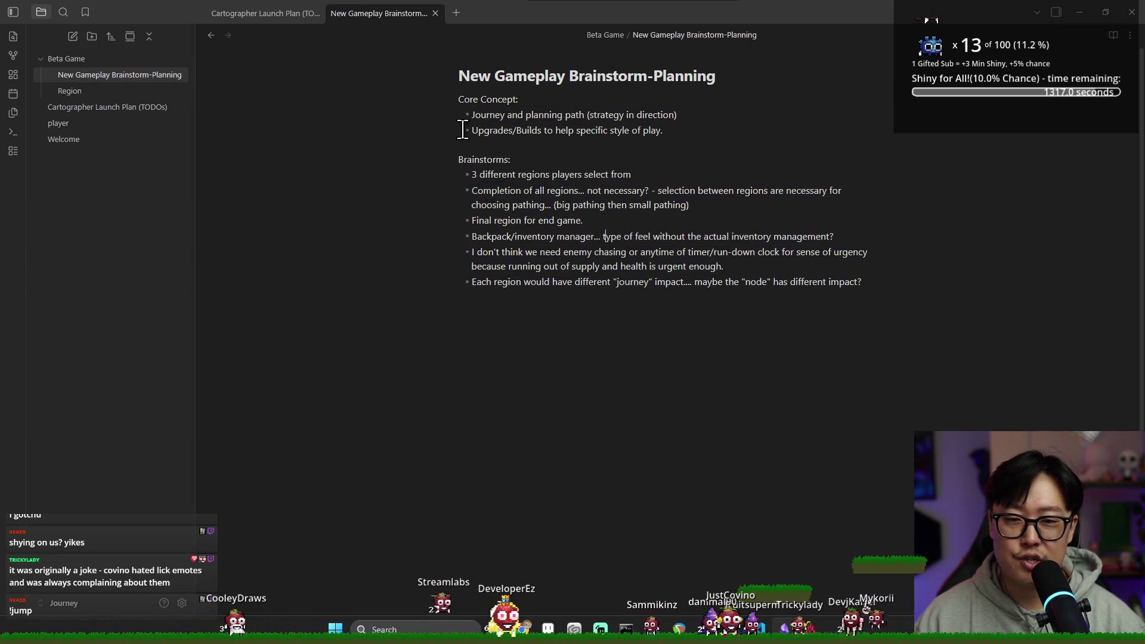
Reopen the Region note, then return to Godot and launch the Journey project.
left_click(83, 91)
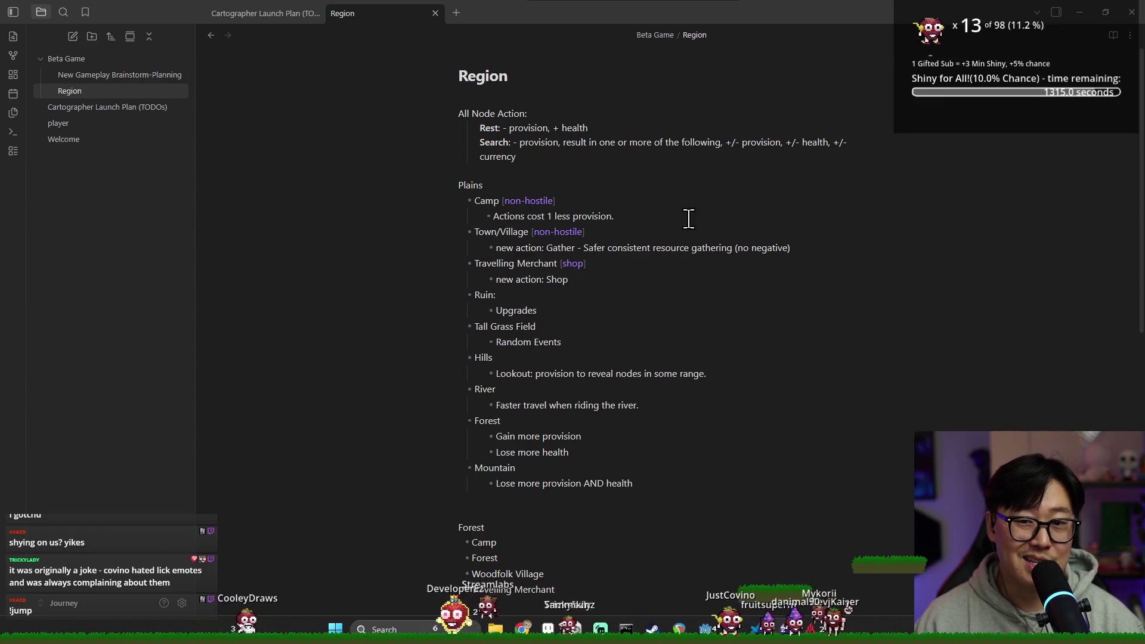
key("alt+Tab")
left_click(957, 16)
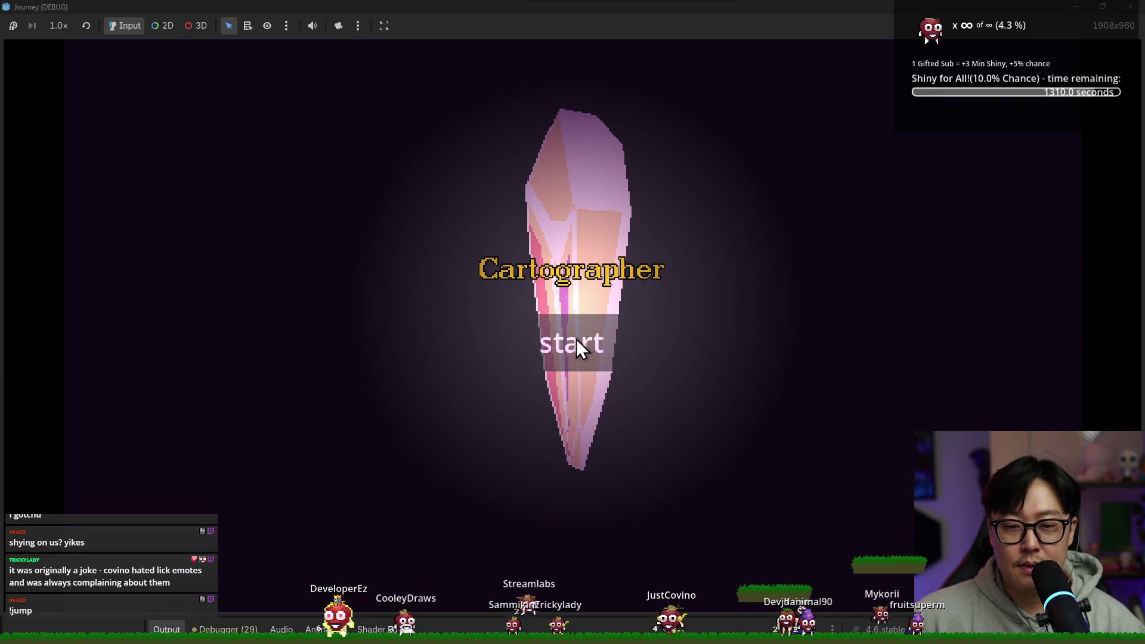
Start the game, collapse the info panels, and travel through the houses and sword nodes.
left_click(576, 339)
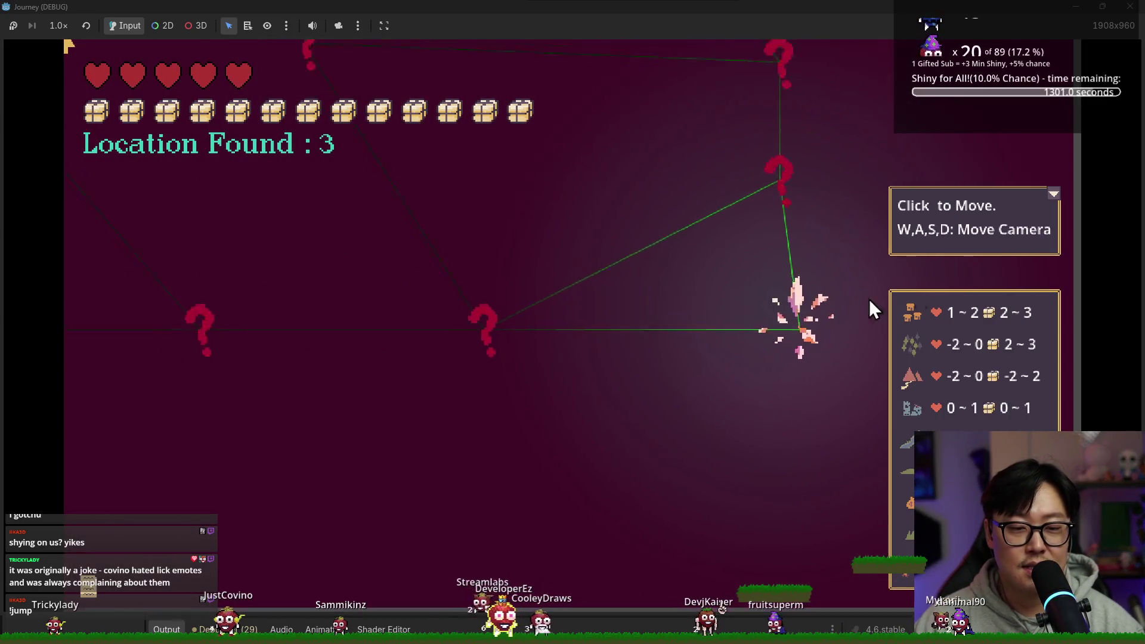
left_click(1054, 196)
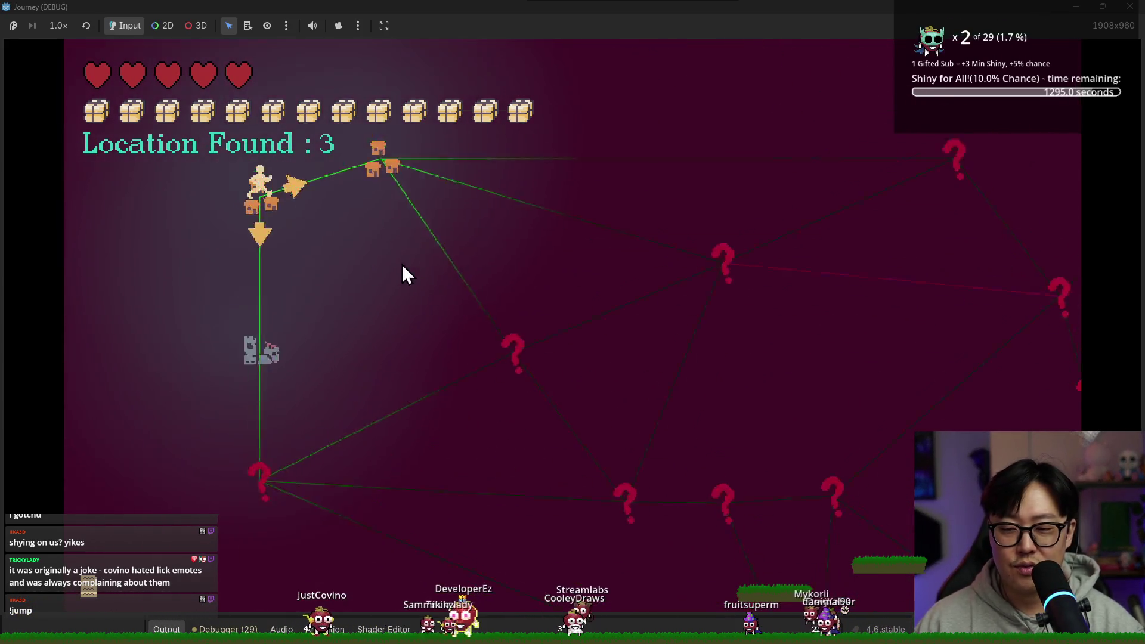
left_click(398, 266)
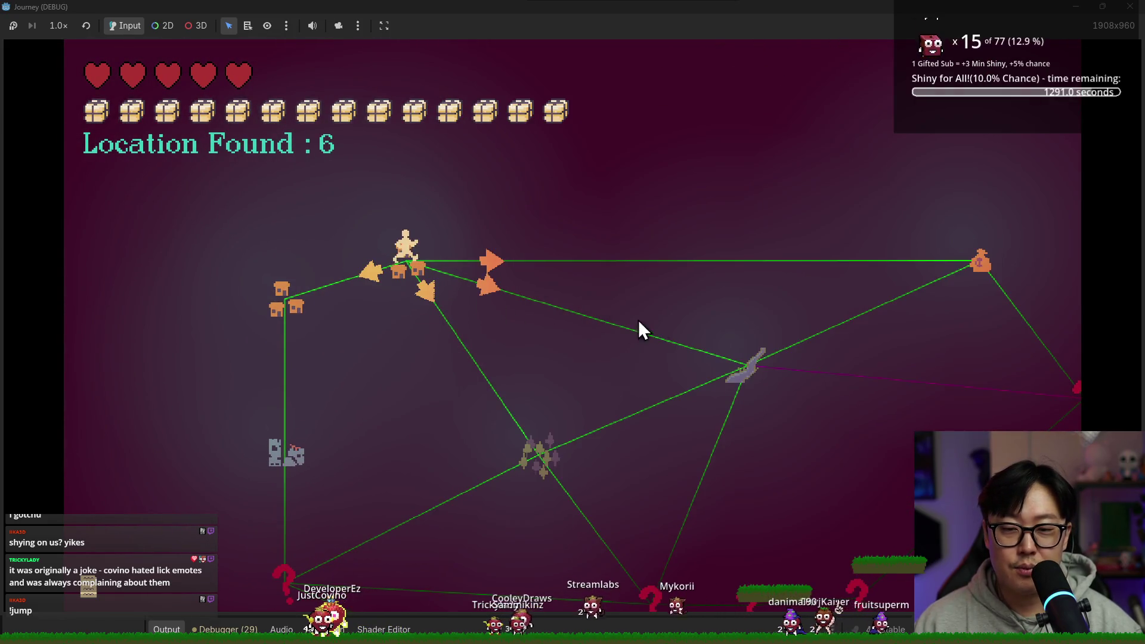
left_click(485, 282)
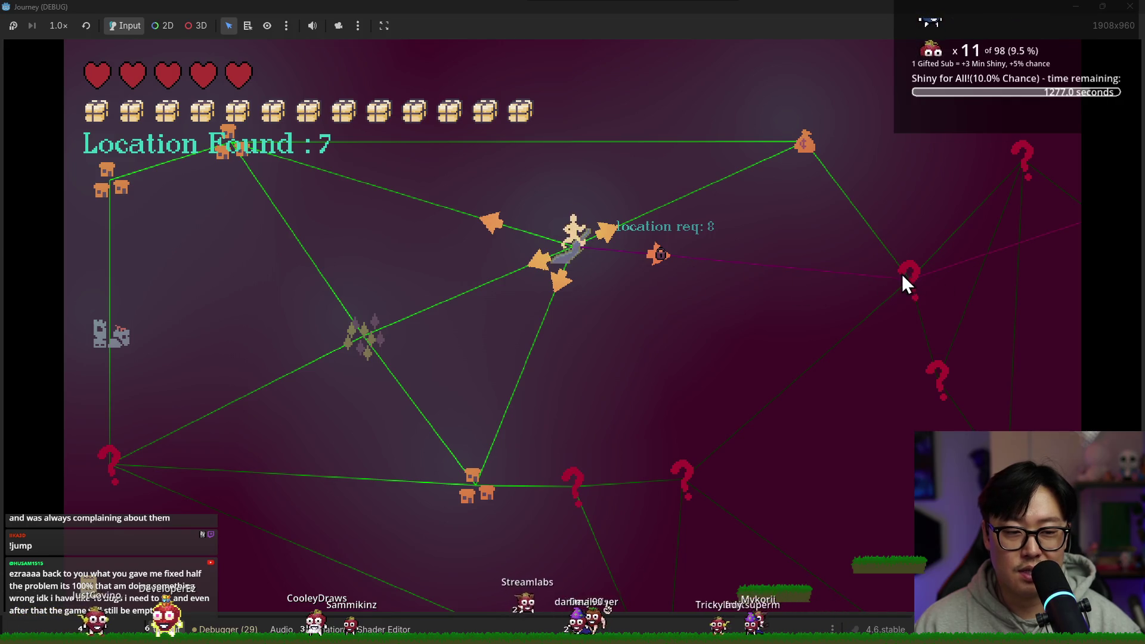
left_click(573, 282)
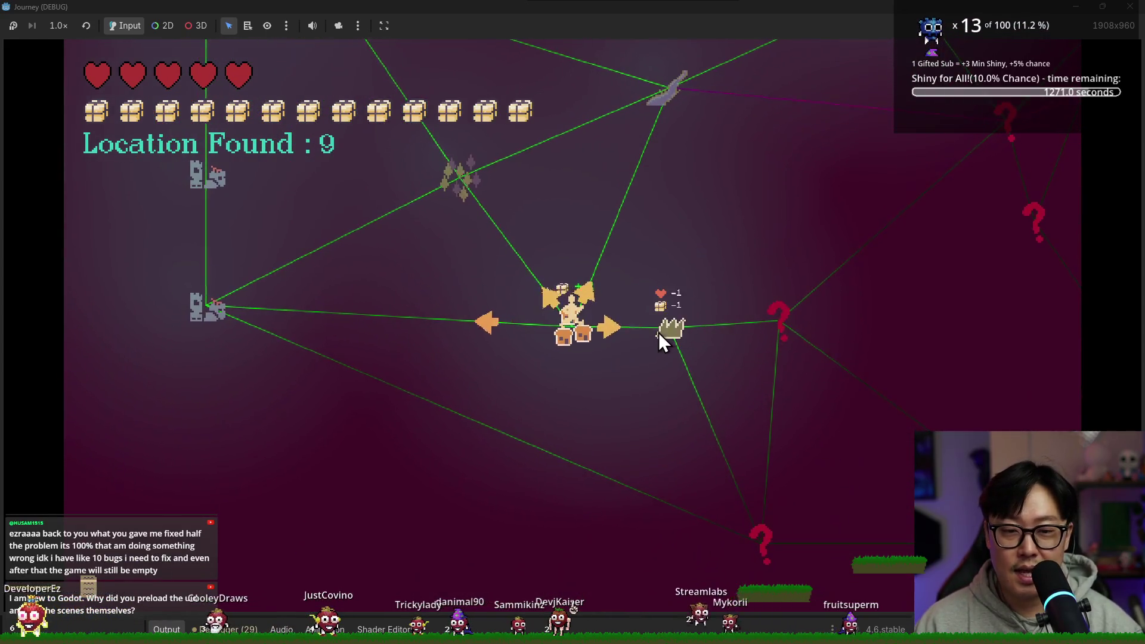
Travel via the grass and house nodes to the castle, take Climber, and close the game.
left_click(660, 330)
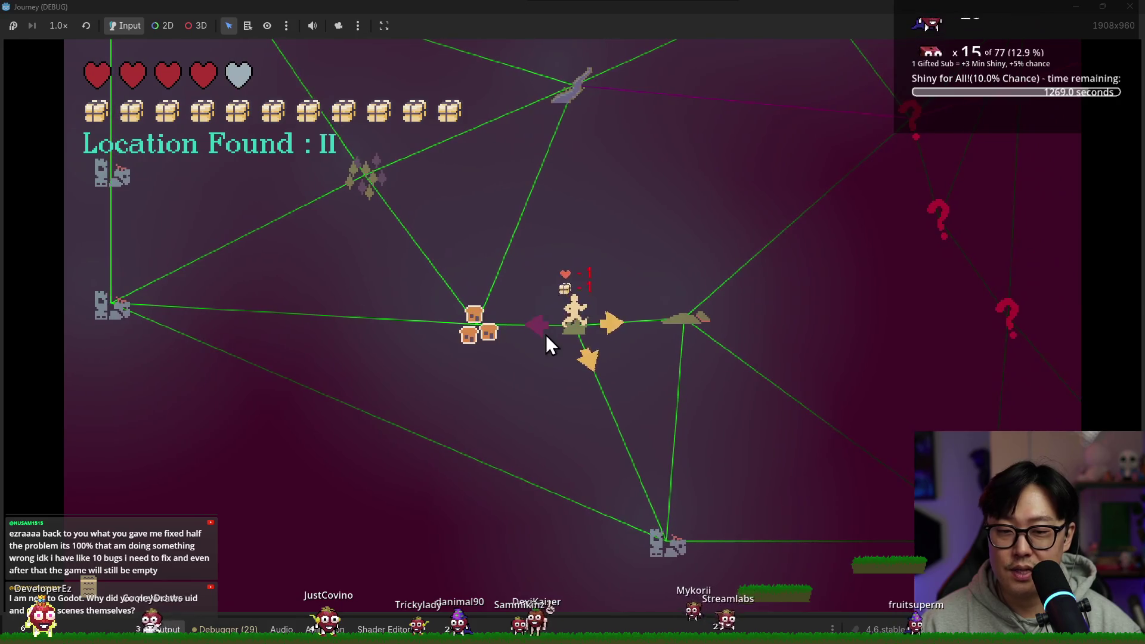
left_click(546, 340)
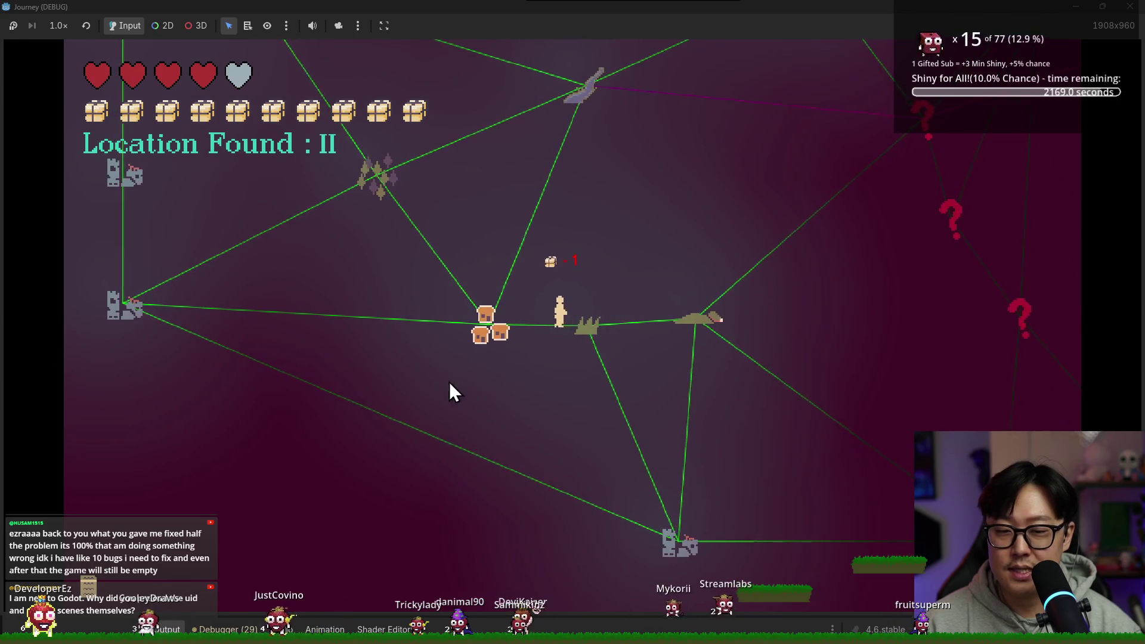
left_click(183, 323)
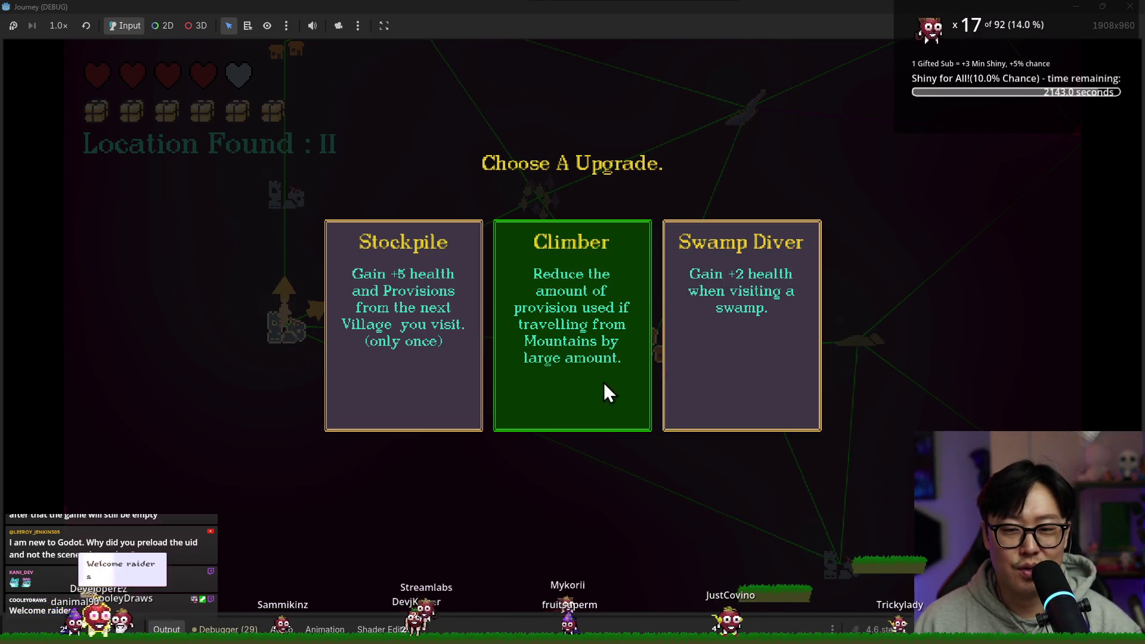
left_click(606, 391)
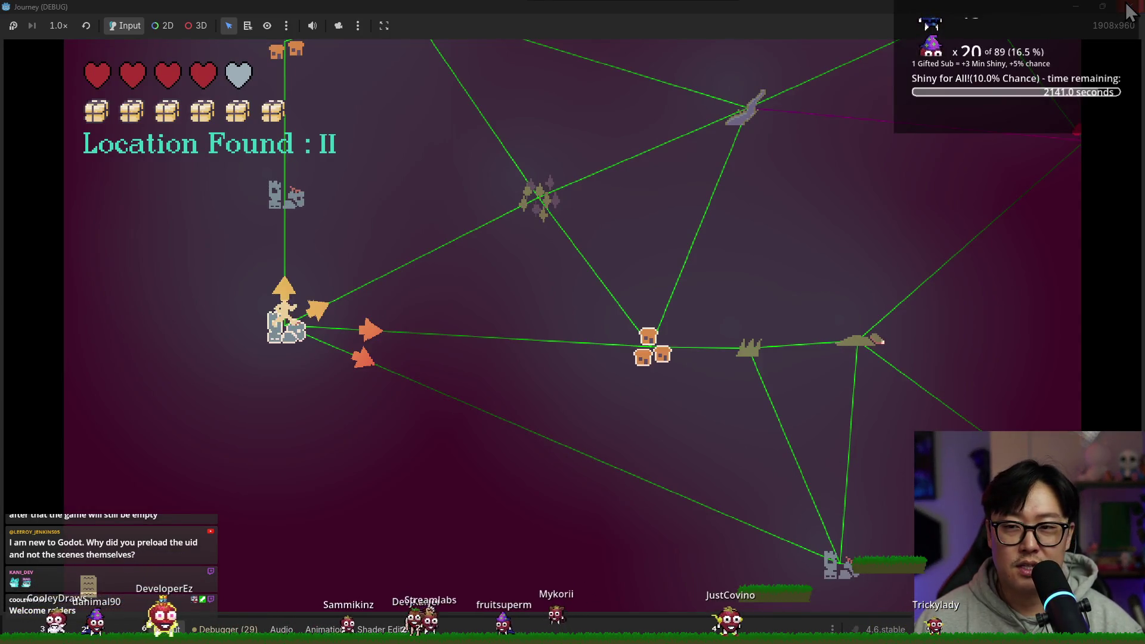
left_click(1129, 7)
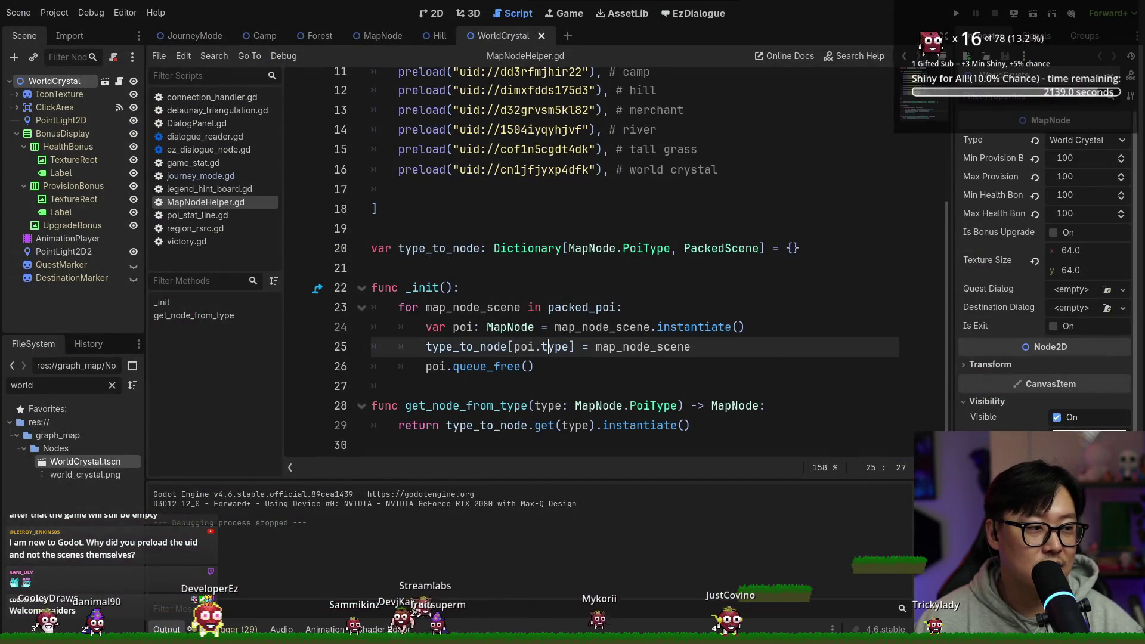
key("alt+Tab")
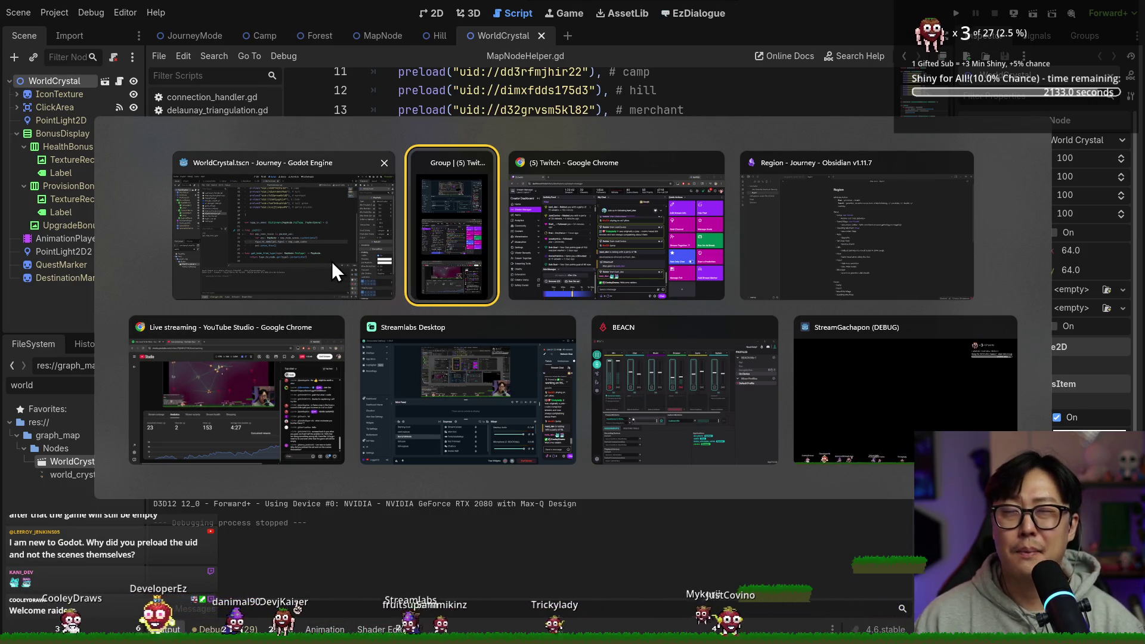
left_click(297, 194)
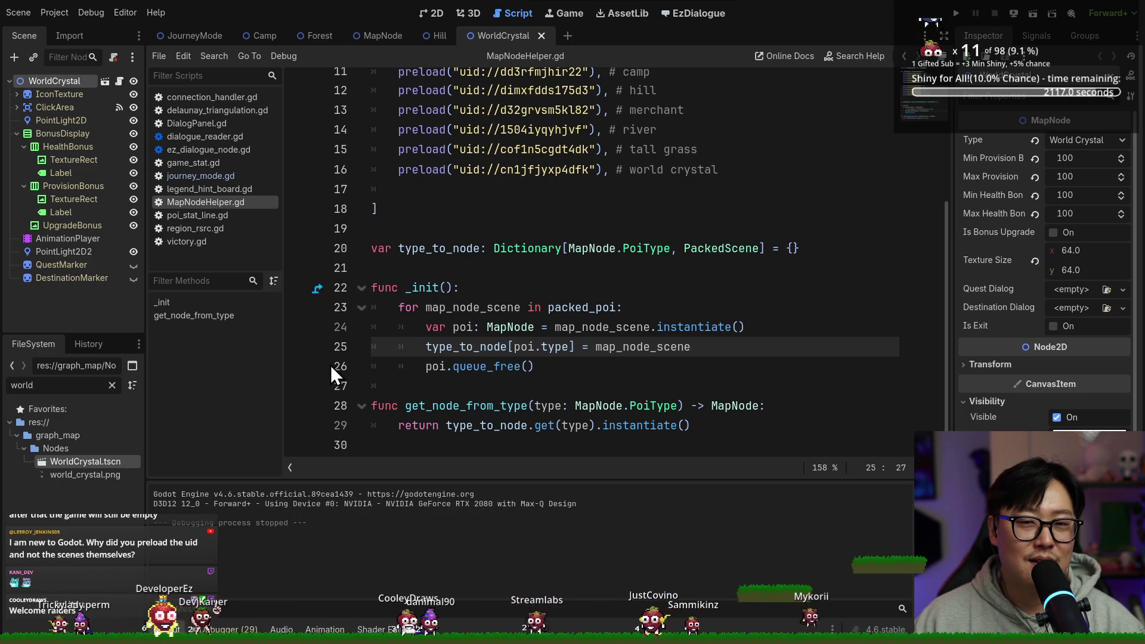
mouse_move(508, 346)
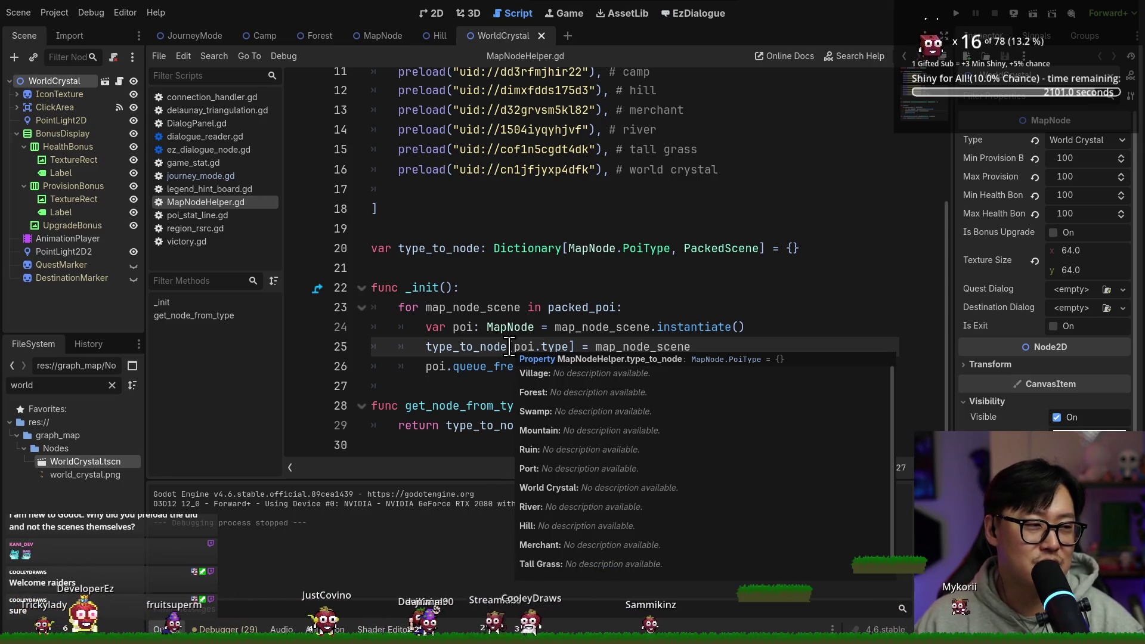
mouse_move(484, 368)
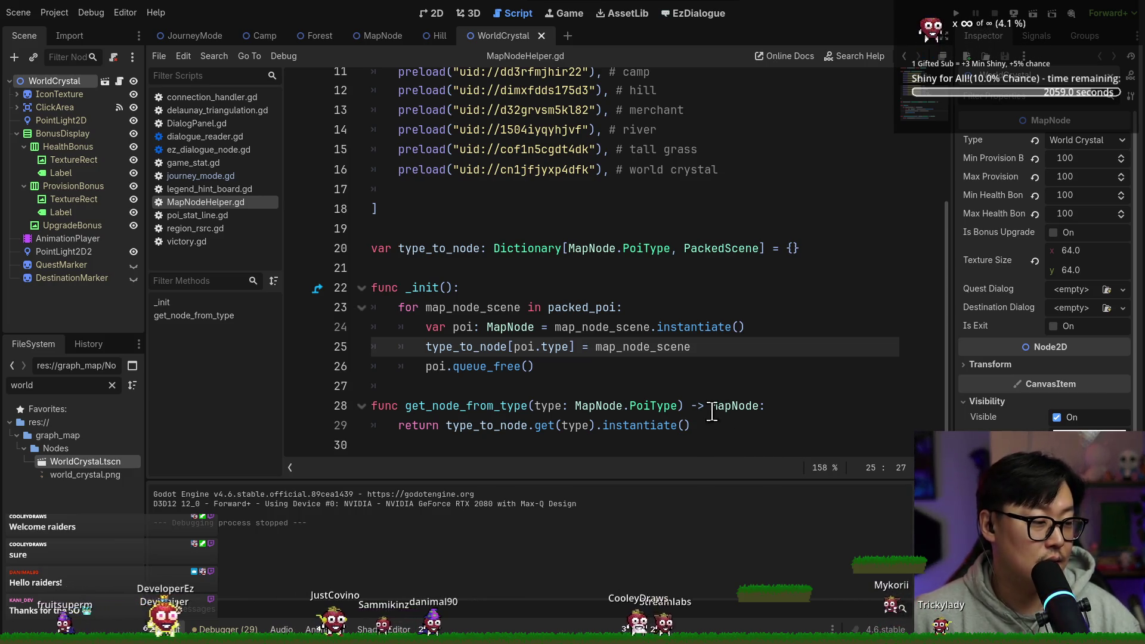
scroll(555, 298, "up", 1)
Delete blank line 17 and select the world crystal uid on line 16.
left_click(435, 248)
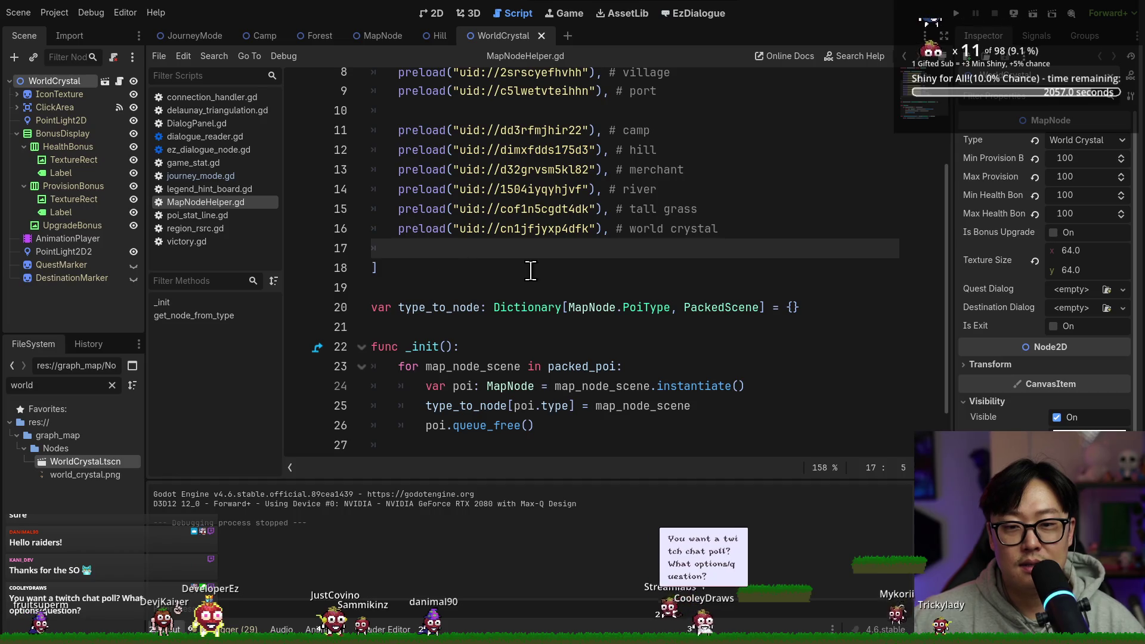
key("BackSpace")
key("BackSpace")
double_click(470, 229)
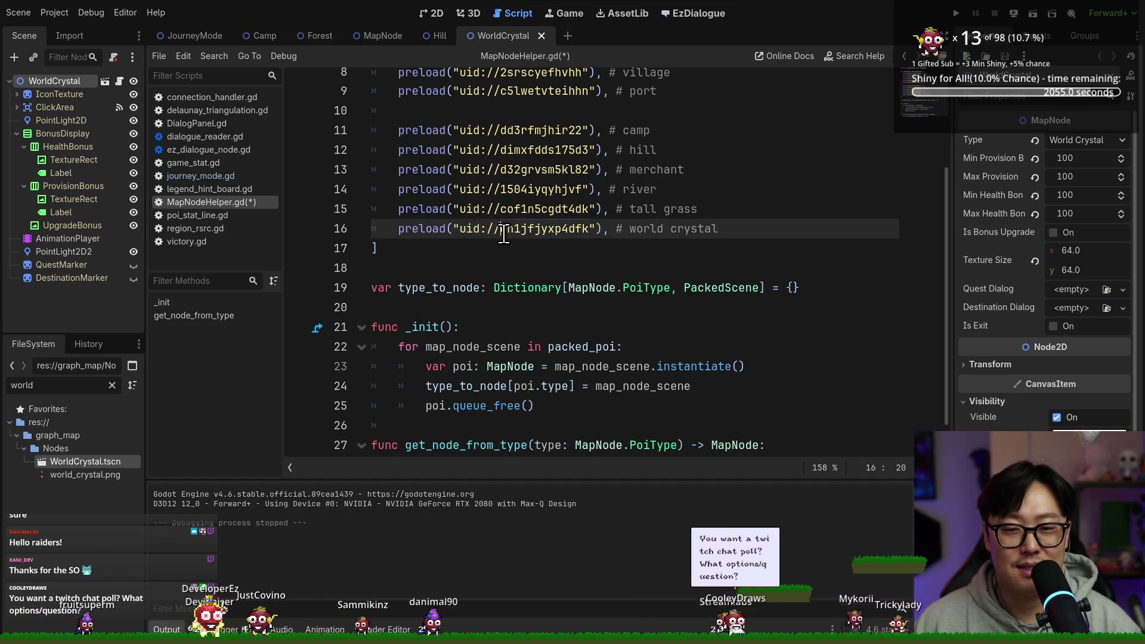
mouse_move(413, 228)
left_mouse_down()
mouse_move(620, 229)
mouse_move(399, 230)
mouse_move(607, 229)
left_mouse_up()
scroll(596, 237, "up", 3)
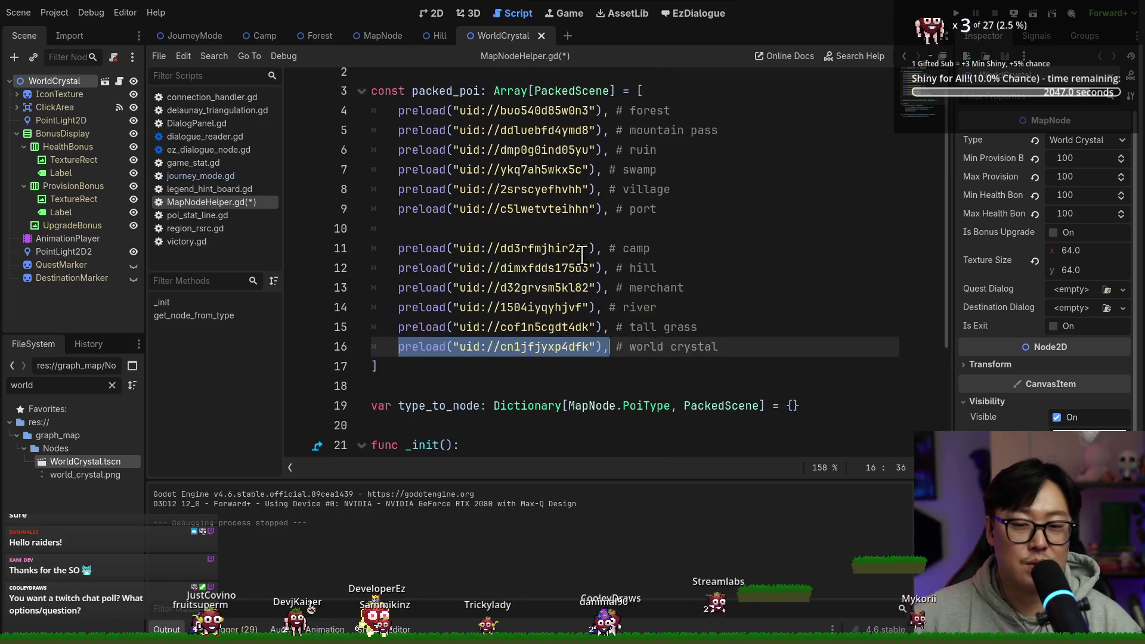
scroll(504, 305, "down", 1)
scroll(504, 304, "up", 1)
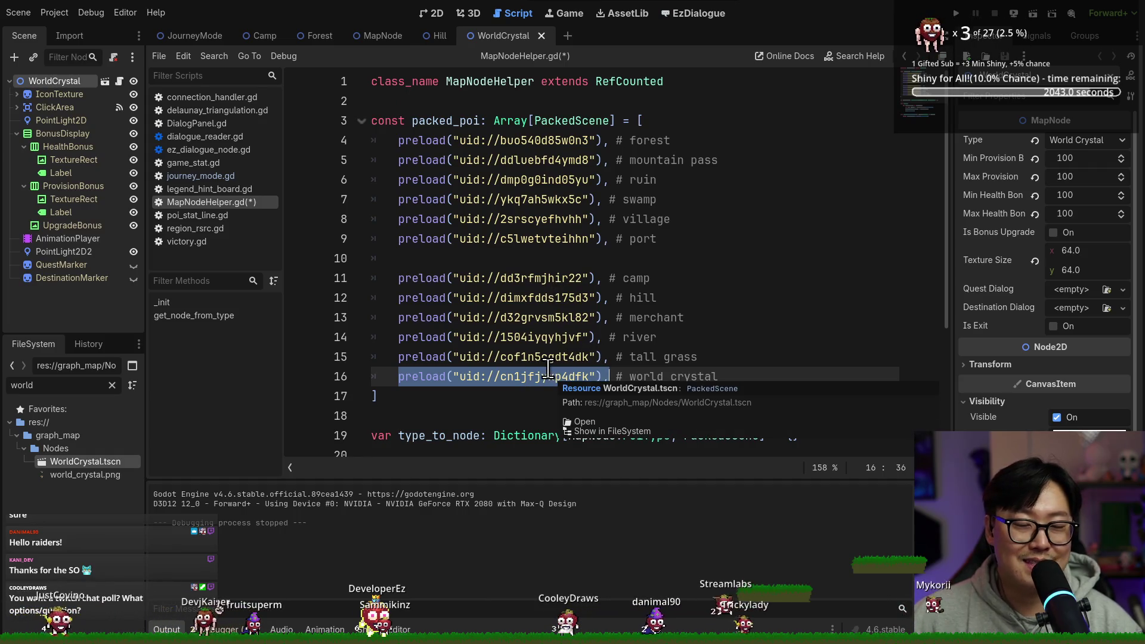
Select further preload uid lines, then bring the StreamGachapon (DEBUG) window forward.
mouse_move(569, 370)
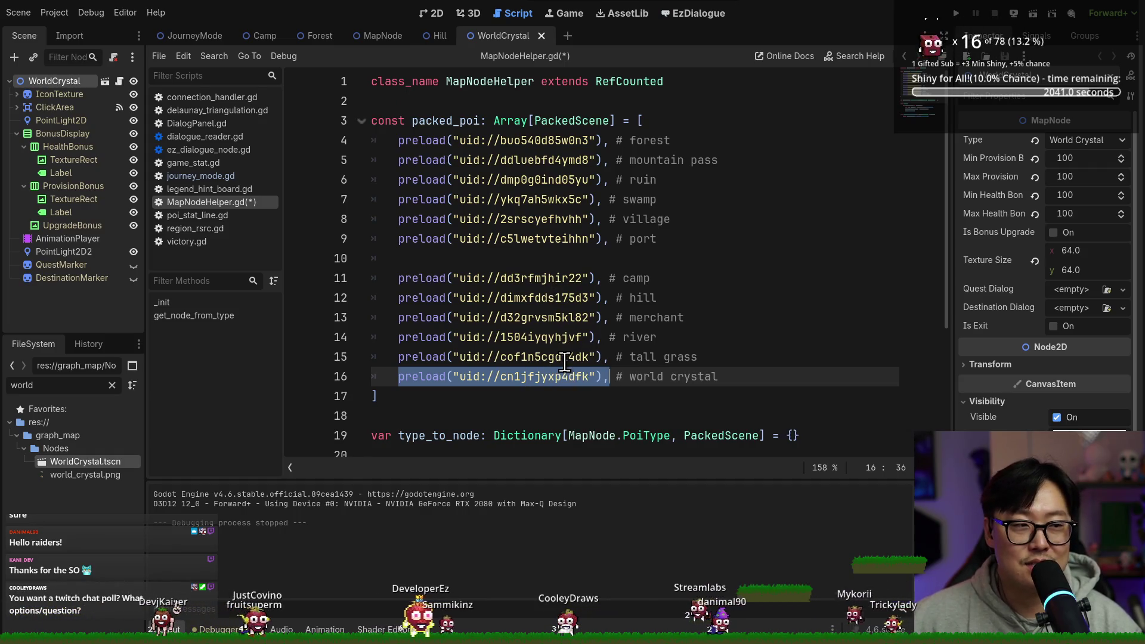
scroll(544, 368, "down", 1)
left_click_drag(406, 317, 582, 317)
scroll(636, 356, "down", 2)
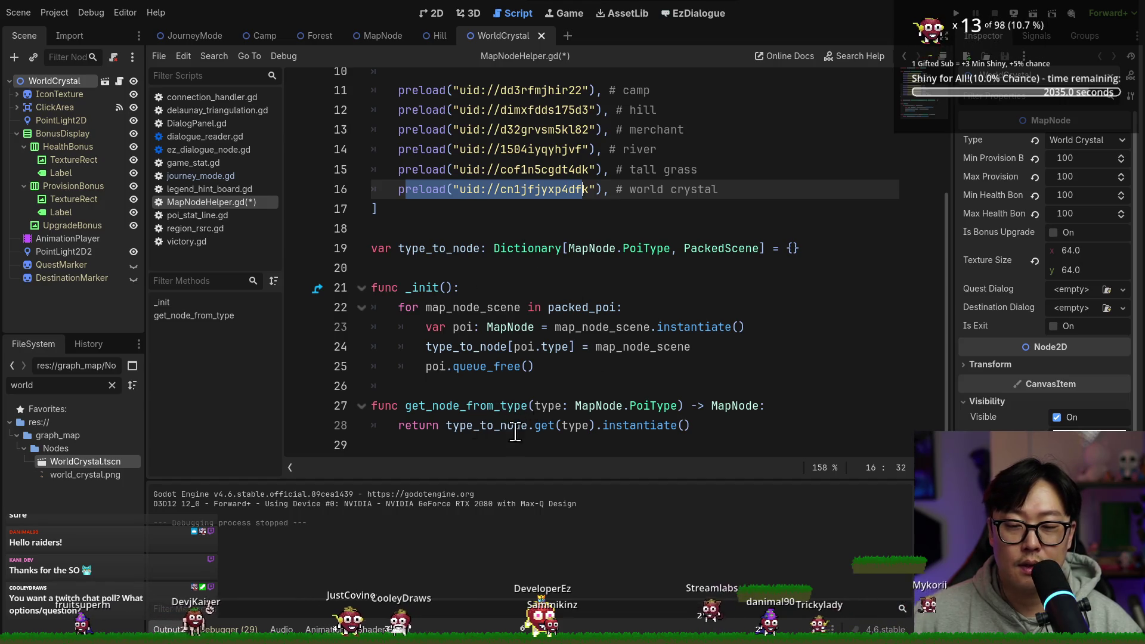
mouse_move(581, 195)
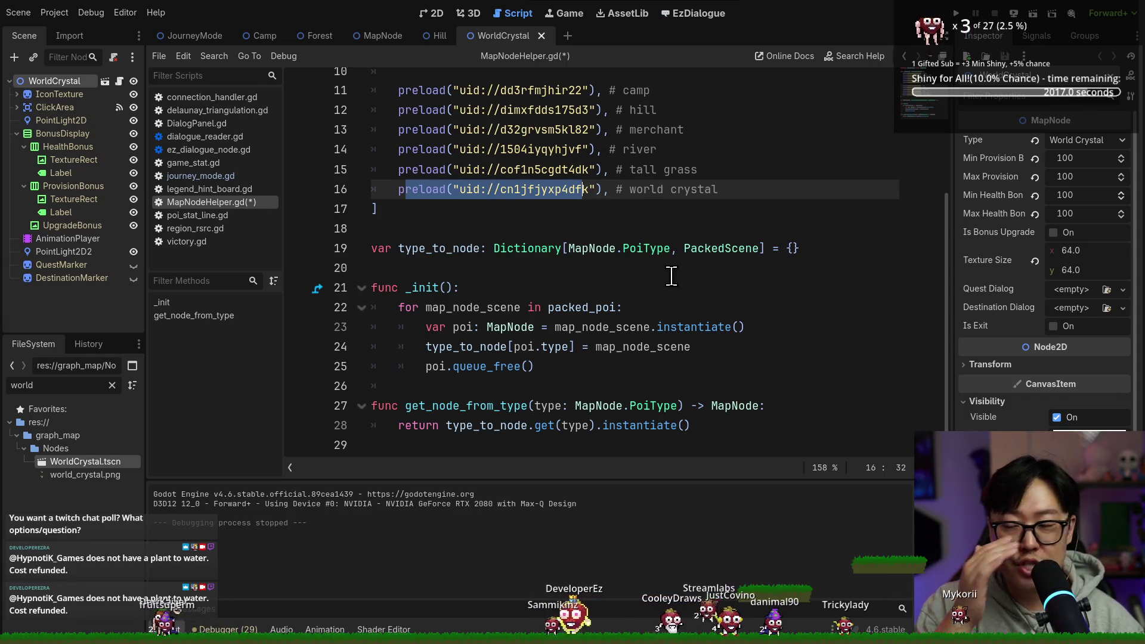
scroll(644, 266, "up", 3)
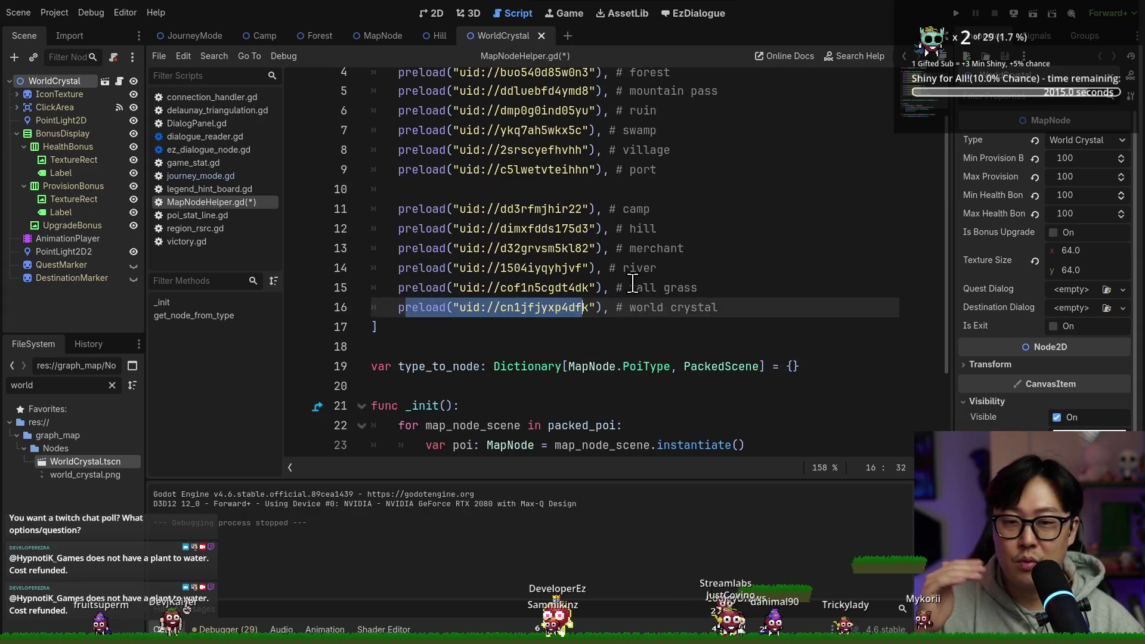
mouse_move(486, 160)
left_mouse_down()
mouse_move(722, 160)
mouse_move(629, 278)
left_mouse_up()
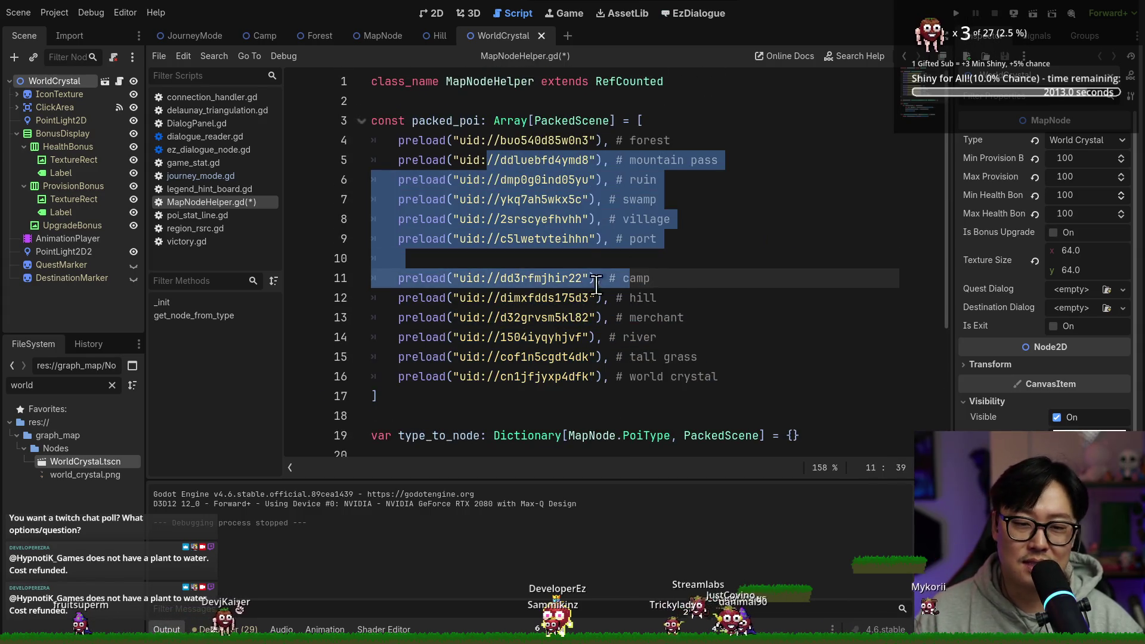
scroll(616, 370, "down", 2)
scroll(616, 370, "down", 2)
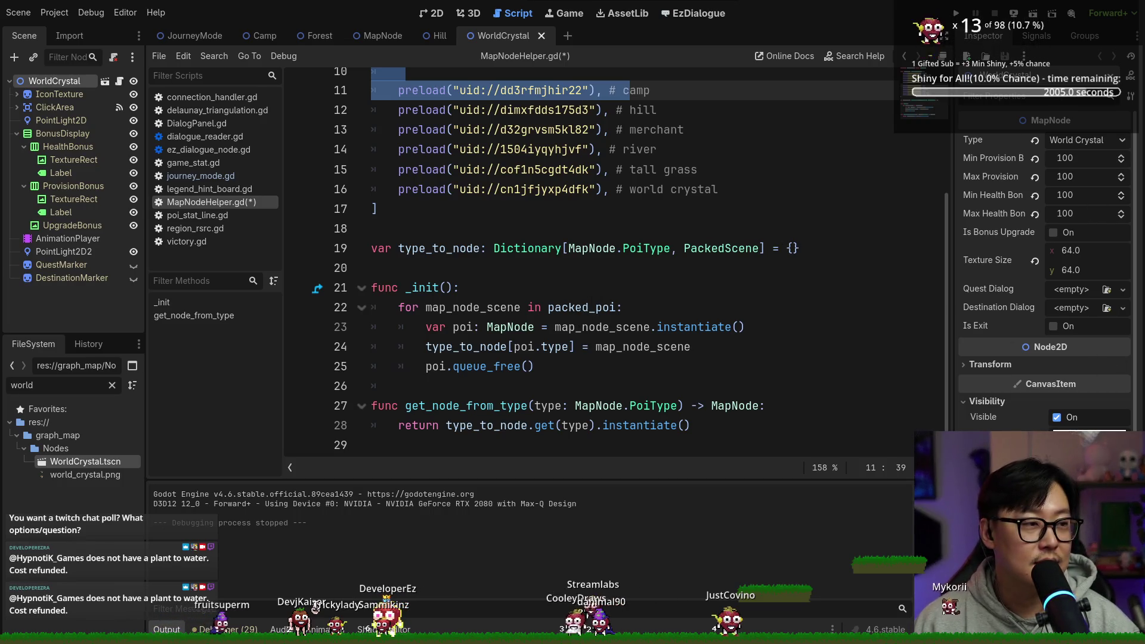
key("alt+Tab")
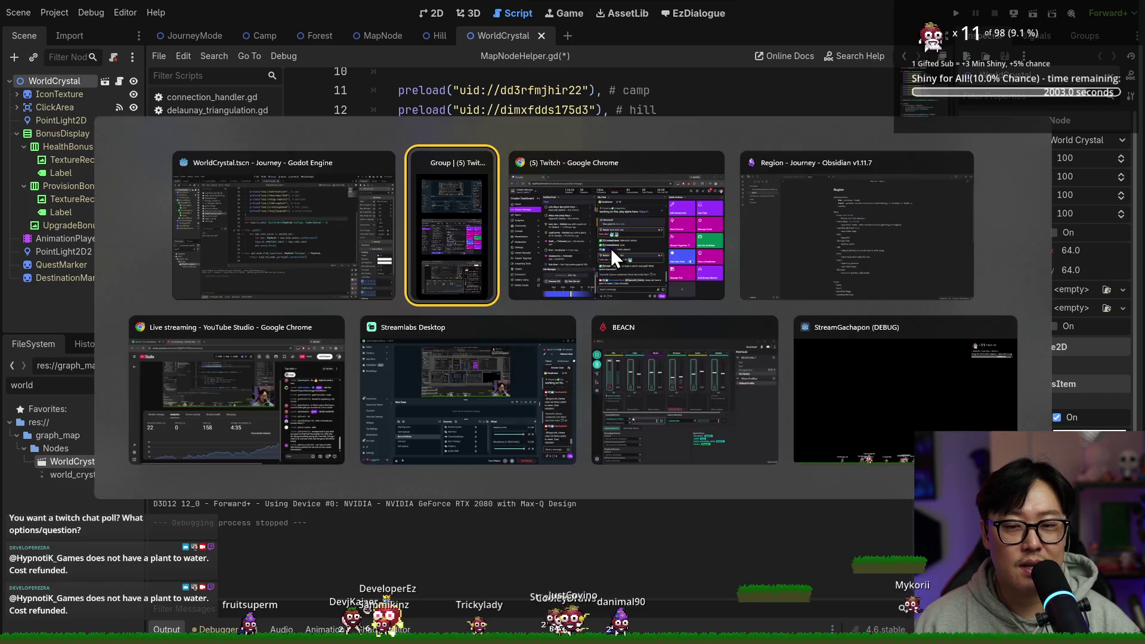
left_click(827, 427)
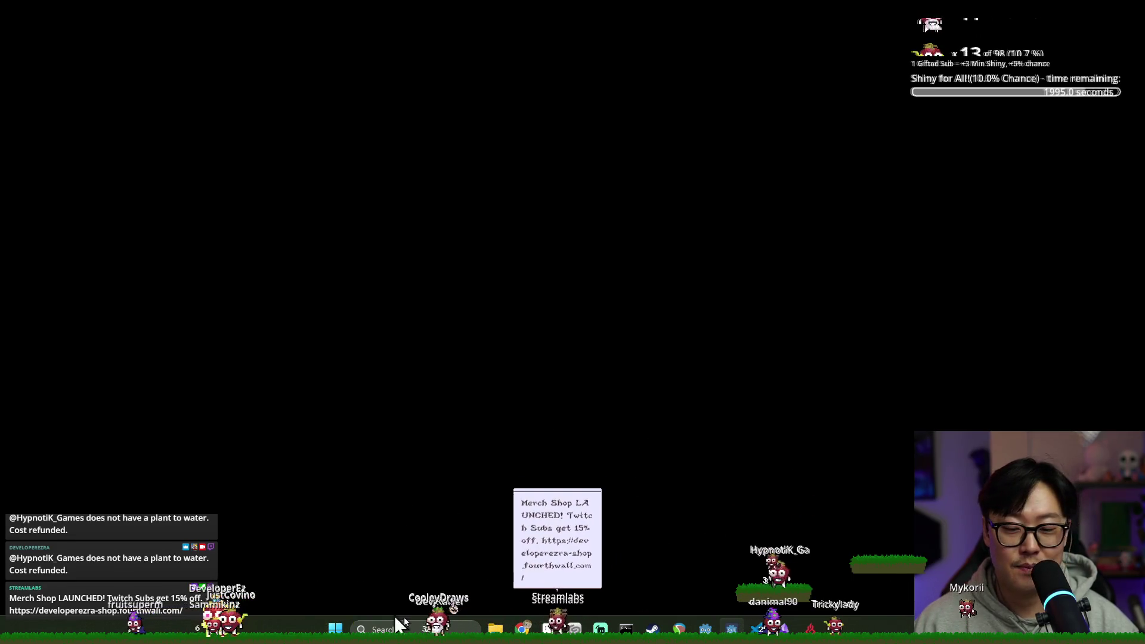
key("alt+Tab")
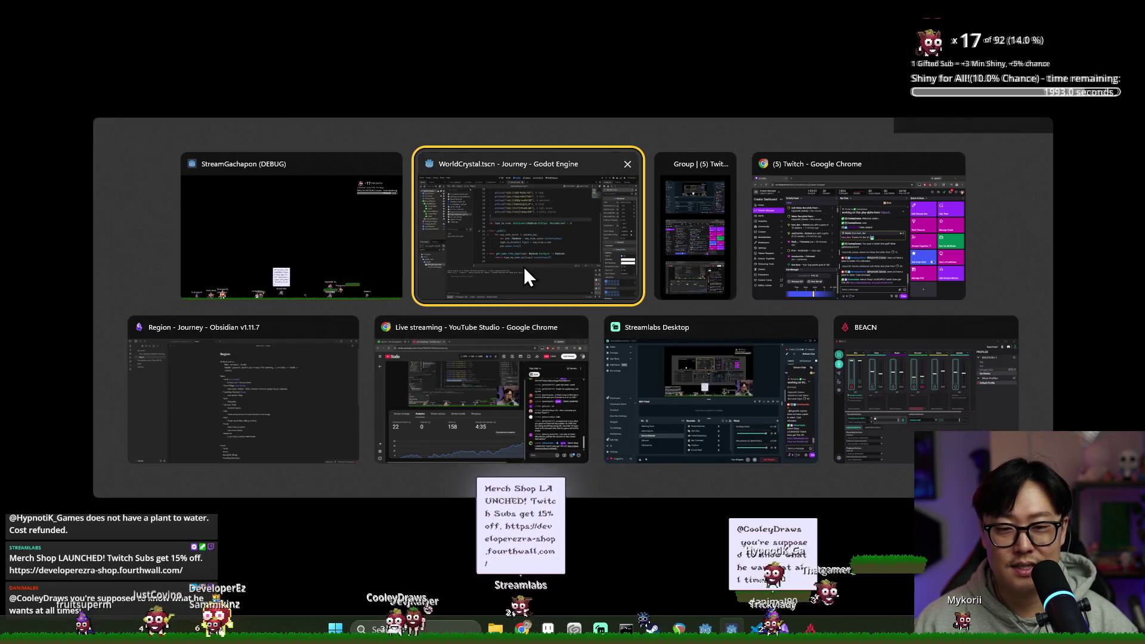
left_click(524, 267)
left_click(617, 327)
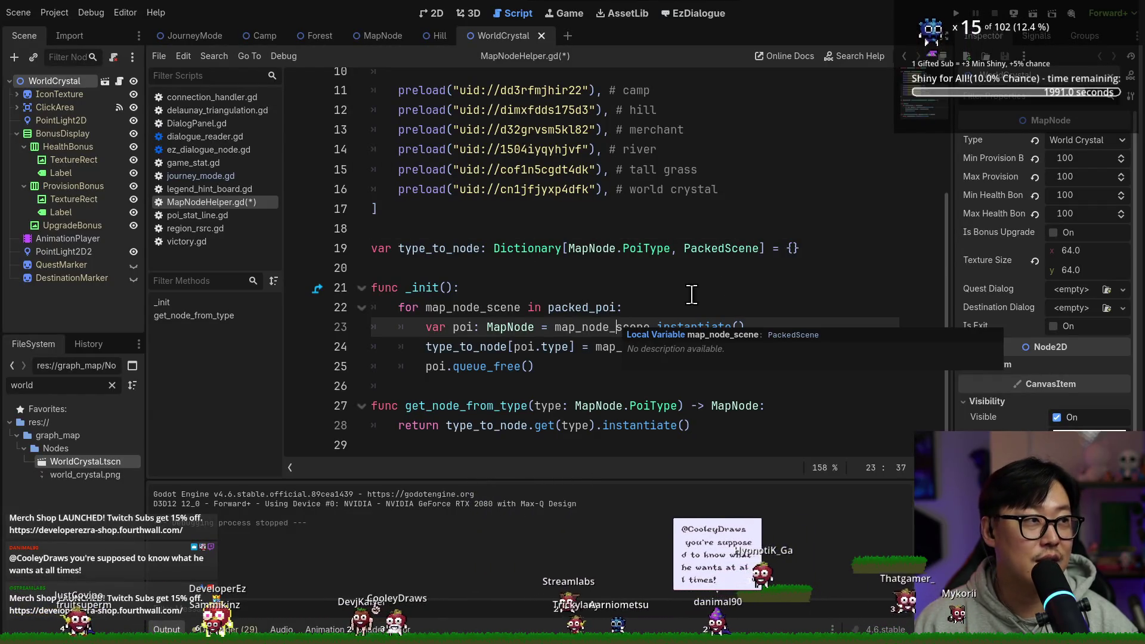
key("alt+Tab")
left_click(480, 257)
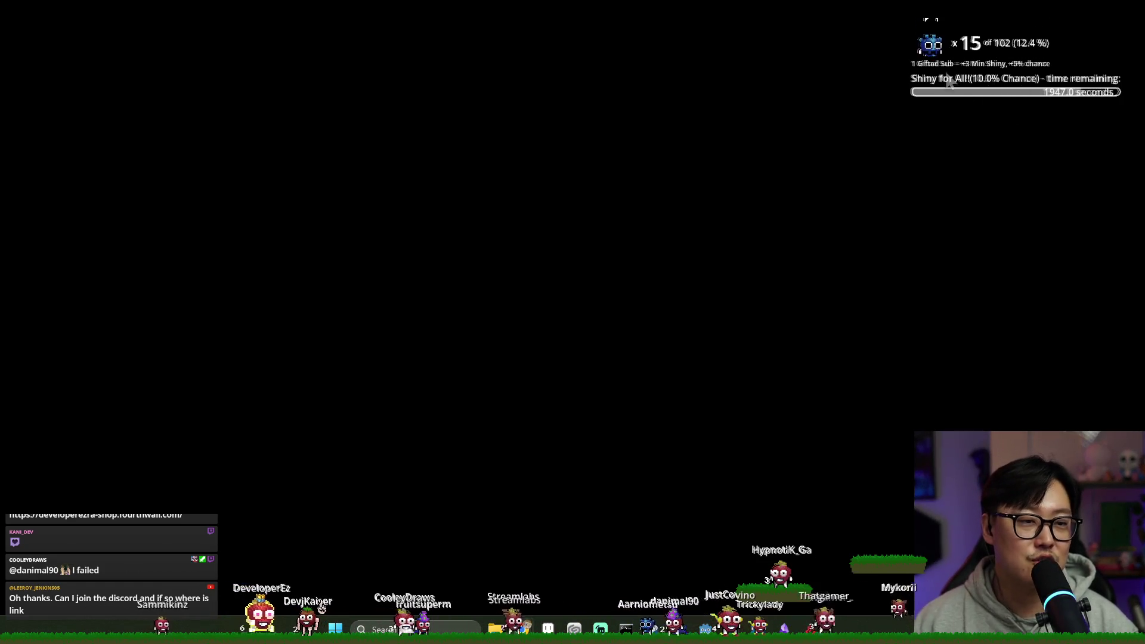
Return to the Godot editor and place the caret before Dictionary on line 19.
key("super+Tab")
left_click(603, 263)
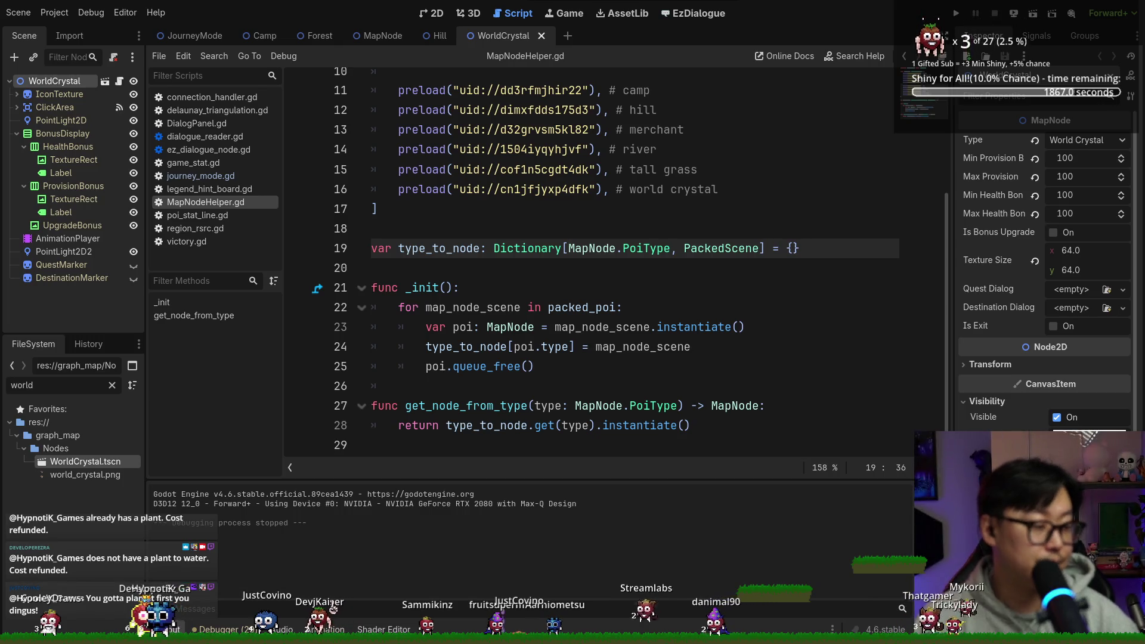
left_click(501, 250)
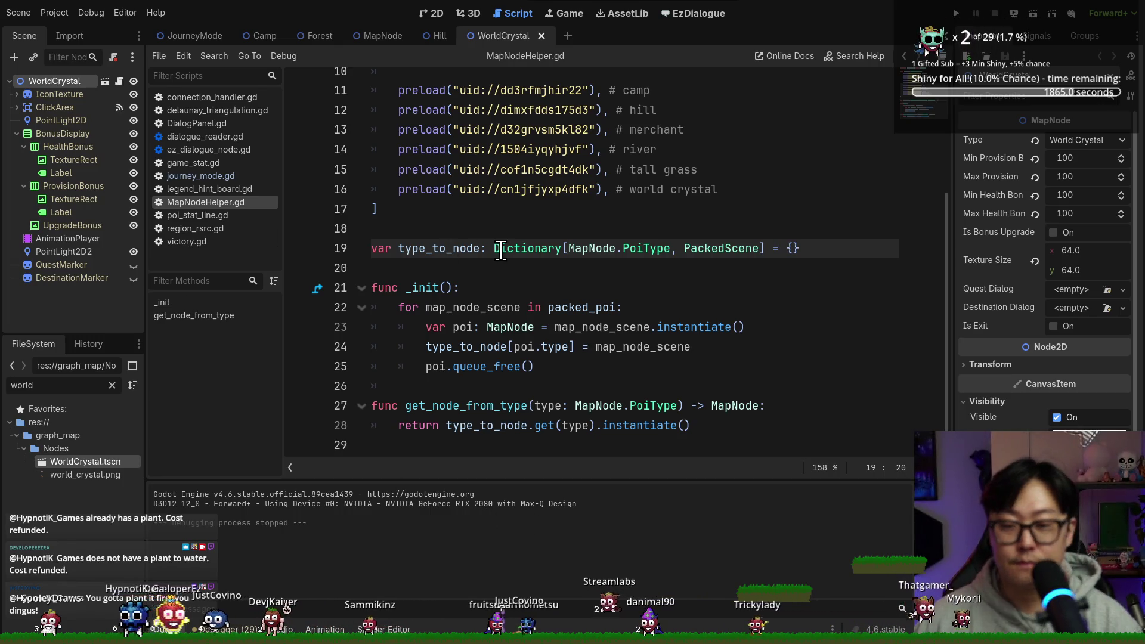
Put the caret on script line 15, then cycle windows to Discord's #feedback channel.
left_click(549, 169)
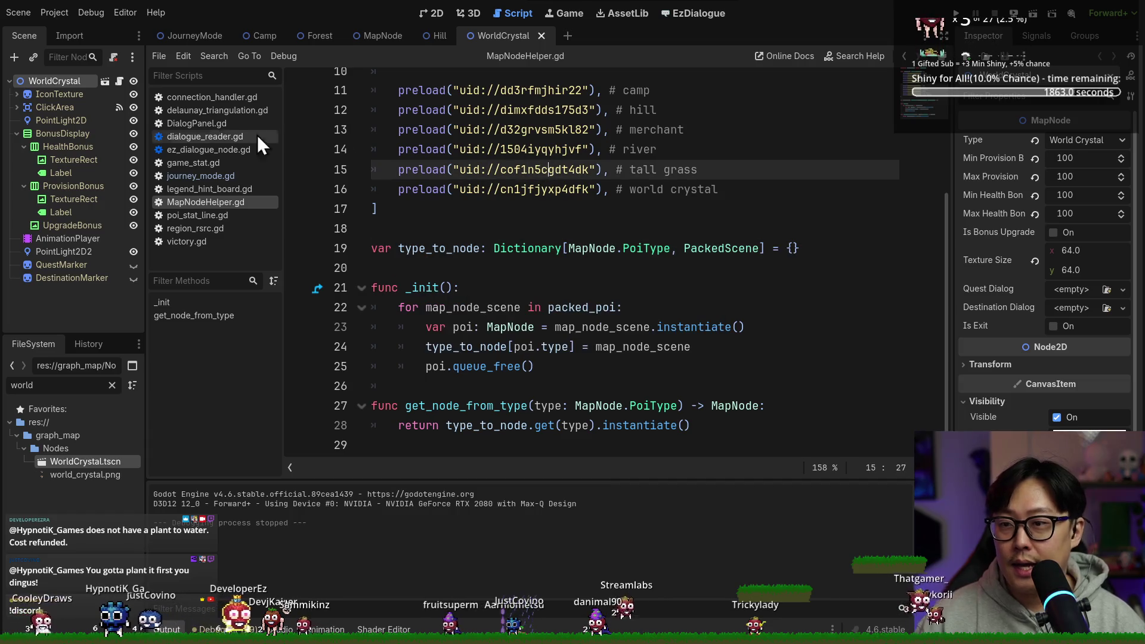
key("alt+Tab")
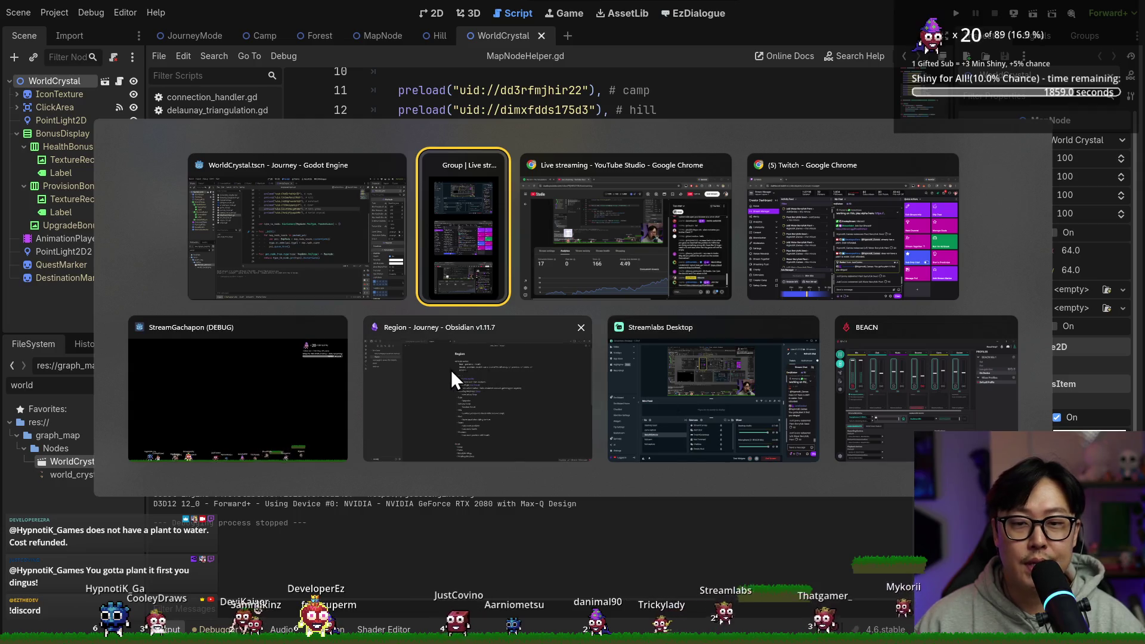
key("Escape")
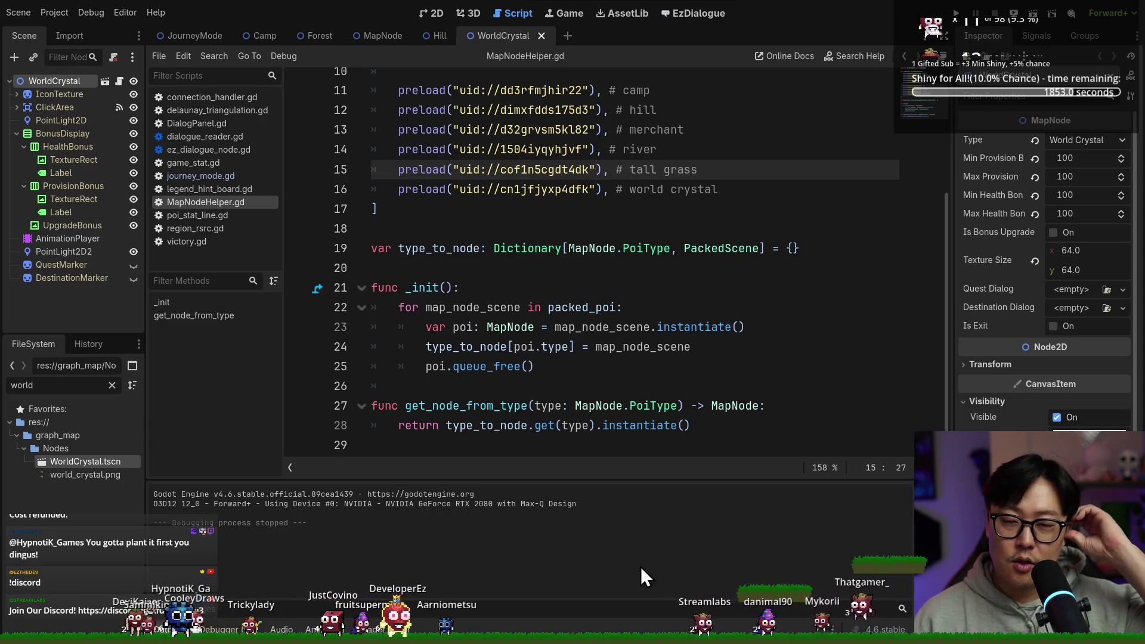
key("alt+Tab")
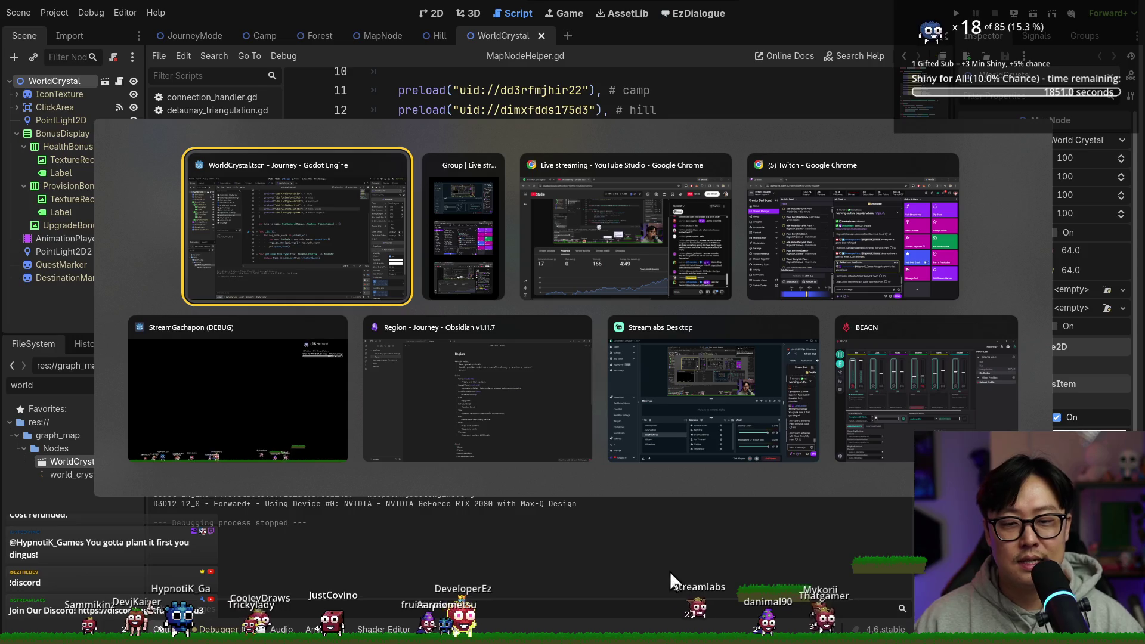
key("super")
key("super")
key("alt+Tab")
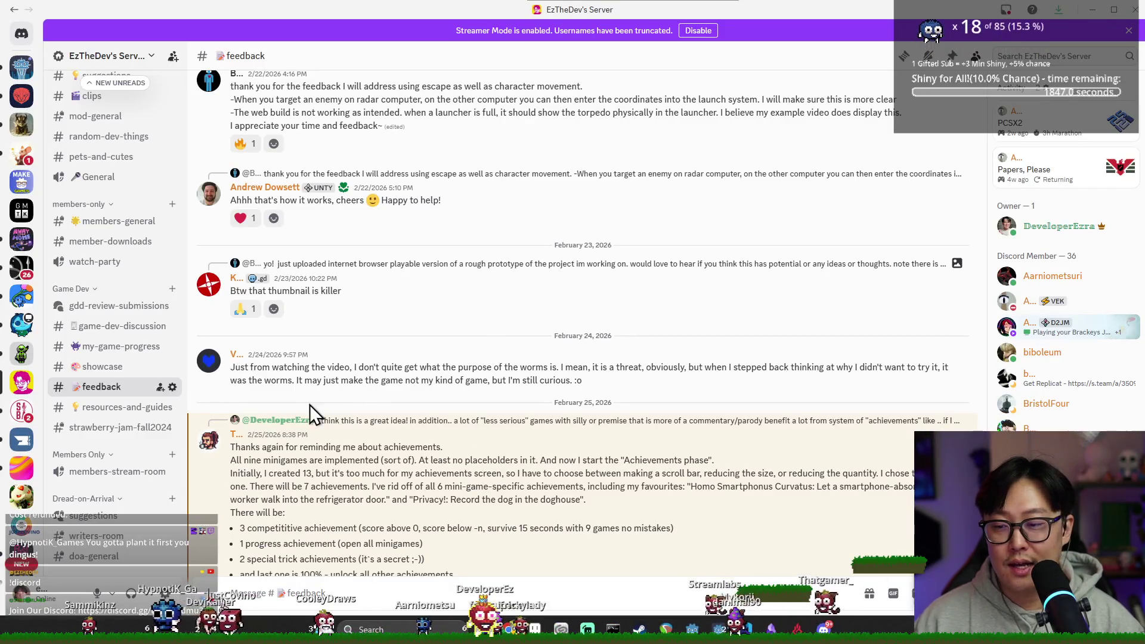
Scroll the Discord channel list and open the my-game-progress channel.
scroll(365, 292, "up", 2)
scroll(176, 286, "up", 5)
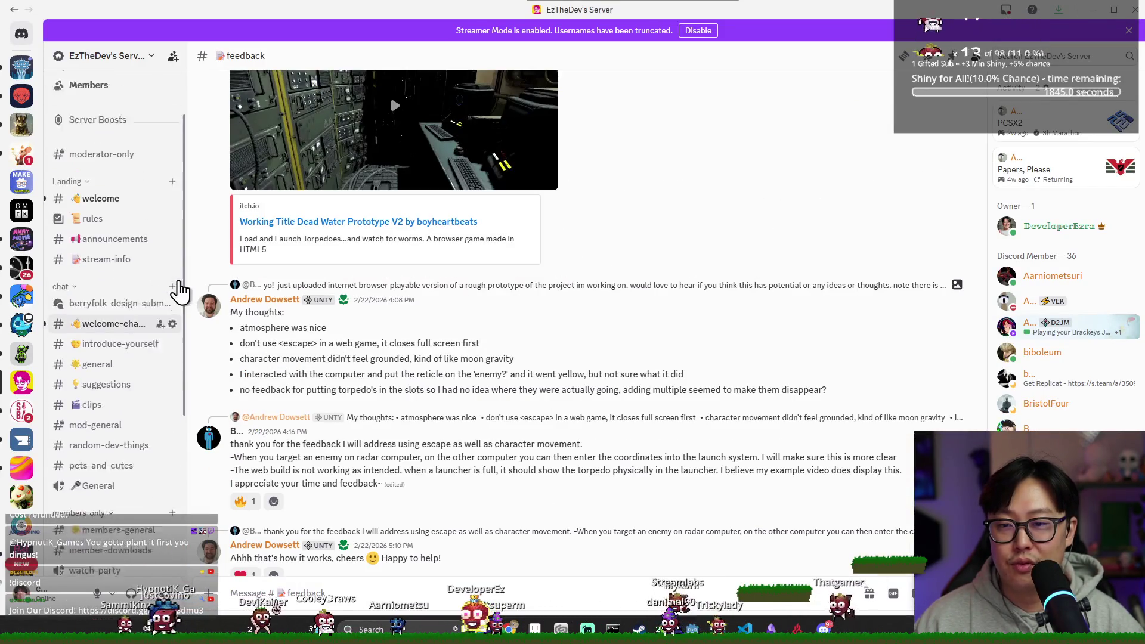
scroll(388, 284, "down", 1)
scroll(390, 298, "down", 1)
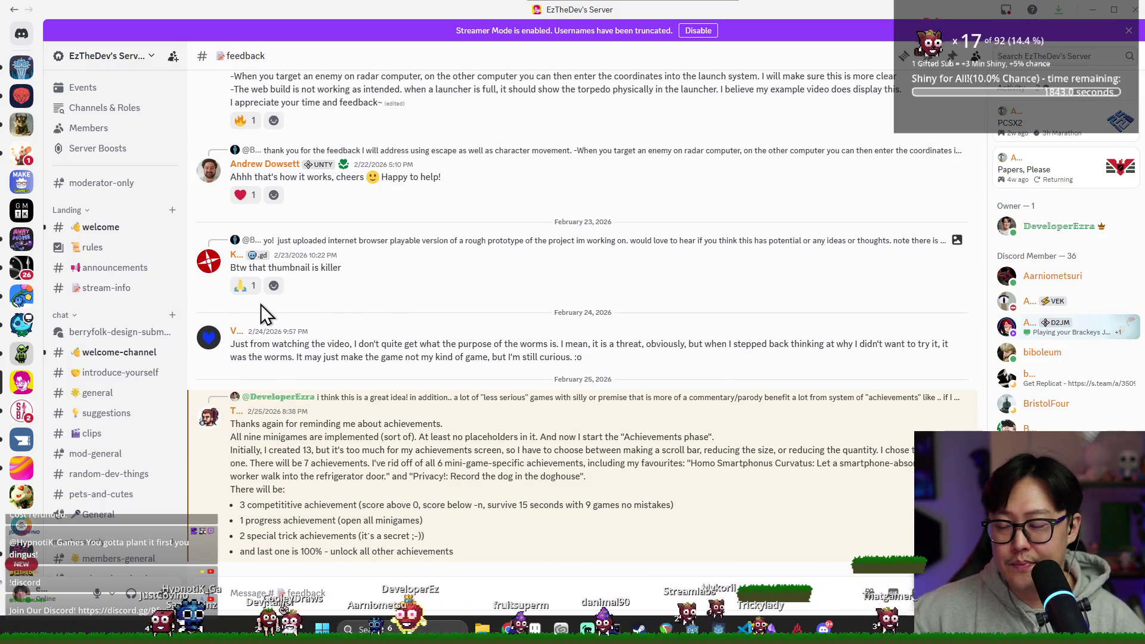
scroll(153, 372, "down", 5)
left_click(122, 346)
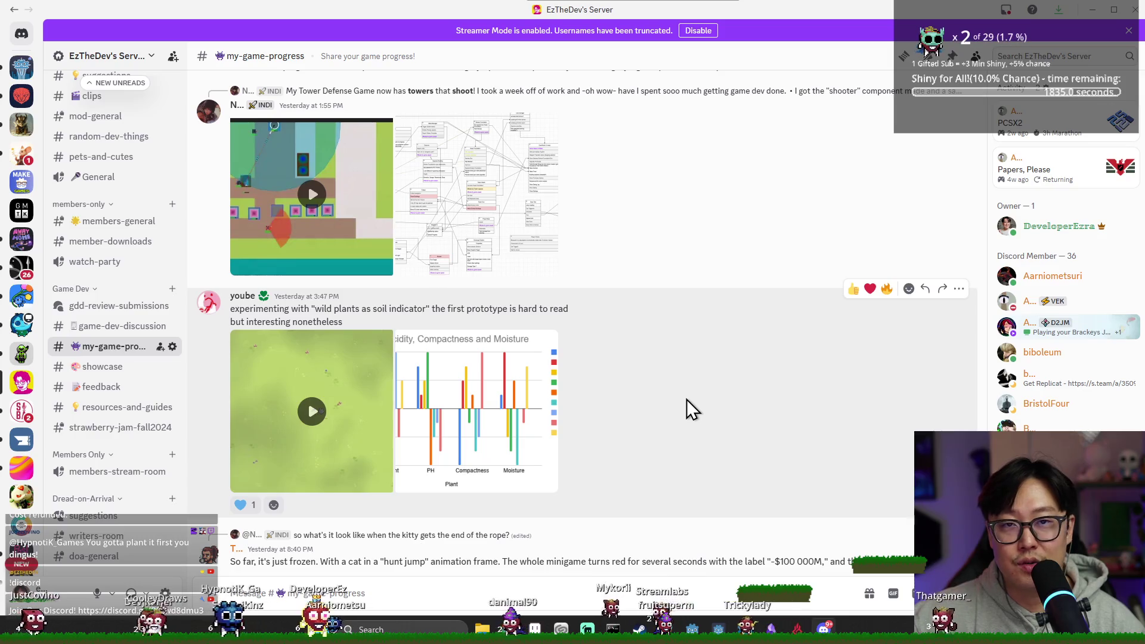
Scroll up and down through the posts shared in my-game-progress.
scroll(725, 402, "up", 5)
scroll(725, 410, "up", 2)
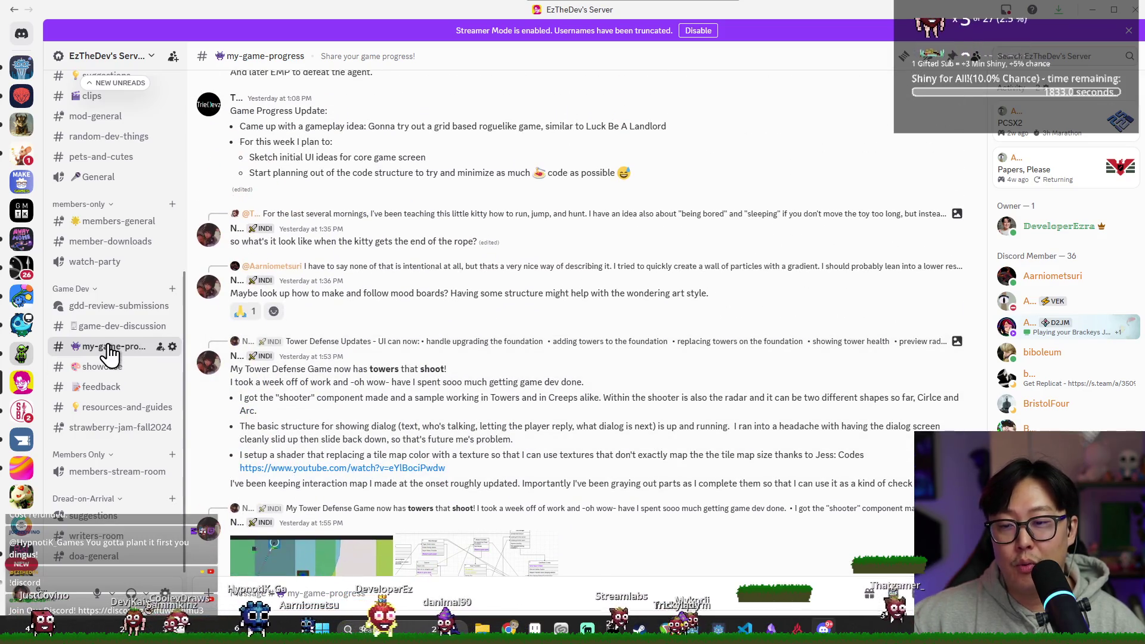
scroll(415, 373, "up", 8)
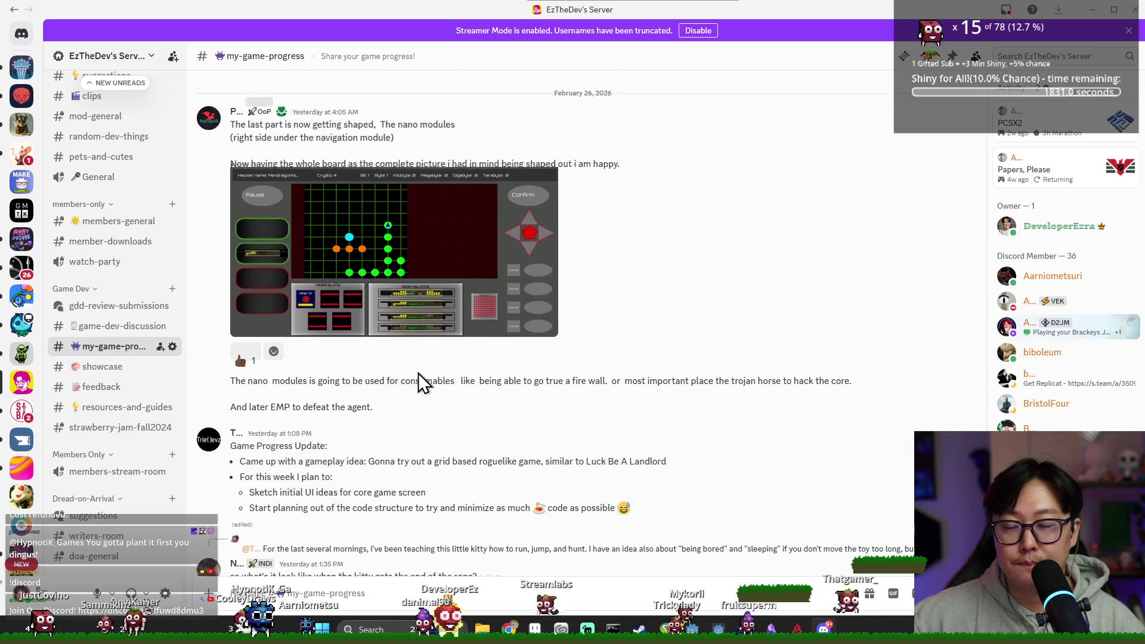
scroll(423, 375, "up", 4)
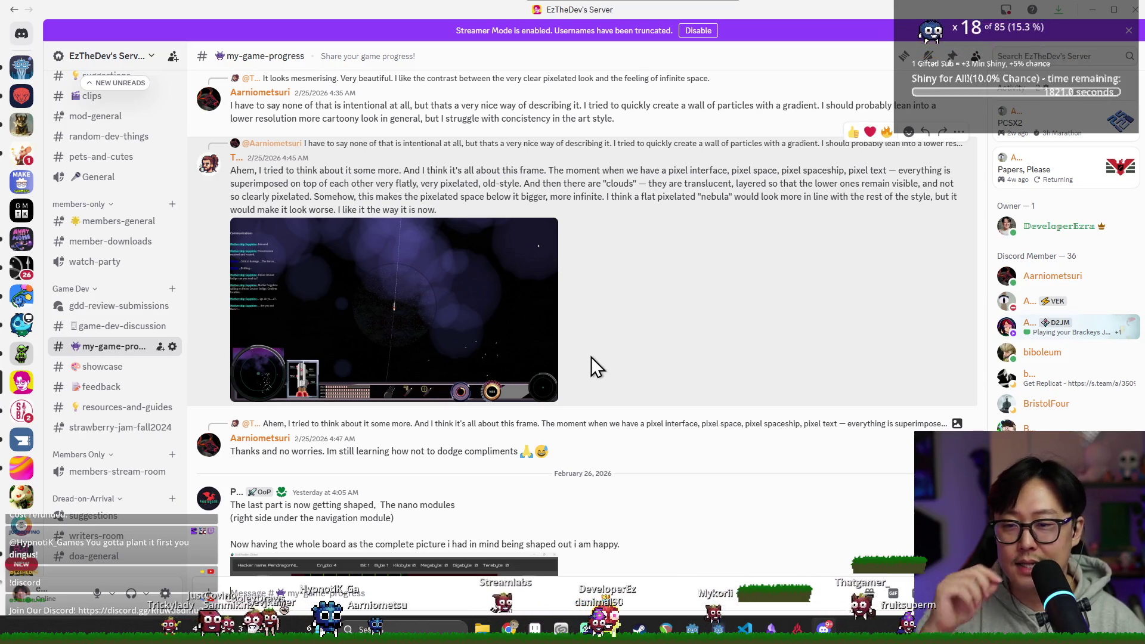
scroll(588, 357, "up", 20)
scroll(535, 323, "down", 10)
scroll(566, 346, "down", 7)
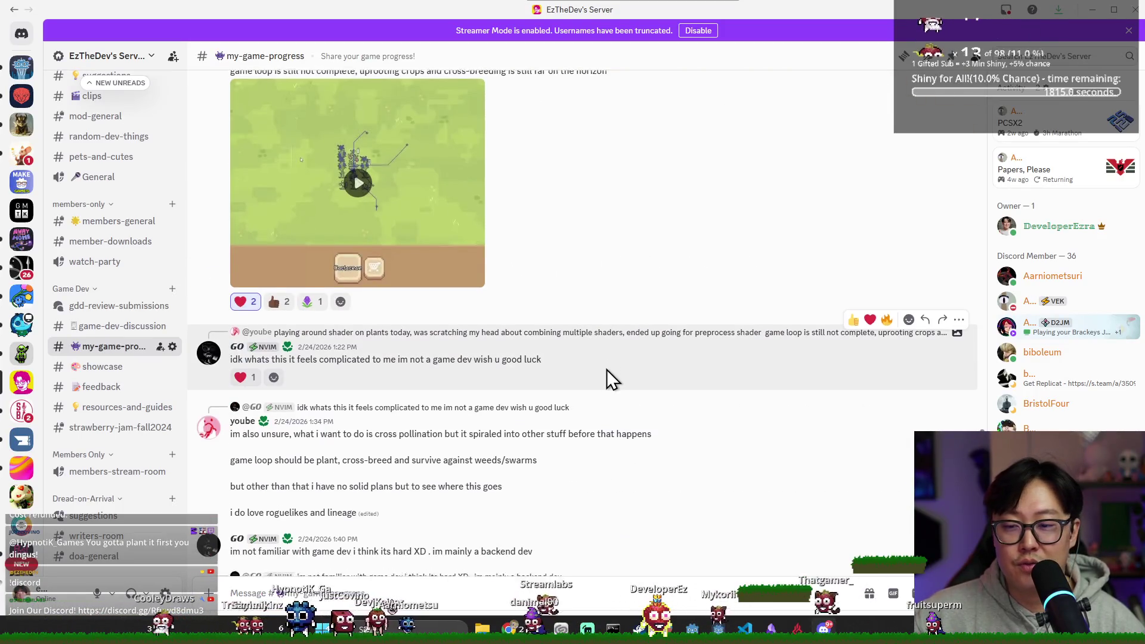
scroll(606, 369, "down", 10)
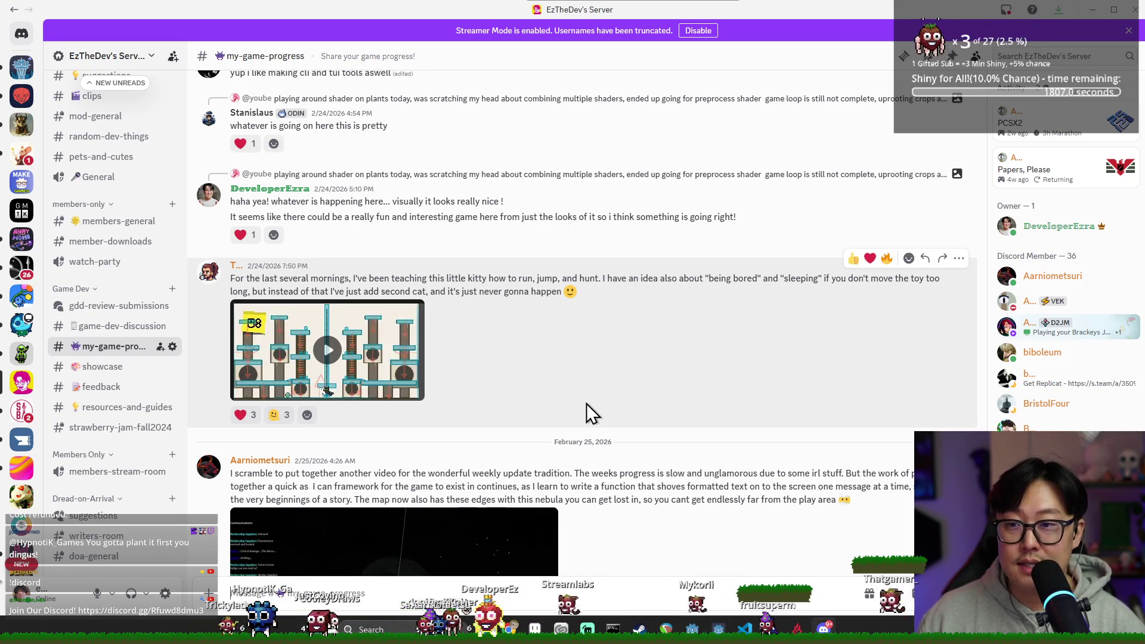
scroll(561, 411, "down", 5)
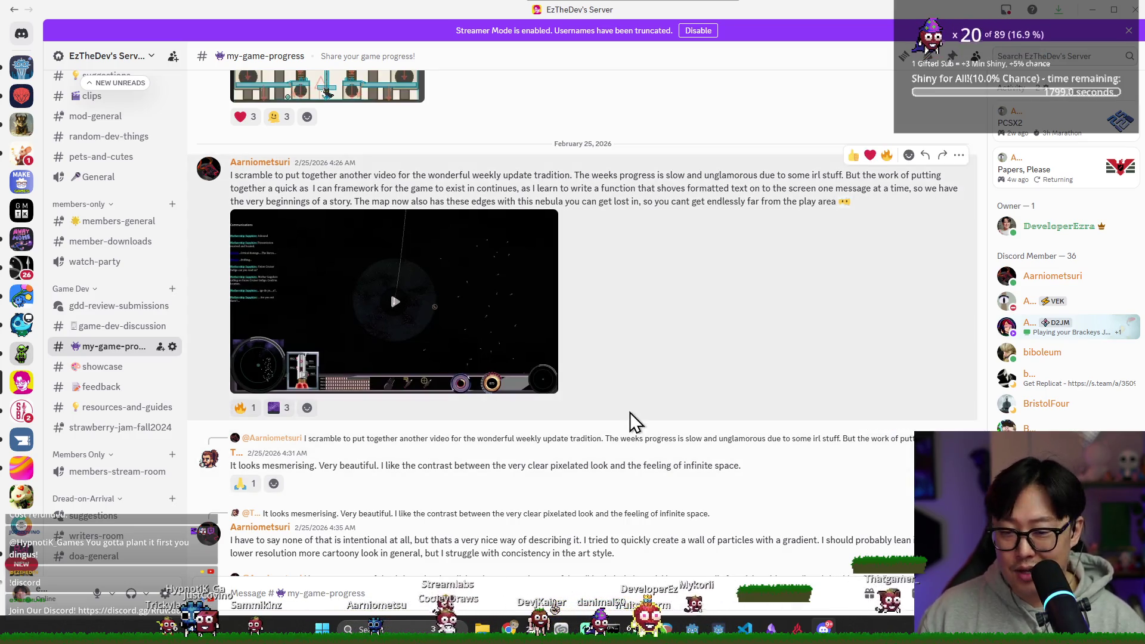
mouse_move(531, 384)
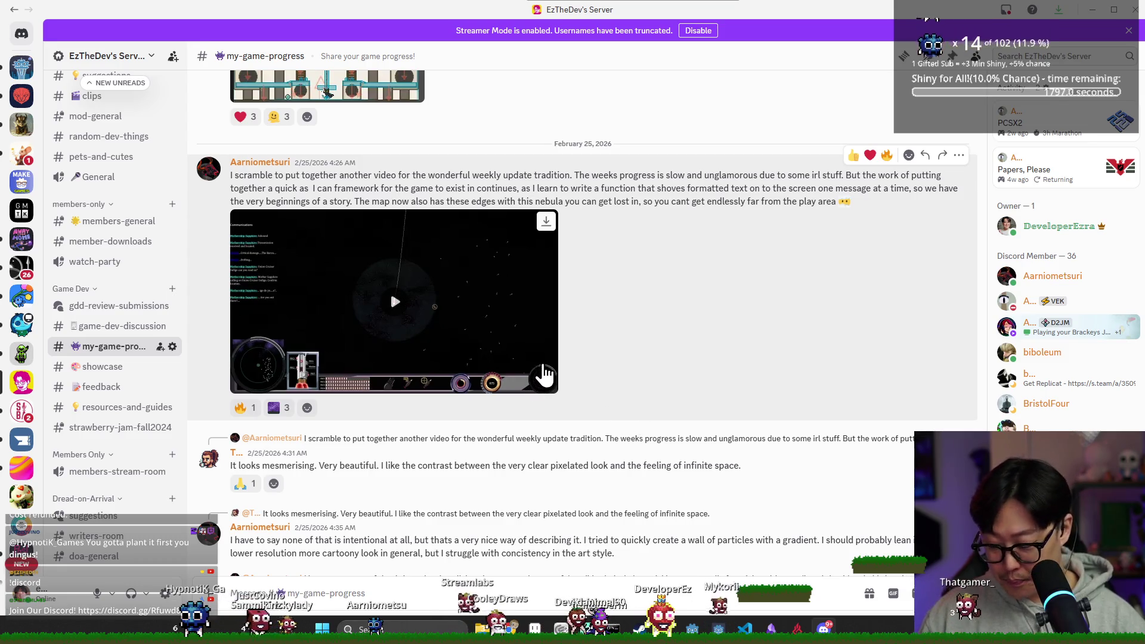
scroll(529, 371, "down", 15)
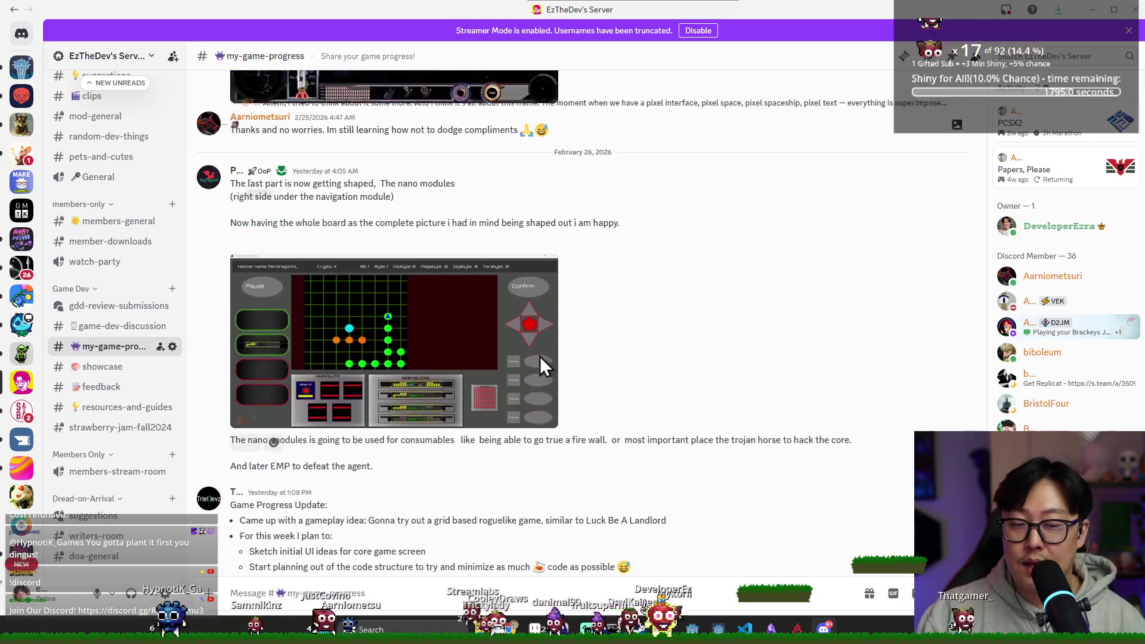
scroll(525, 371, "down", 10)
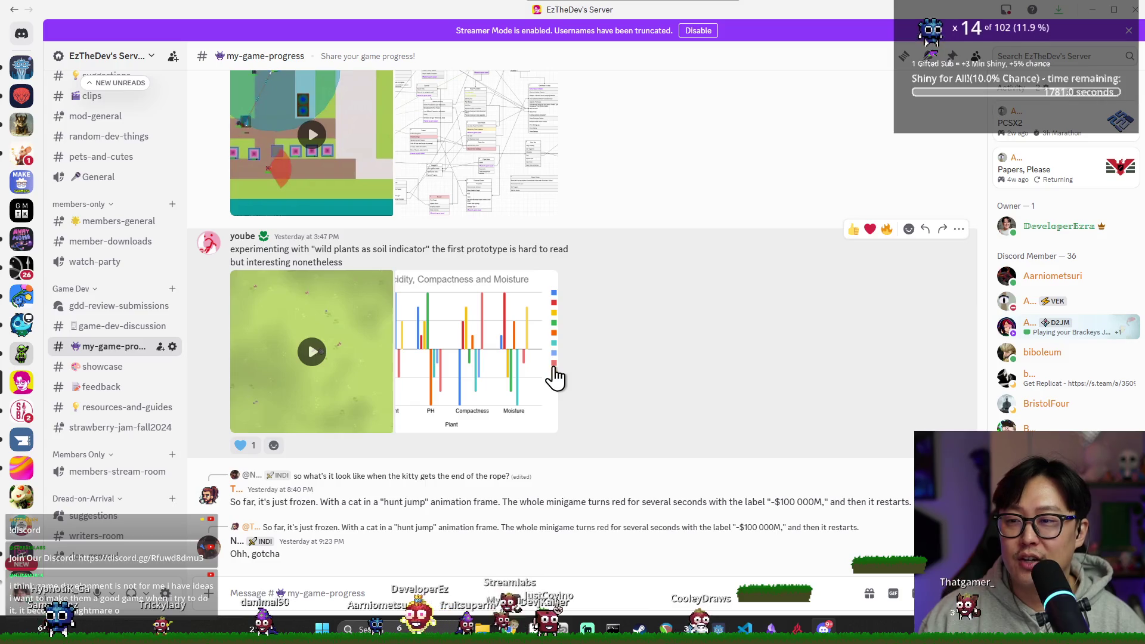
scroll(713, 363, "up", 3)
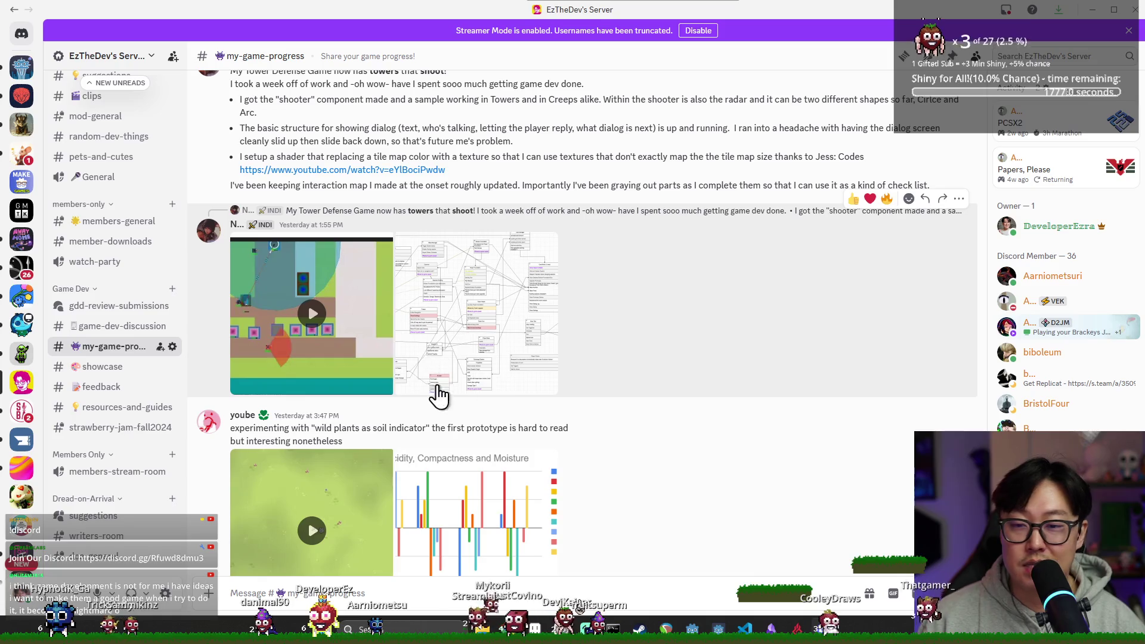
View the interaction-map image full size, browse more posts, and return to MapNodeHelper.gd.
left_click(499, 340)
left_click(870, 369)
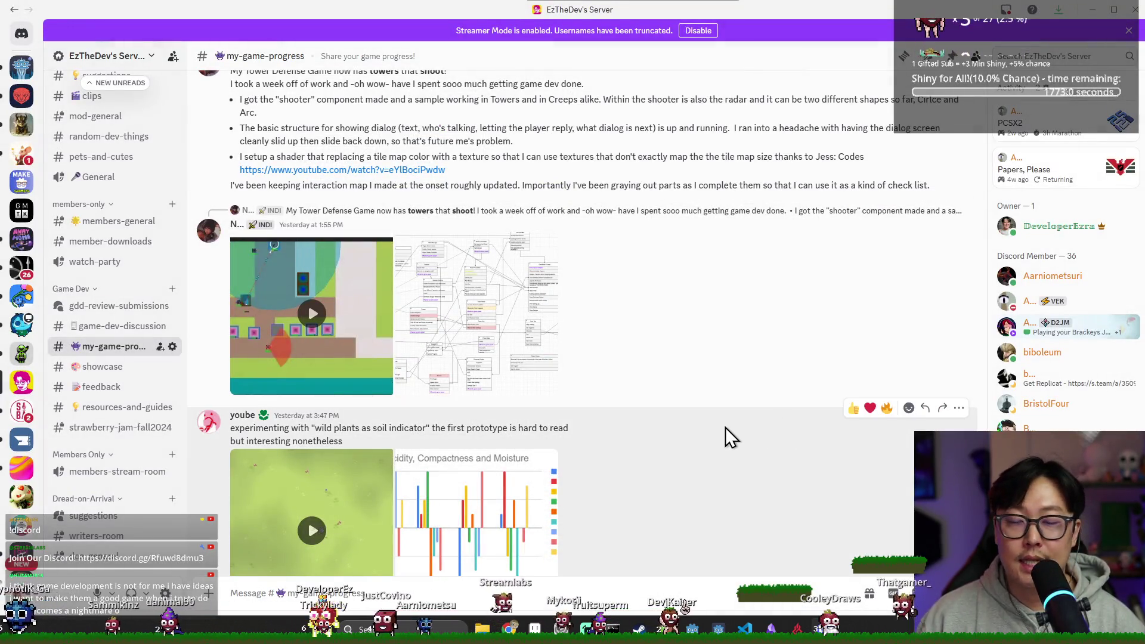
scroll(757, 428, "up", 6)
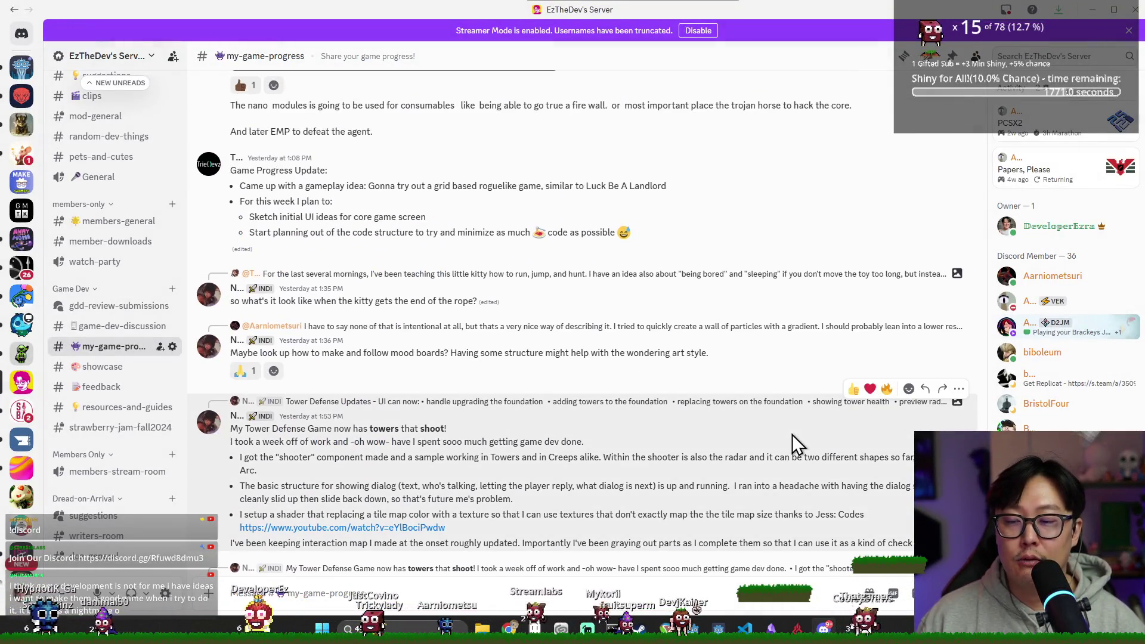
scroll(792, 434, "up", 1)
scroll(793, 443, "up", 6)
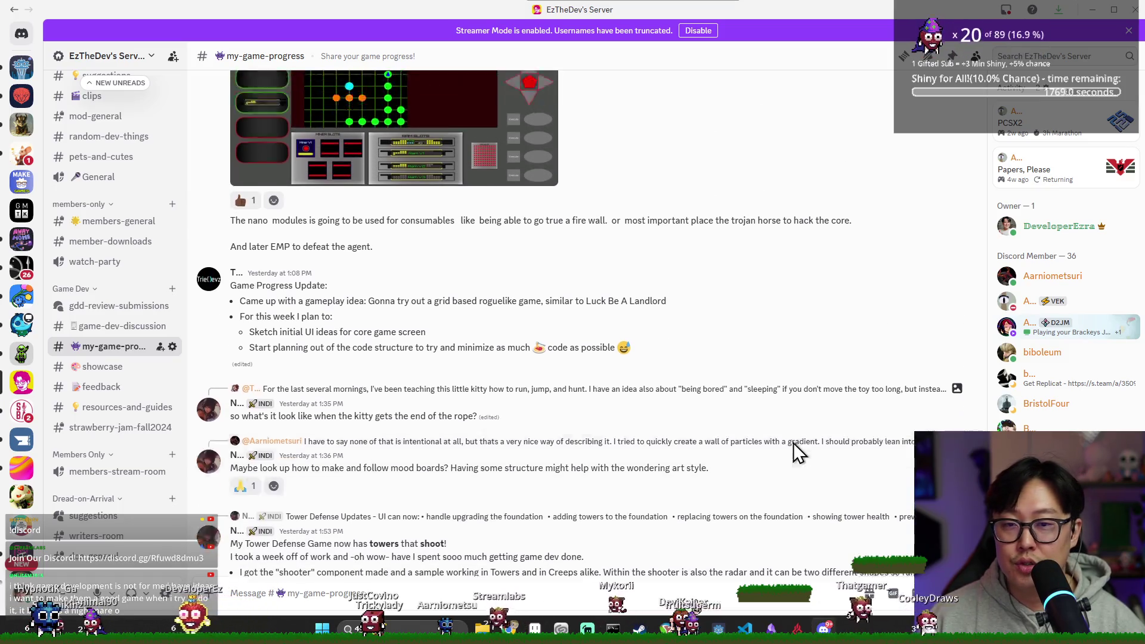
scroll(800, 448, "up", 2)
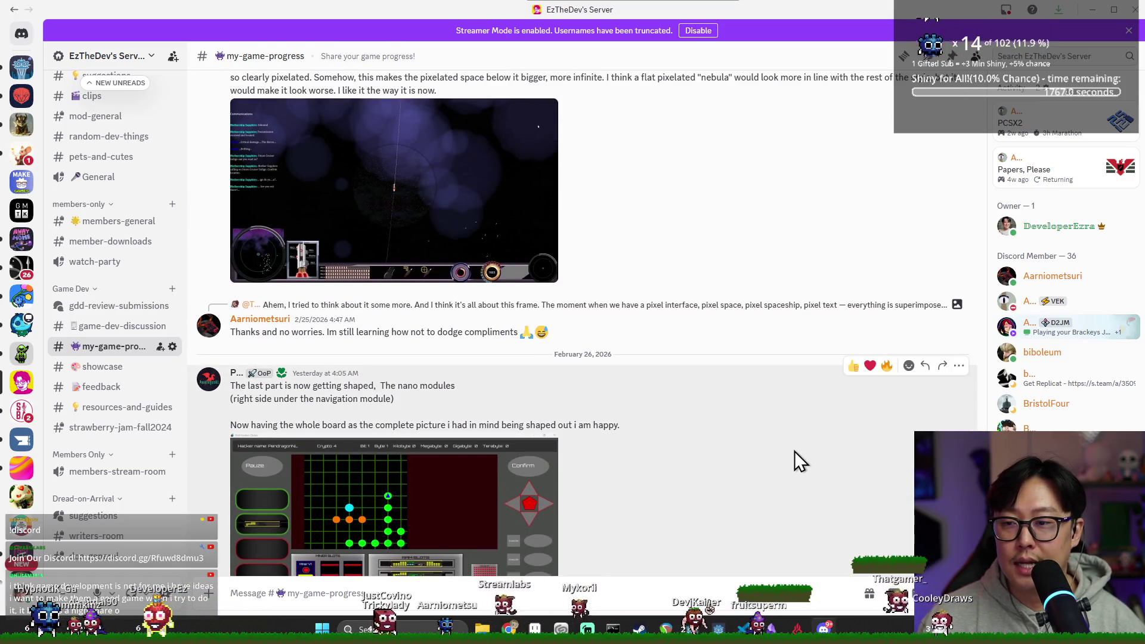
scroll(795, 452, "down", 6)
scroll(773, 460, "down", 10)
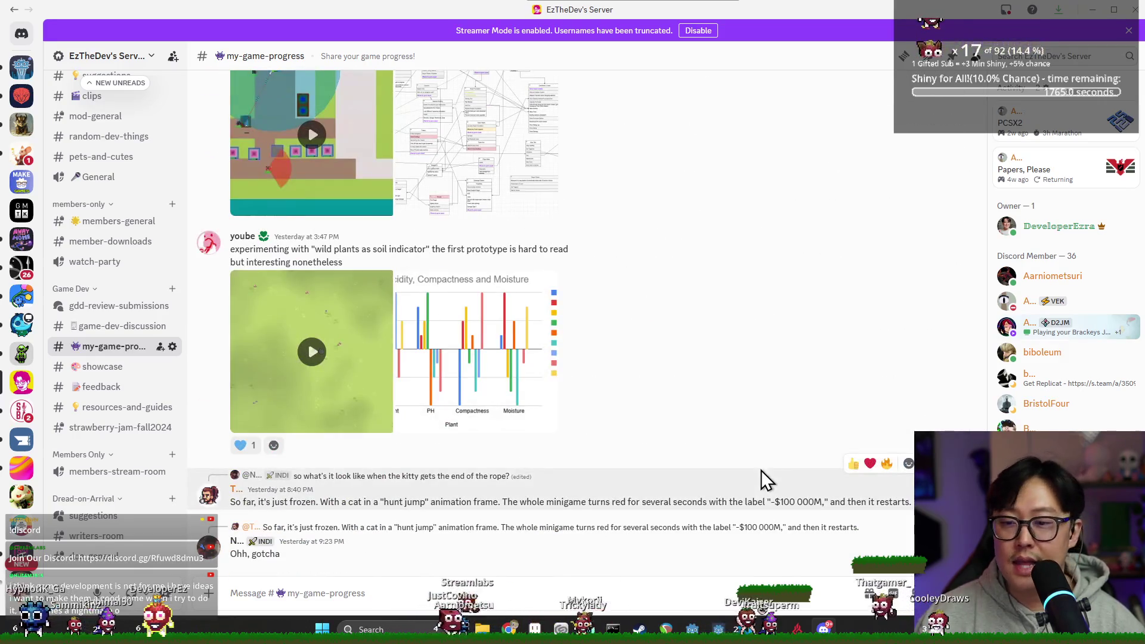
key("alt+Tab")
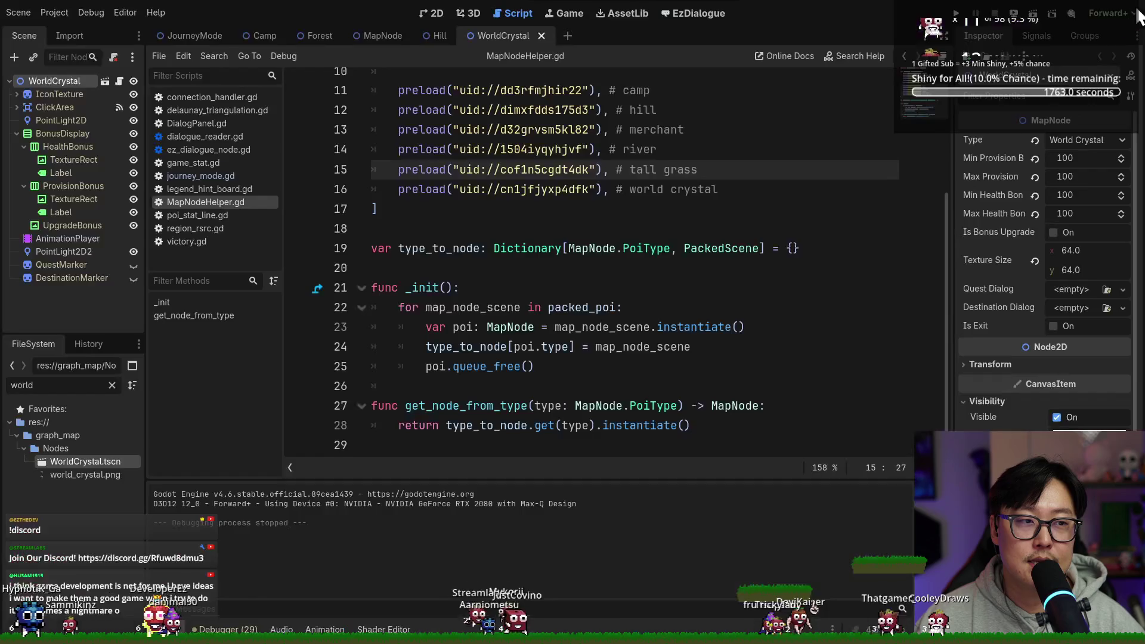
left_click(583, 307)
mouse_move(583, 311)
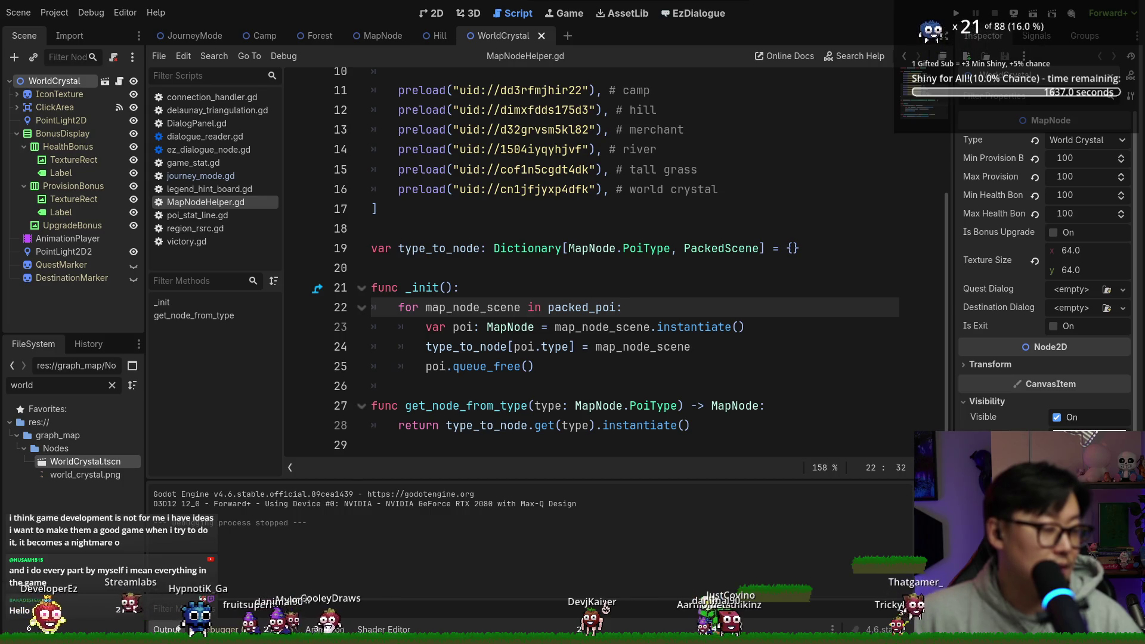
left_click(527, 346)
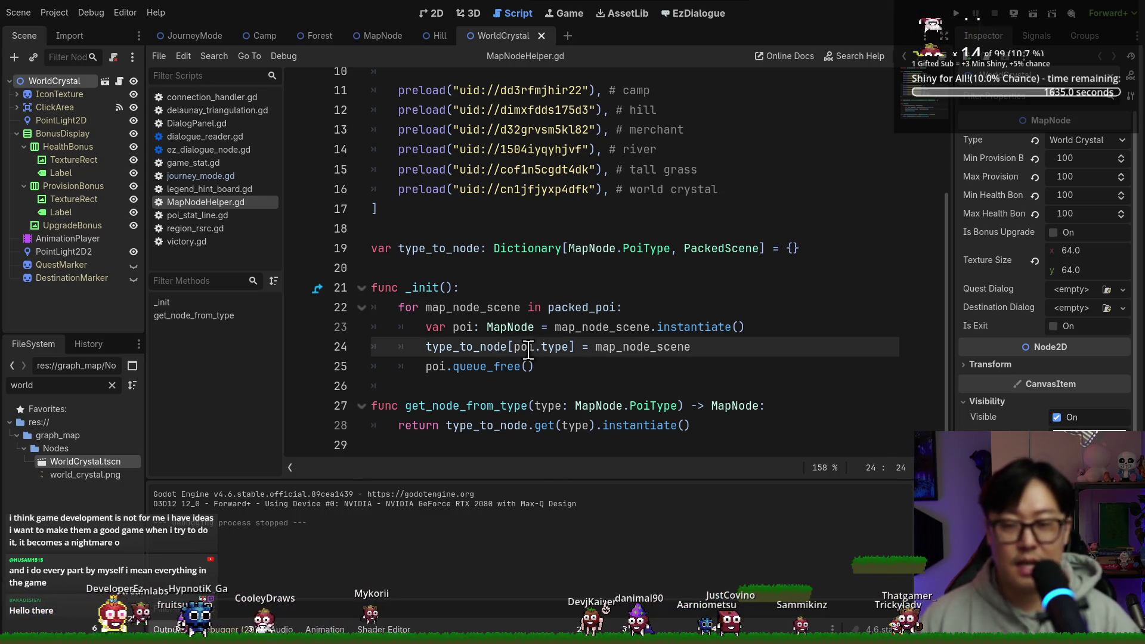
left_click(534, 285)
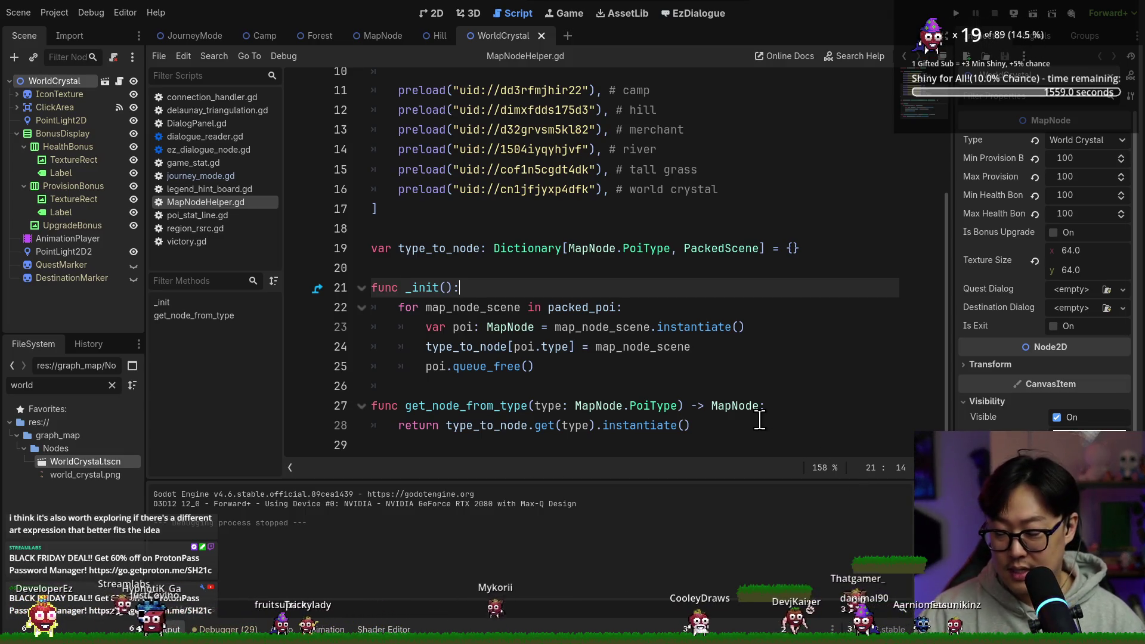
Run the project with F5, start a new game, and dismiss the instructions and legend panels.
key("F5")
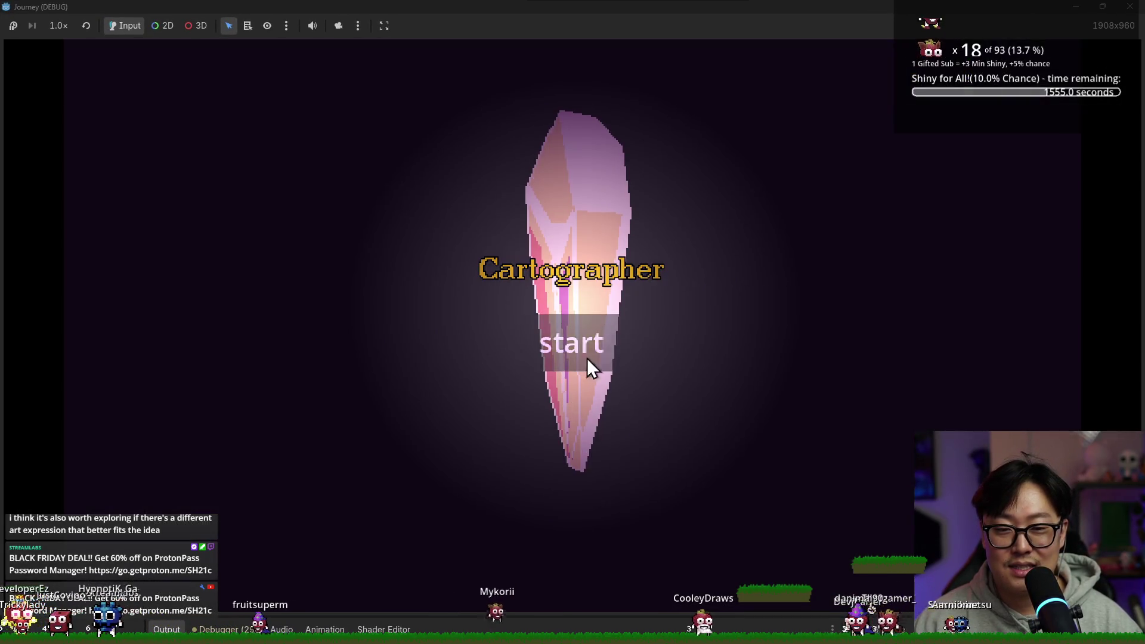
left_click(587, 358)
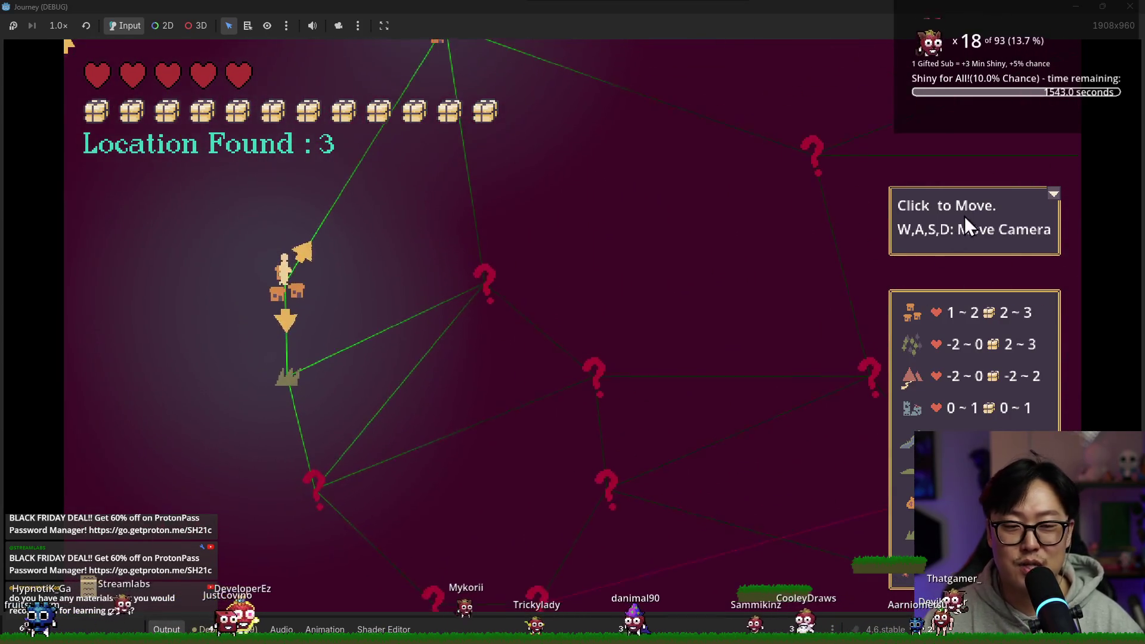
left_click(1052, 192)
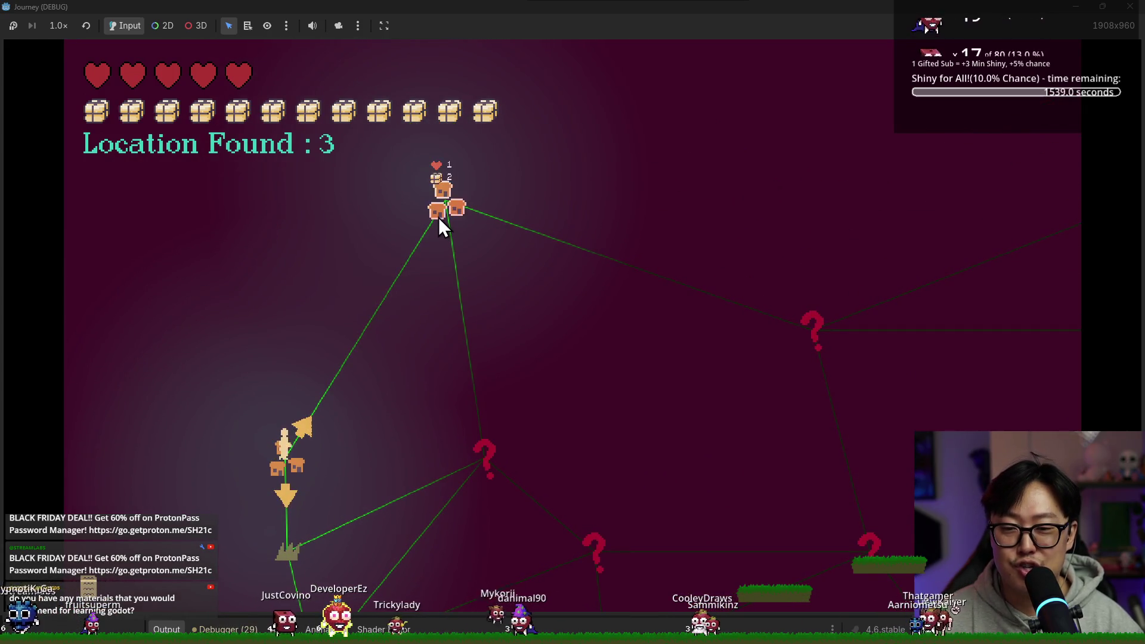
Zoom and pan around the node map, then restart and stop the game.
scroll(430, 256, "down", 3)
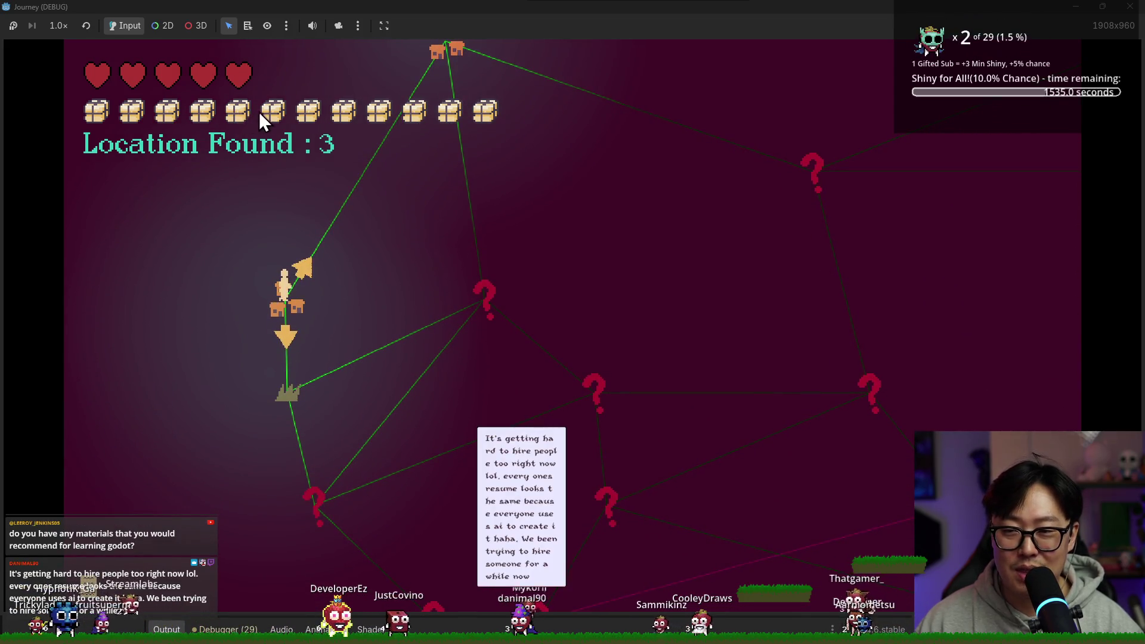
scroll(429, 191, "down", 3)
scroll(388, 239, "up", 2)
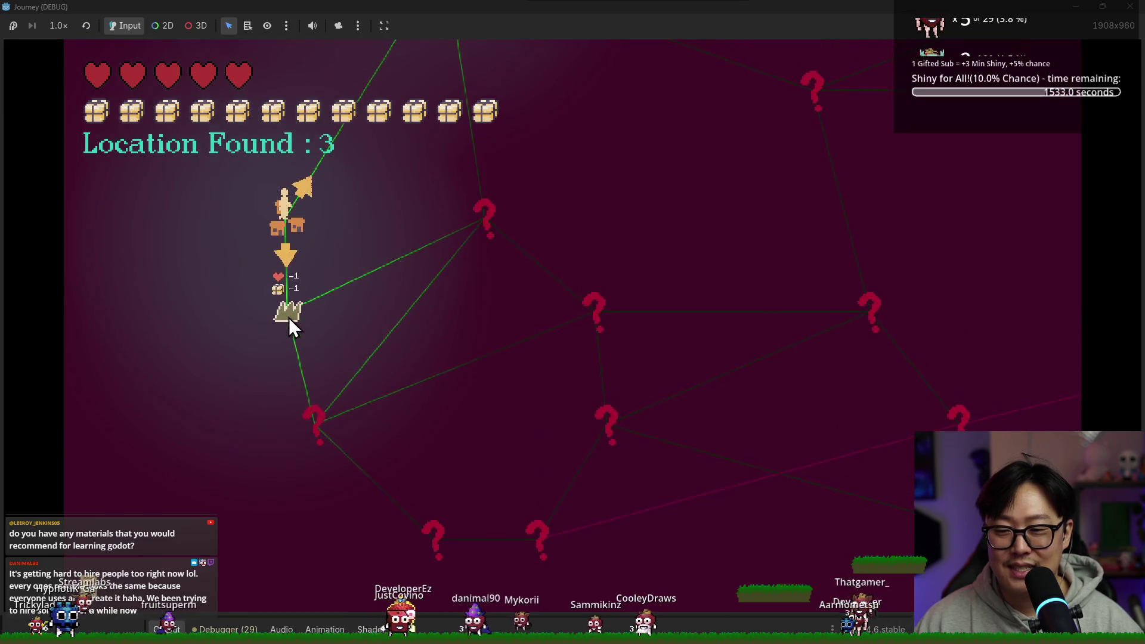
scroll(313, 295, "up", 3)
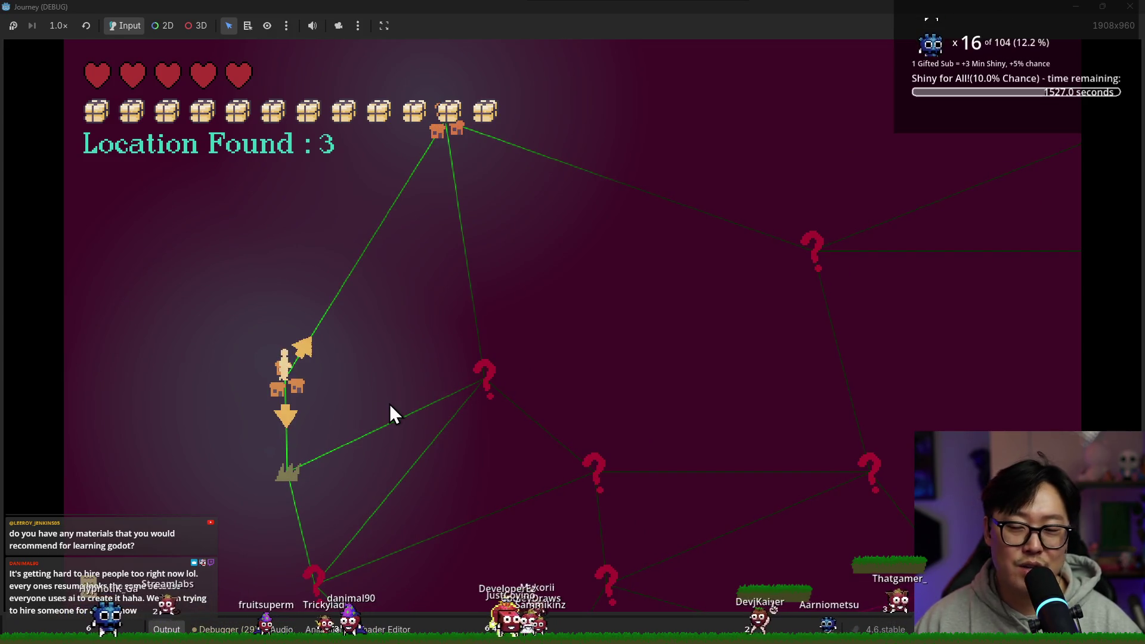
mouse_move(489, 386)
left_mouse_down()
mouse_move(168, 346)
mouse_move(575, 421)
mouse_move(796, 327)
mouse_move(832, 411)
left_mouse_up()
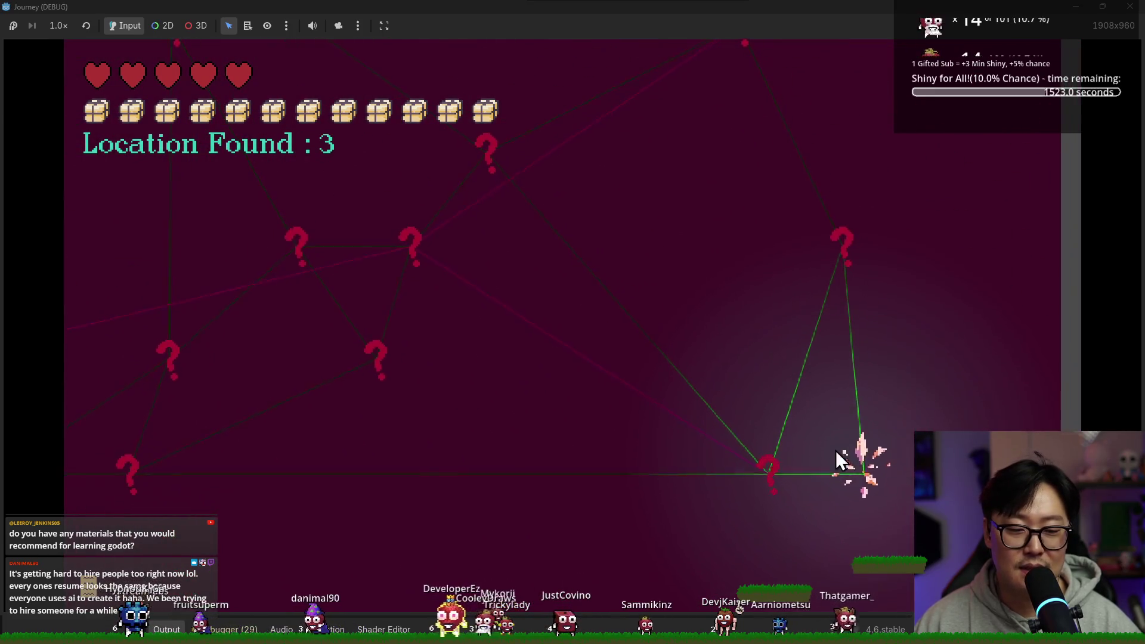
key("F5")
key("F8")
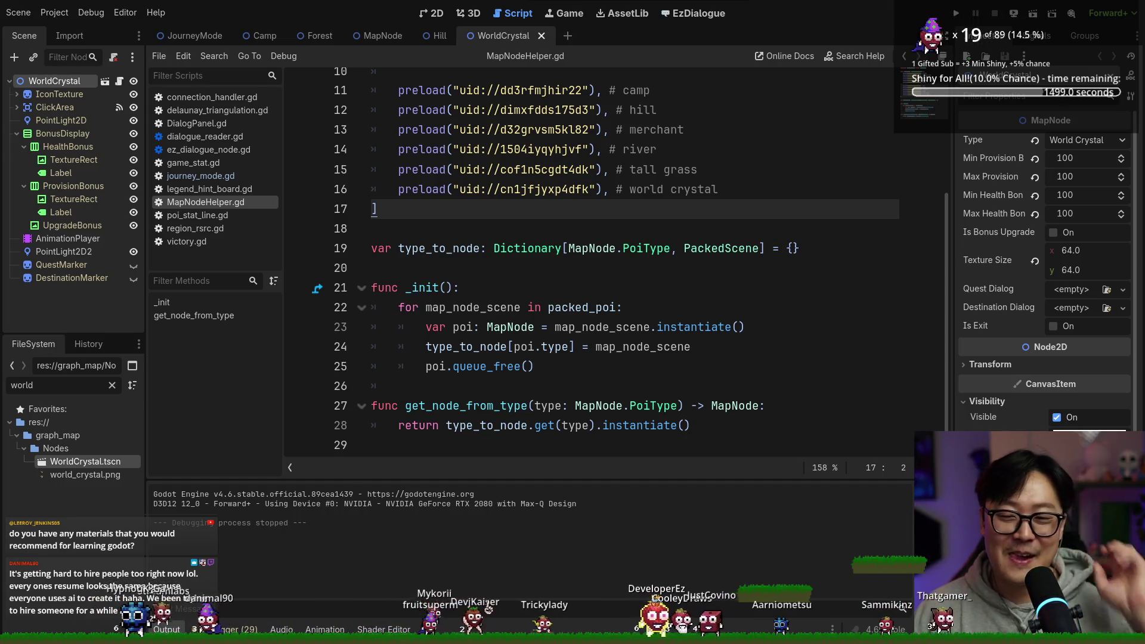
Save the scene and MapNodeHelper.gd script with Ctrl+S.
left_click(588, 230)
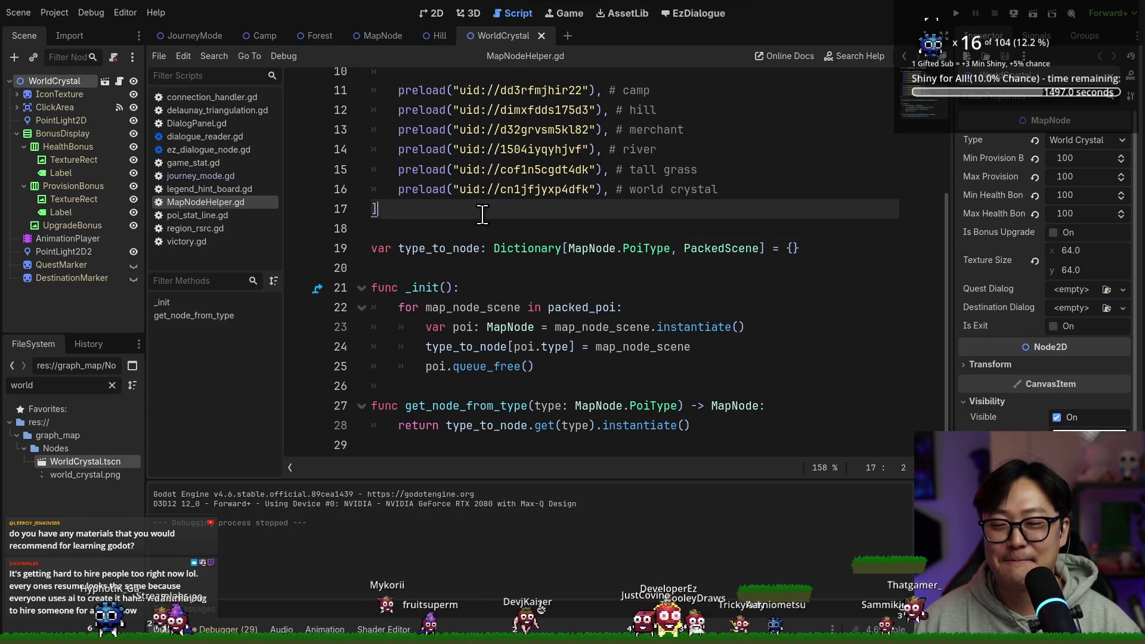
key("ctrl+s")
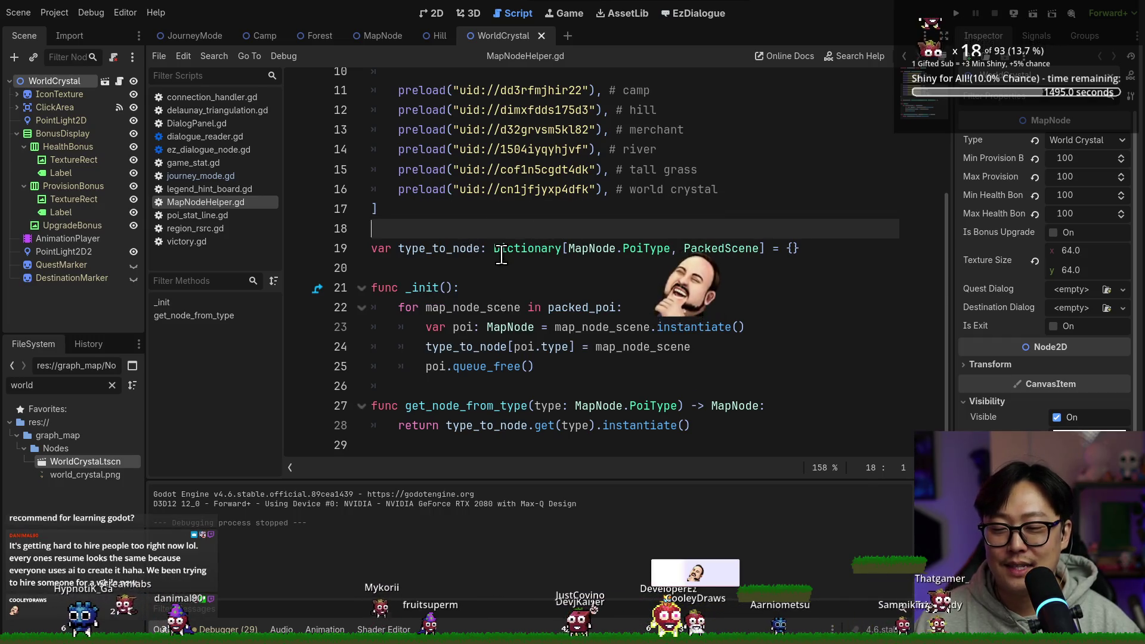
key("ctrl+s")
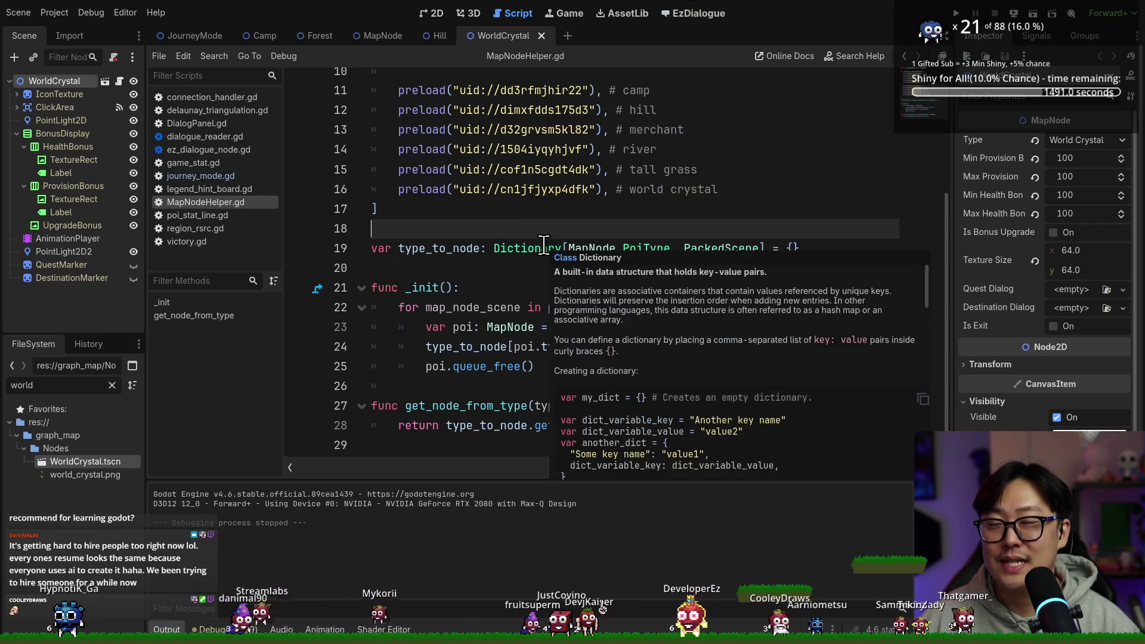
key("ctrl+s")
Move the caret between empty lines 18 and 20, then bring up a new Chrome window.
key("Down")
key("Down")
key("Up")
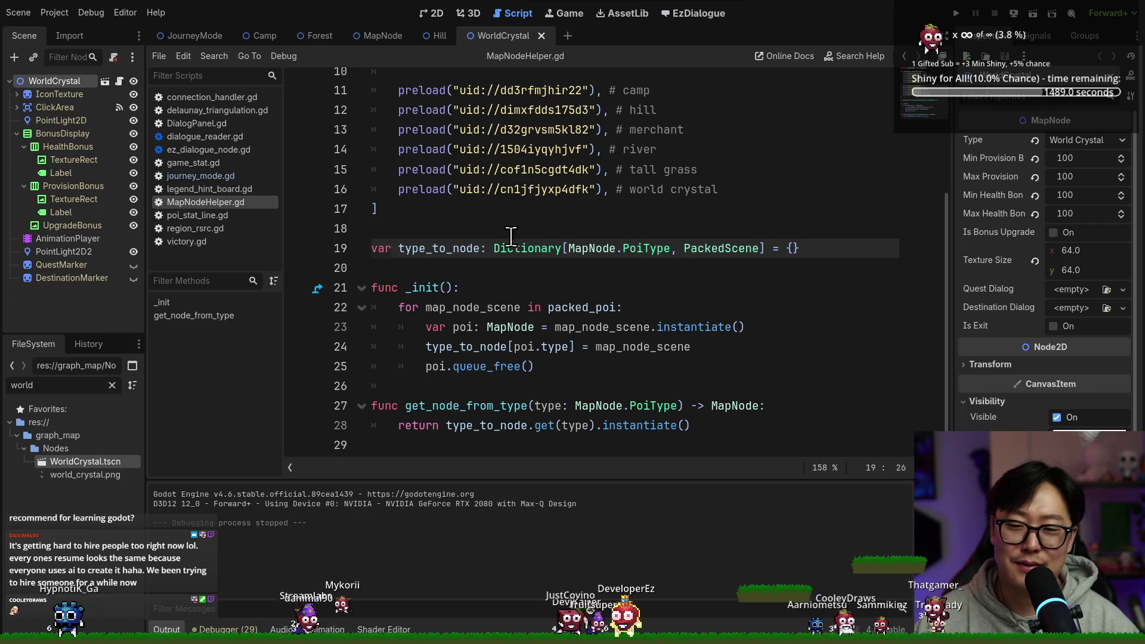
key("Up")
key("Down")
key("Down")
key("Up")
key("Up")
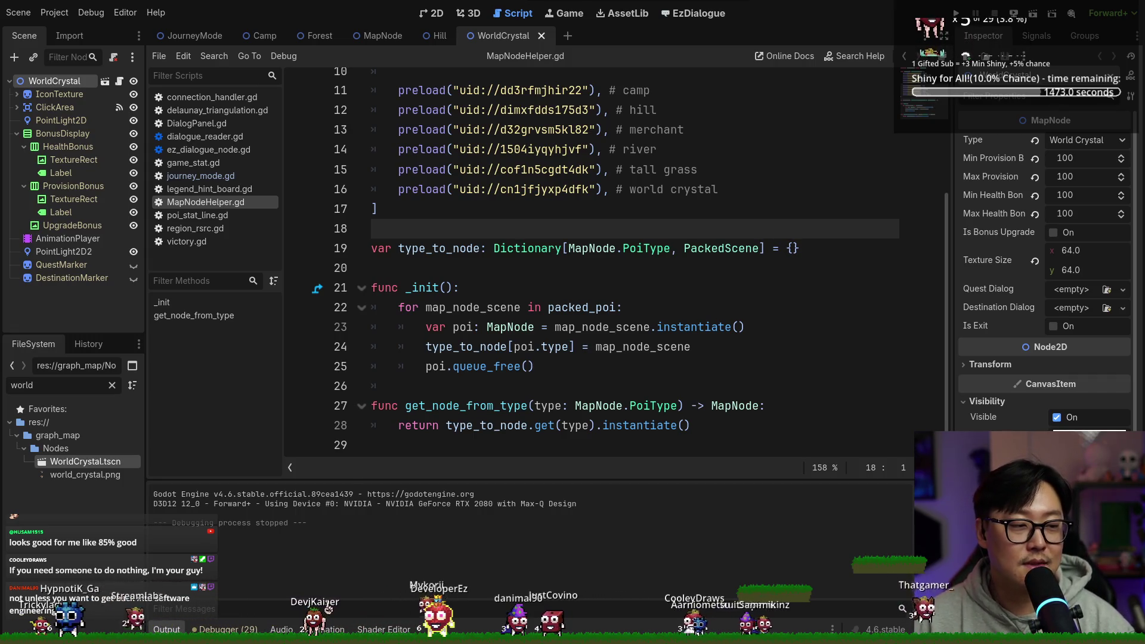
left_click(522, 629)
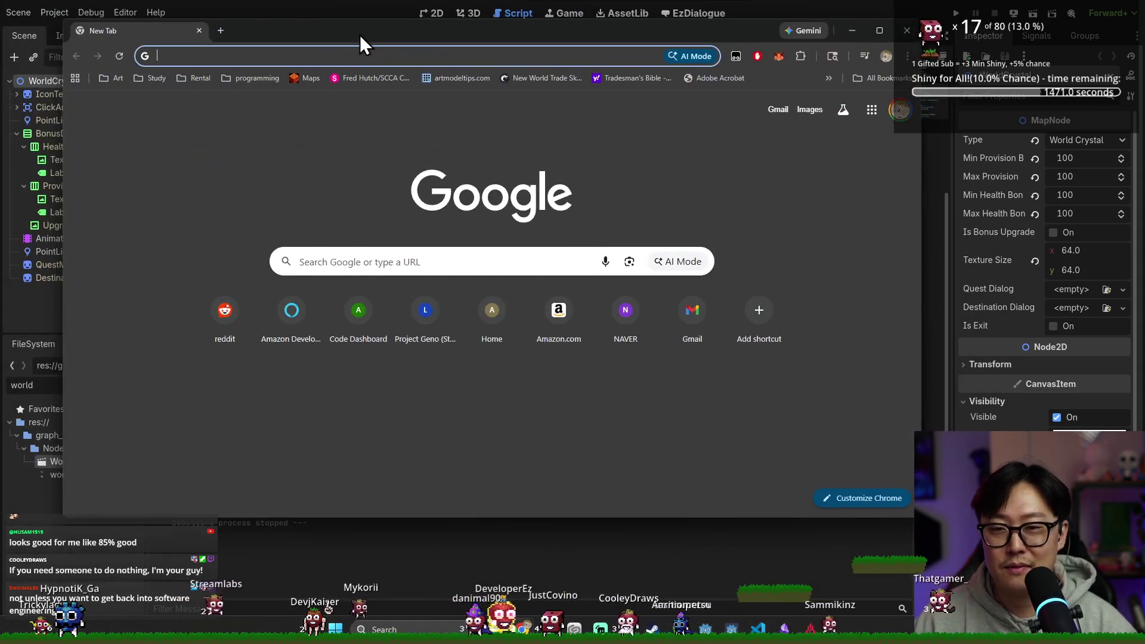
Open docs.godotengine.org and browse the Getting Started 2D, 3D and Introduction pages.
double_click(363, 37)
type("docs.godotengine.org")
key("Return")
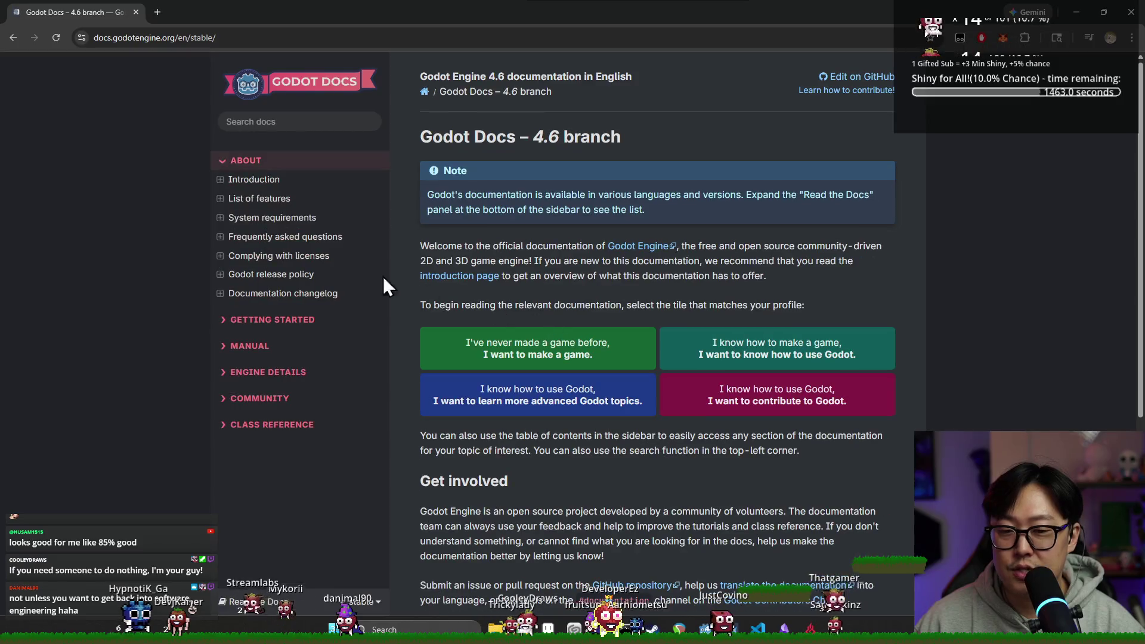
left_click(275, 321)
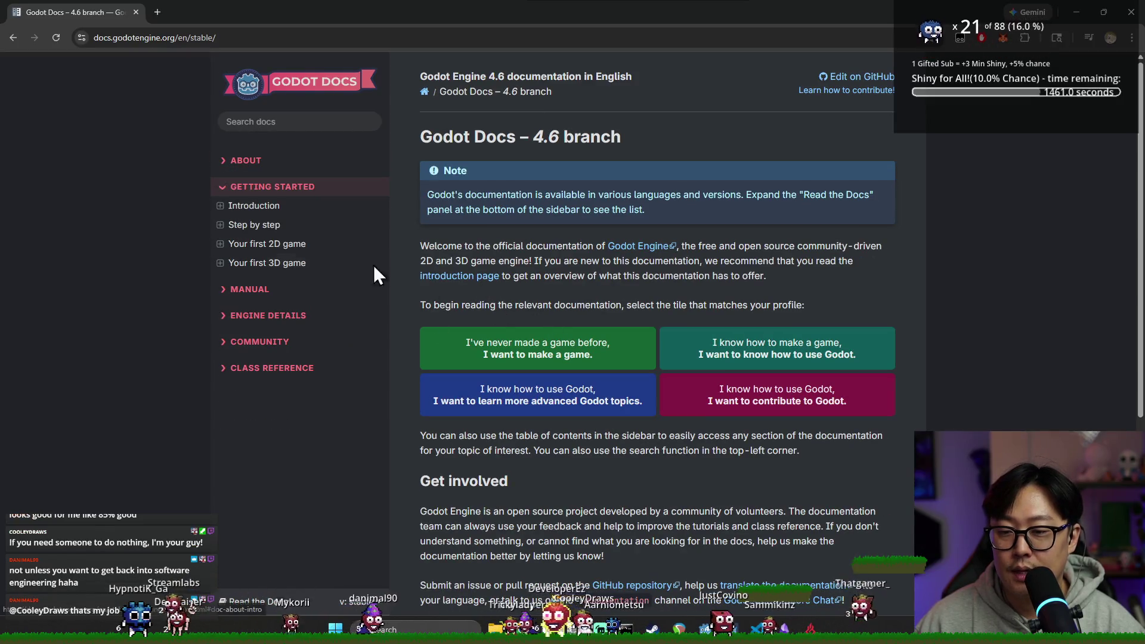
left_click(278, 252)
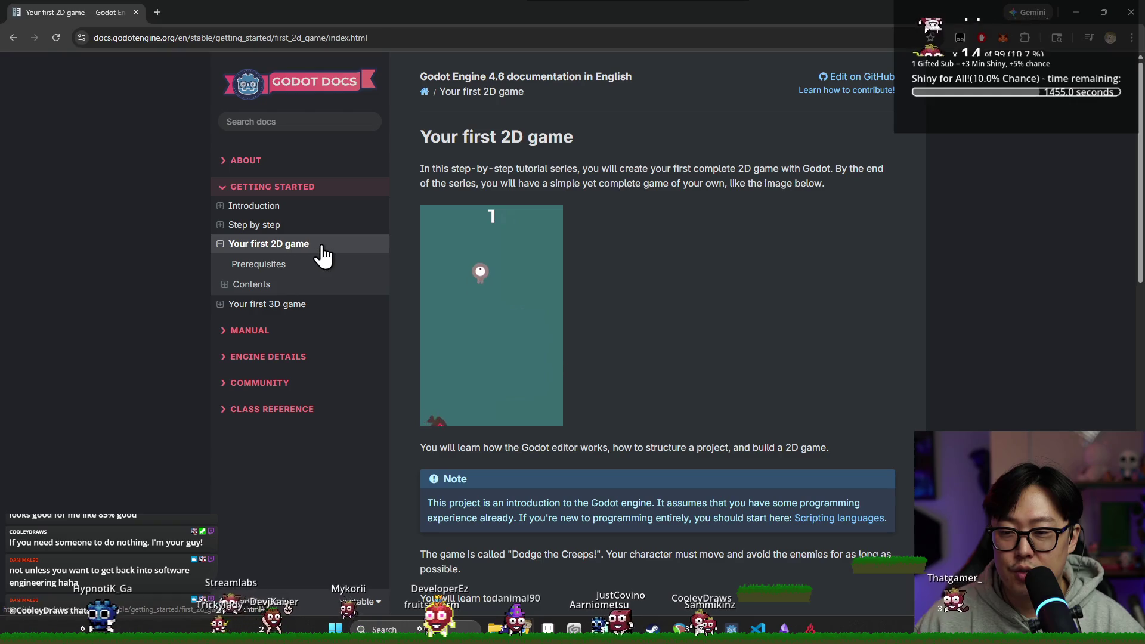
left_click(263, 309)
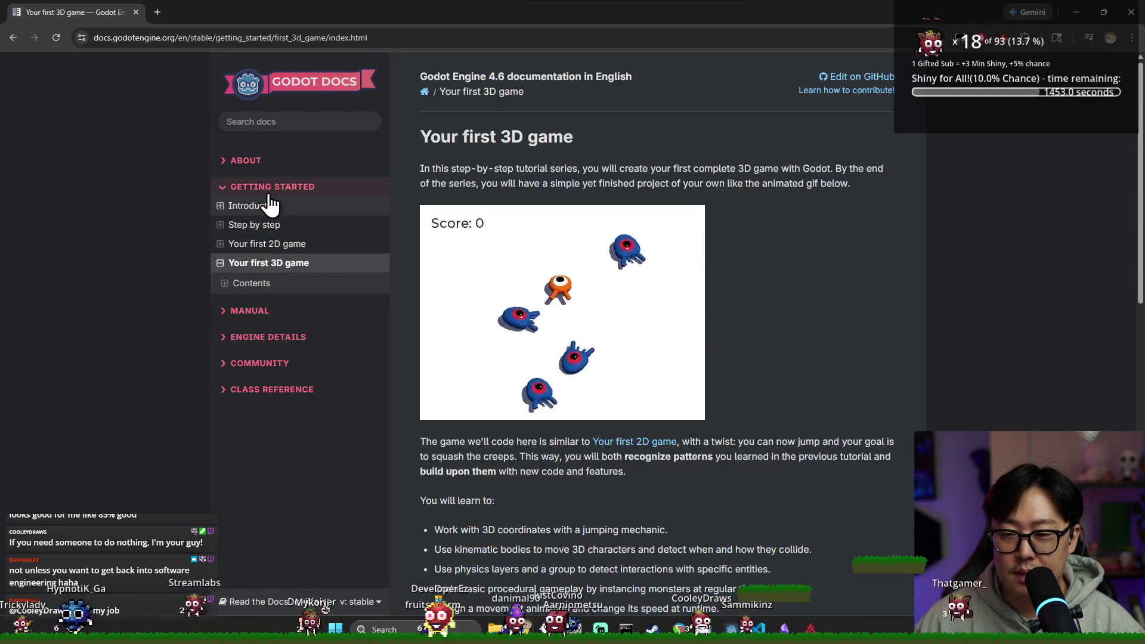
left_click(264, 208)
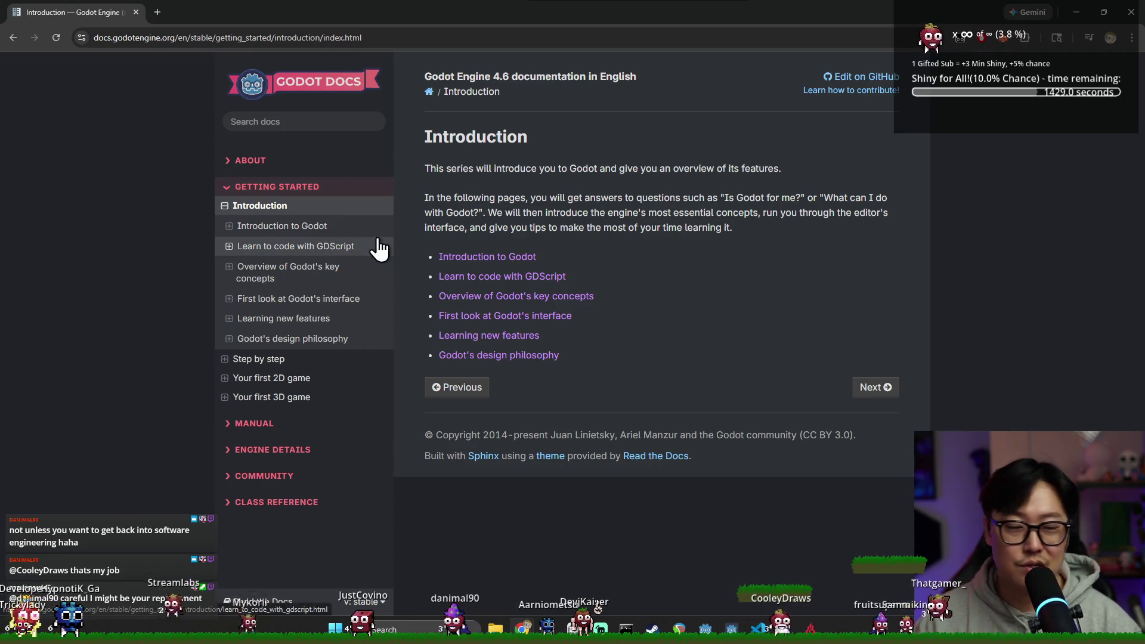
Replace the docs address with 'yout' to load YouTube, then return to Godot.
left_click(476, 45)
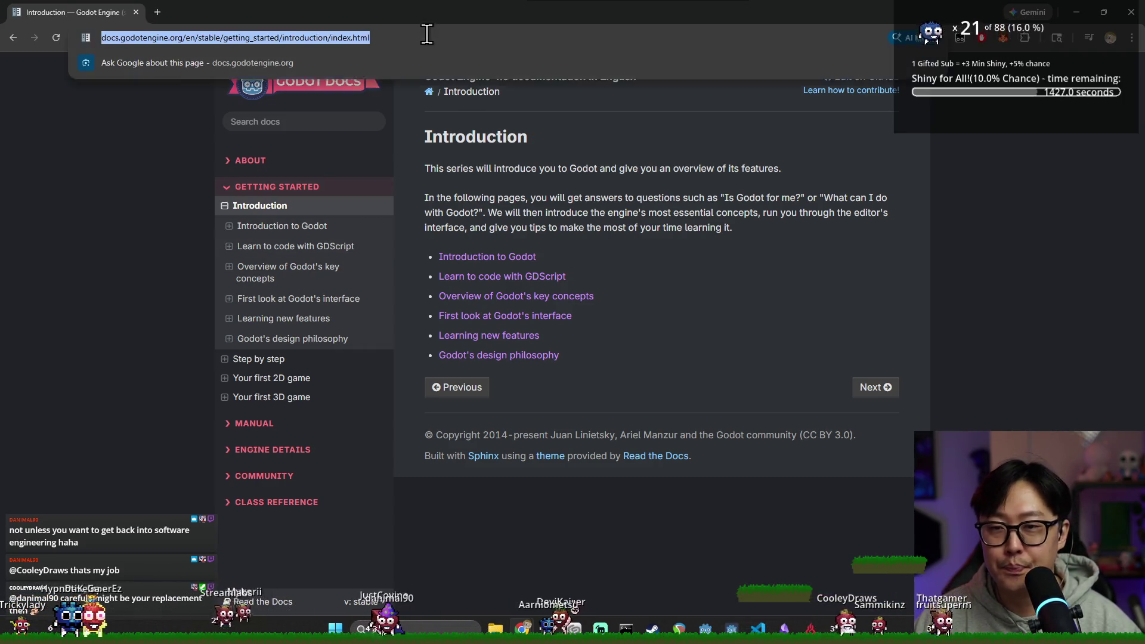
key("BackSpace")
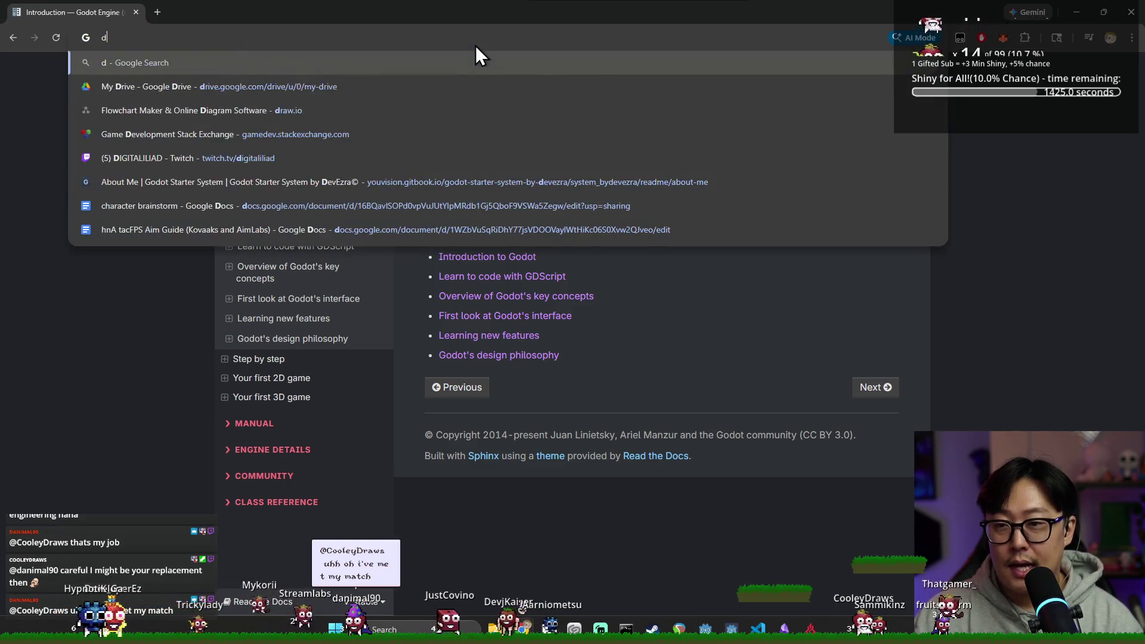
type("yout")
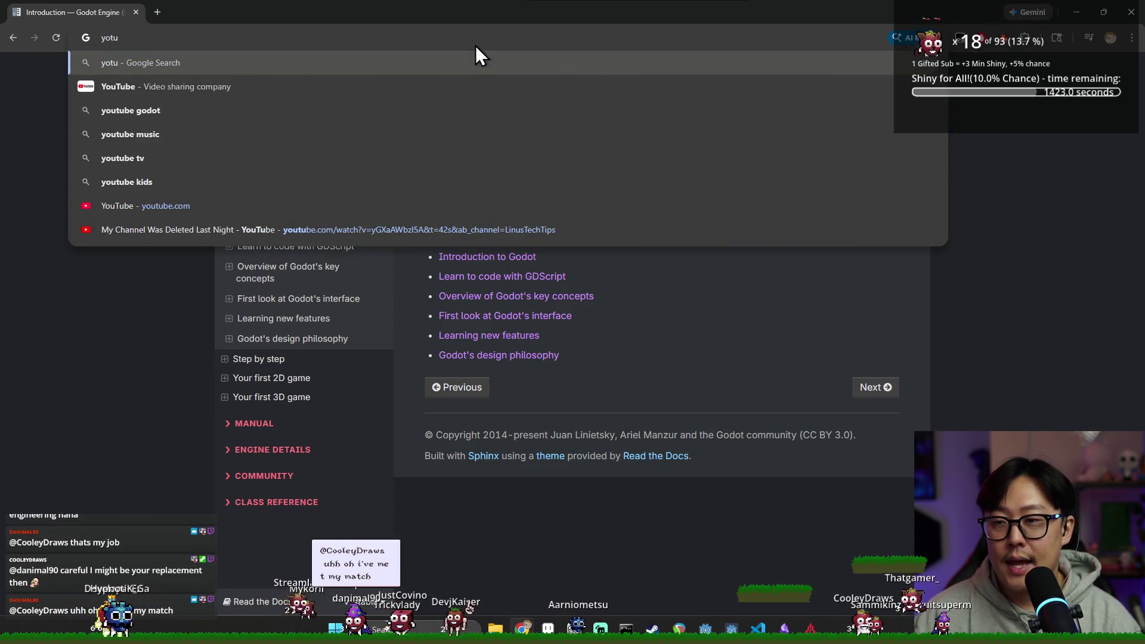
key("Return")
key("alt+Tab")
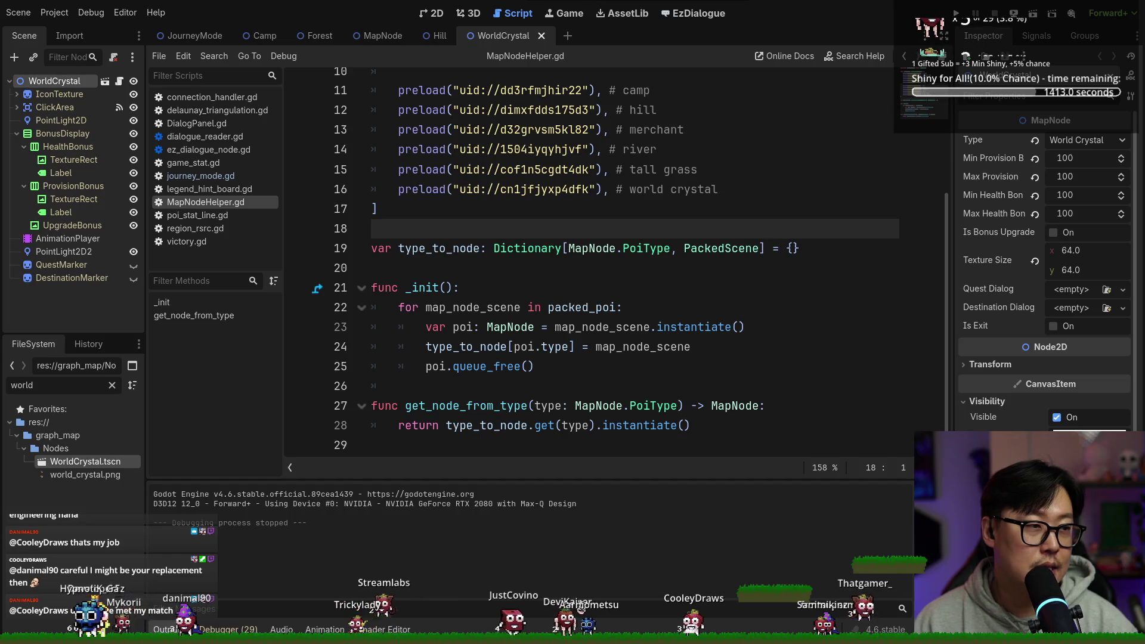
Maximize the YouTube search results and open the Brackeys channel page.
key("alt+Tab")
double_click(500, 241)
scroll(586, 304, "down", 4)
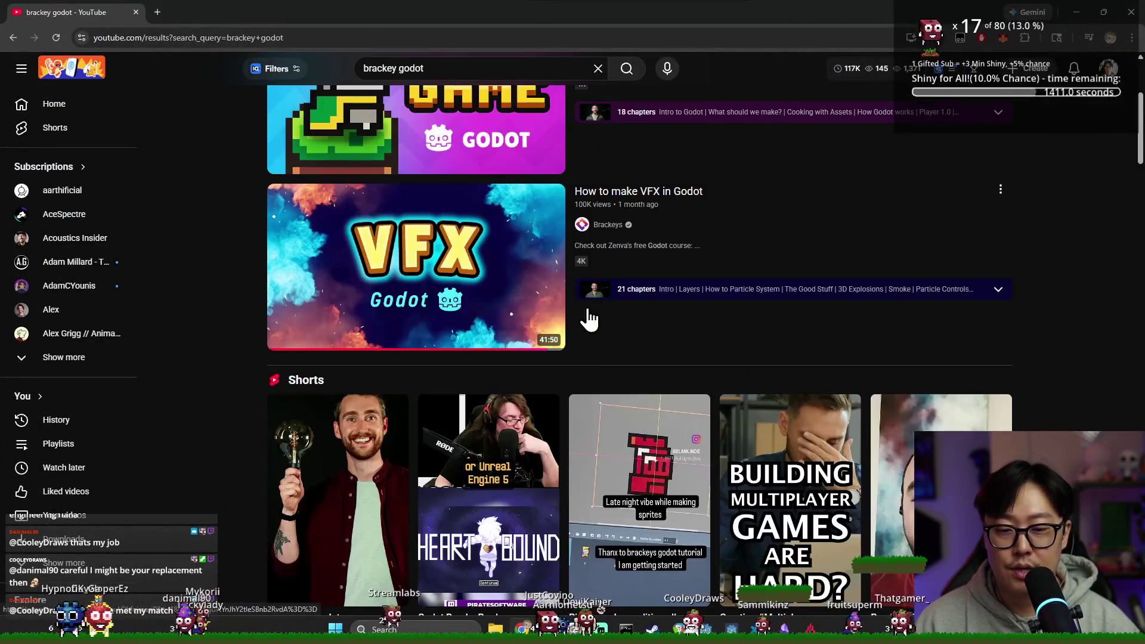
scroll(586, 304, "up", 3)
left_click(596, 112)
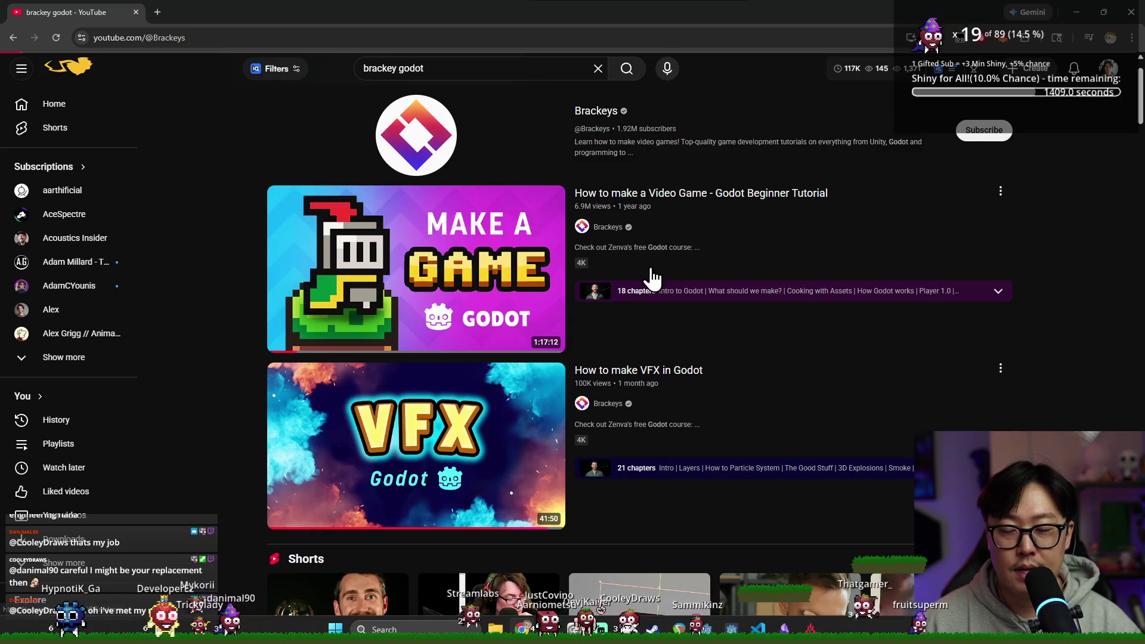
Play and pause the How to make VFX in Godot video, browse For You, then close the browser.
scroll(375, 334, "down", 4)
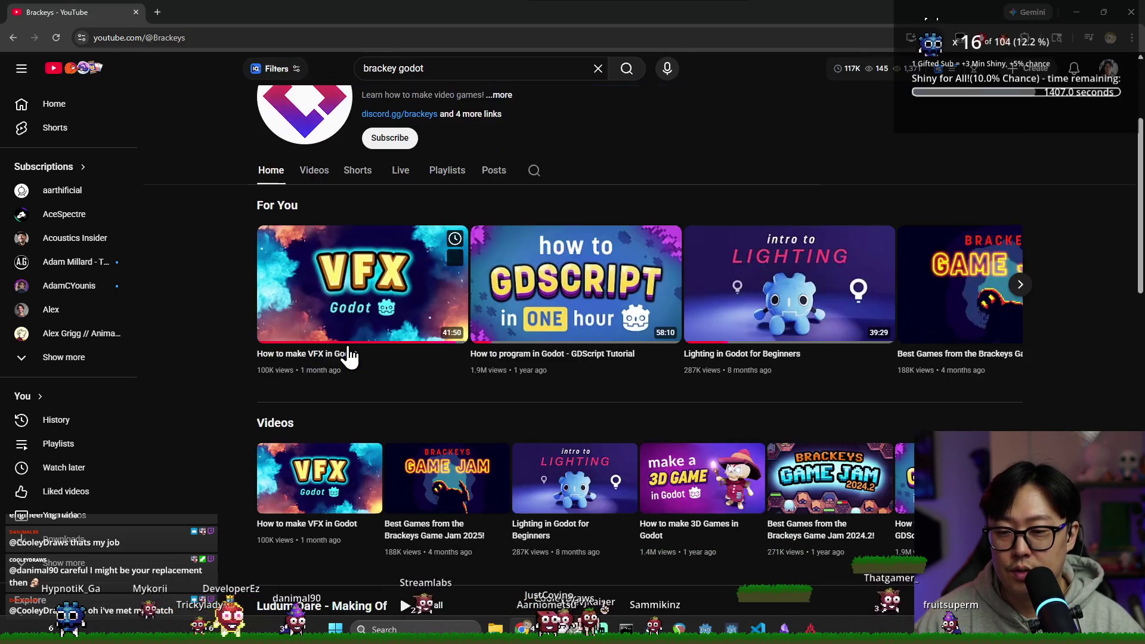
left_click(356, 238)
left_click(360, 303)
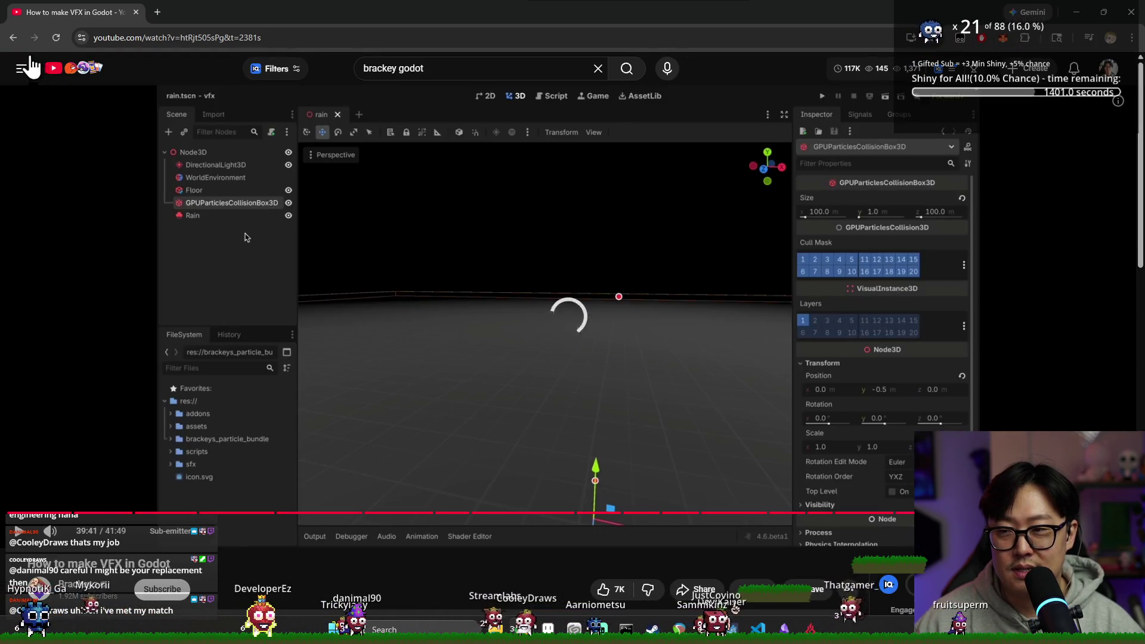
left_click(13, 38)
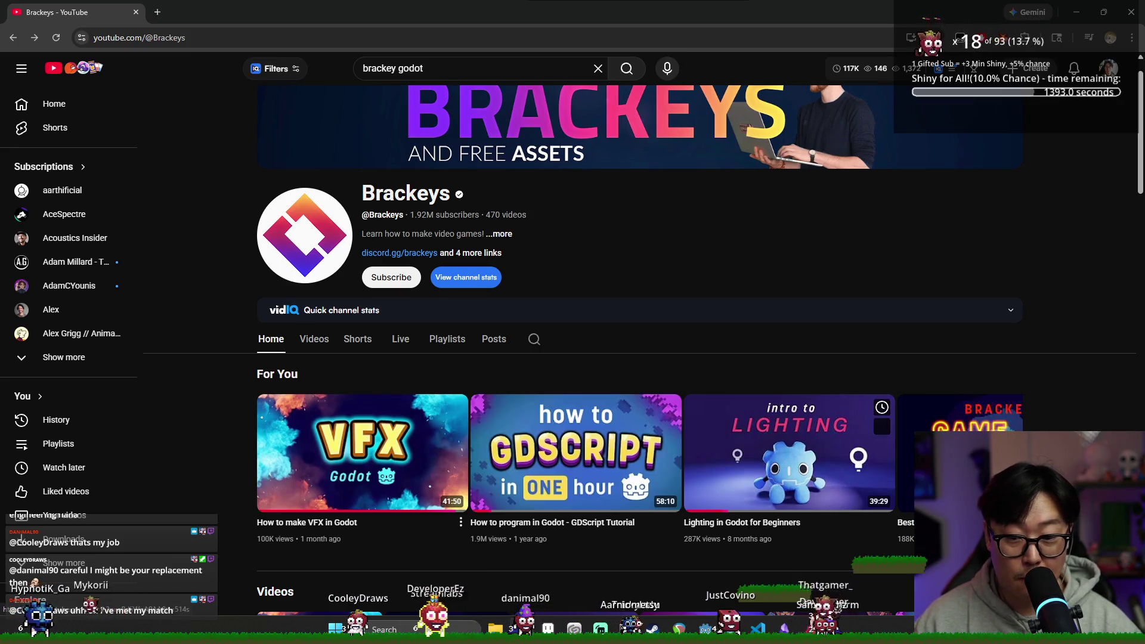
left_click(1022, 453)
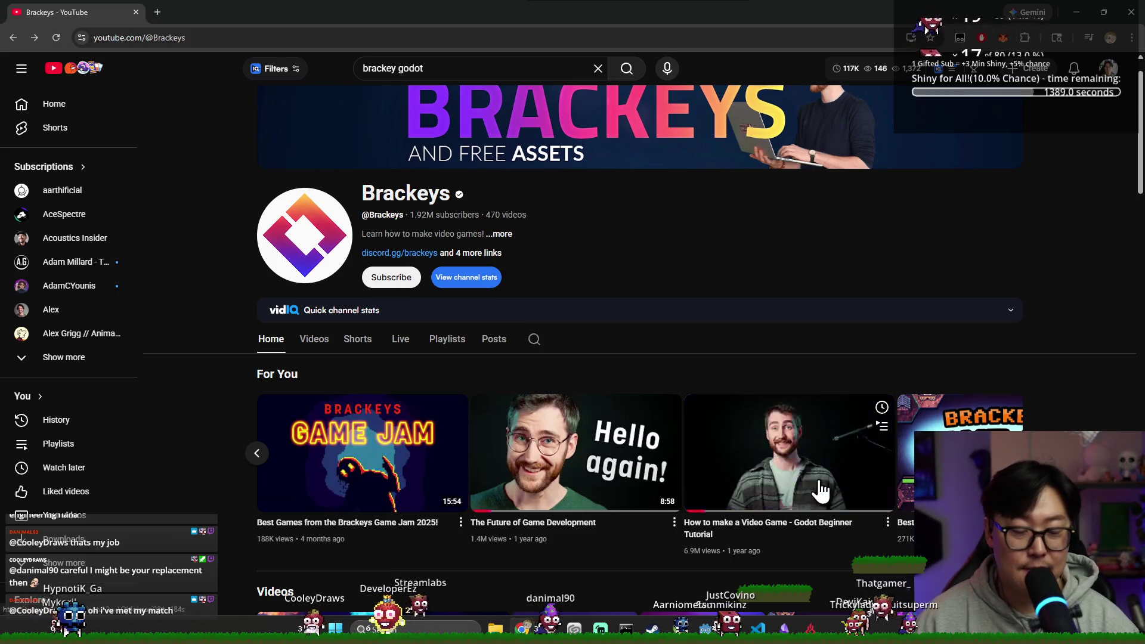
left_click(1130, 12)
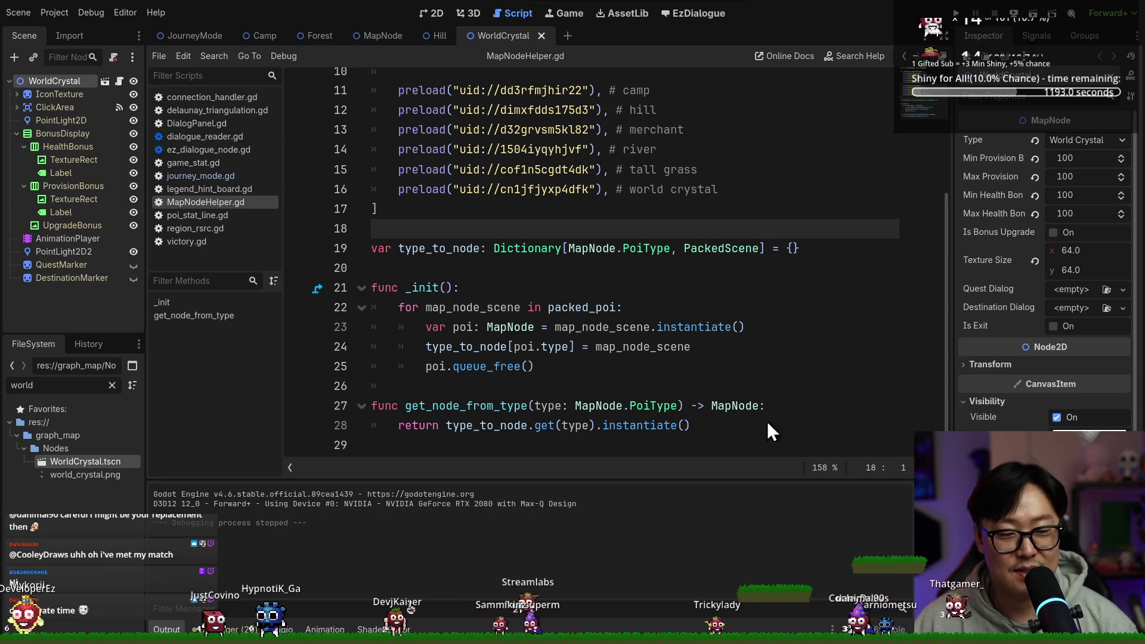
Place the cursor on line 25 of MapNodeHelper.gd, review the preloads, then switch windows.
left_click(617, 364)
scroll(608, 215, "up", 1)
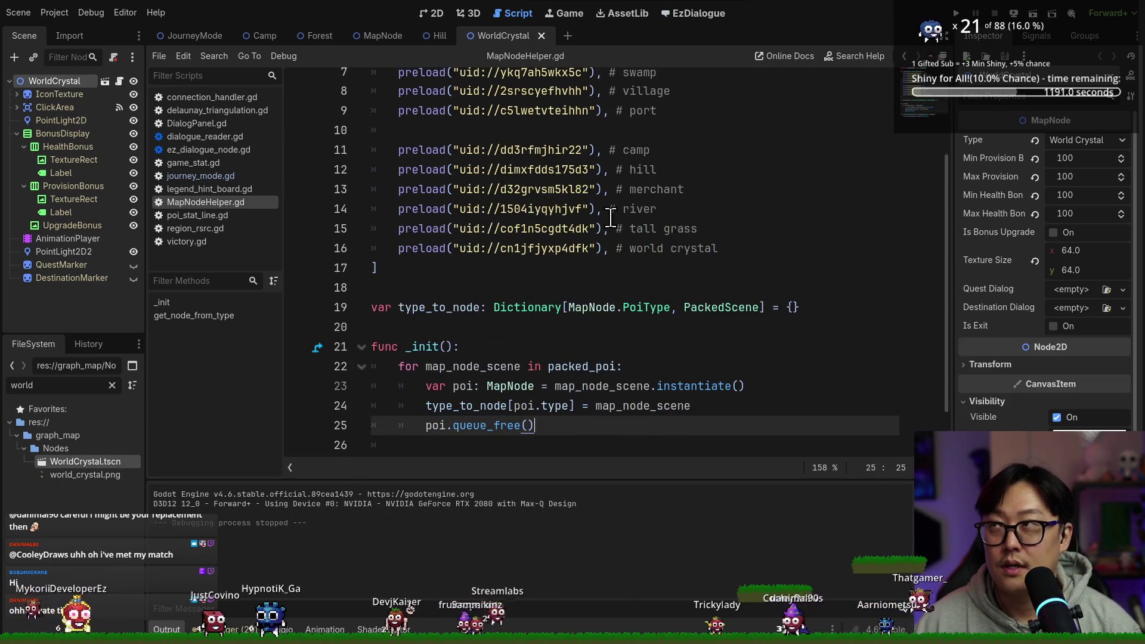
key("alt+Tab")
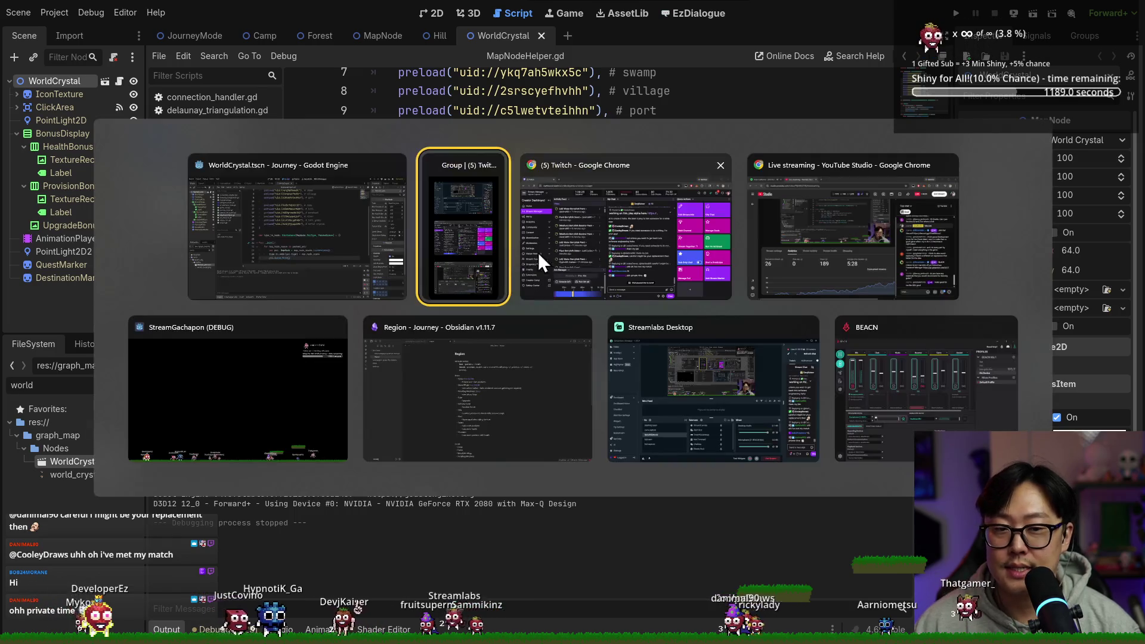
Highlight the Rest (- provision, + health) and Search lines in the Obsidian Region note.
left_click(575, 361)
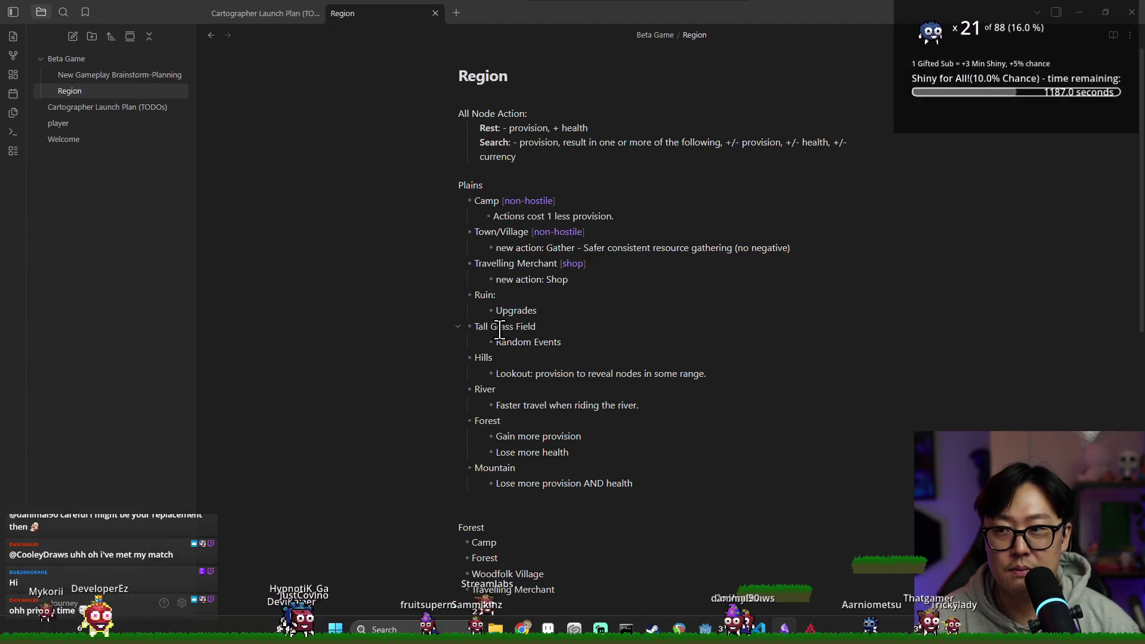
left_click(464, 126, "shift")
left_click(489, 129)
mouse_move(489, 130)
left_mouse_down()
mouse_move(550, 128)
mouse_move(546, 144)
left_mouse_up()
left_click(525, 127)
left_click(599, 162)
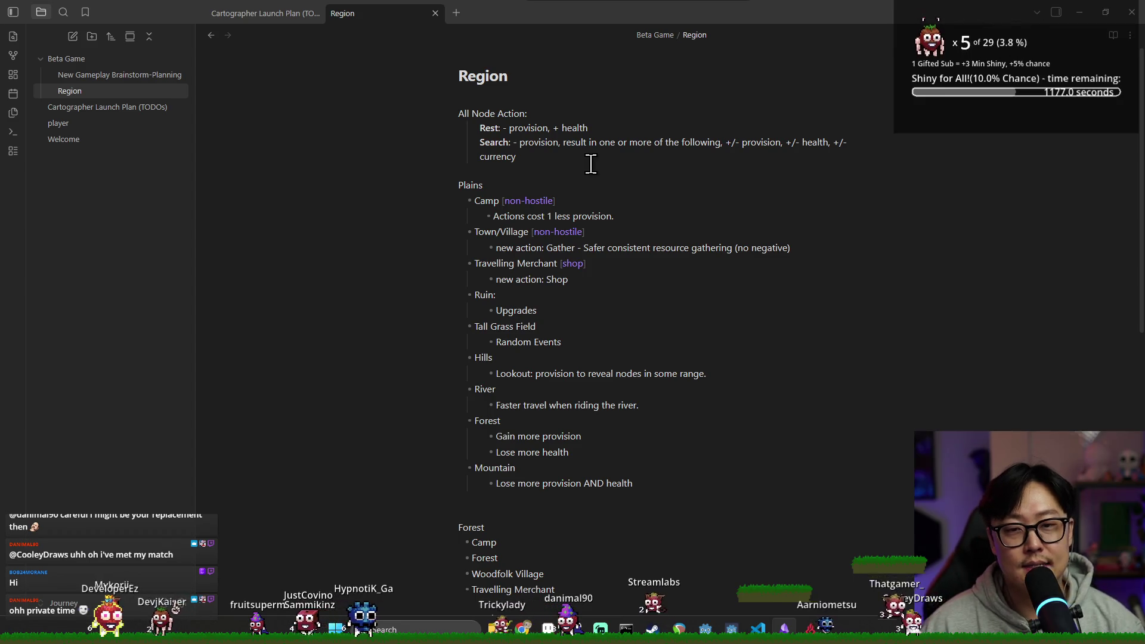
left_click_drag(504, 127, 588, 129)
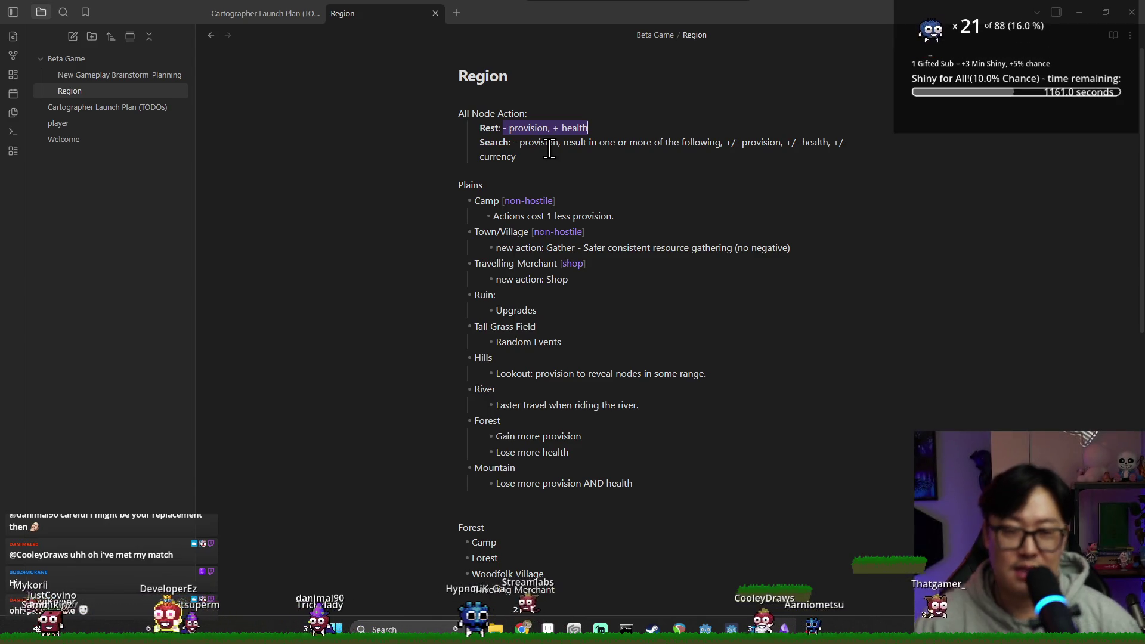
Return to MapNodeHelper.gd in Godot with the cursor on line 11.
key("alt+Tab")
left_click(546, 149)
scroll(549, 167, "up", 2)
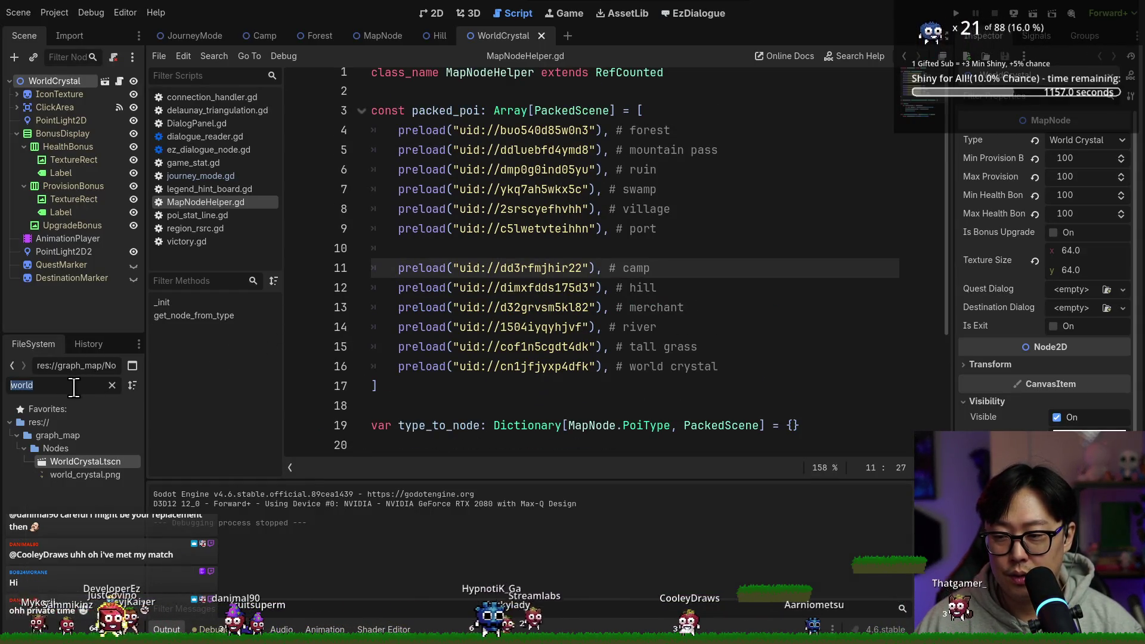
Clear the file filter, open map_node.gd, and close WorldCrystal, Hill, MapNode, Forest and Camp scenes.
left_click(112, 387)
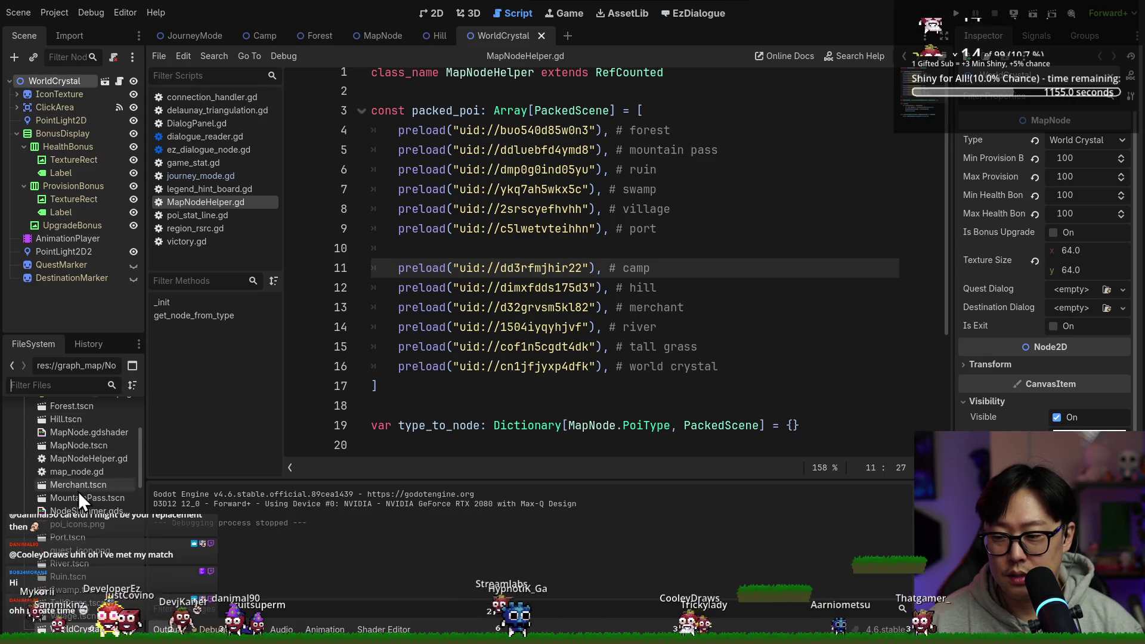
left_click(118, 82)
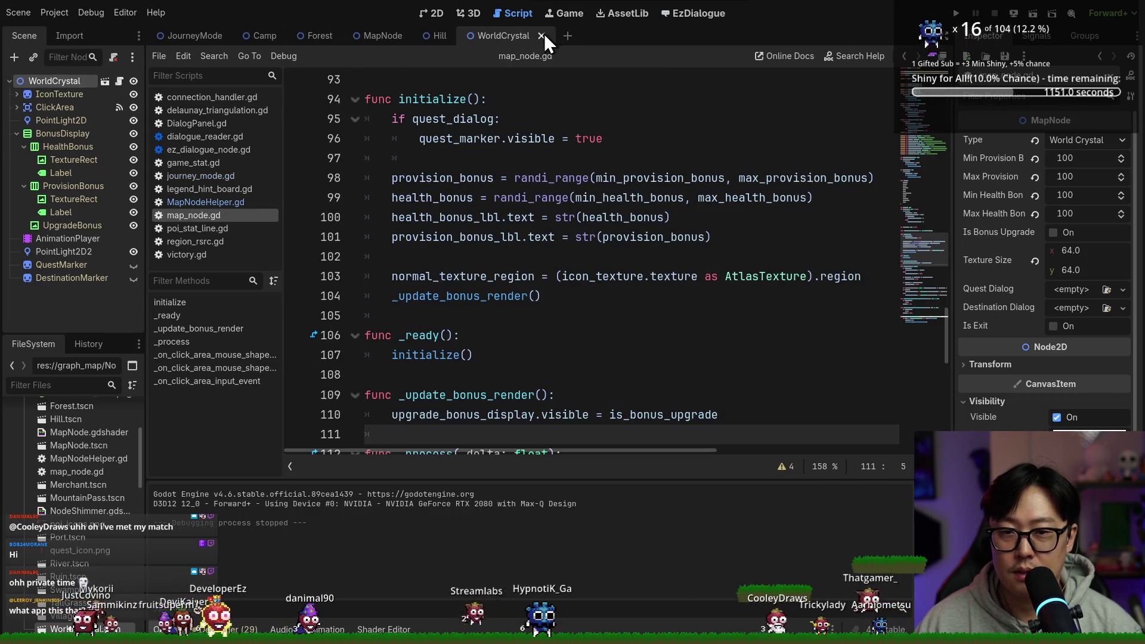
left_click(541, 36)
left_click(461, 36)
left_click(417, 35)
middle_click(328, 37)
left_click(289, 36)
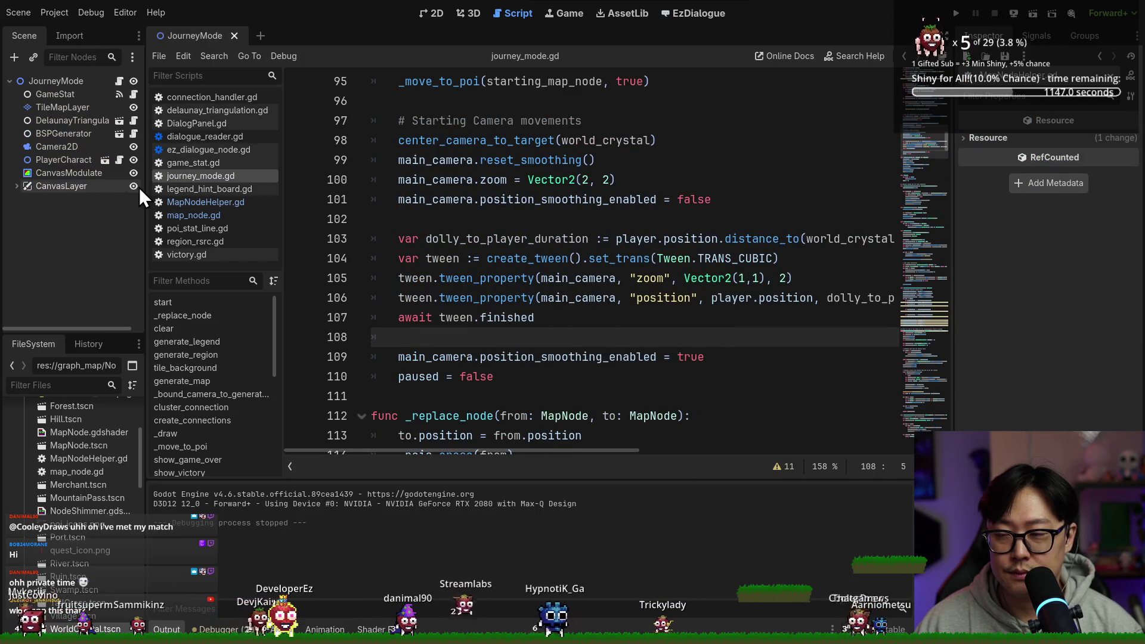
Reread the Rest and Search lines in the Obsidian note, then return to Godot.
key("alt+Tab")
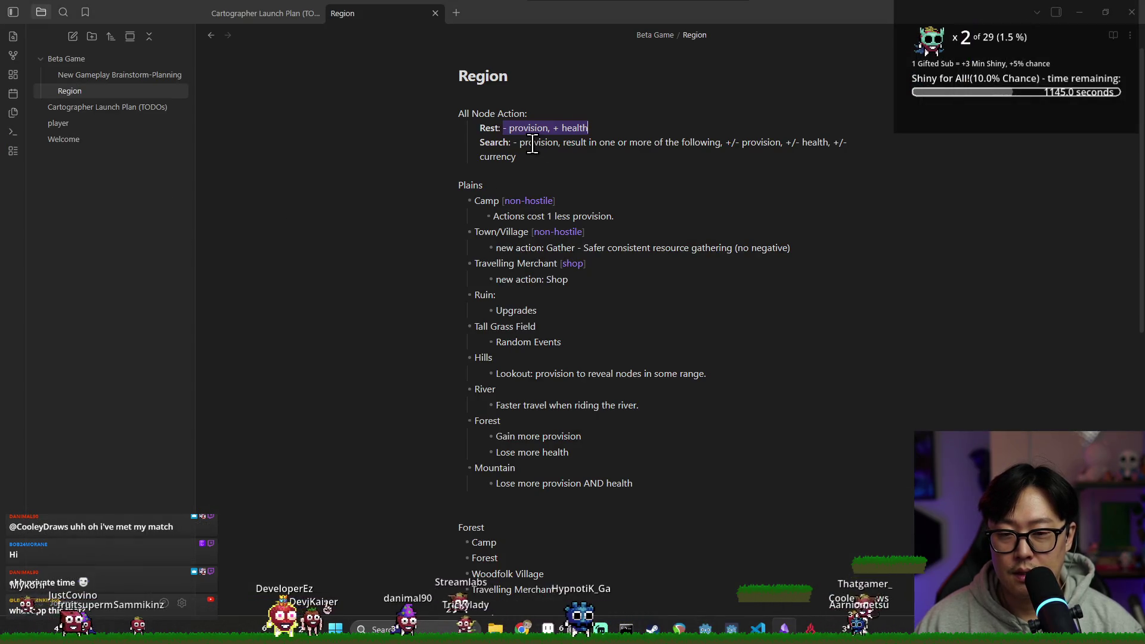
left_click_drag(524, 151, 834, 145)
left_click(823, 150)
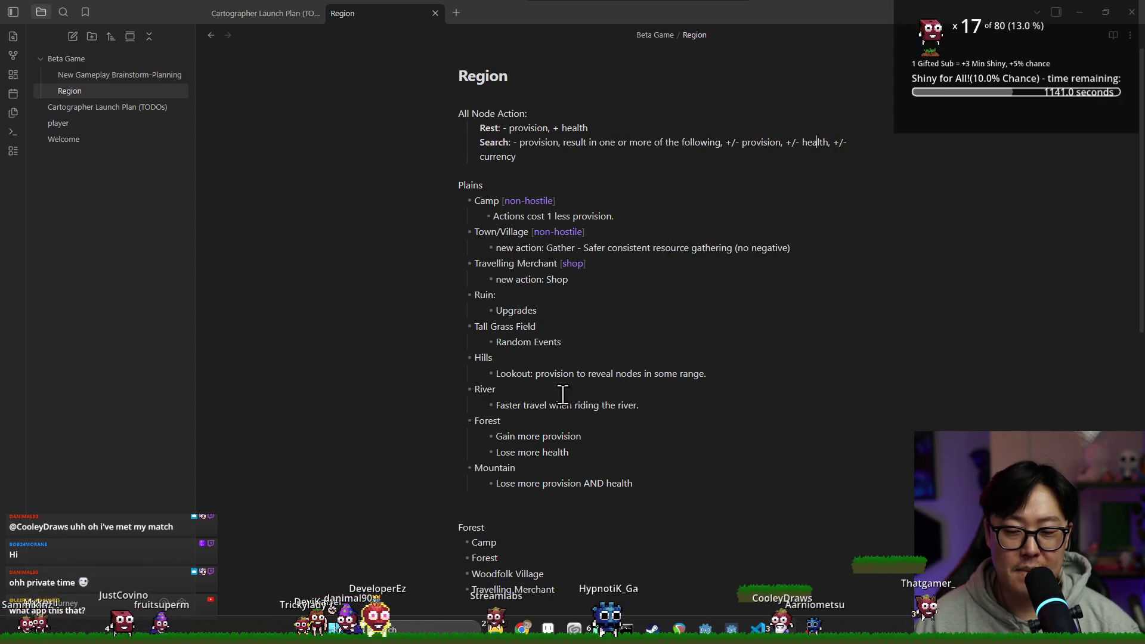
key("alt+Tab")
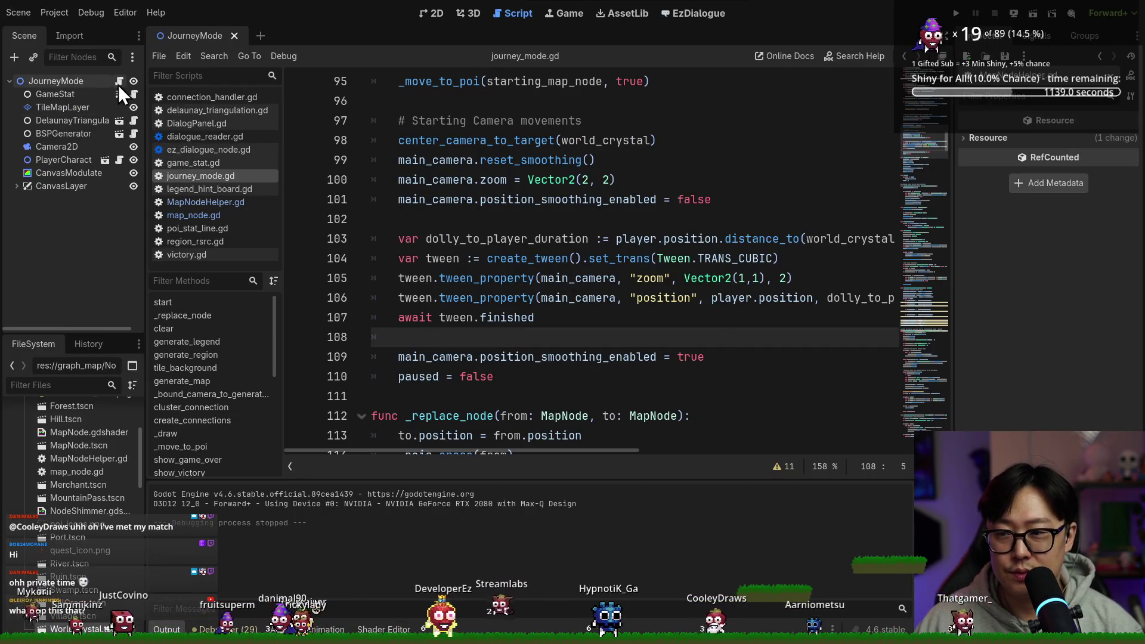
Change TRAVEL_PROVISION_PERIOD on line 23 of journey_mode.gd from 1.4 to 1.0 and save.
key("ctrl+s")
scroll(619, 269, "up", 20)
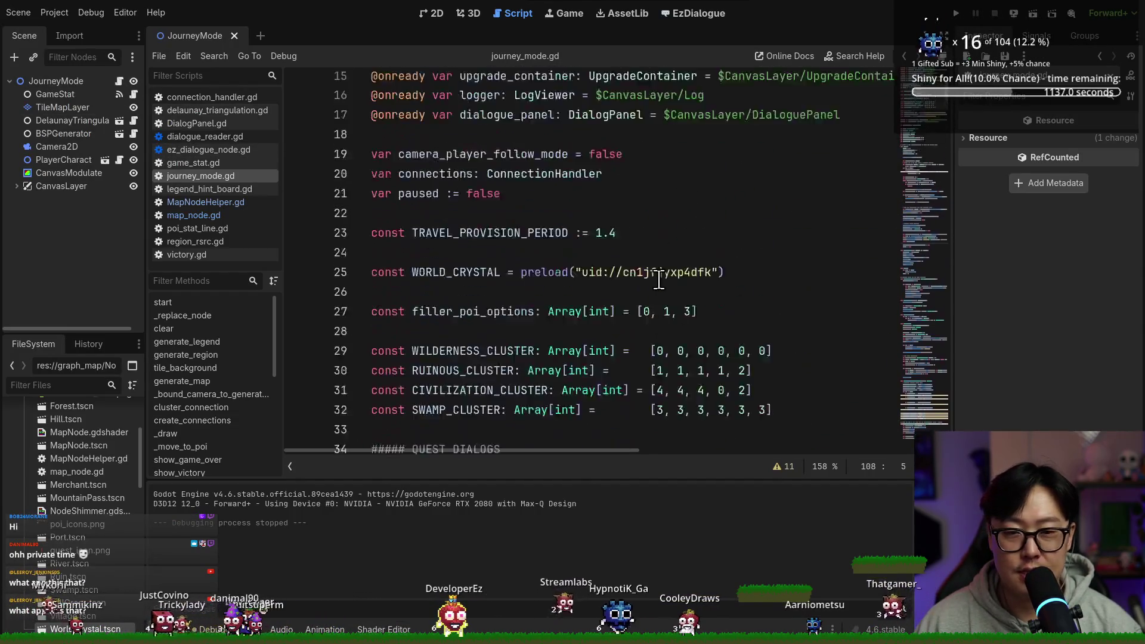
scroll(620, 281, "down", 5)
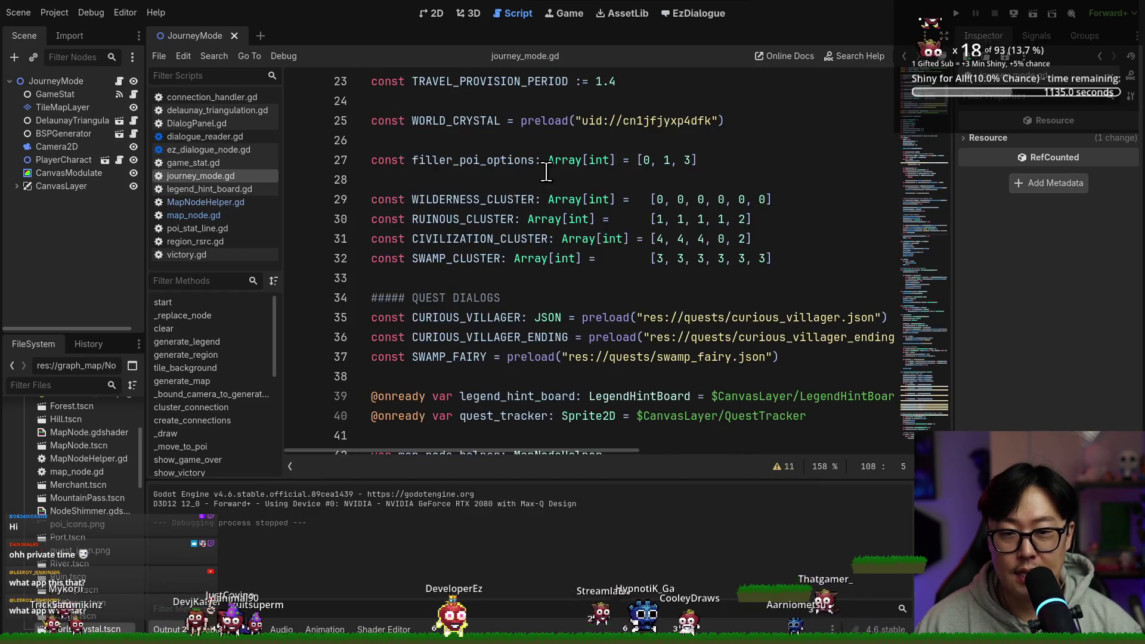
scroll(508, 169, "up", 2)
double_click(510, 141)
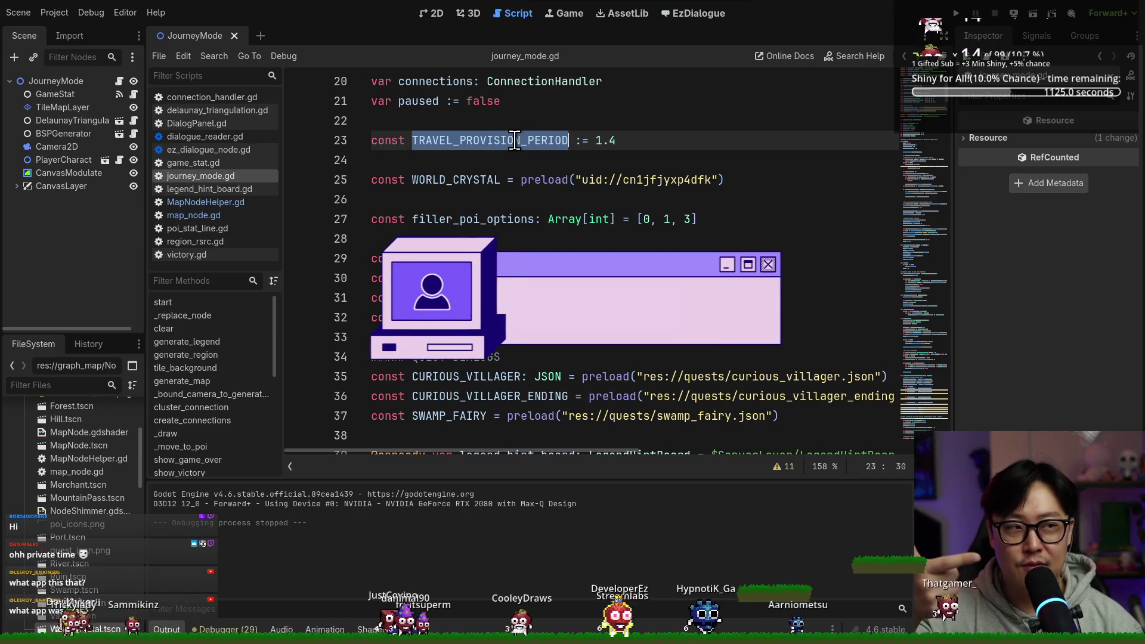
left_click(626, 140)
key("BackSpace")
type("0")
key("ctrl+s")
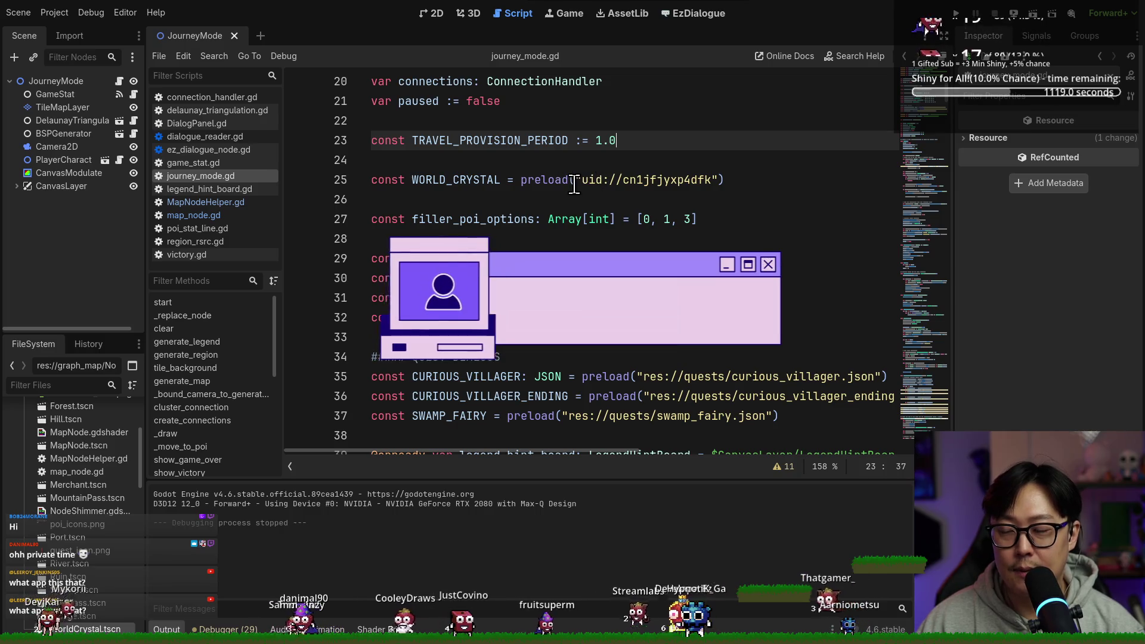
mouse_move(624, 180)
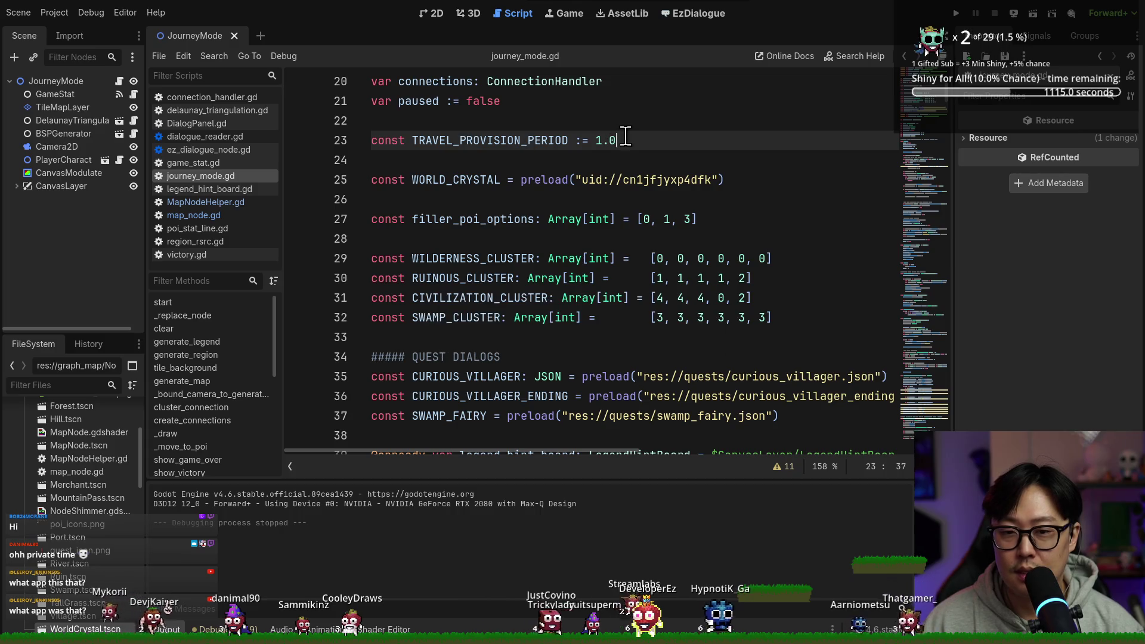
scroll(550, 163, "down", 3)
Scroll down journey_mode.gd to review start(), then bring up the Alt+Tab switcher.
scroll(471, 194, "down", 3)
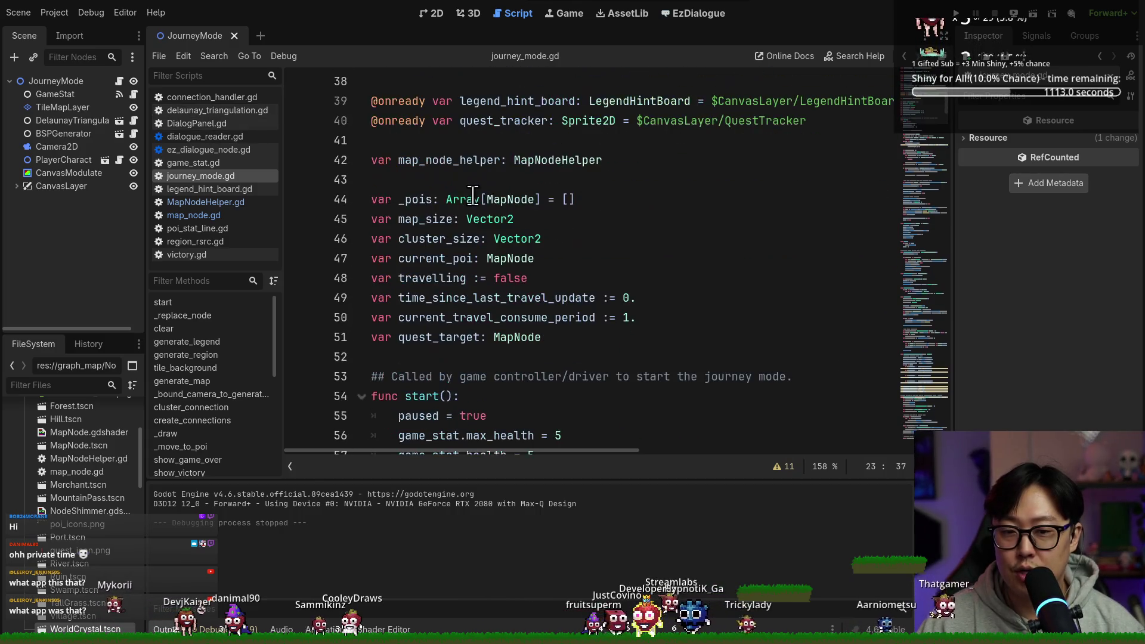
scroll(491, 201, "down", 2)
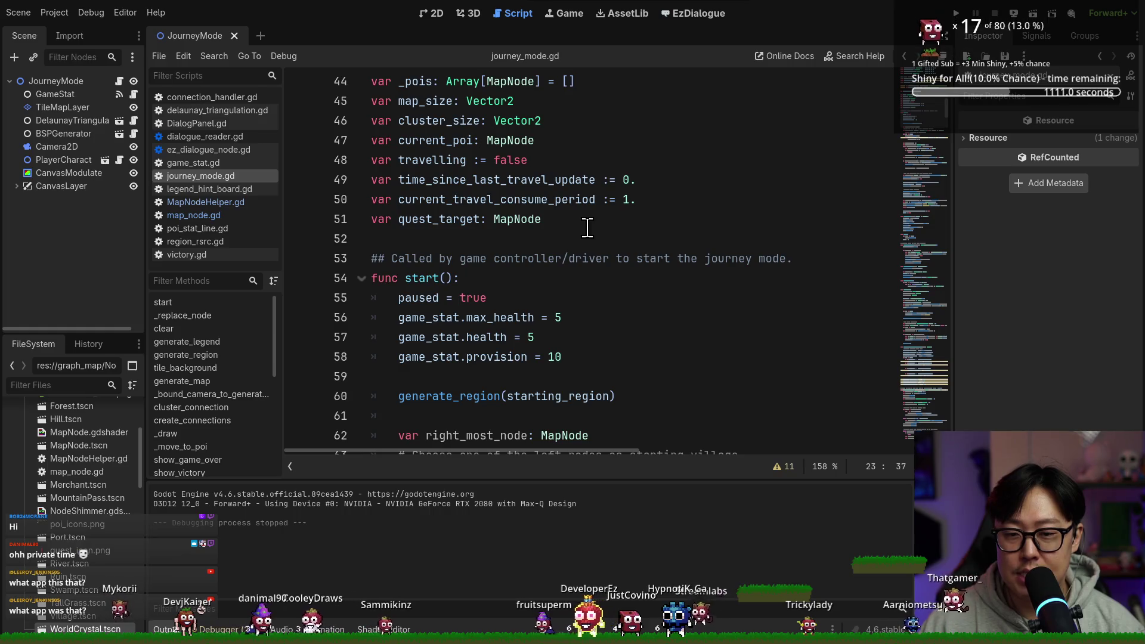
scroll(589, 232, "down", 2)
scroll(589, 231, "down", 3)
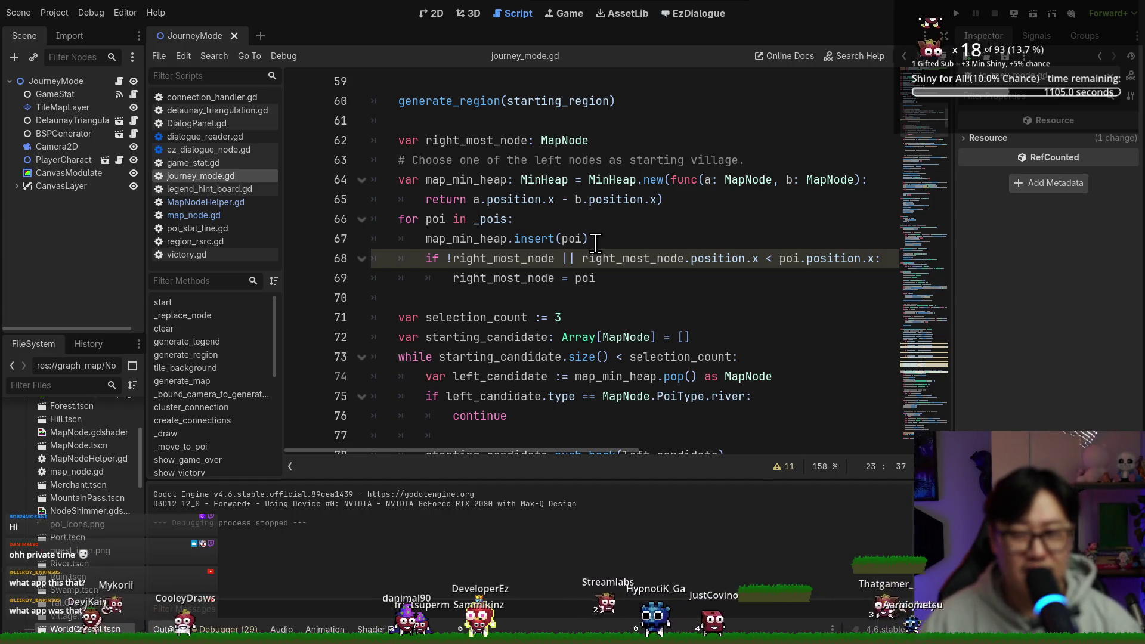
mouse_move(586, 243)
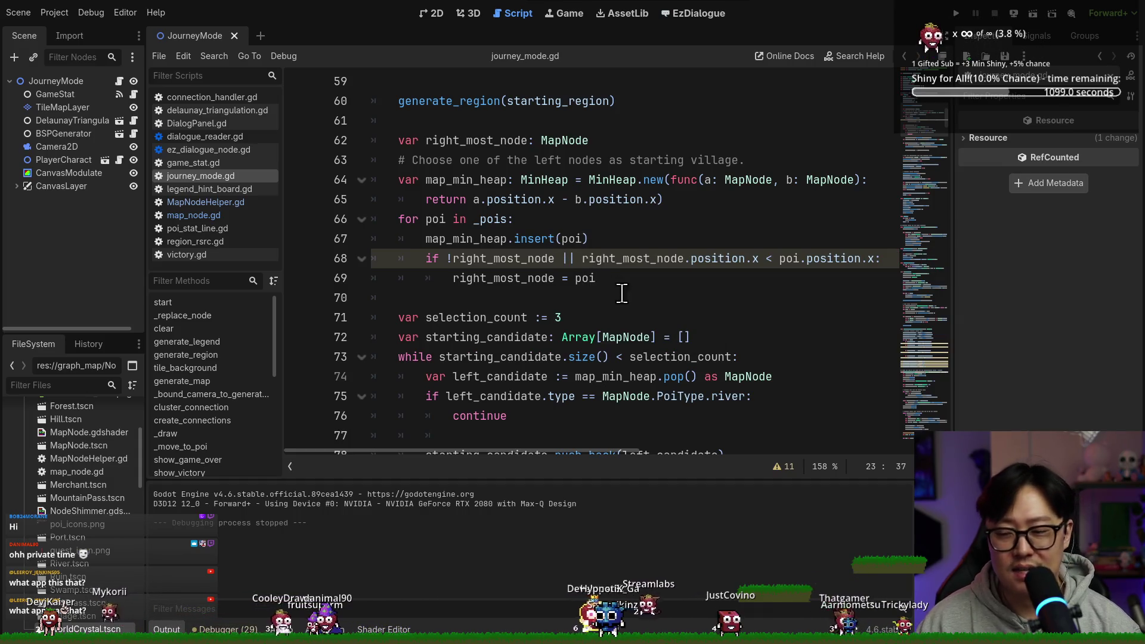
key("alt+Tab")
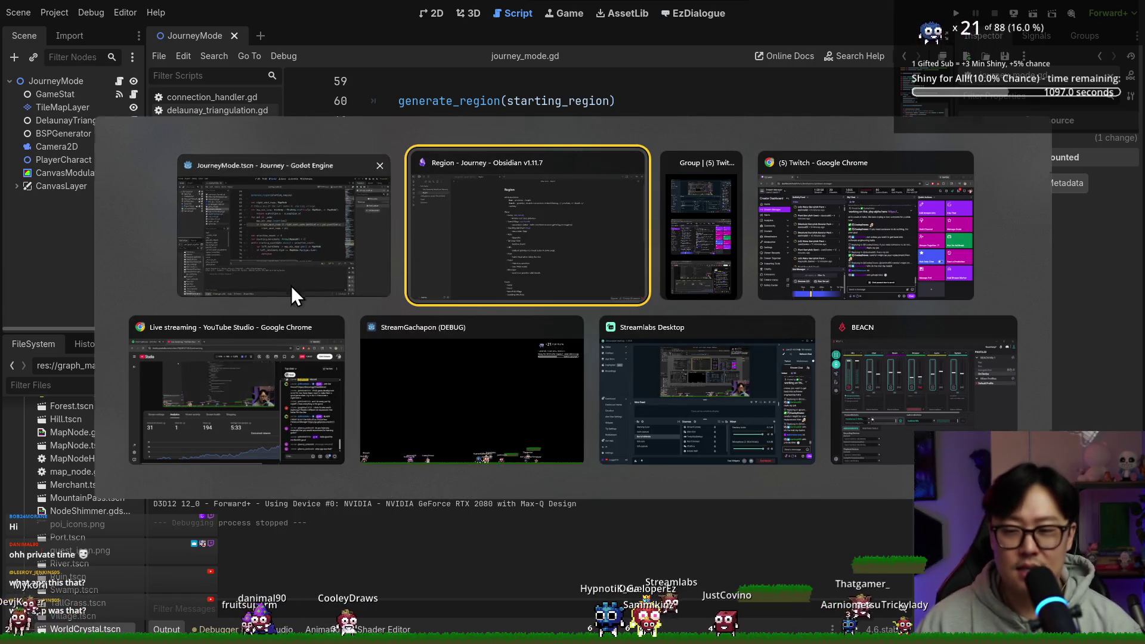
Bring the Aseprite window to the front via the taskbar.
left_click(291, 285)
key("alt+Tab")
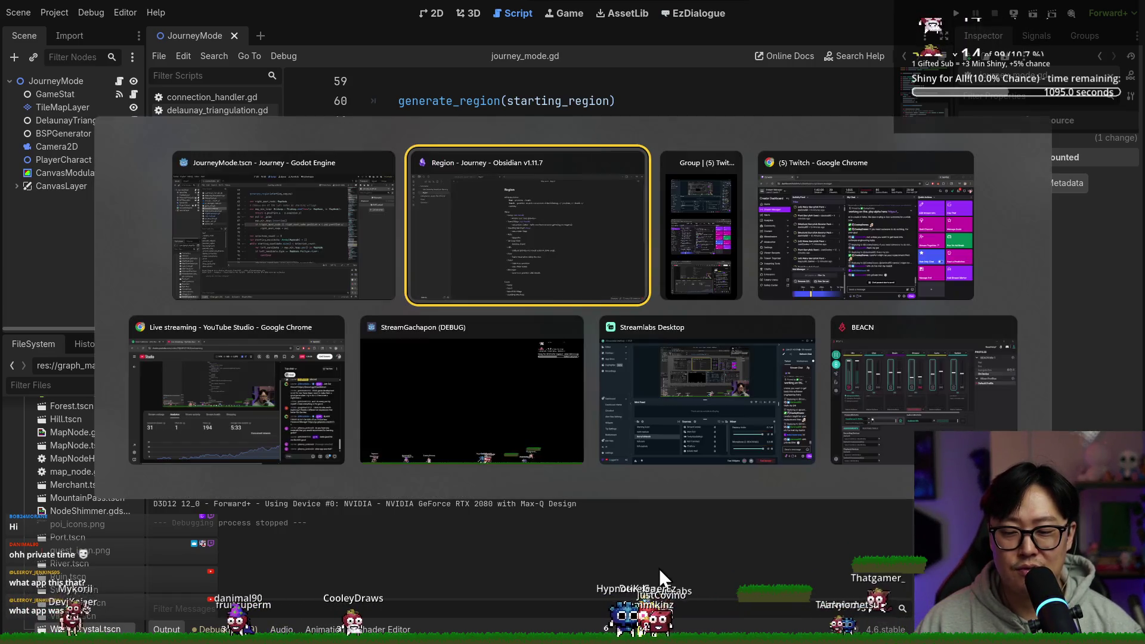
left_click(375, 262)
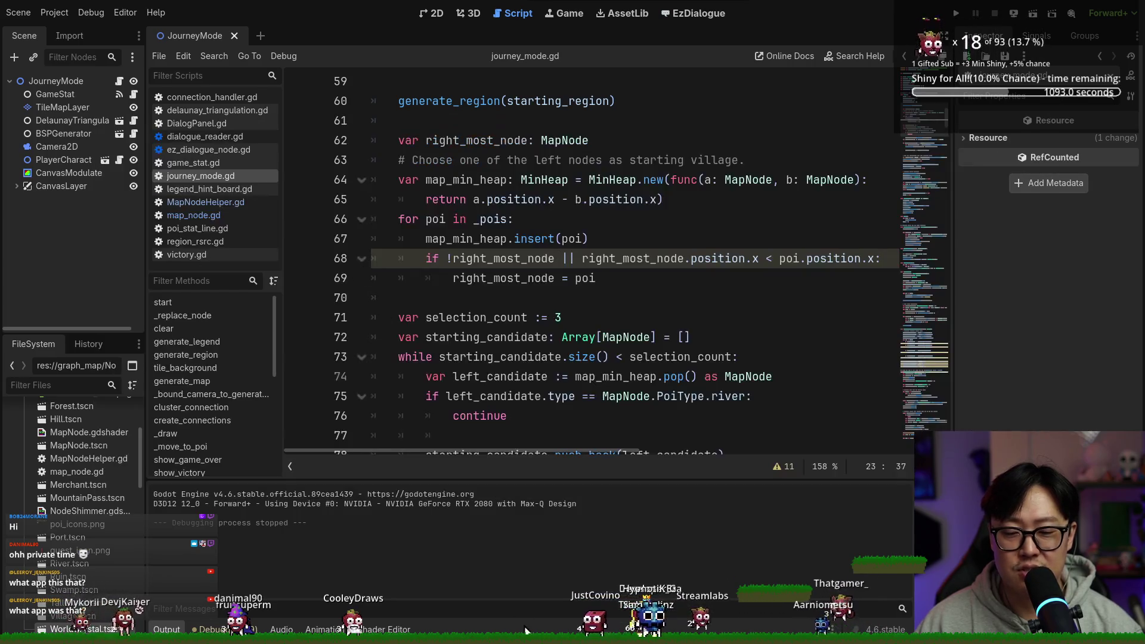
key("super")
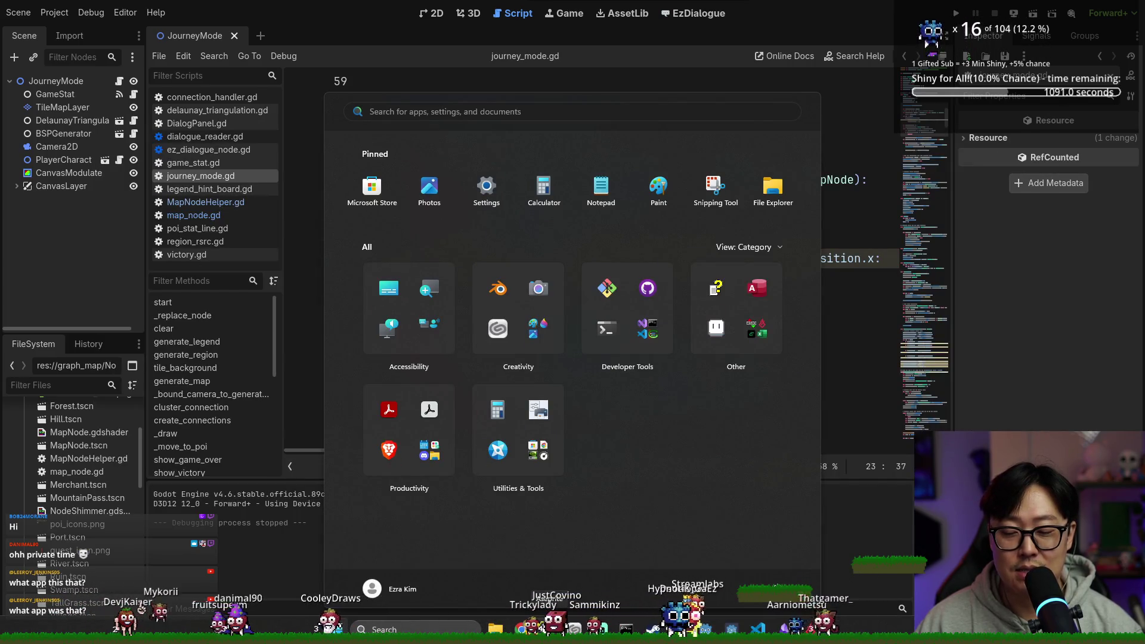
left_click(575, 626)
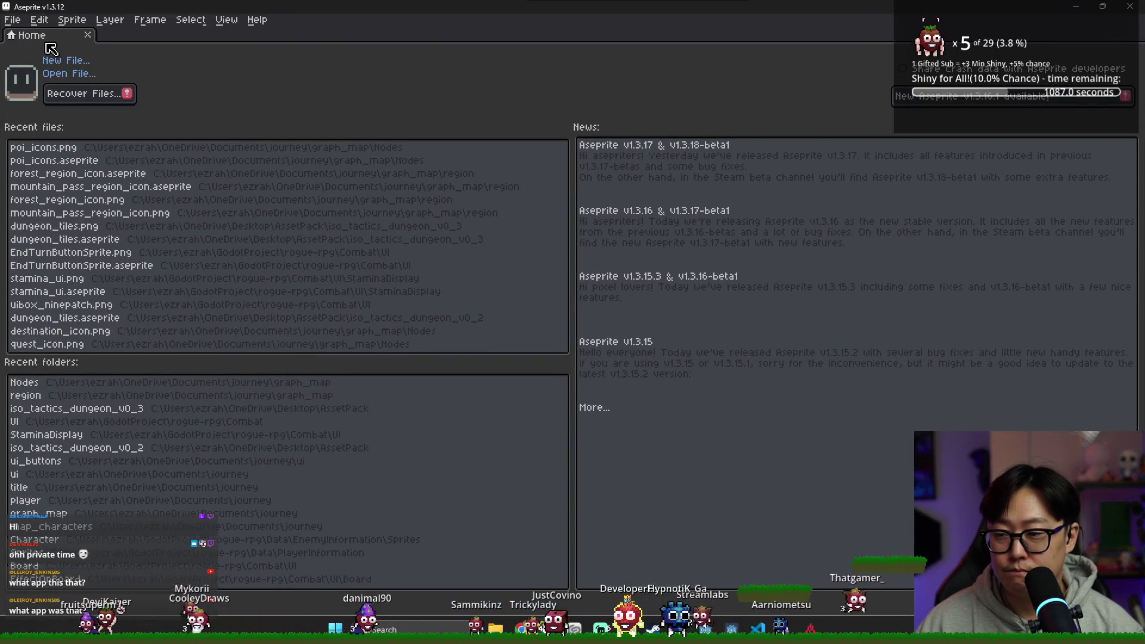
Open stat_icons.aseprite from the project's ui folder with File > Open.
left_click(12, 19)
left_click(59, 54)
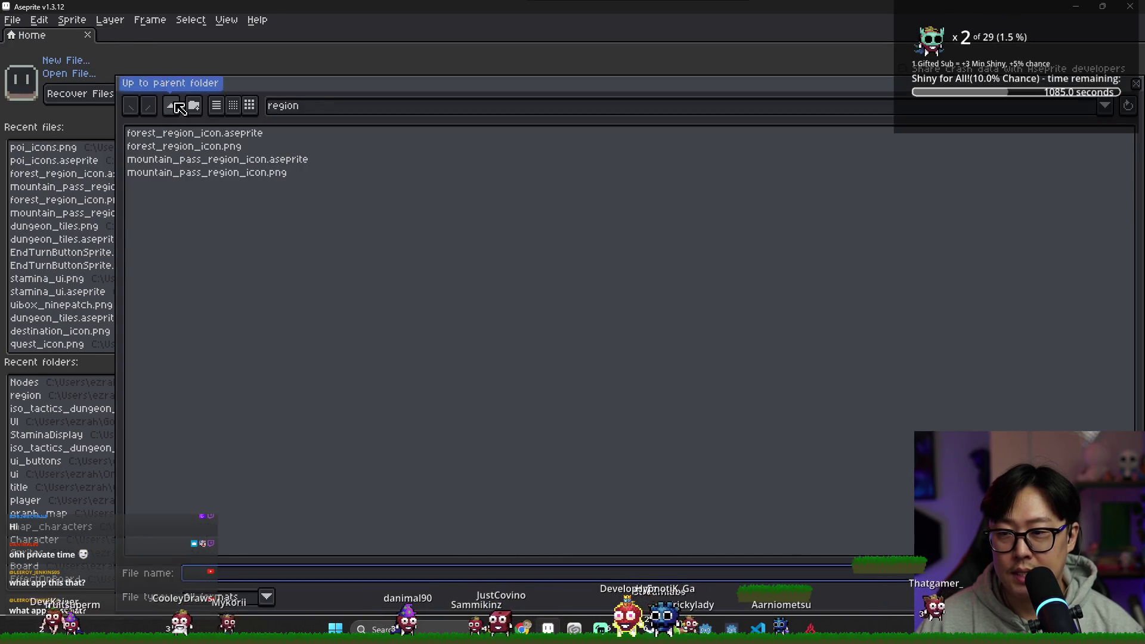
key("BackSpace")
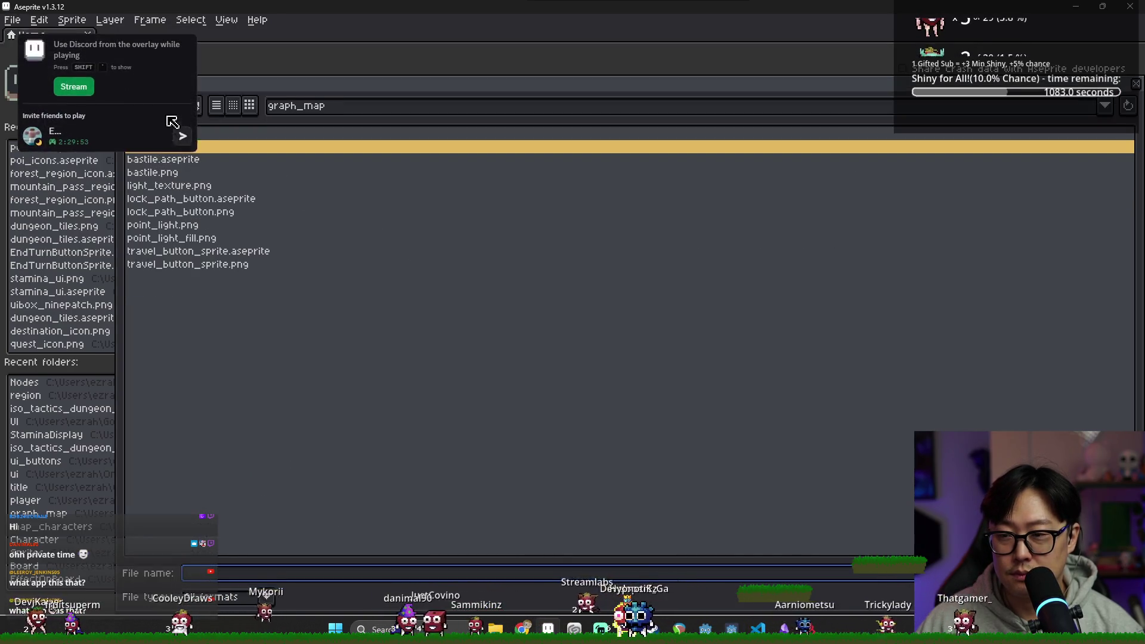
key("BackSpace")
double_click(181, 277)
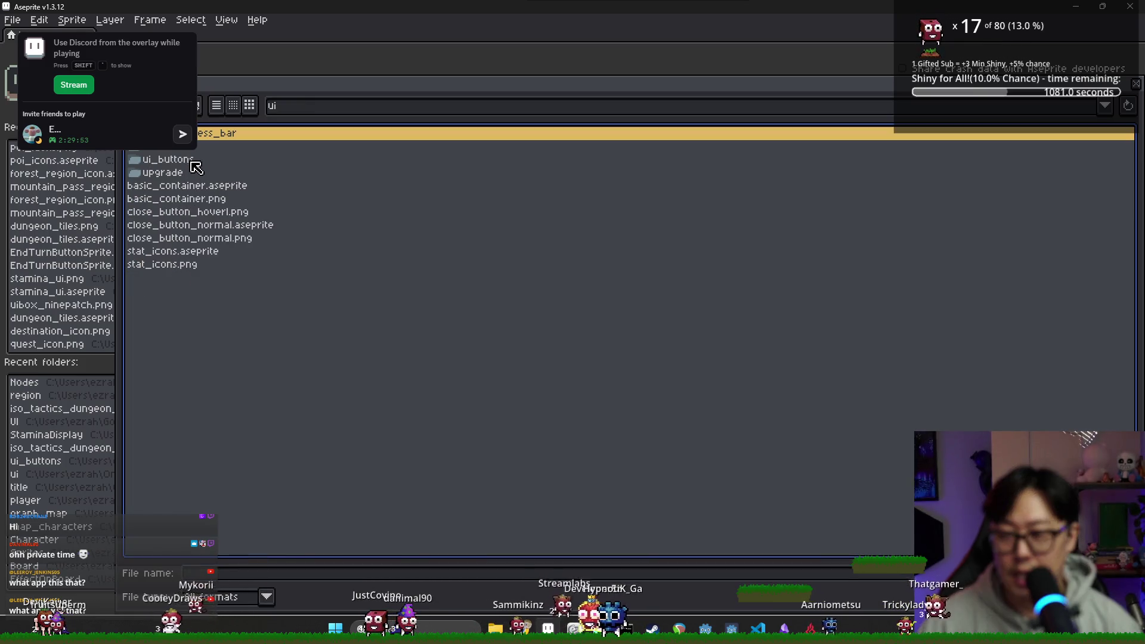
left_click(177, 270)
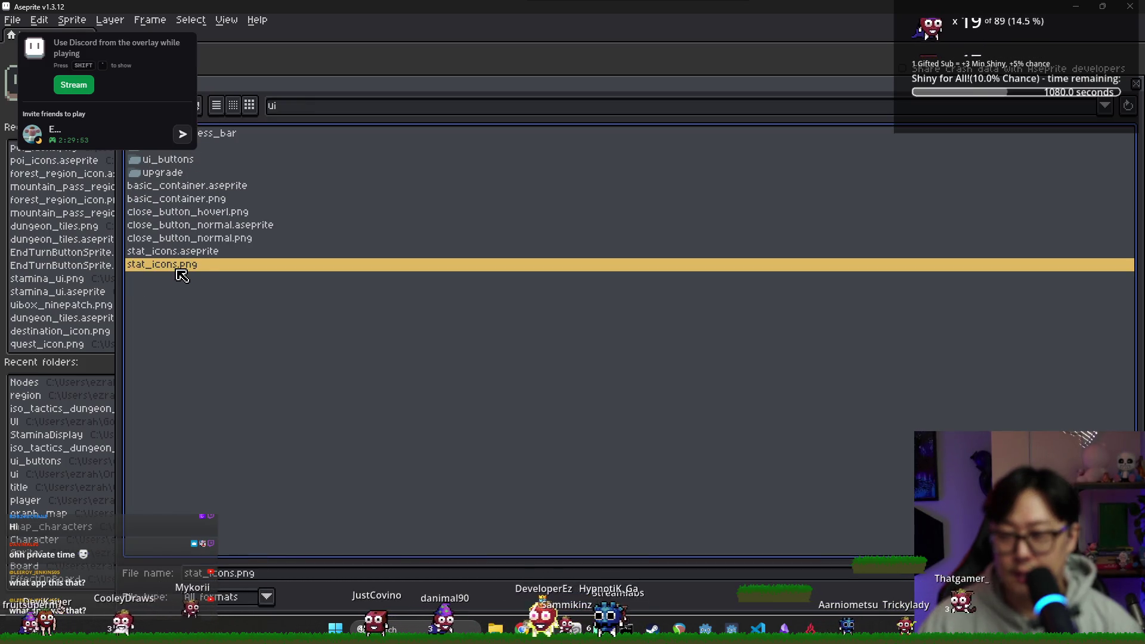
left_click(213, 254)
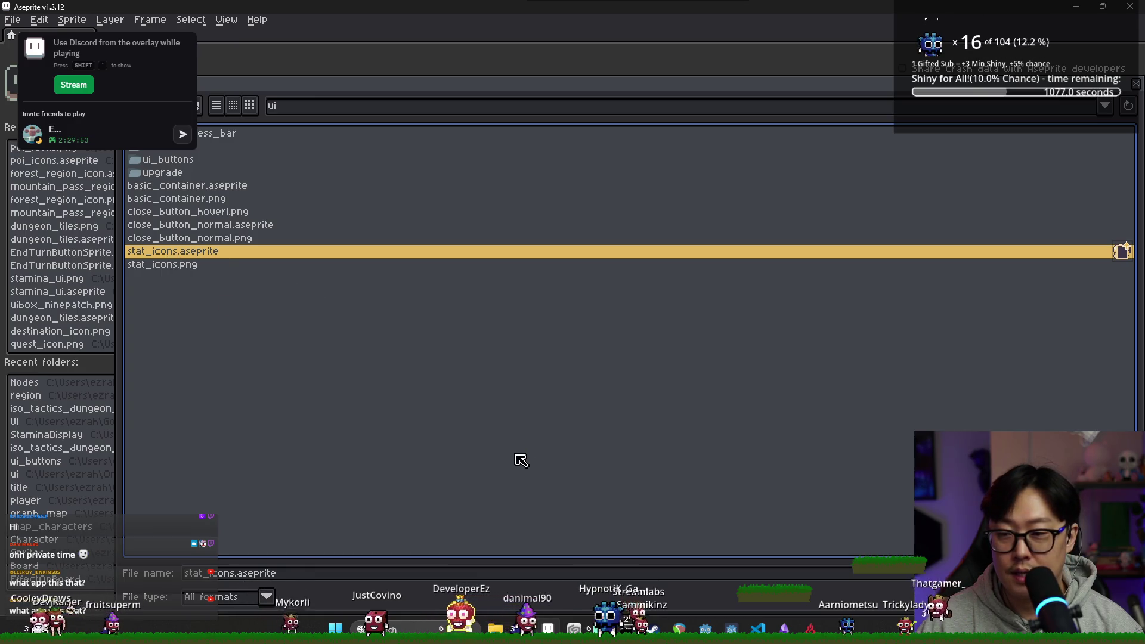
key("Return")
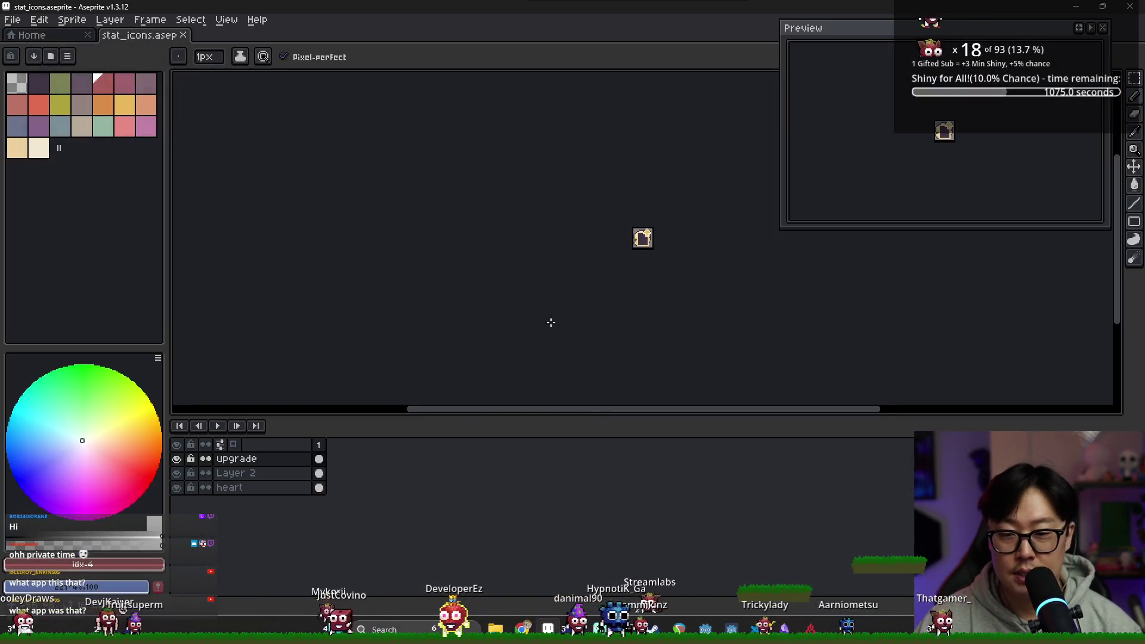
Hide the upgrade layer, select Layer 2, and add a new frame.
left_click(177, 459)
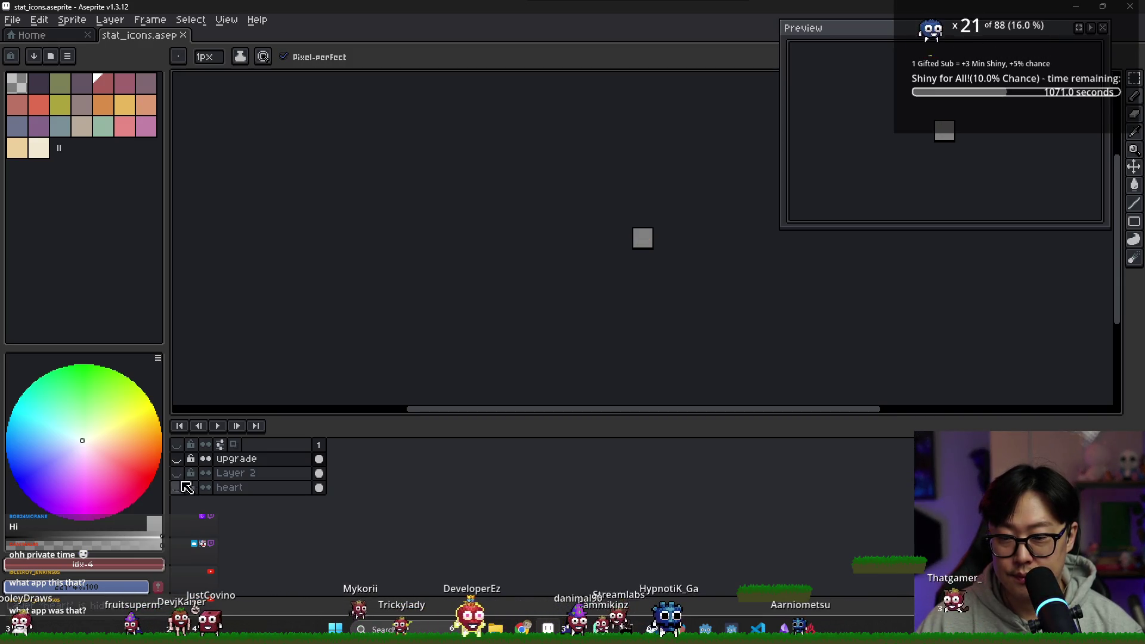
left_click(316, 474)
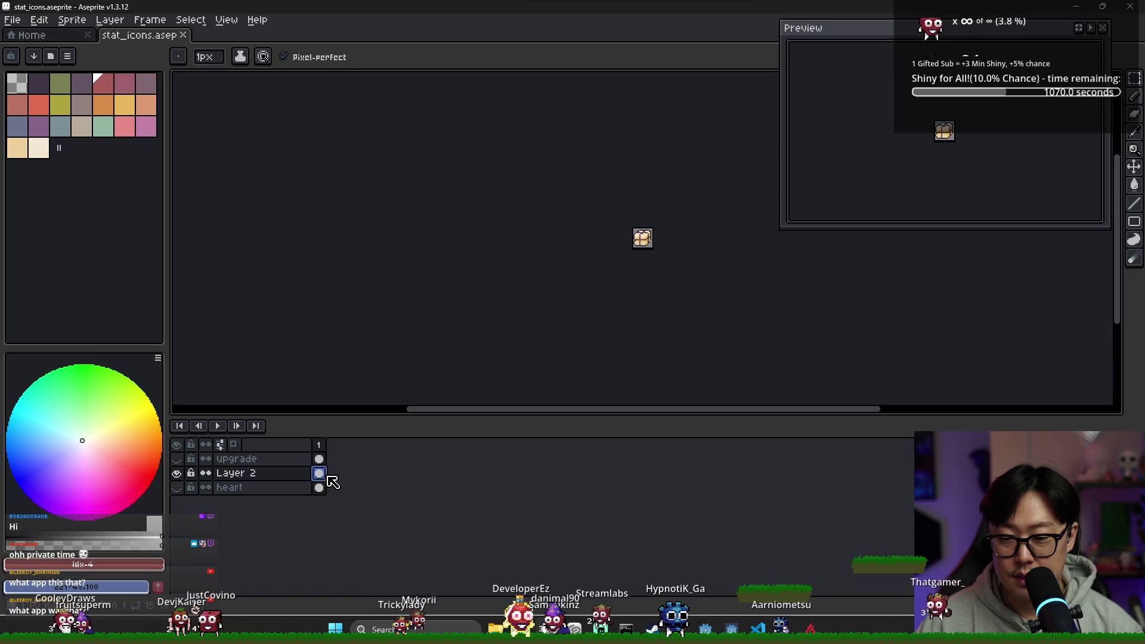
right_click(319, 447)
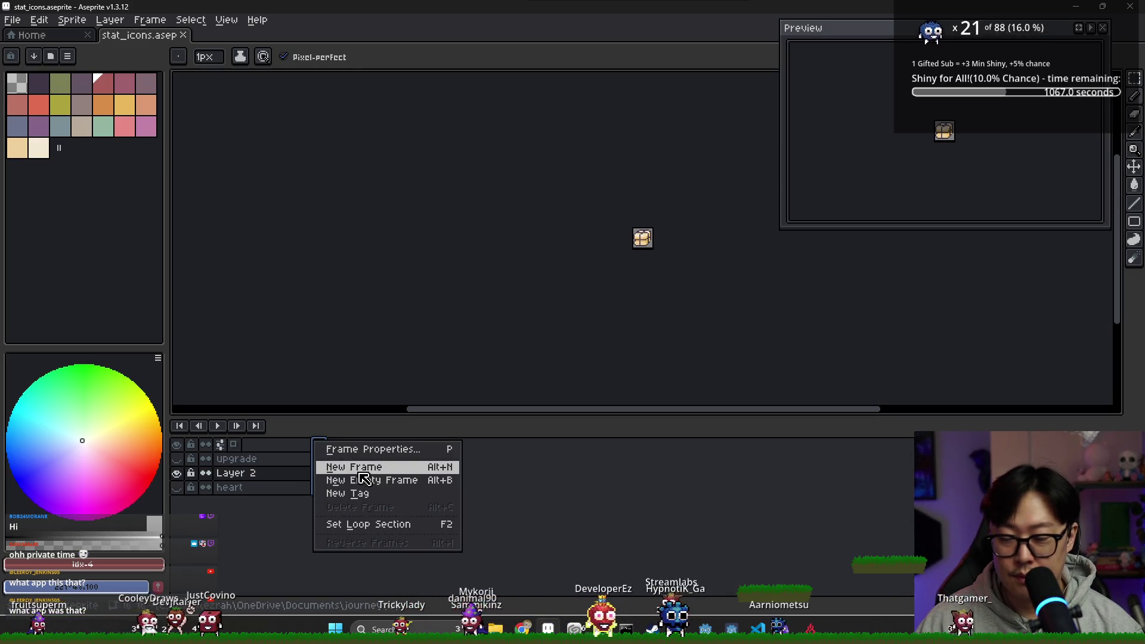
left_click(358, 466)
Sample the chest's dark purple and paint-bucket the first two chest areas.
scroll(642, 238, "up", 5)
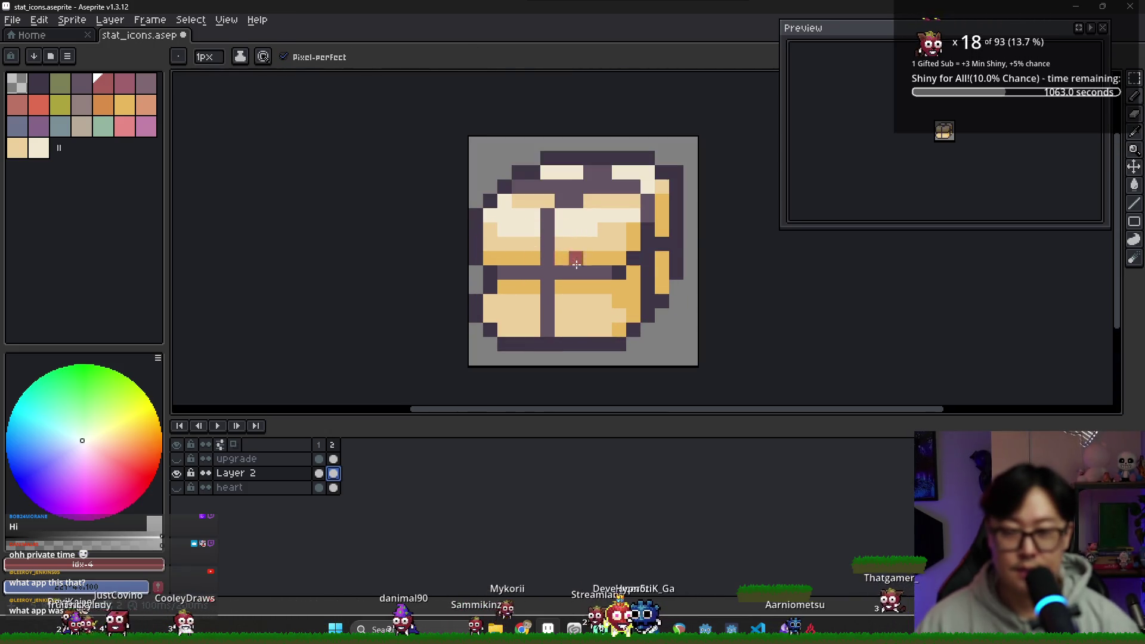
left_click(483, 227, "alt")
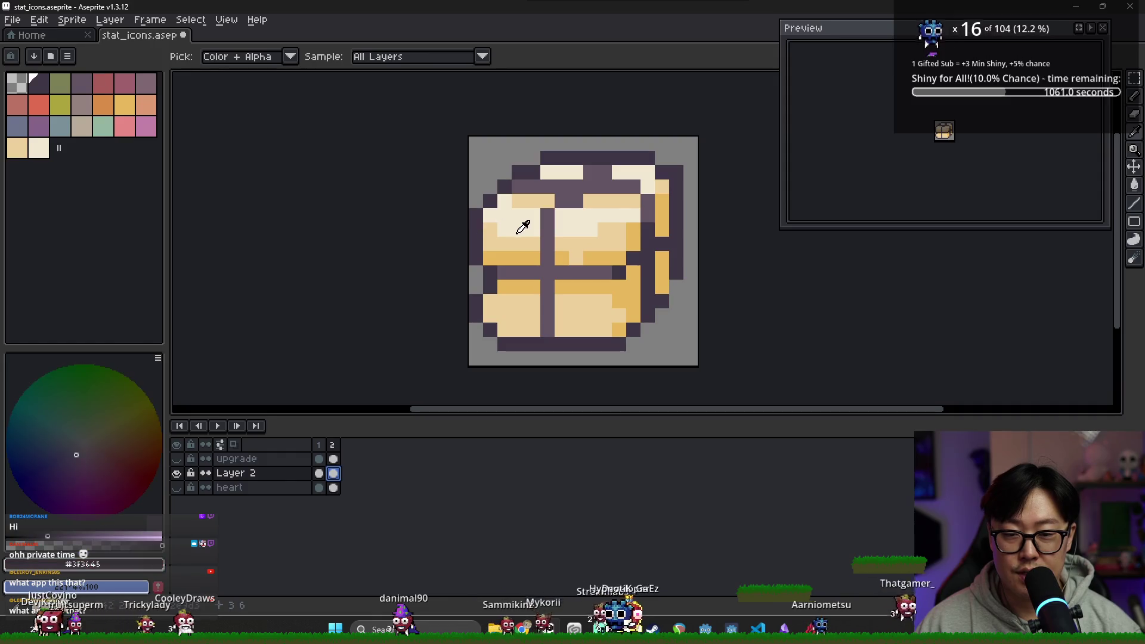
key("g")
left_click(497, 258)
left_click(591, 244)
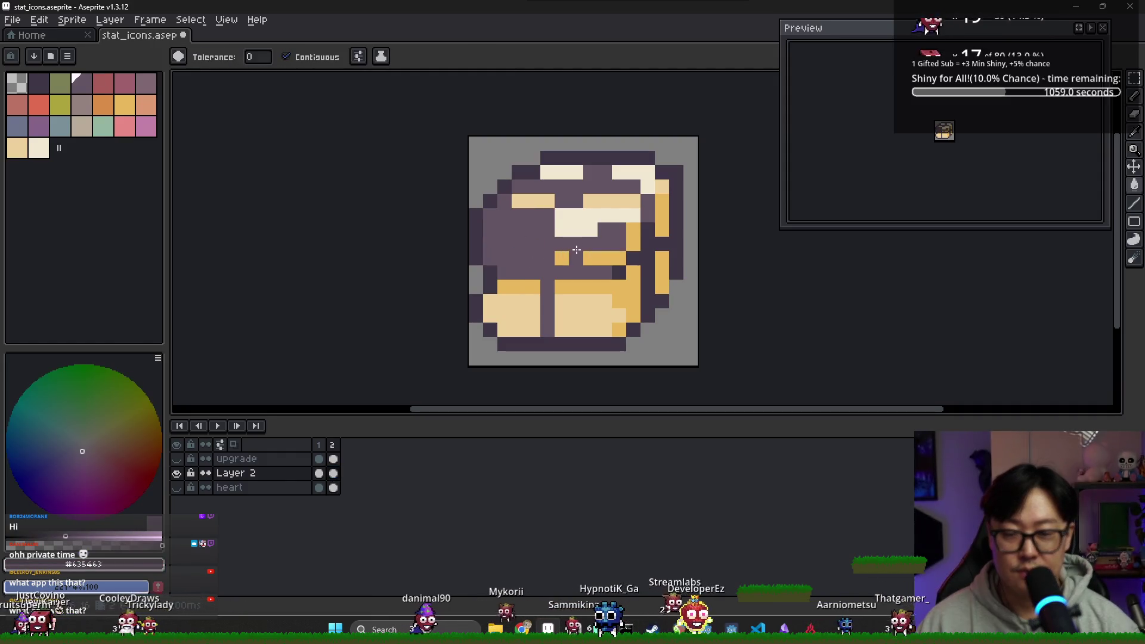
Paint-bucket the remaining four chest areas dark purple.
left_click(533, 258)
left_click(562, 258)
left_click(590, 316)
left_click(615, 297)
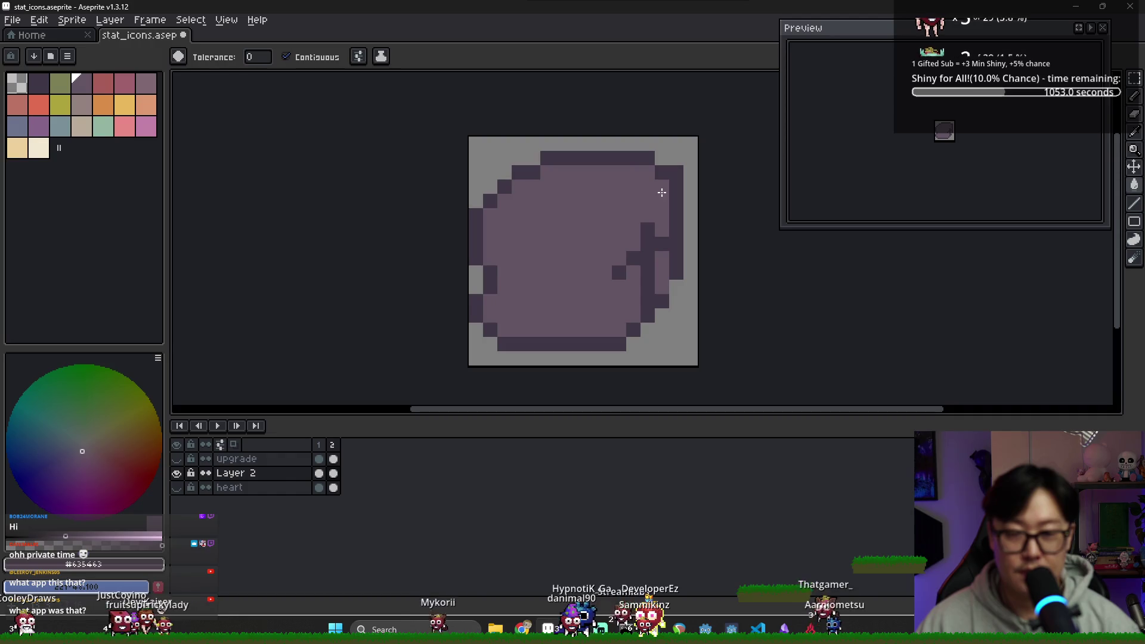
scroll(607, 273, "down", 2)
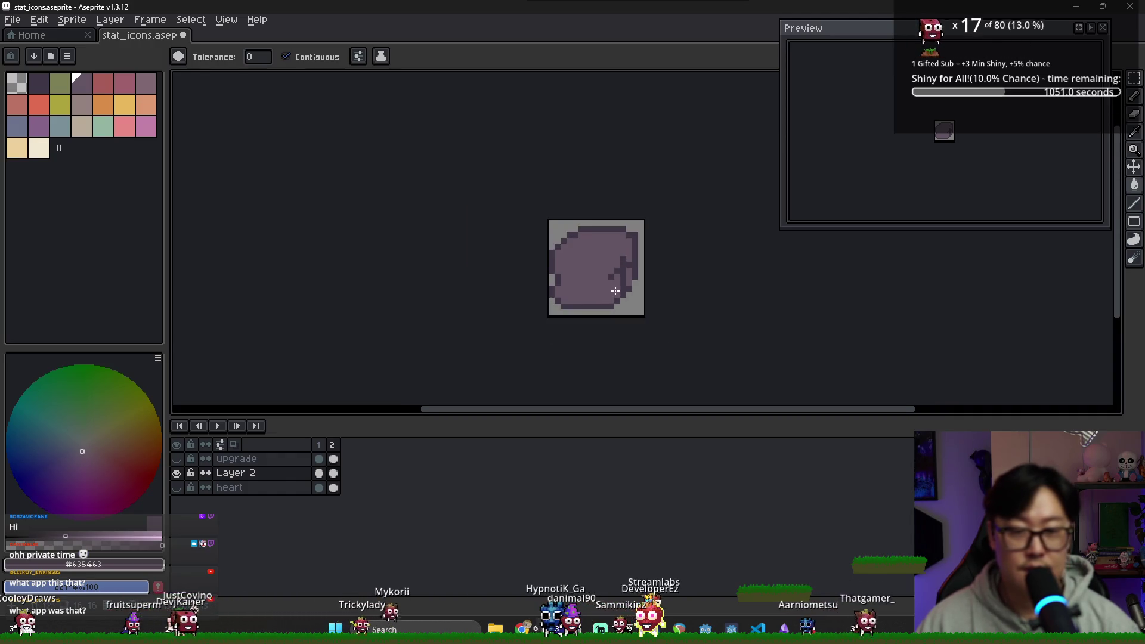
scroll(633, 232, "up", 2)
With the darker outline colour, pencil a horizontal seam and a dark row along the top.
key("i")
left_click(631, 231)
key("b")
left_click_drag(591, 188, 511, 186)
key("ctrl+z")
left_click_drag(599, 181, 614, 194)
left_click(613, 207, "alt")
key("i")
left_click(631, 226)
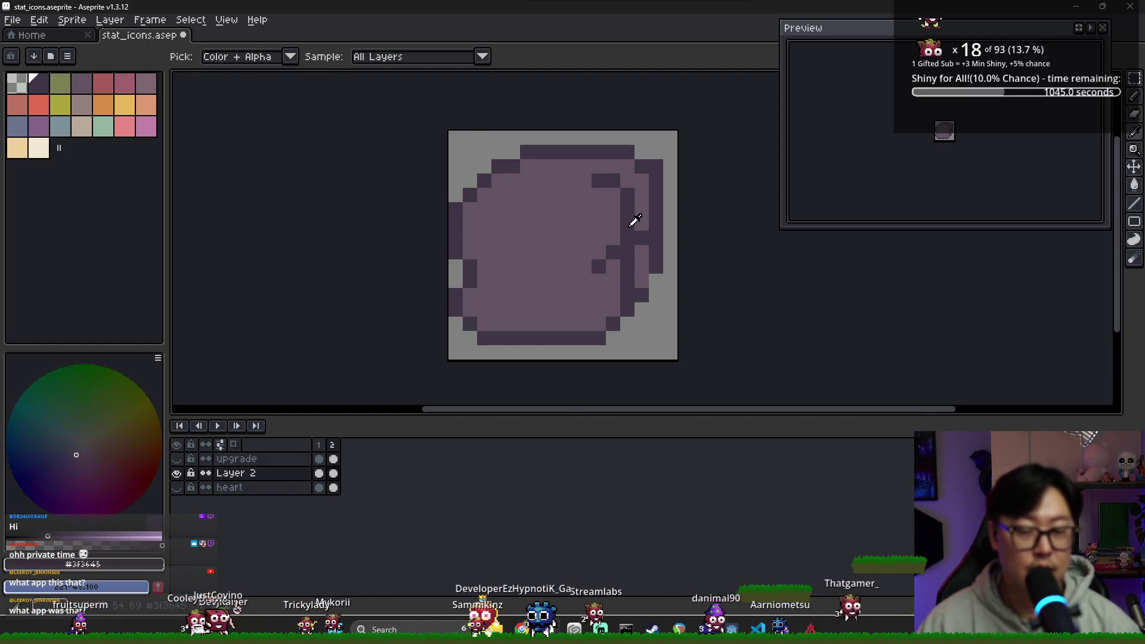
key("b")
left_click_drag(597, 266, 481, 269)
left_click_drag(577, 181, 520, 180)
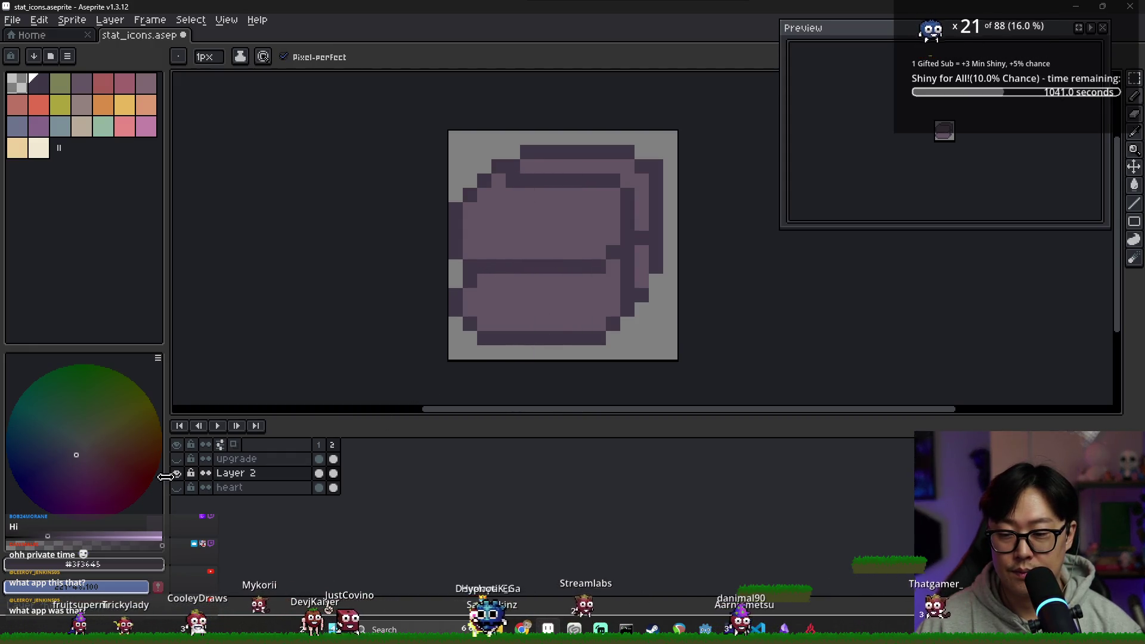
Compare against frame 1, try and undo vertical seams, then save stat_icons.
left_click(323, 445)
left_click(334, 446)
mouse_move(541, 276)
left_mouse_down()
mouse_move(529, 328)
mouse_move(531, 222)
left_mouse_up()
key("ctrl+z")
key("ctrl+z")
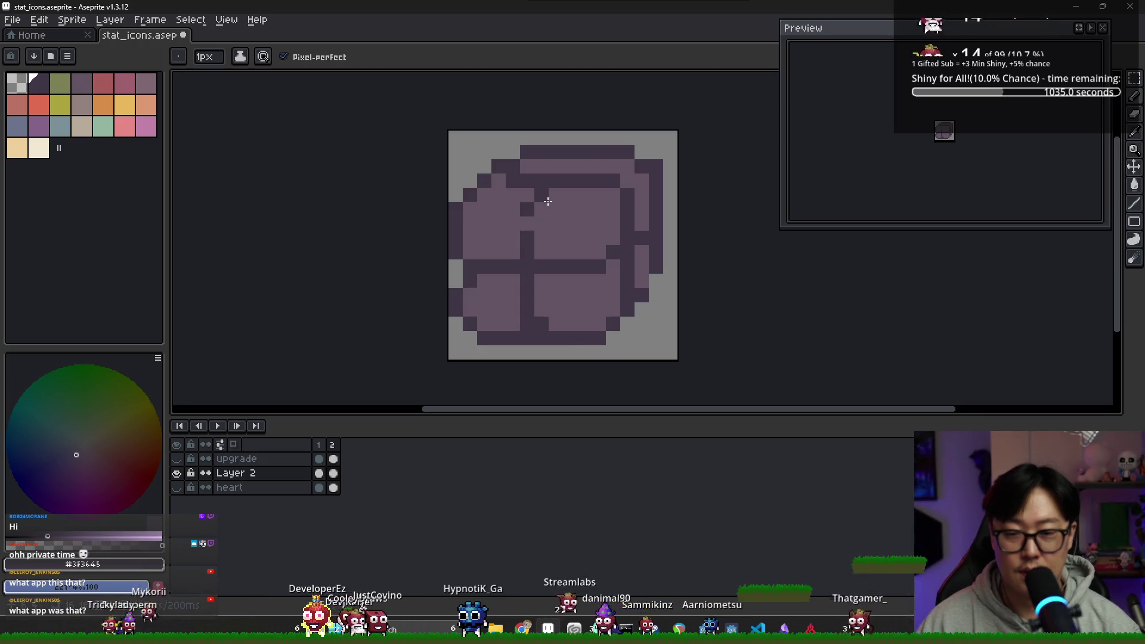
scroll(523, 288, "down", 3)
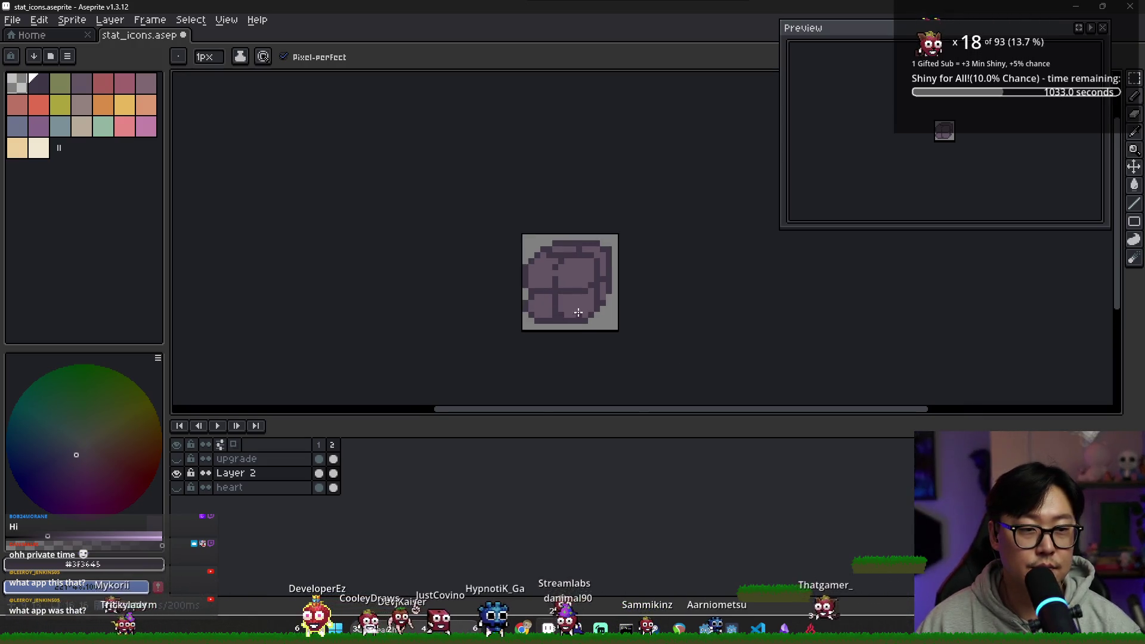
left_click(334, 447)
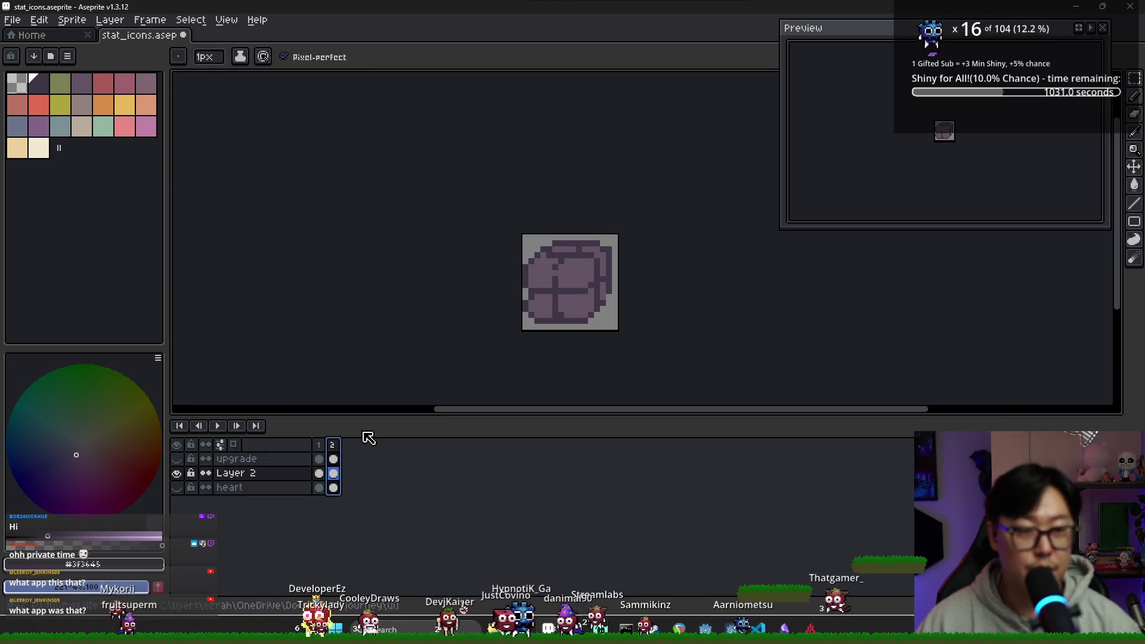
key("ctrl+s")
Try a plain file export, cancel it, and toggle the upgrade layer's visibility to compare.
left_click(12, 20)
mouse_move(84, 138)
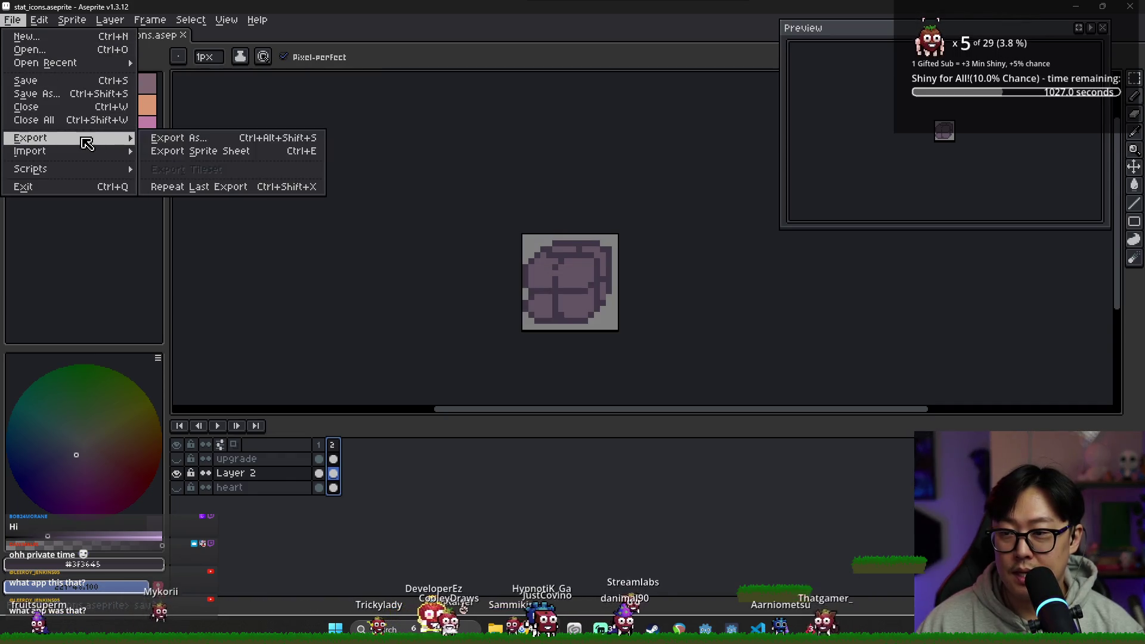
left_click(179, 138)
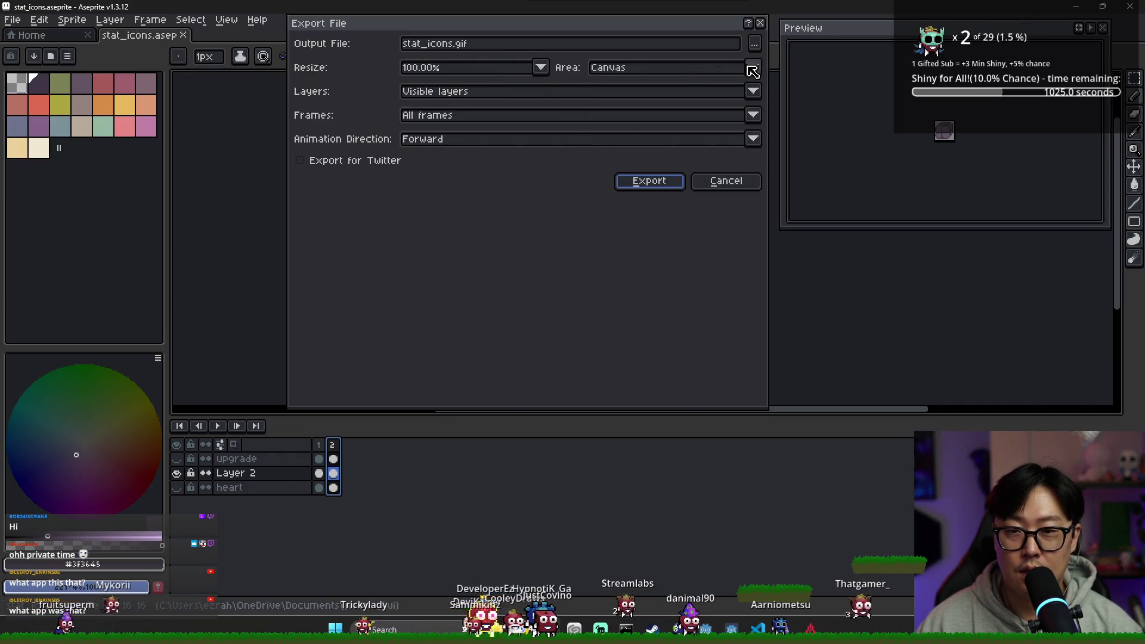
left_click(755, 44)
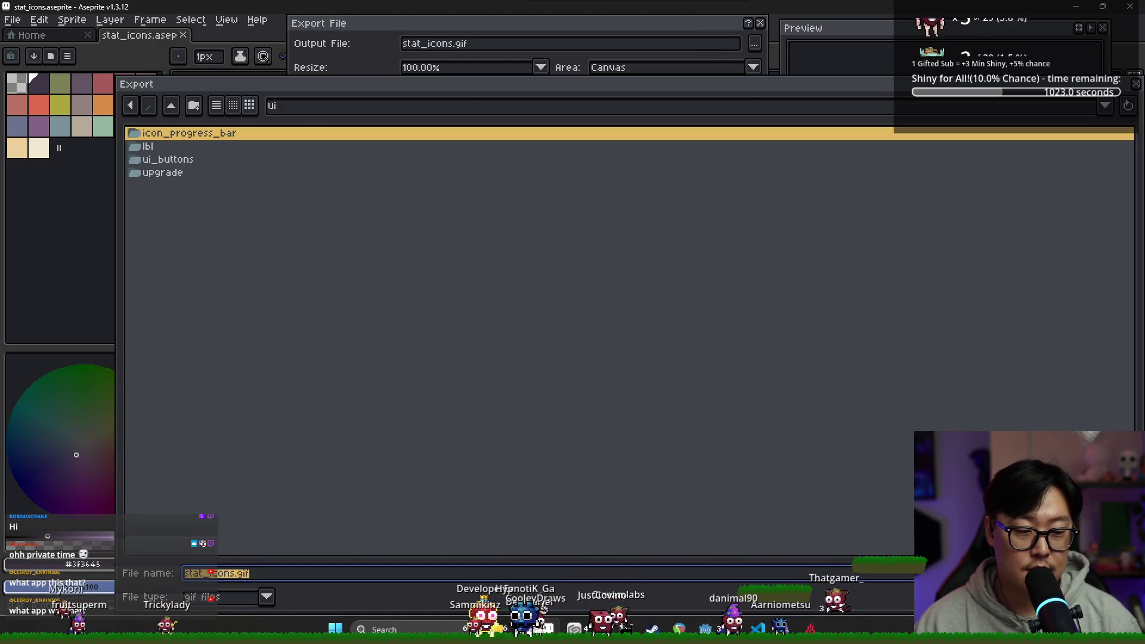
key("Return")
left_click(725, 181)
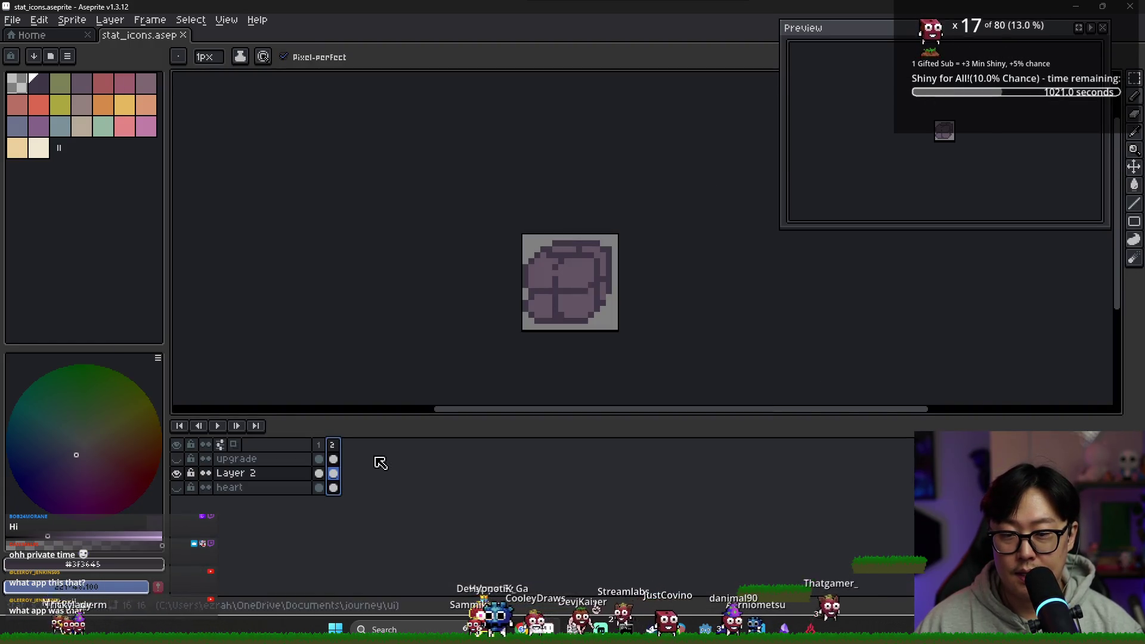
left_click(176, 459)
left_click(177, 459)
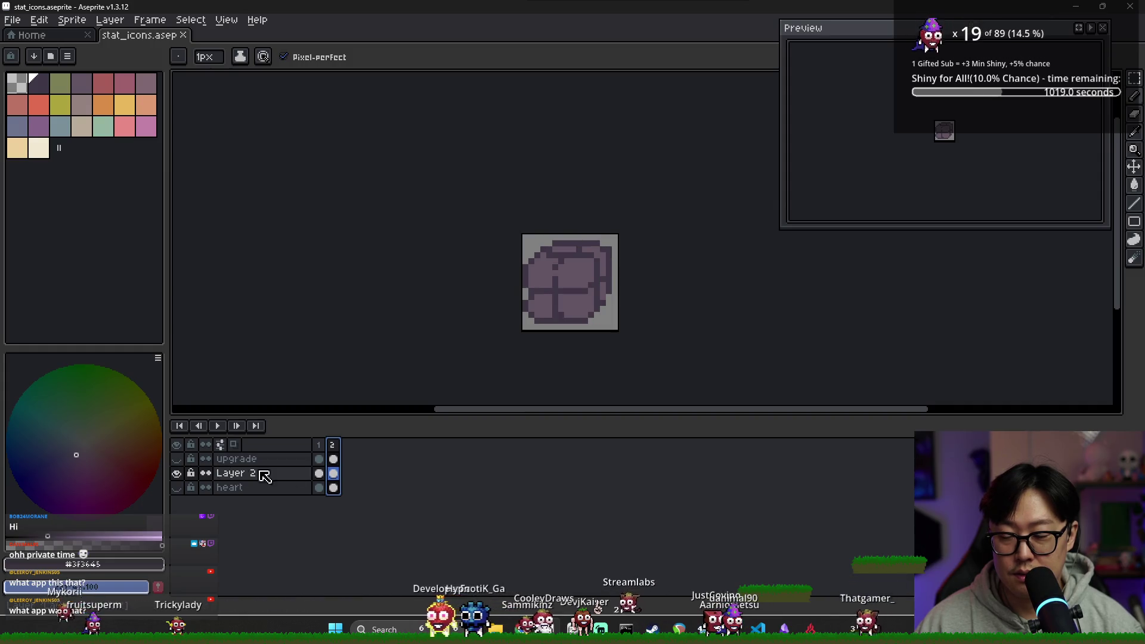
Export the sprite sheet to provision_icons.png and return to the Aseprite window.
left_click(12, 20)
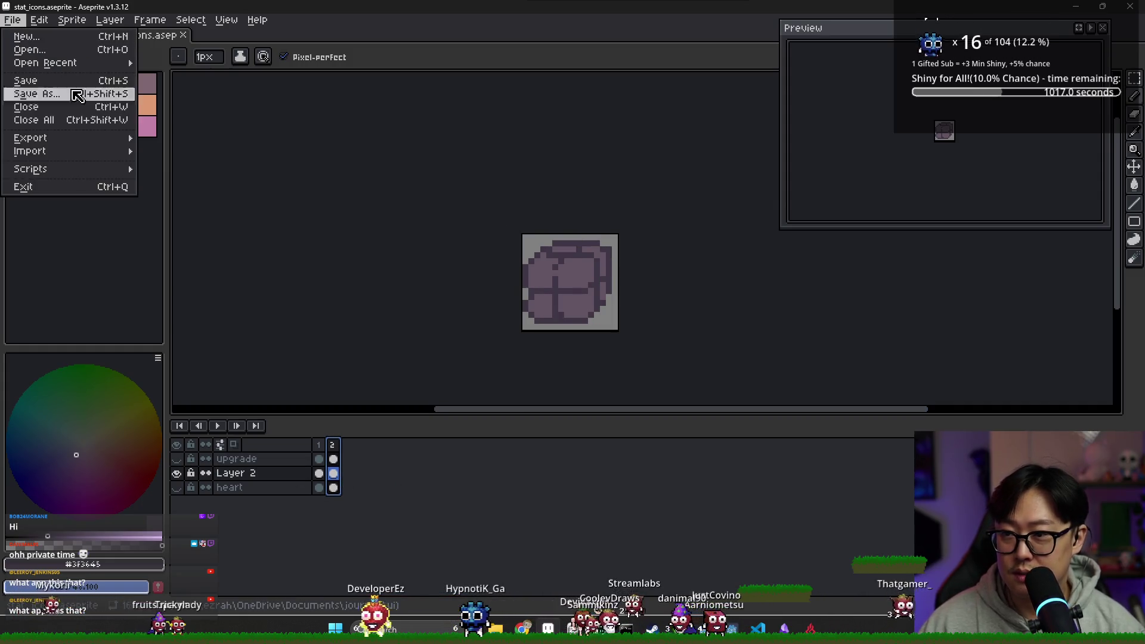
mouse_move(76, 138)
left_click(191, 151)
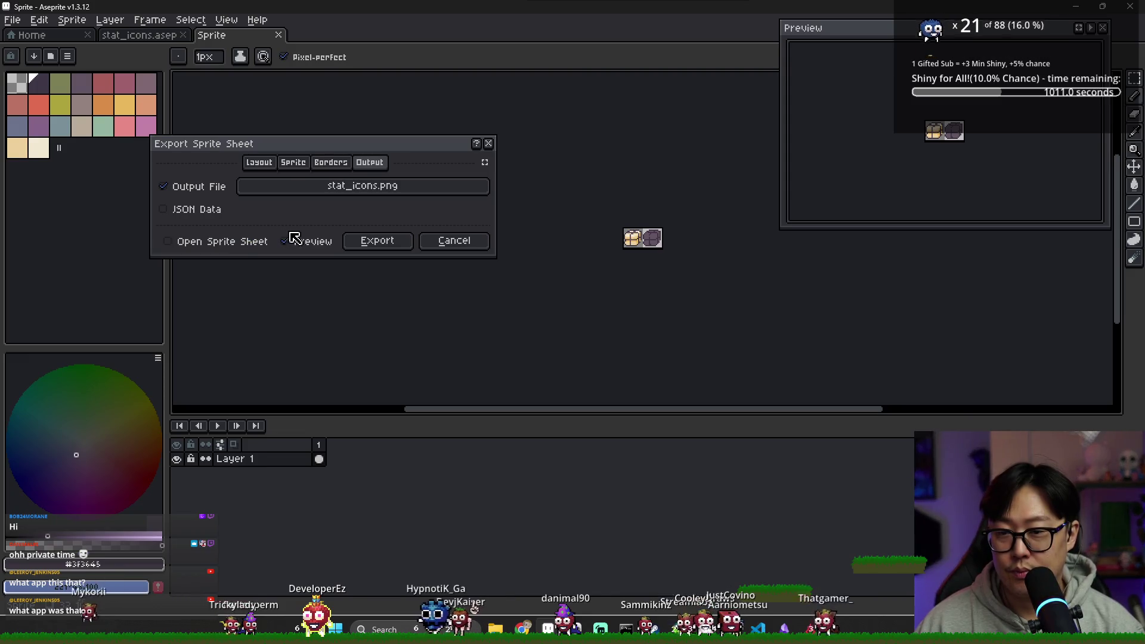
left_click(270, 189)
type("provision_icon")
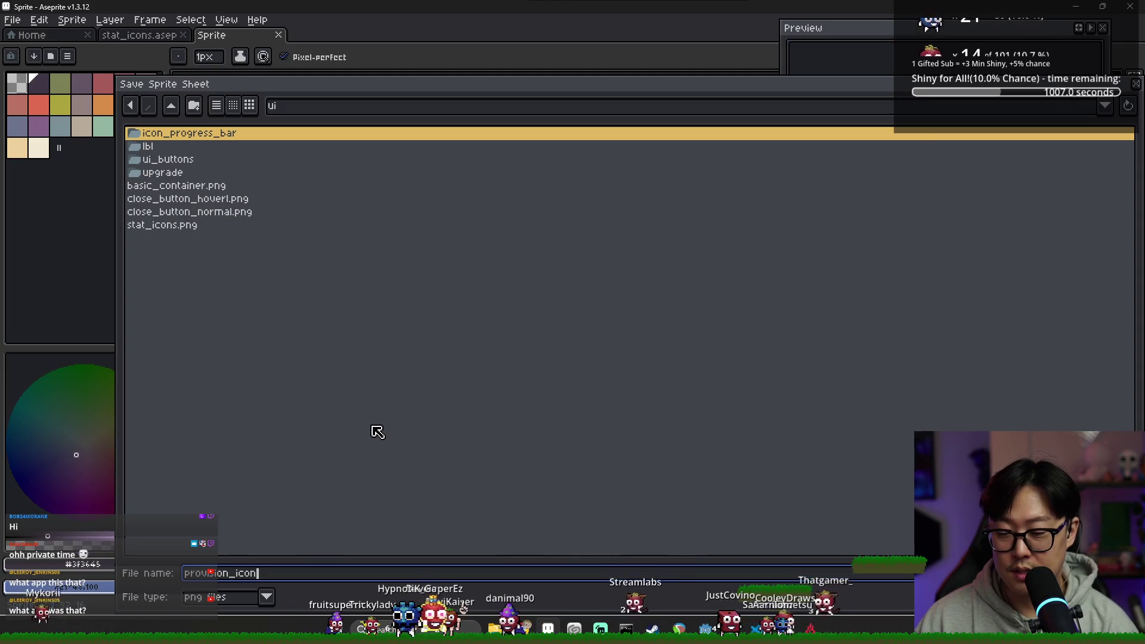
type("s")
key("Return")
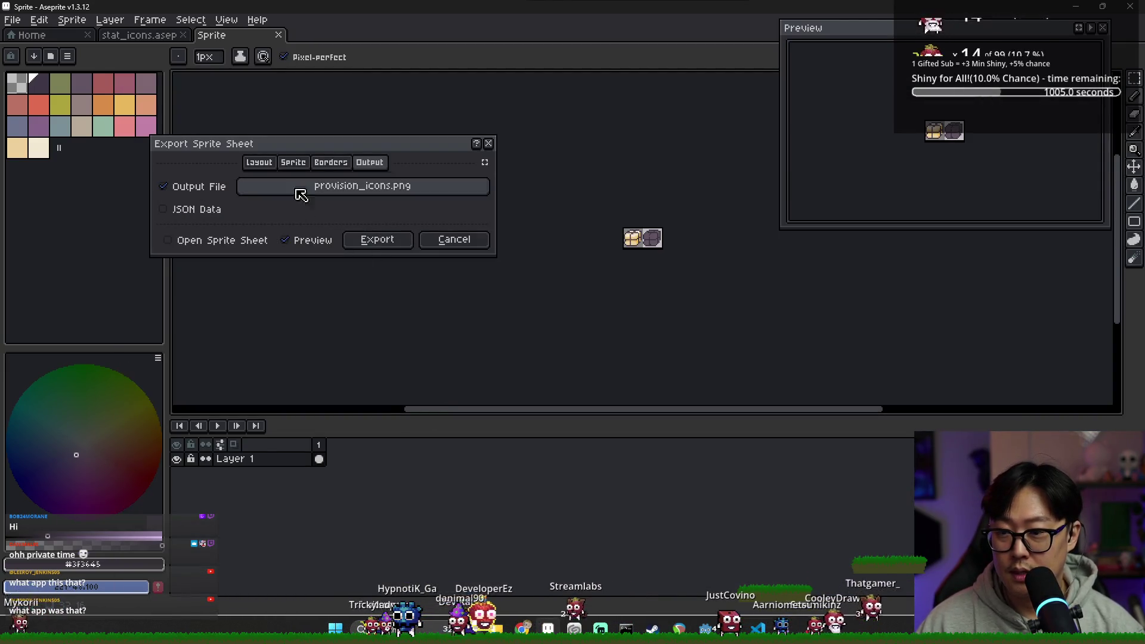
left_click(378, 239)
key("alt+Tab")
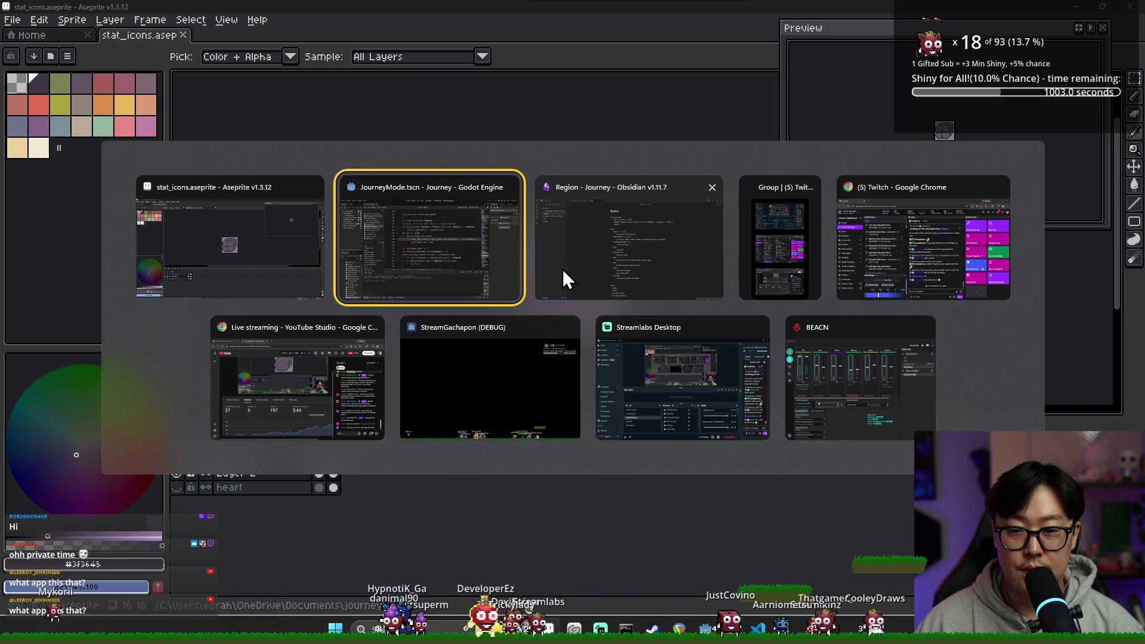
left_click(304, 244)
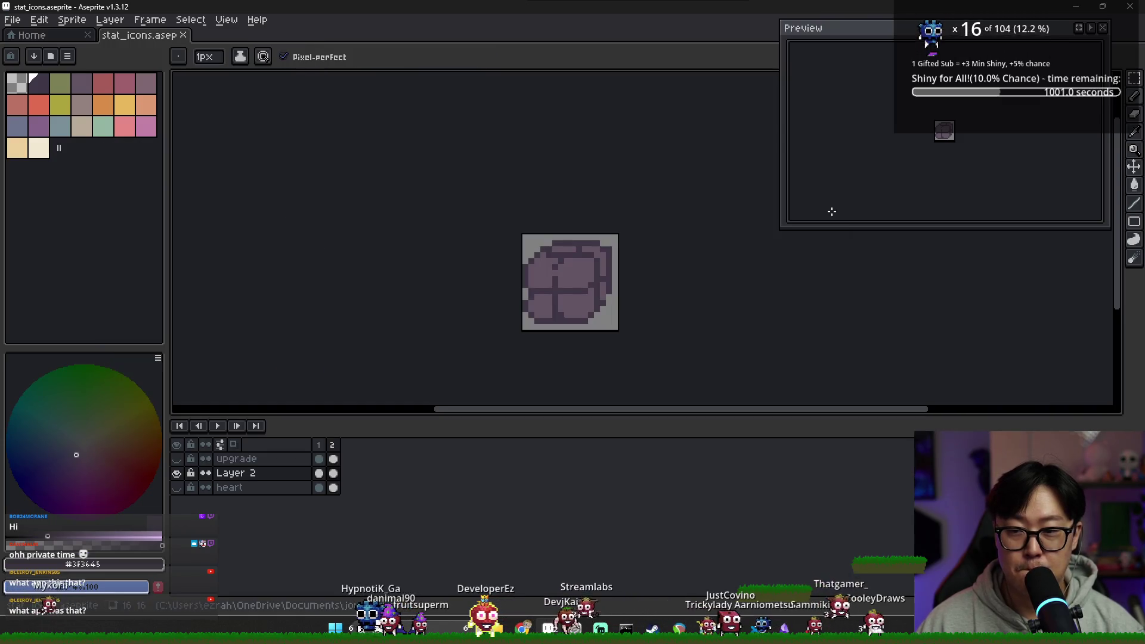
Close Aseprite and open game_stat.gd at the provision variable's setter.
left_click(1126, 11)
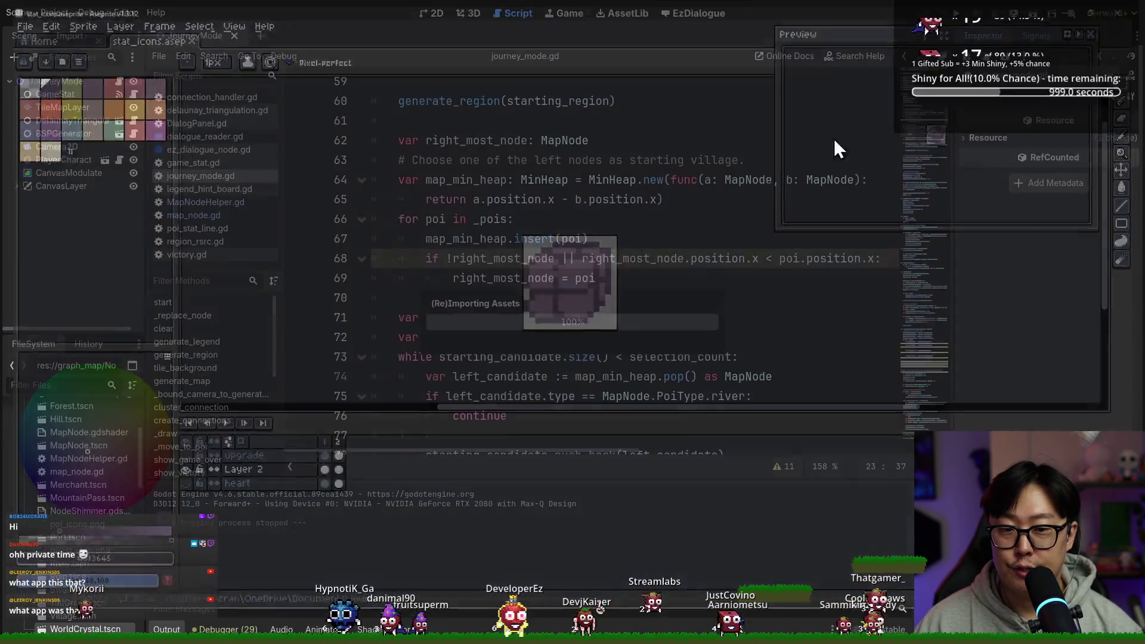
left_click(556, 263)
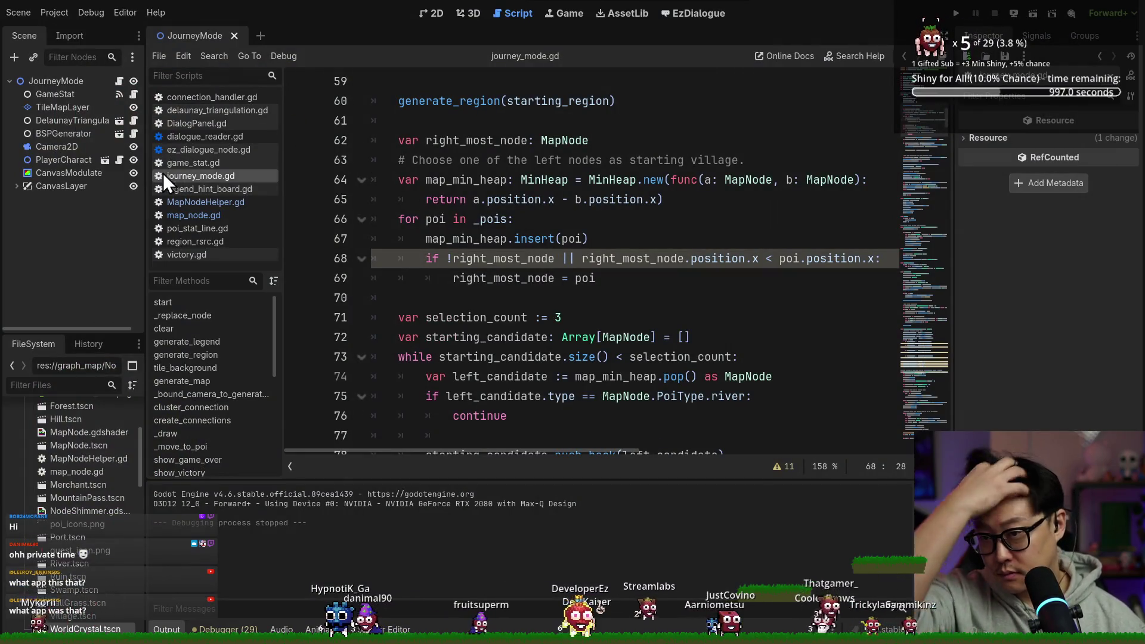
left_click(133, 94)
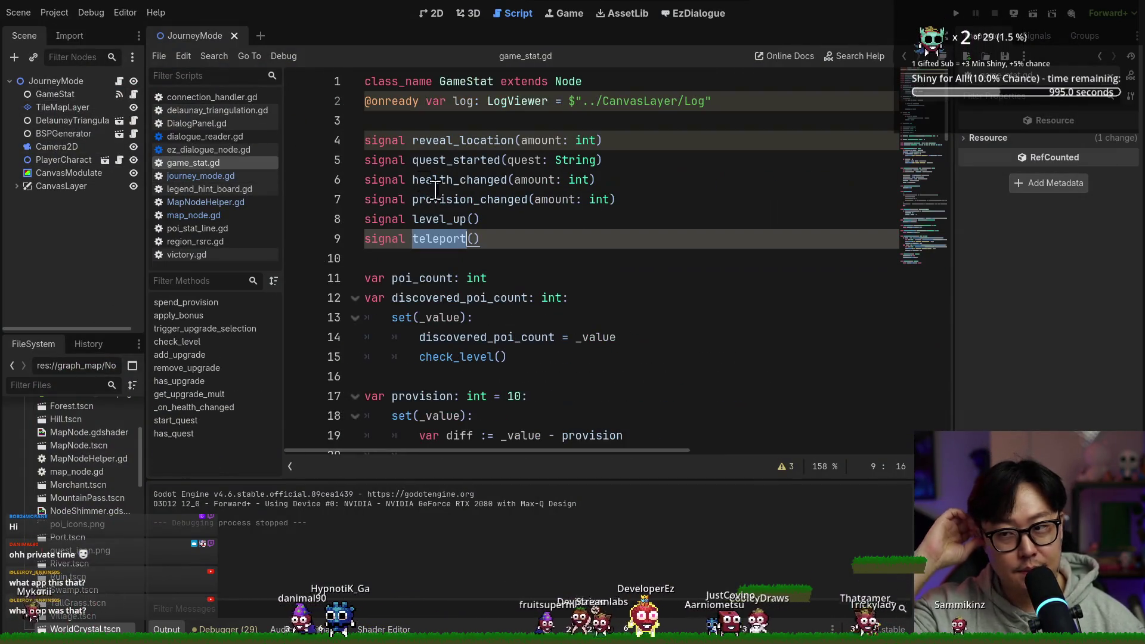
left_click(458, 199)
scroll(444, 229, "down", 4)
scroll(429, 202, "up", 1)
double_click(437, 160)
left_click(582, 298)
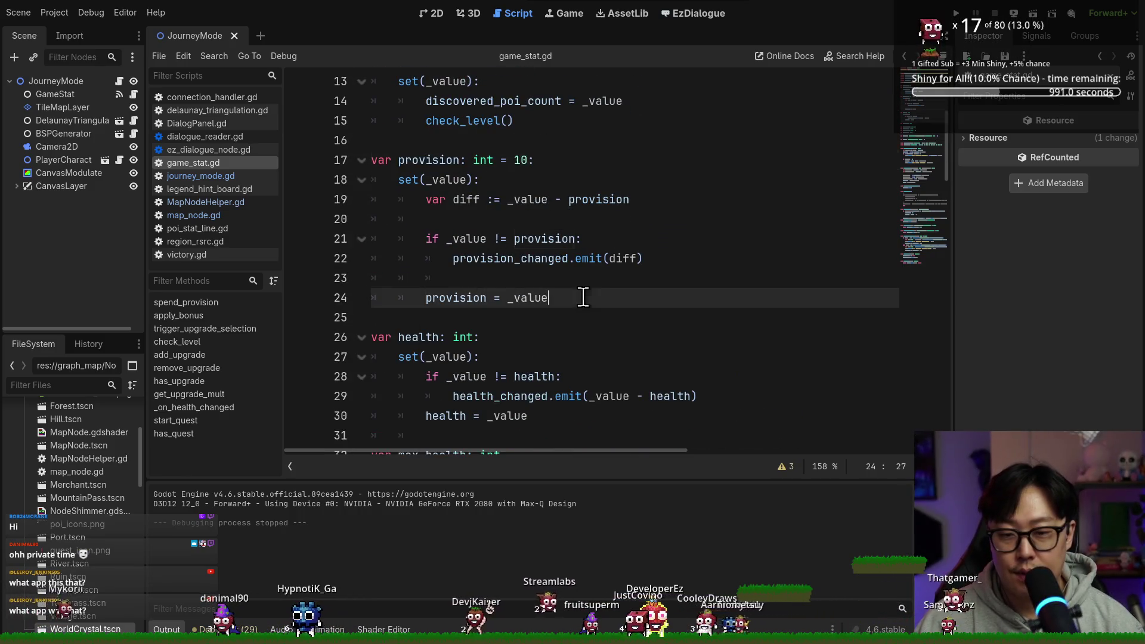
scroll(601, 303, "down", 3)
scroll(536, 289, "up", 3)
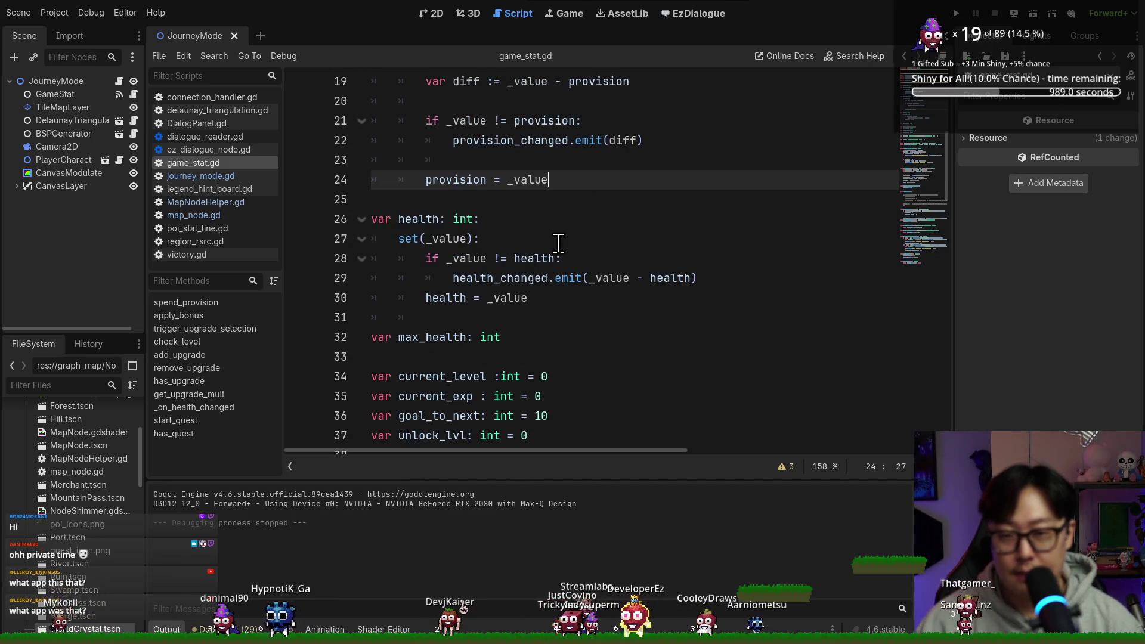
Declare max_provision = 8 after the provision setter, lower provision's default to 5, and save.
key("Return")
key("Return")
type("var max_provision: int =")
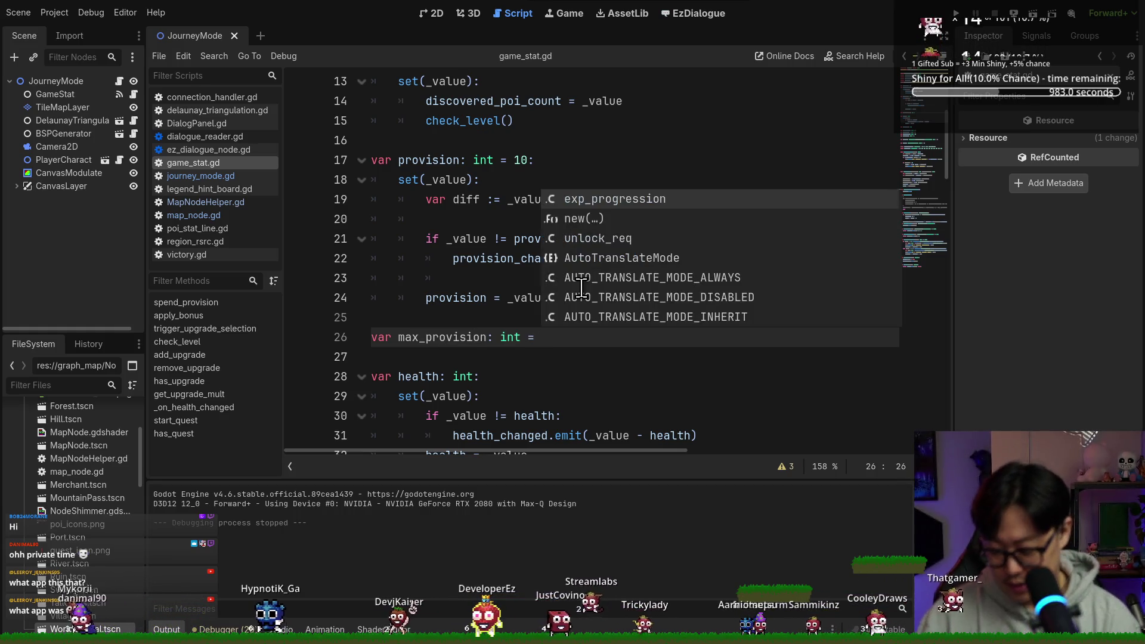
type("10")
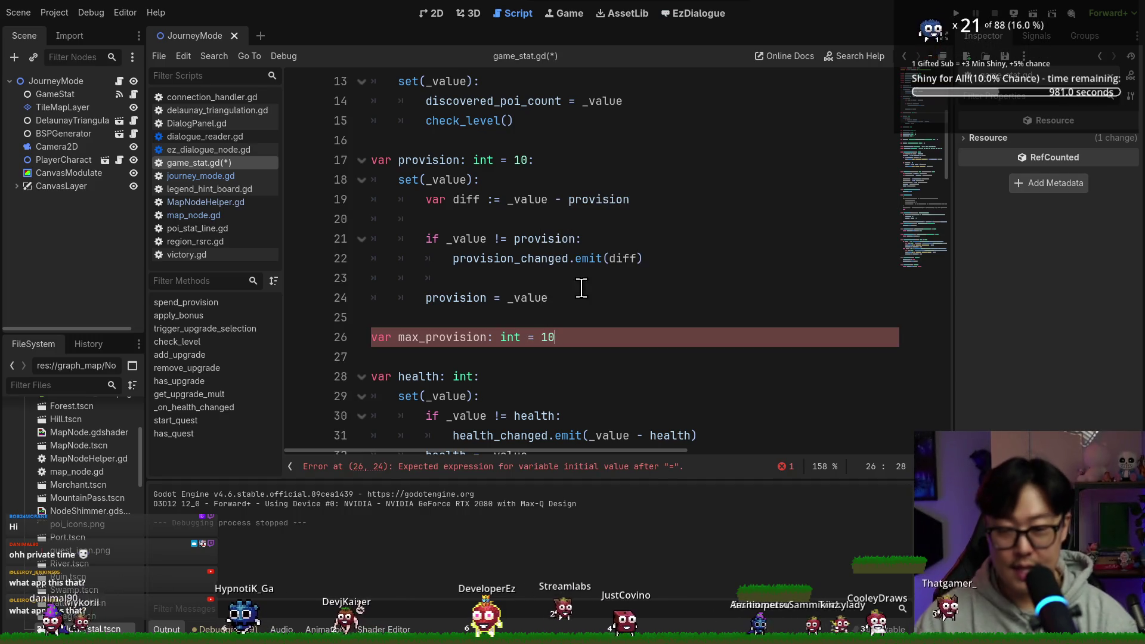
left_click(528, 161)
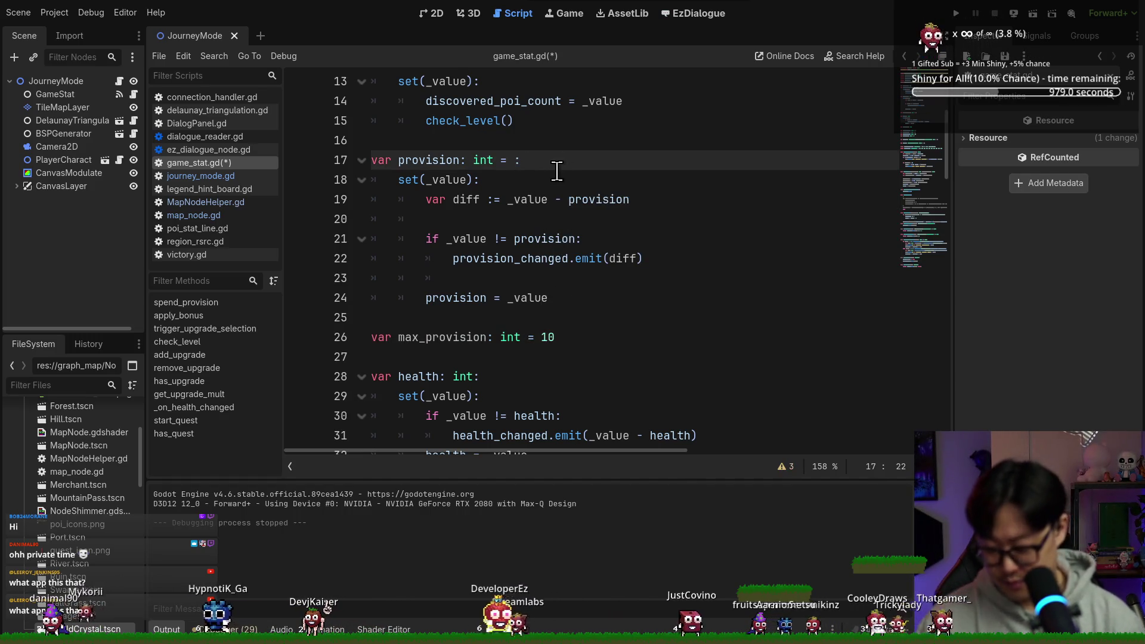
type("5")
left_click(564, 336)
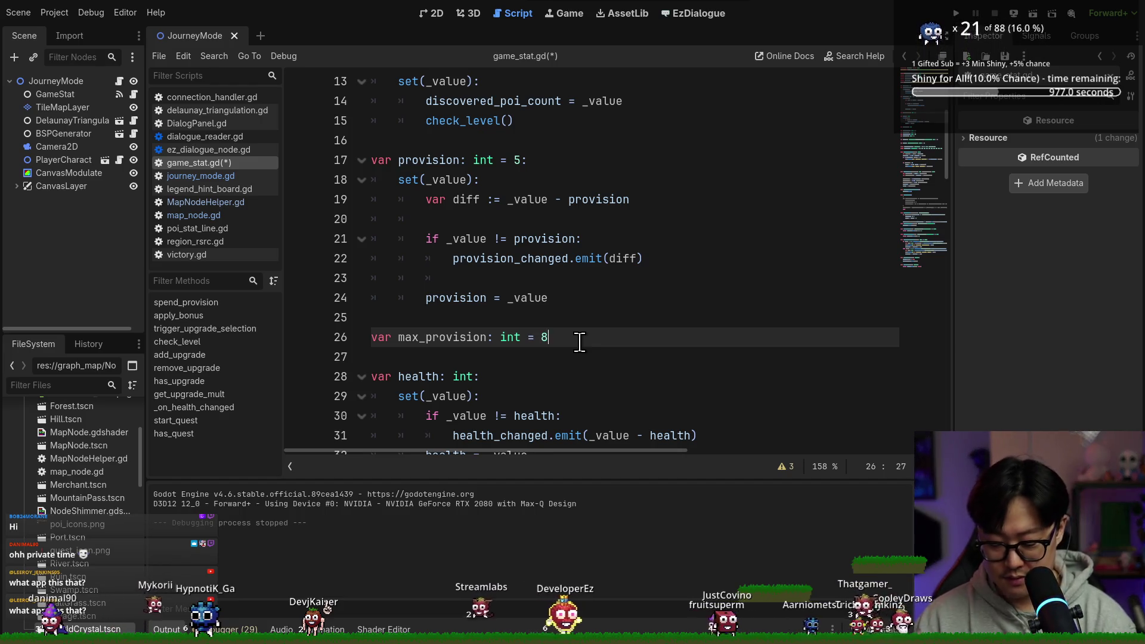
key("ctrl+s")
Review the provision references, save again, and open journey_mode.gd from the JourneyMode node.
double_click(431, 160)
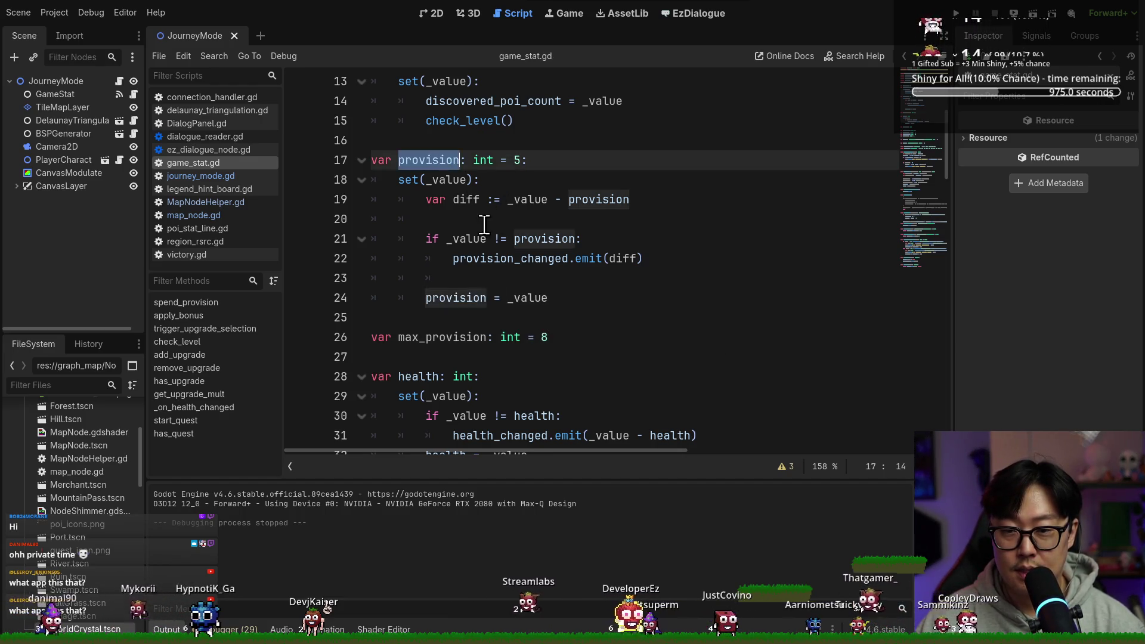
scroll(488, 298, "down", 9)
scroll(477, 292, "down", 3)
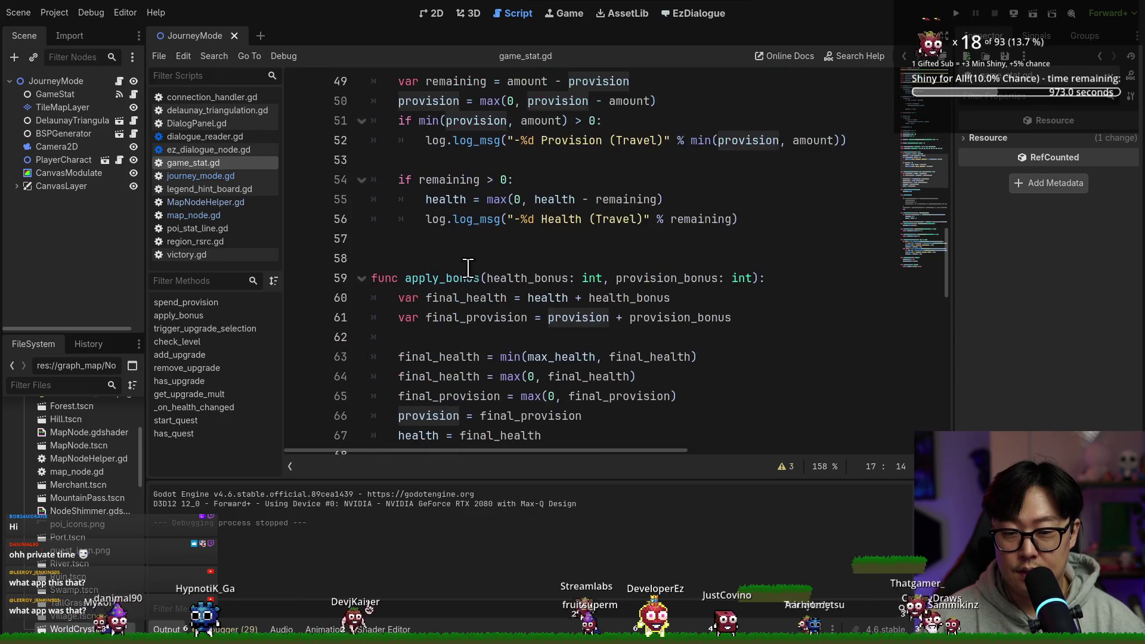
scroll(501, 215, "down", 3)
scroll(491, 265, "down", 9)
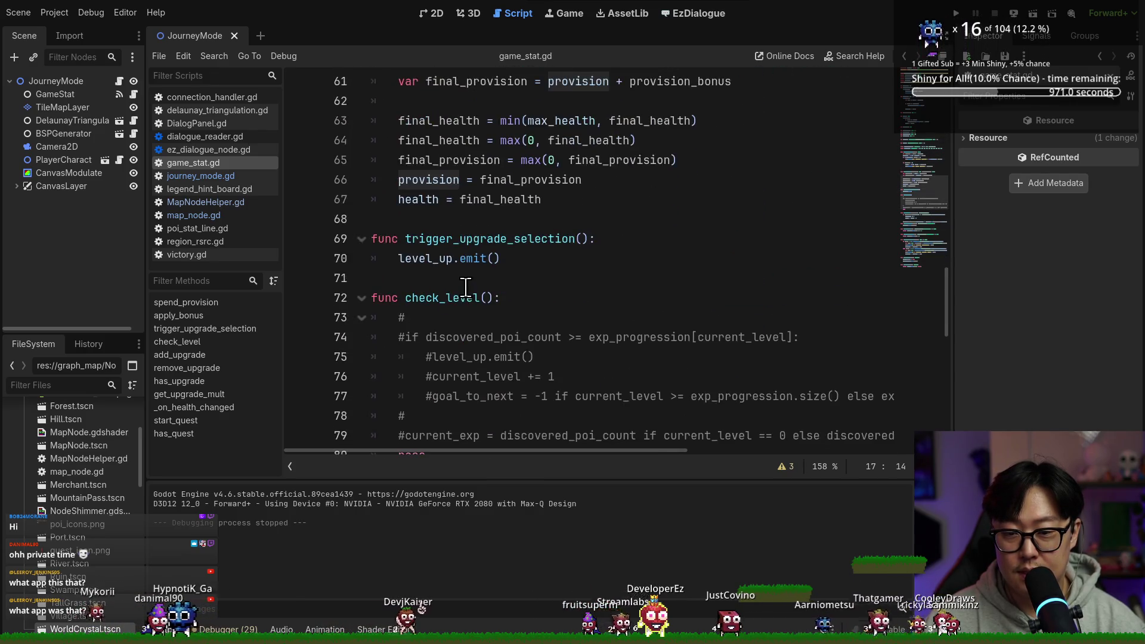
key("ctrl+s")
left_click(105, 79)
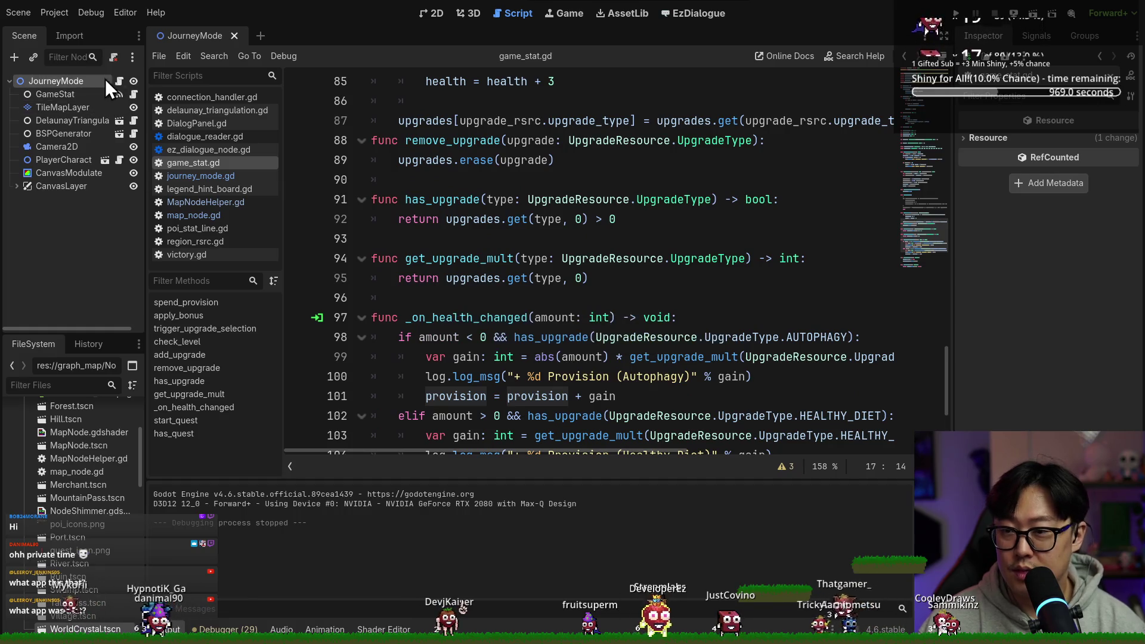
left_click(409, 216)
Search journey_mode.gd for 'start(' and locate the stat assignments in start().
key("ctrl+f")
type("start(")
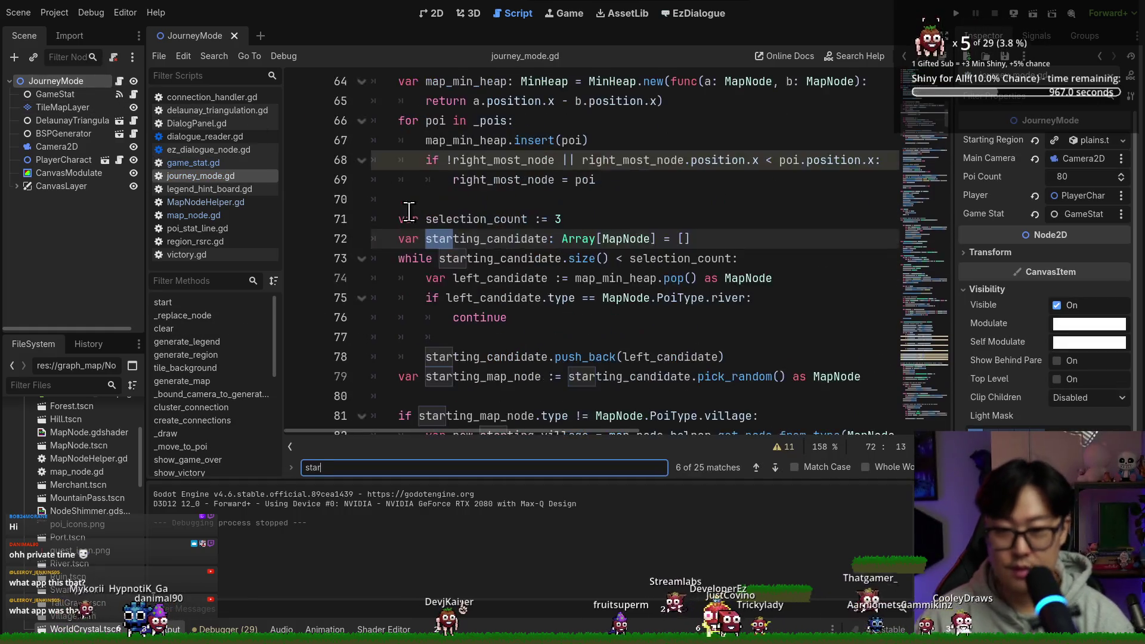
scroll(485, 195, "up", 10)
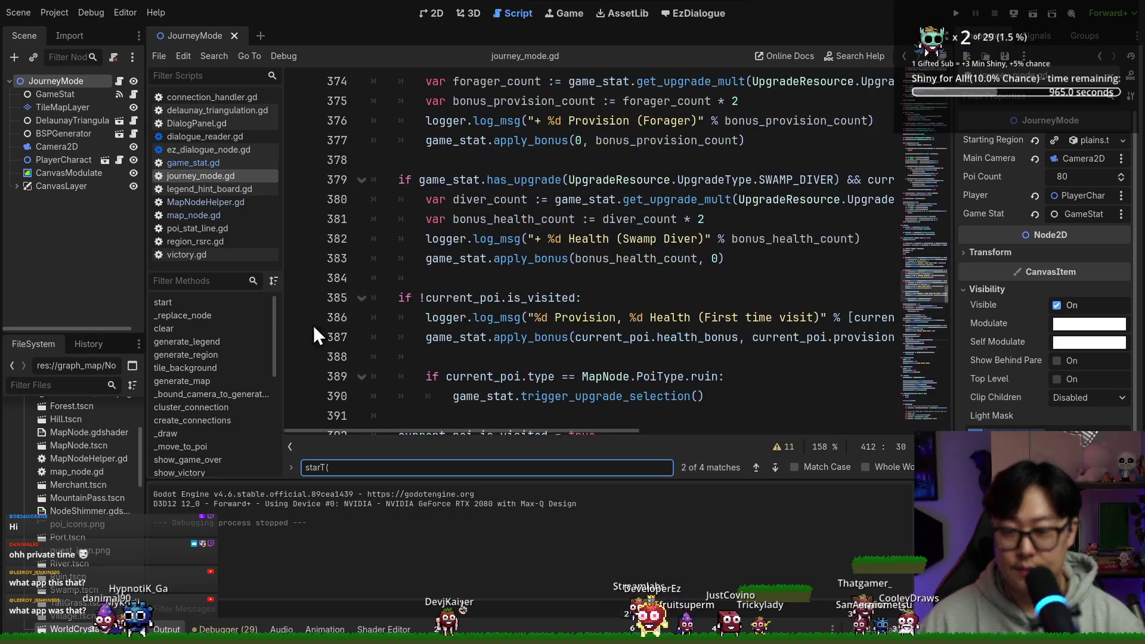
left_click(216, 302)
double_click(424, 278)
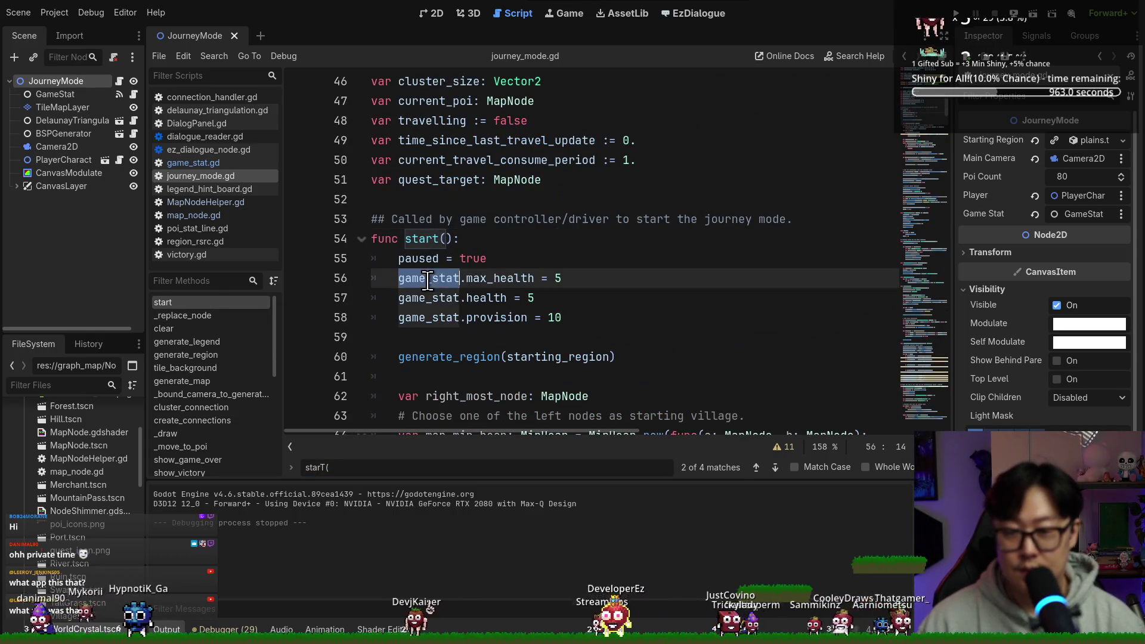
double_click(500, 278)
double_click(486, 298)
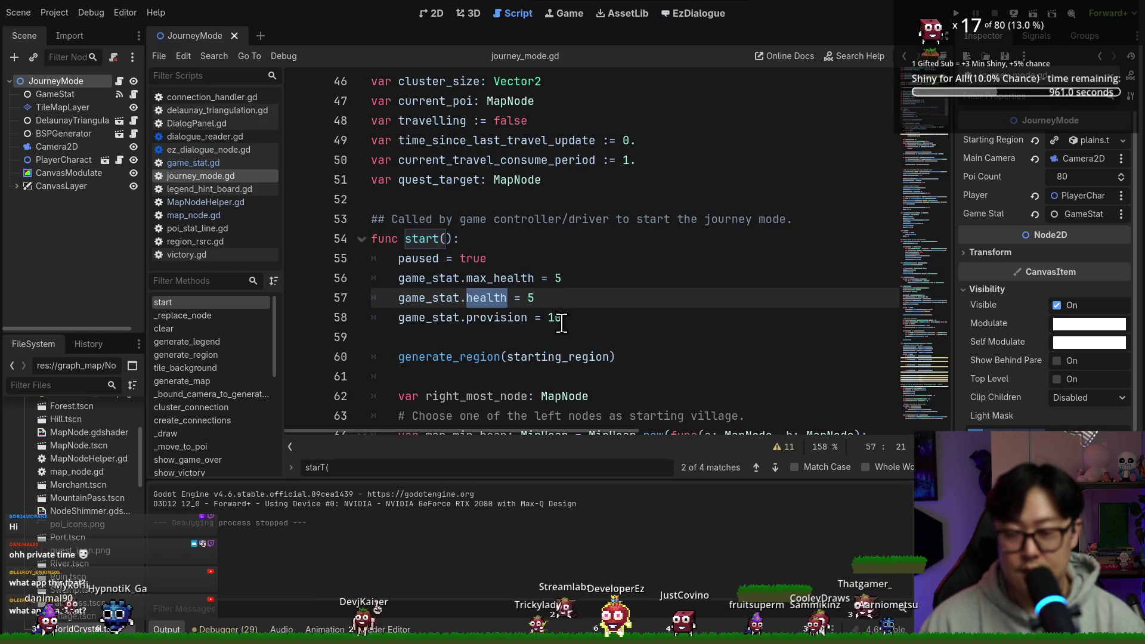
Set game_stat.provision to 5, add game_stat.max_provision = 5 below it, and save.
left_click(561, 323)
key("BackSpace")
key("BackSpace")
key("Return")
type("game_stat.max")
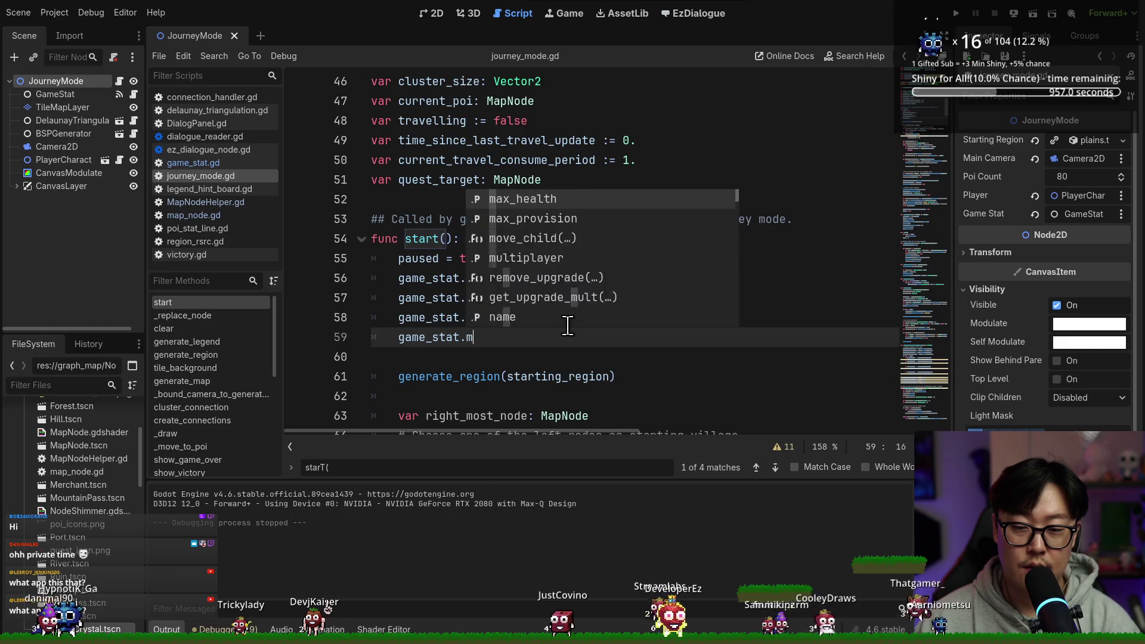
key("Down")
key("Return")
type("= 5")
key("ctrl+s")
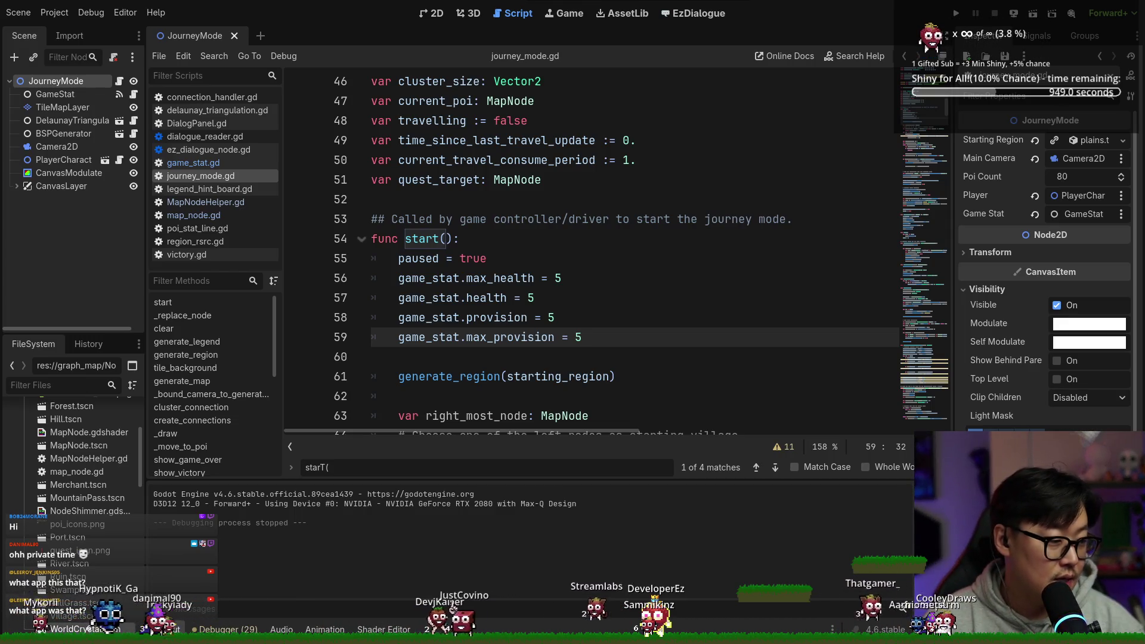
key("alt+Tab")
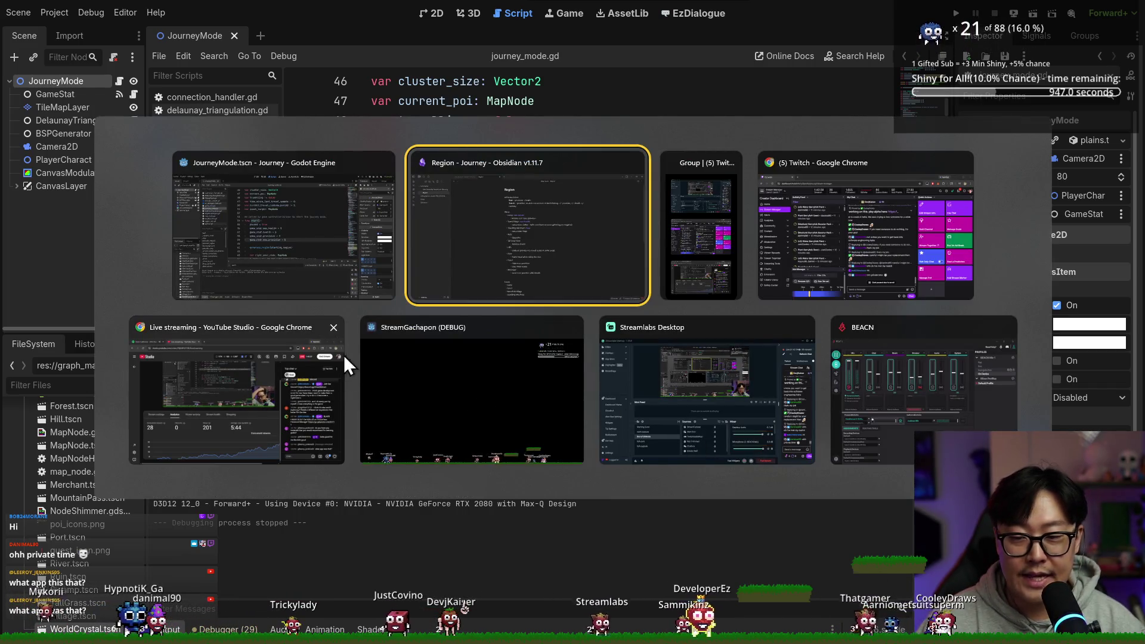
key("Escape")
key("super")
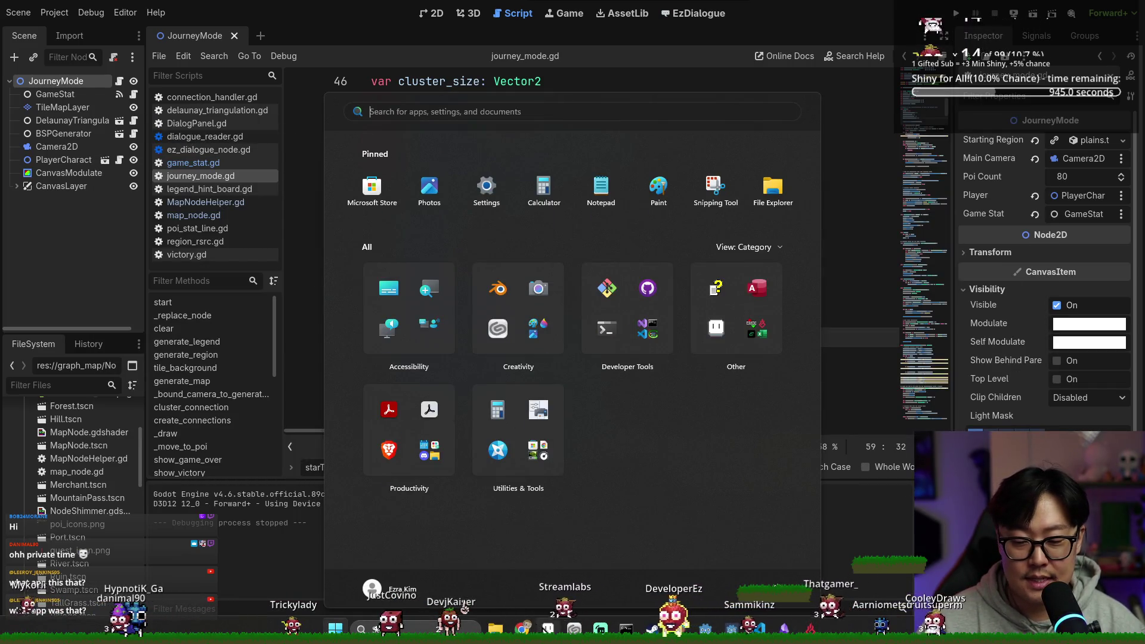
type("aseprite")
key("Return")
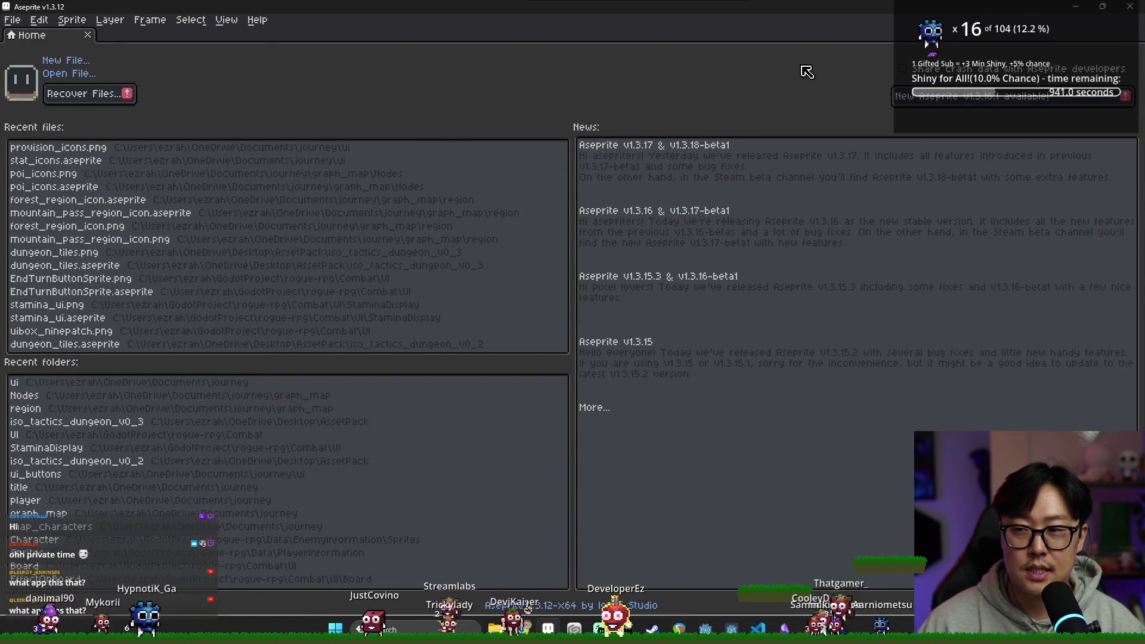
left_click(1132, 12)
left_click(659, 219)
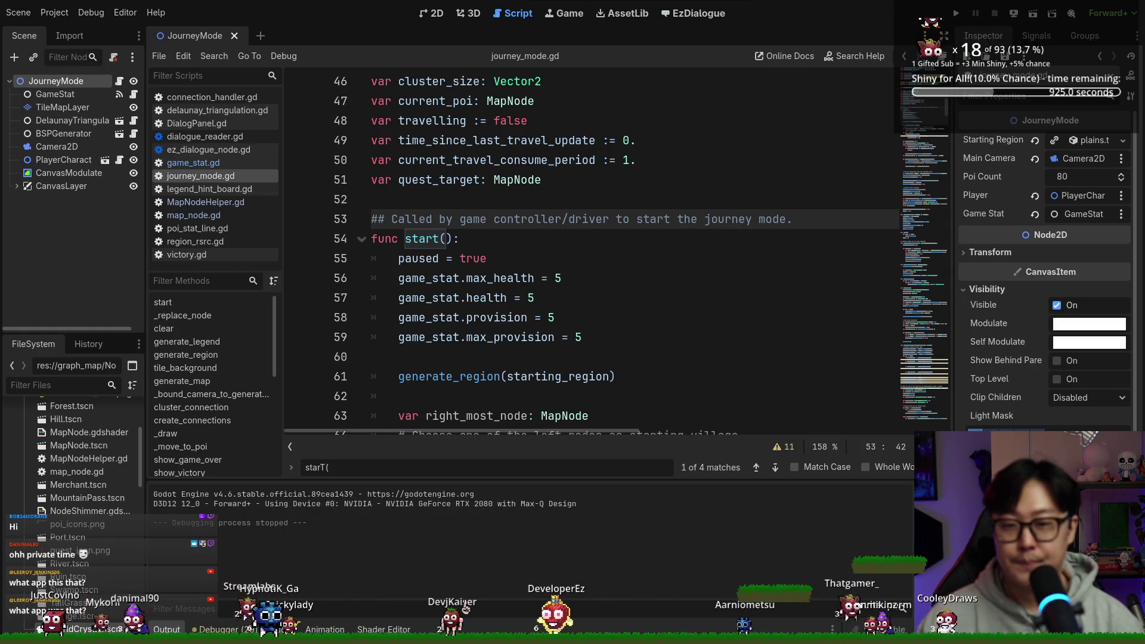
Review the provision and max_provision assignments in start() and save.
left_click(716, 381)
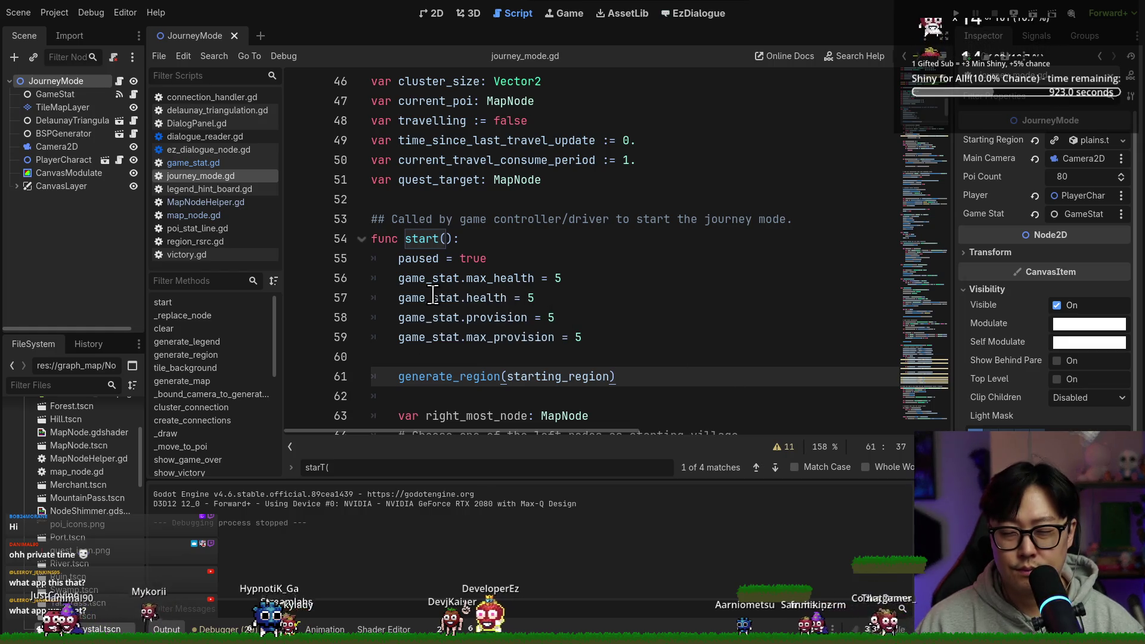
left_click_drag(466, 298, 500, 298)
left_click_drag(555, 337, 511, 337)
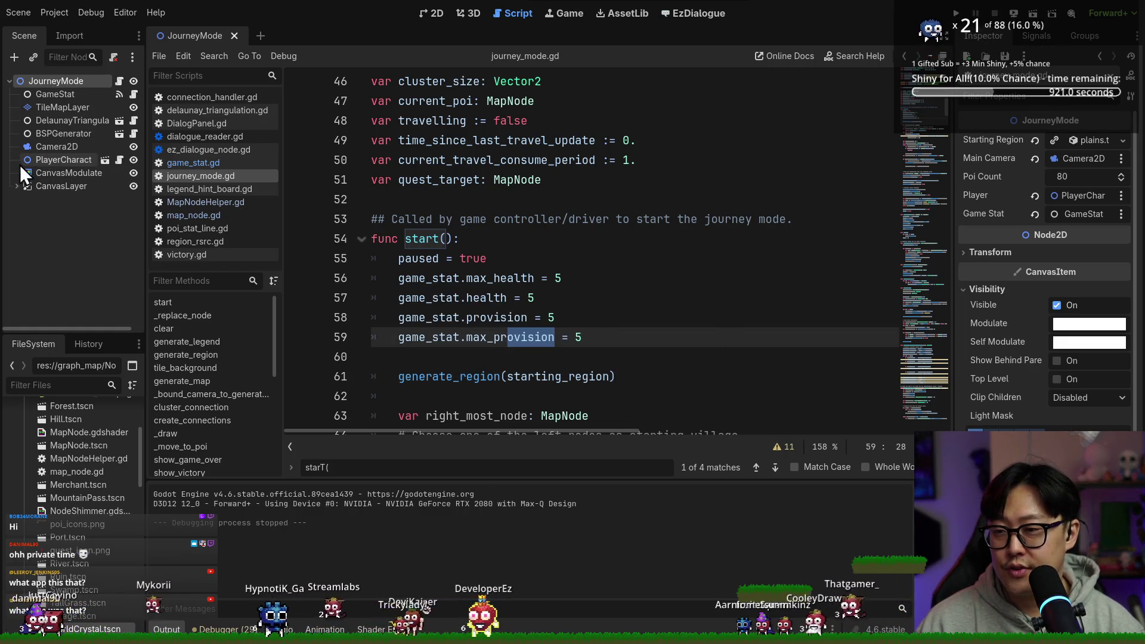
key("ctrl+s")
Open game_stat.gd and search for provision to reach the apply_bonus code.
left_click(193, 163)
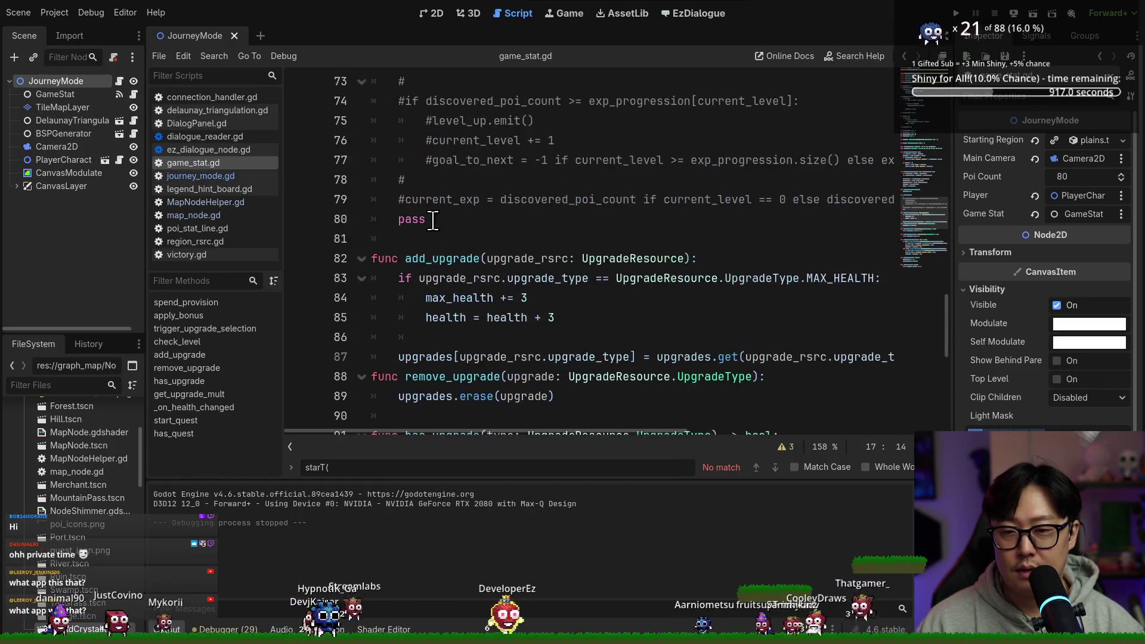
scroll(433, 220, "up", 10)
key("Escape")
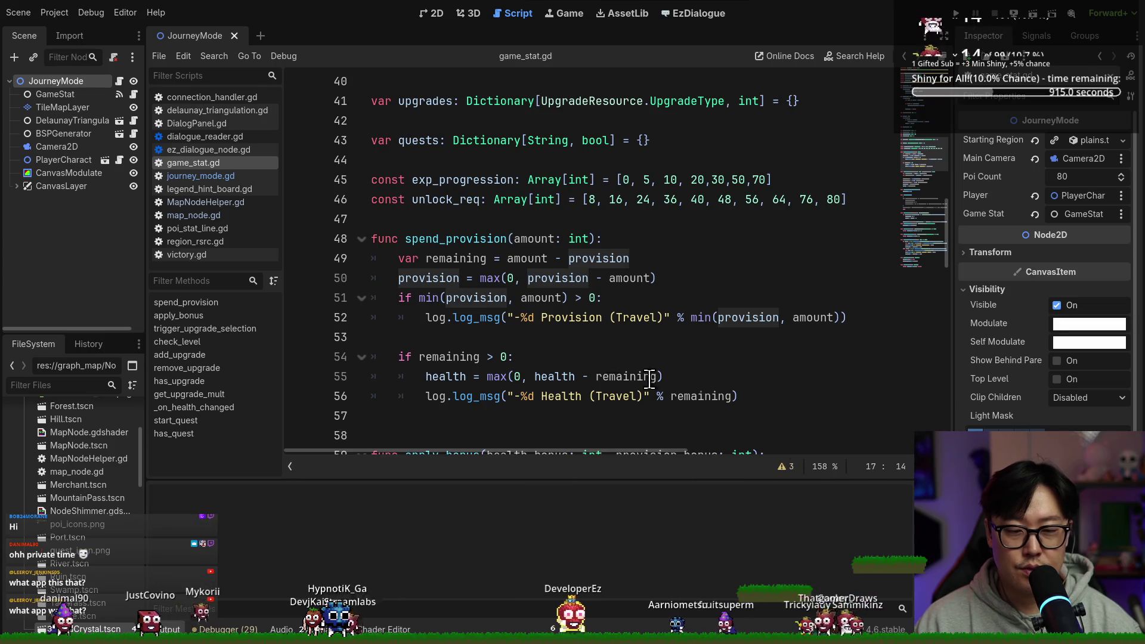
scroll(524, 299, "up", 9)
left_click(434, 161)
double_click(435, 161)
key("ctrl+f")
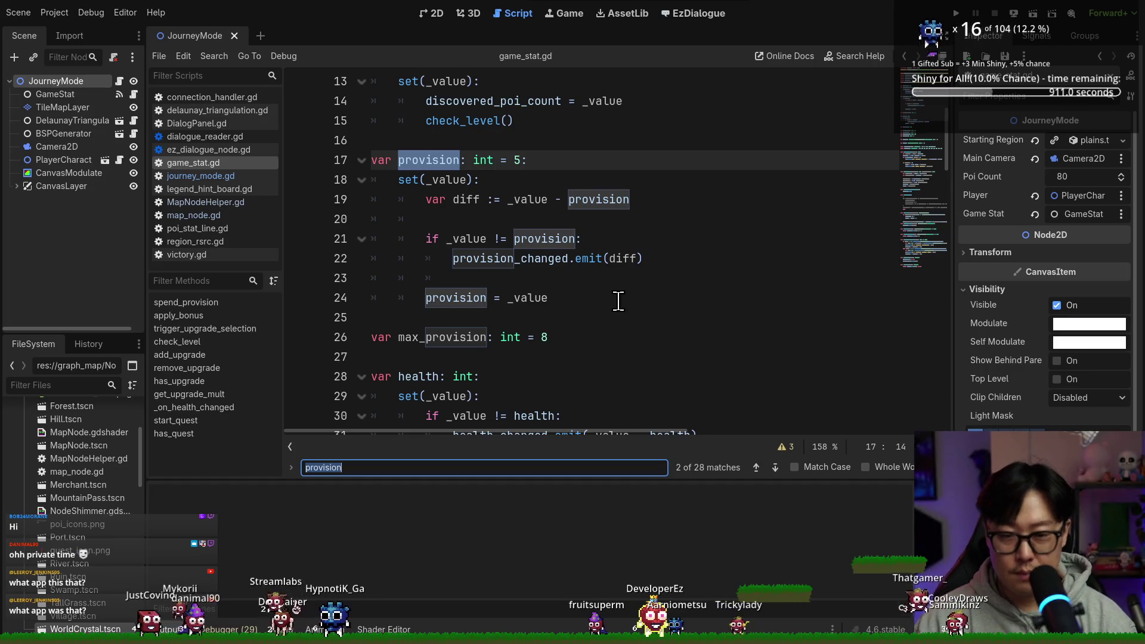
scroll(568, 269, "down", 2)
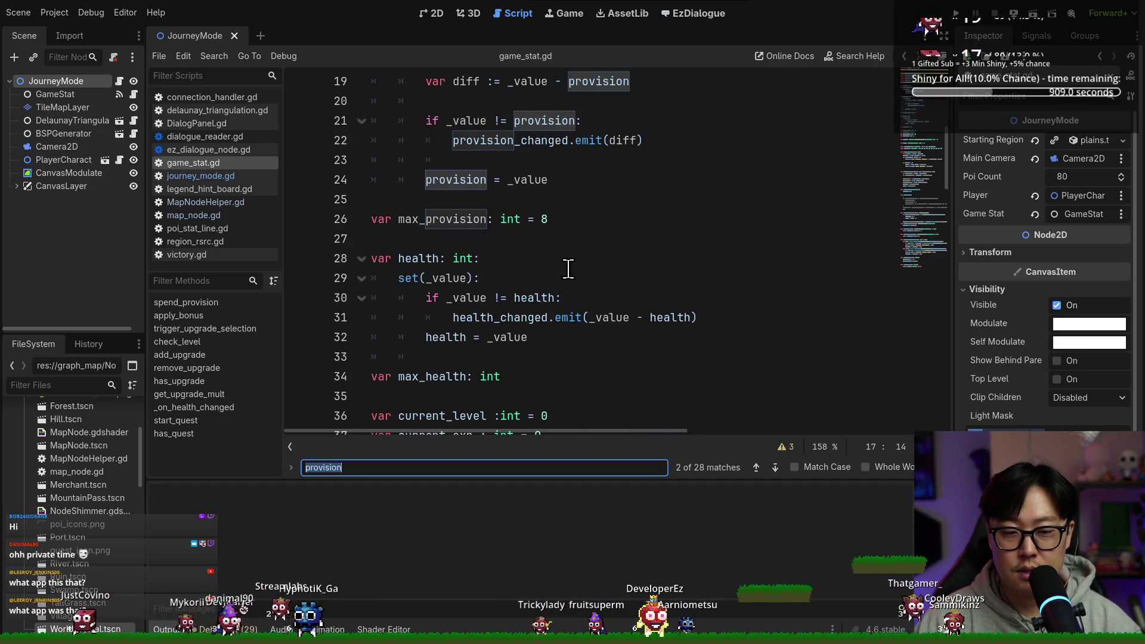
key("Return")
key("Return")
key("Return")
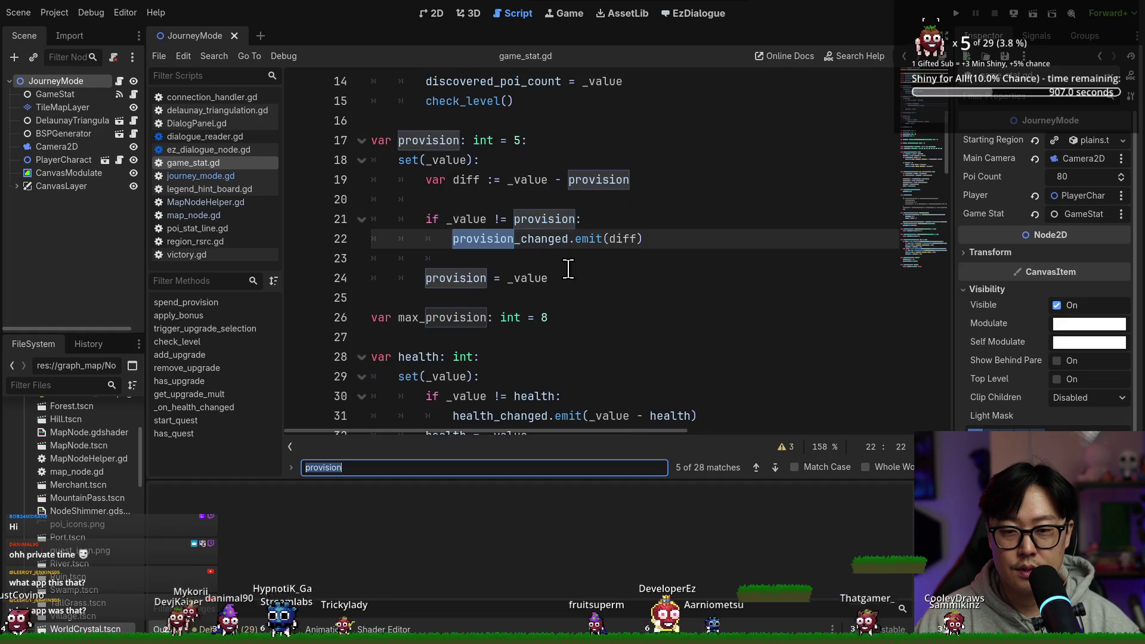
key("Return")
key("Return")
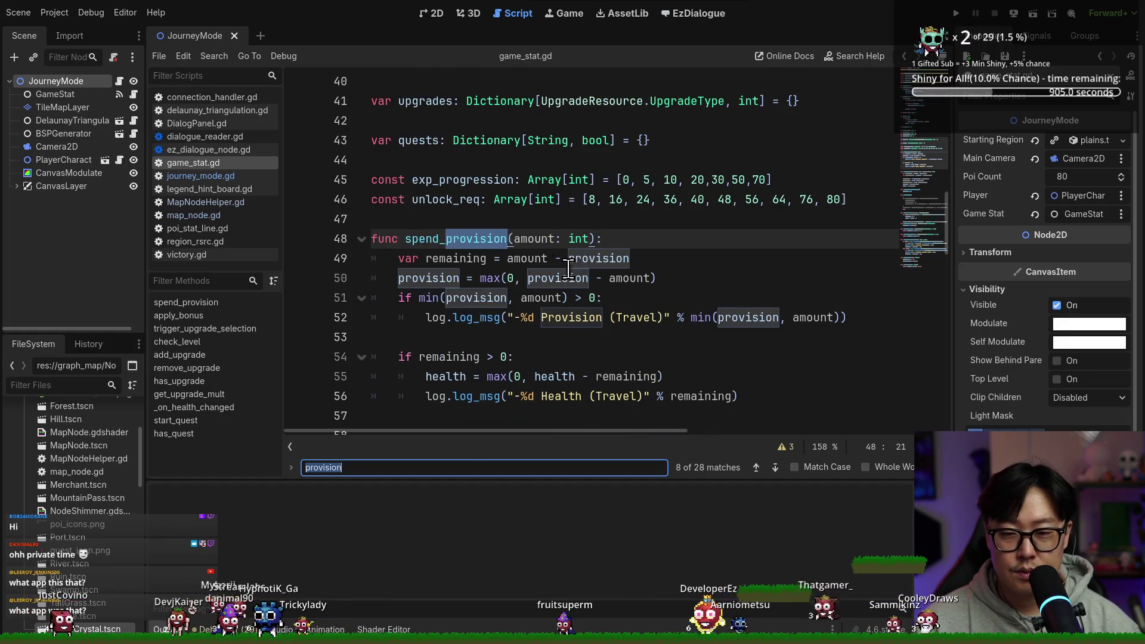
scroll(569, 269, "down", 2)
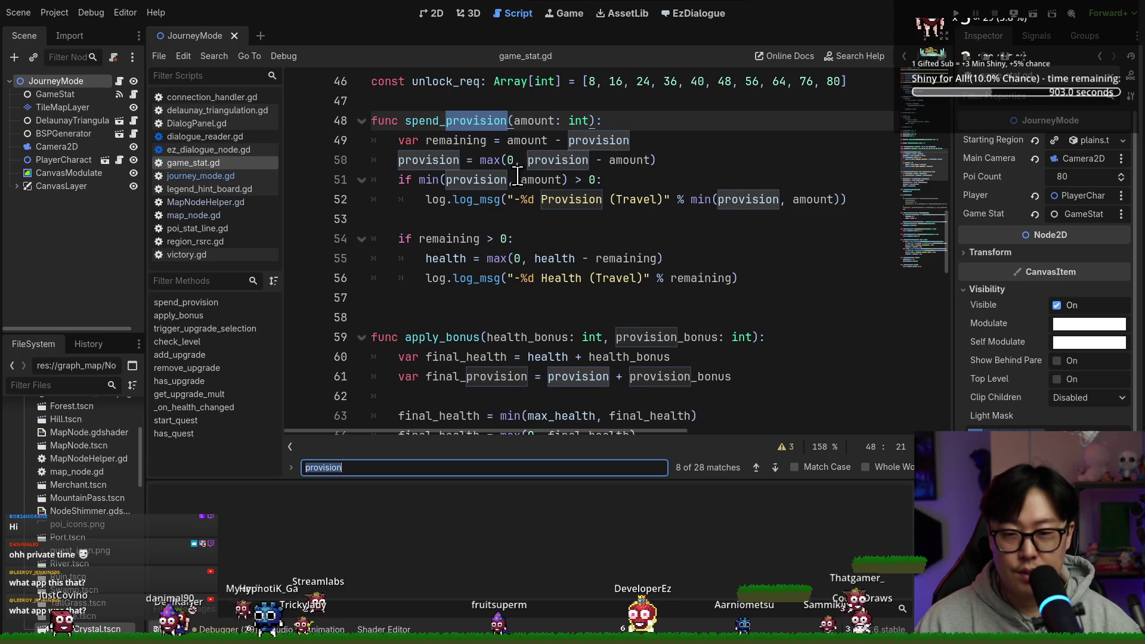
scroll(514, 190, "down", 2)
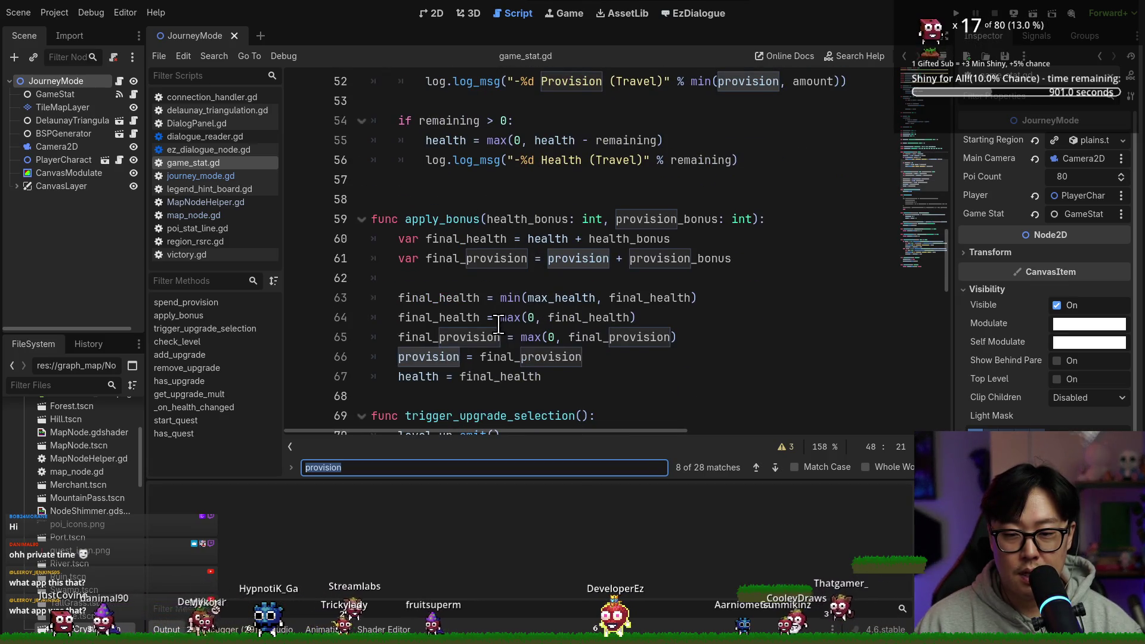
Trace final_health and final_provision uses in apply_bonus down to the health clamp.
double_click(458, 241)
double_click(489, 259)
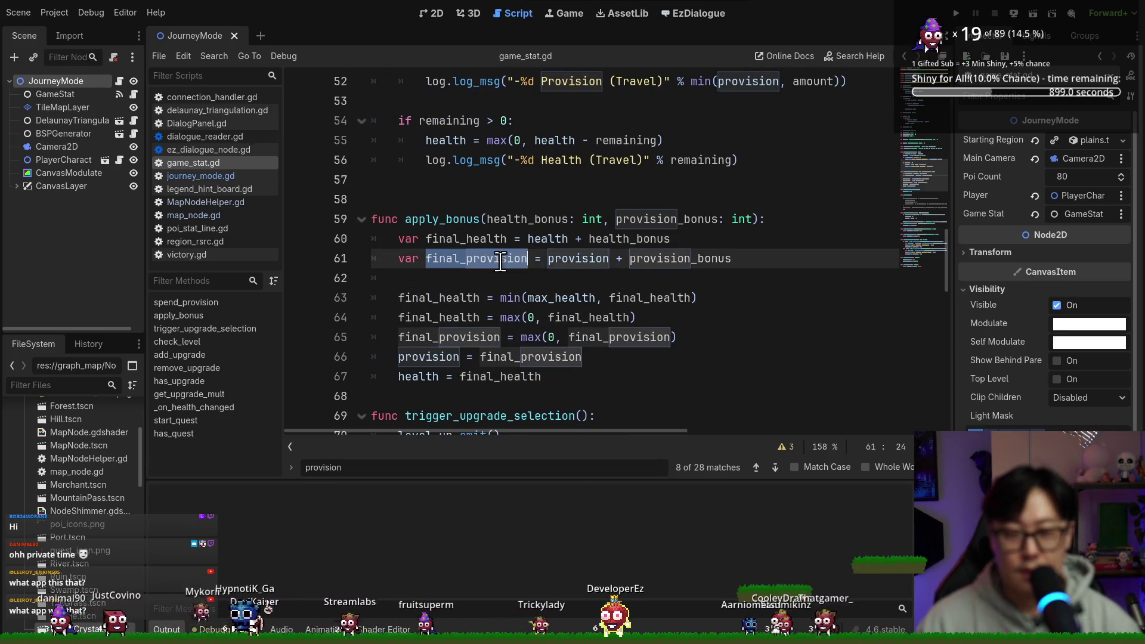
double_click(461, 338)
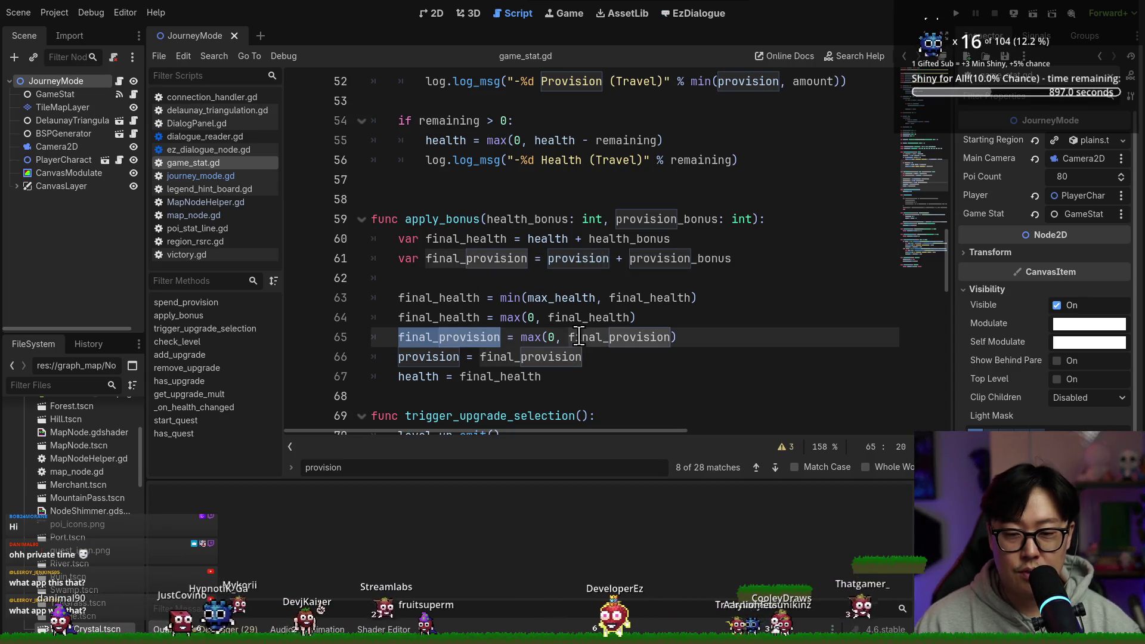
double_click(439, 298)
double_click(439, 318)
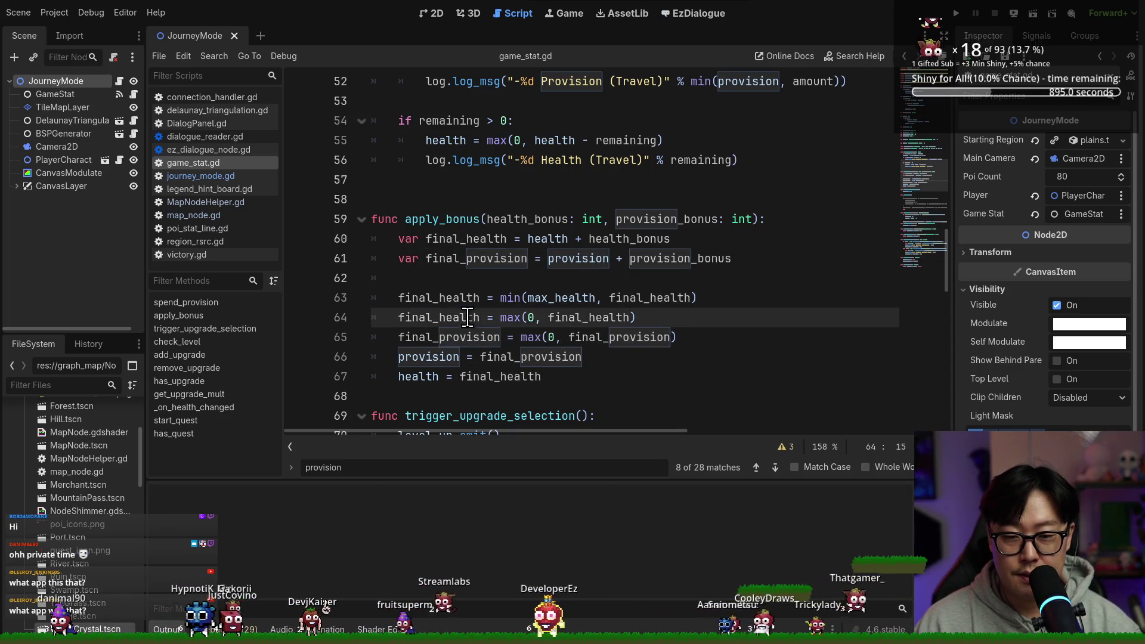
left_click(657, 319)
Add 'final_provision = min(max_provision, final_provision)' after the health clamp and save.
key("Return")
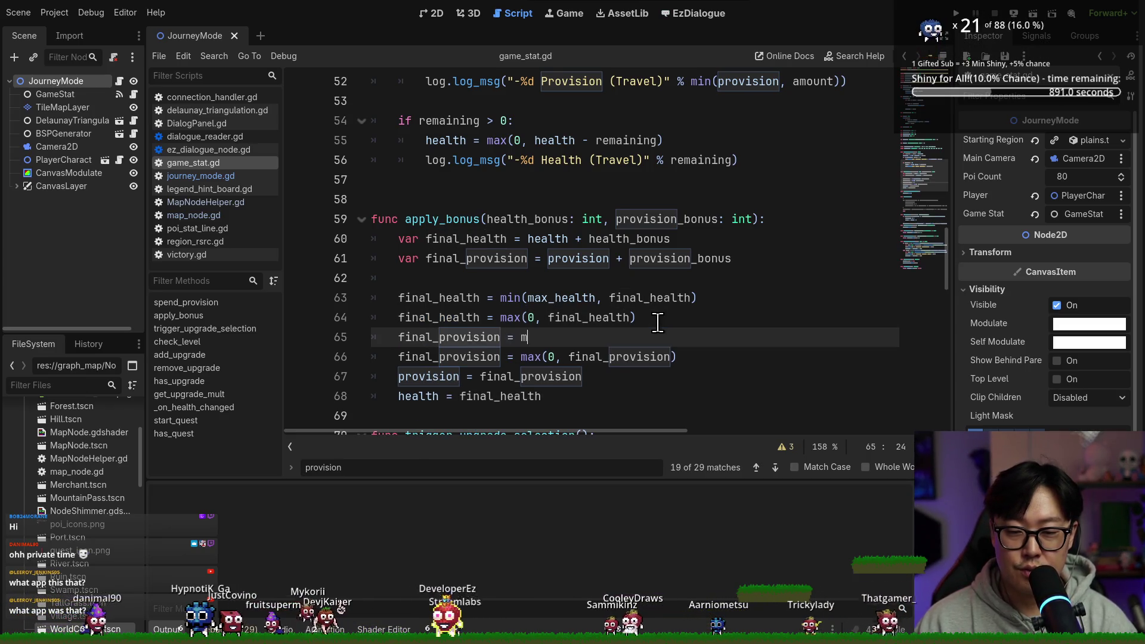
type("in(")
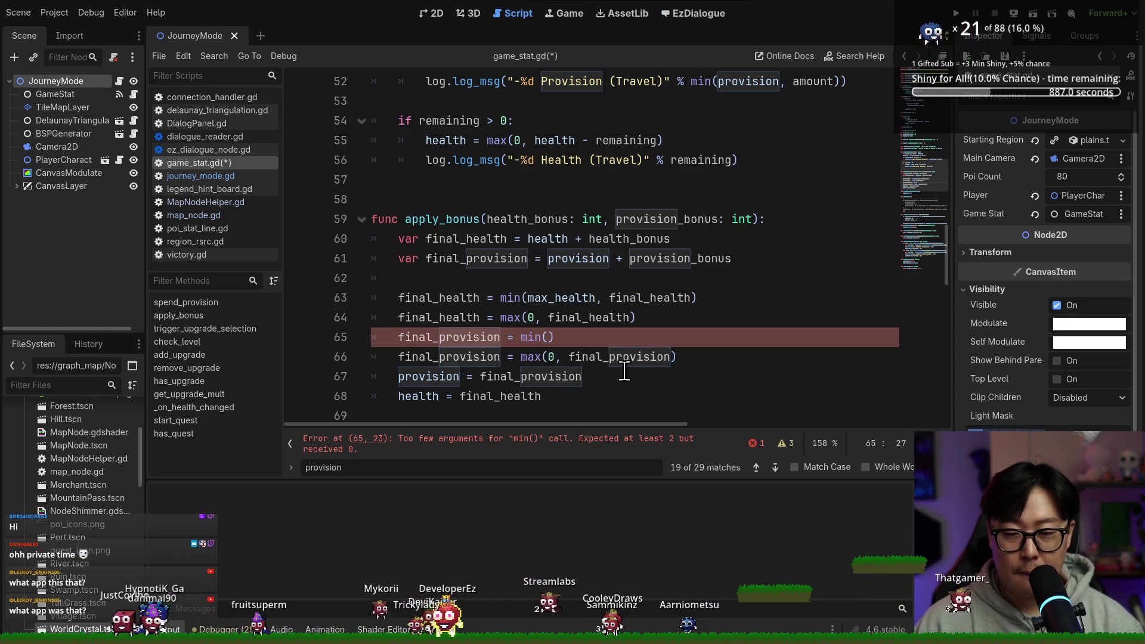
type("v")
key("Return")
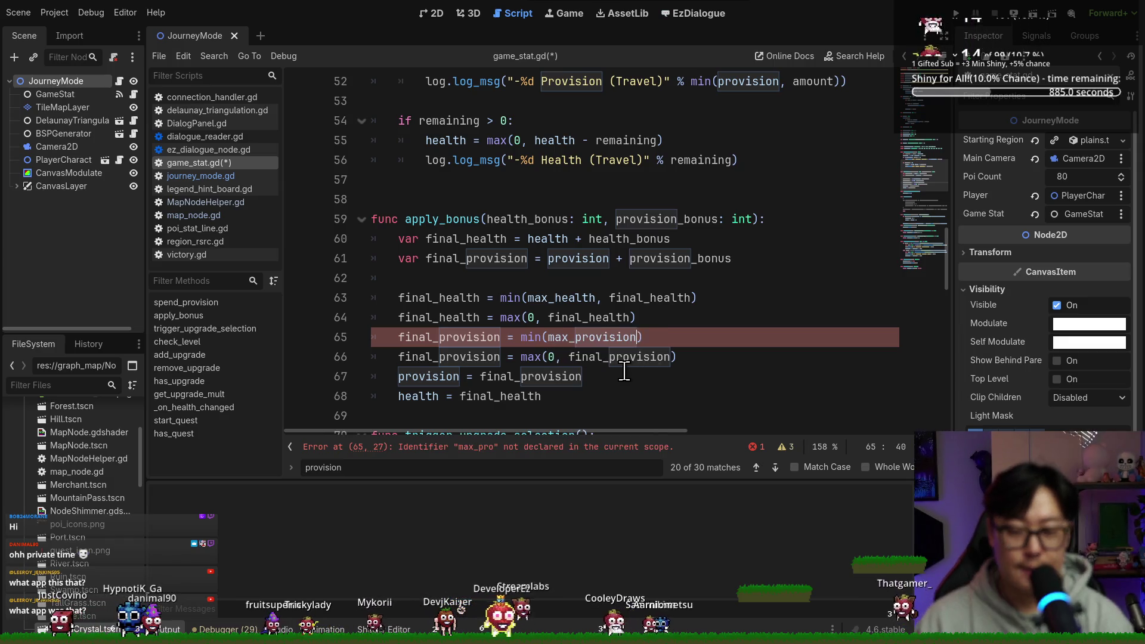
type(",")
left_click(639, 300)
left_click(646, 337)
type("final_provision")
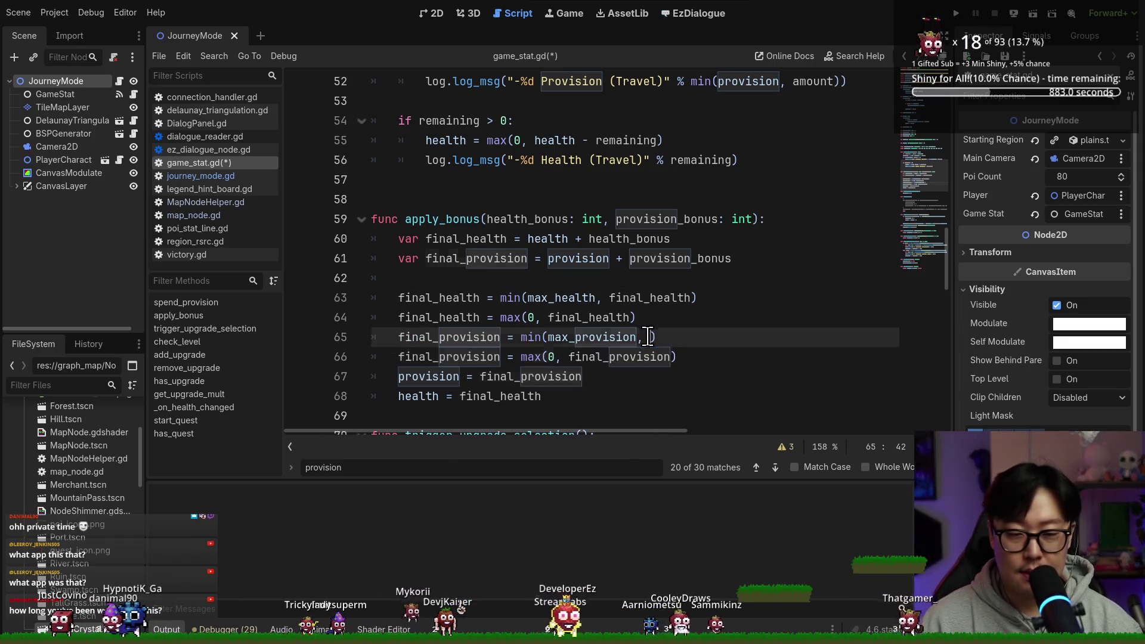
left_click(540, 337)
left_click(510, 377)
key("ctrl+s")
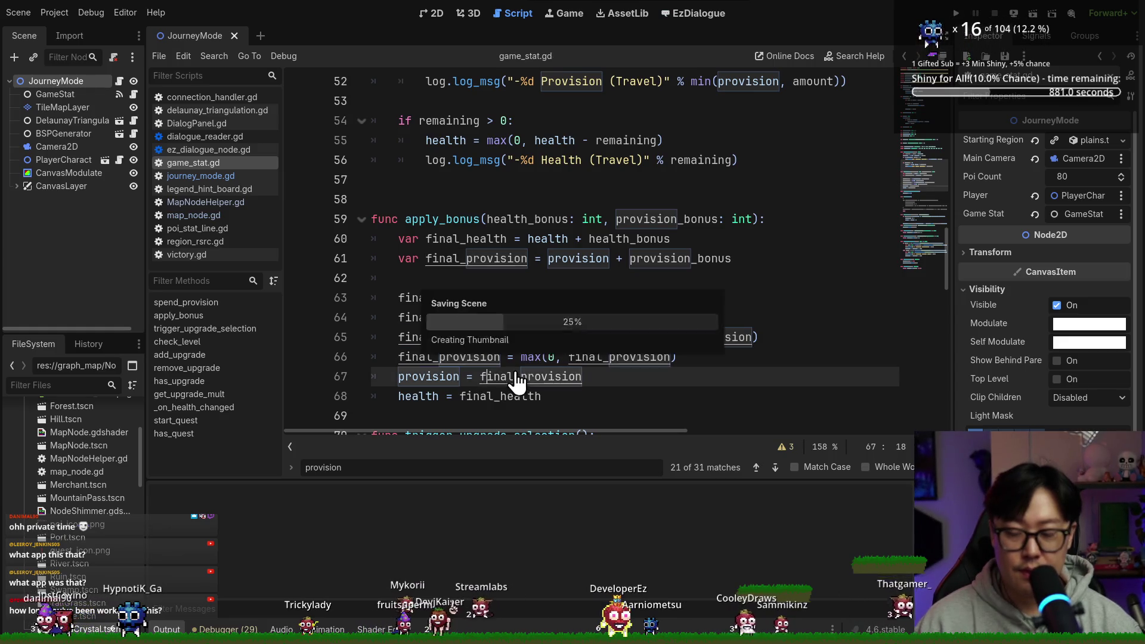
scroll(498, 367, "down", 5)
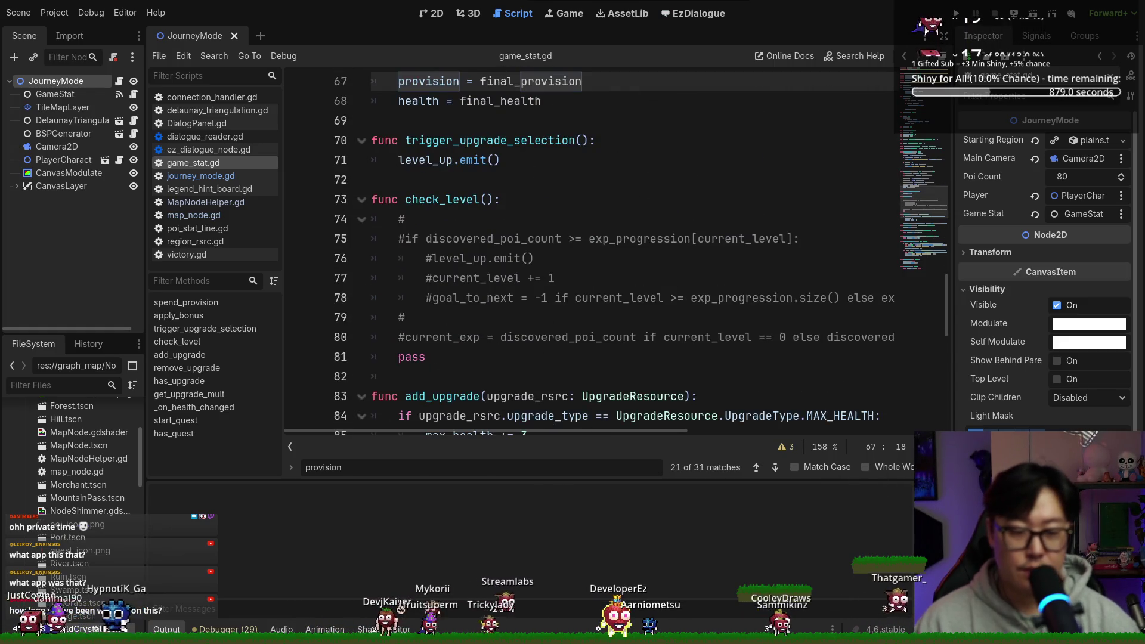
key("Escape")
left_click(591, 317)
key("ctrl+s")
Find the StatBoard node under CanvasLayer and select its Provision bar child.
left_click(60, 172)
left_click(16, 186)
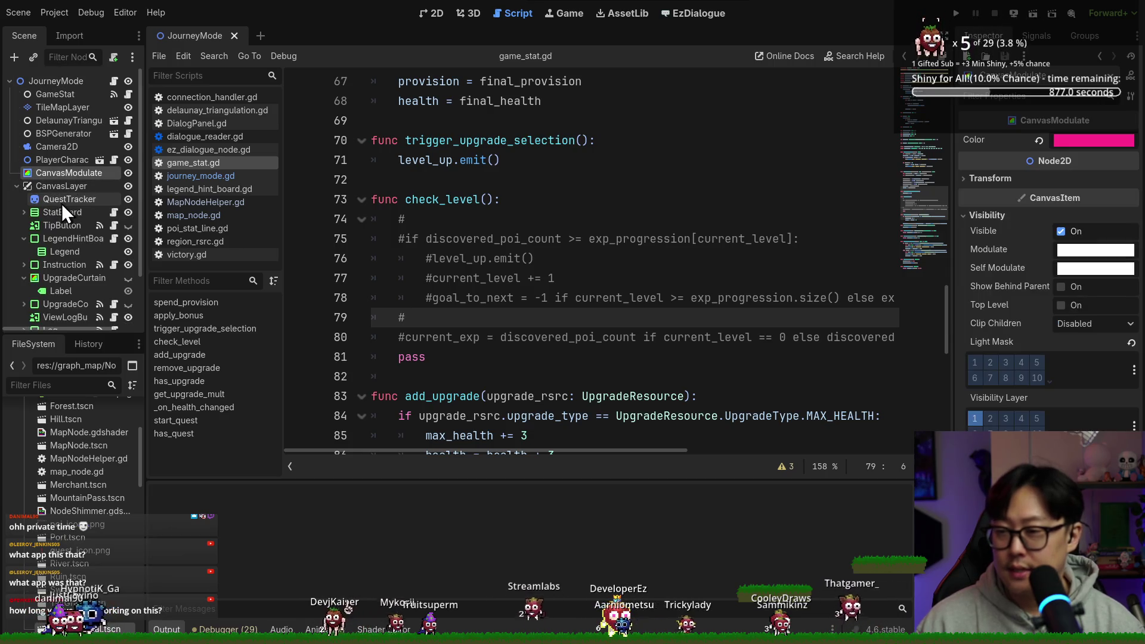
scroll(55, 209, "down", 2)
left_click(60, 182)
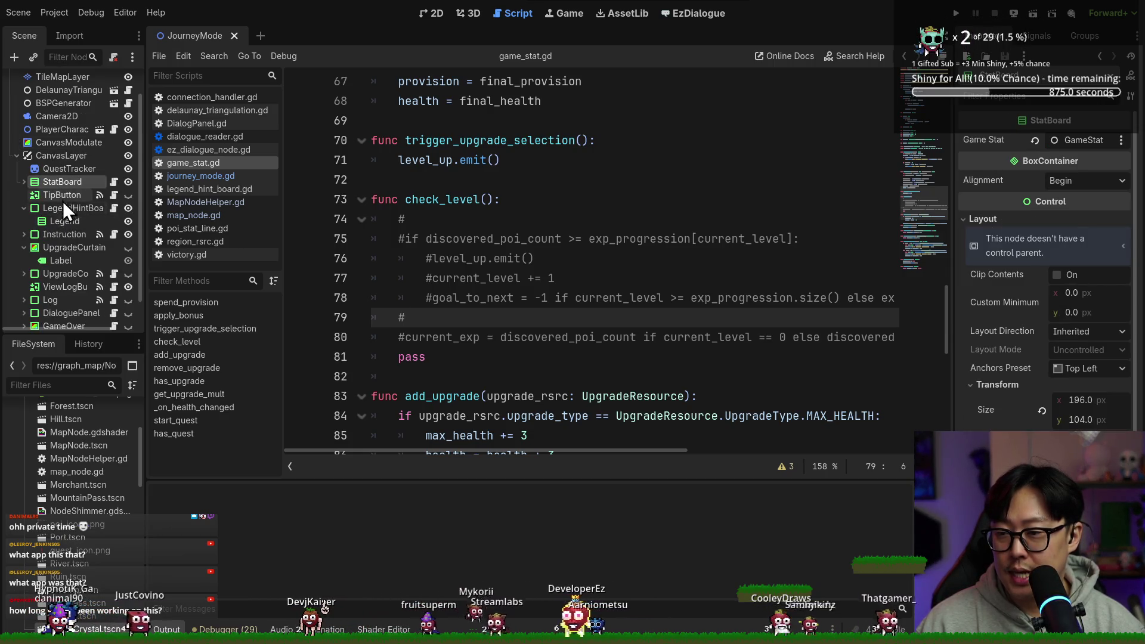
scroll(65, 246, "down", 2)
left_click(431, 13)
scroll(331, 170, "up", 2)
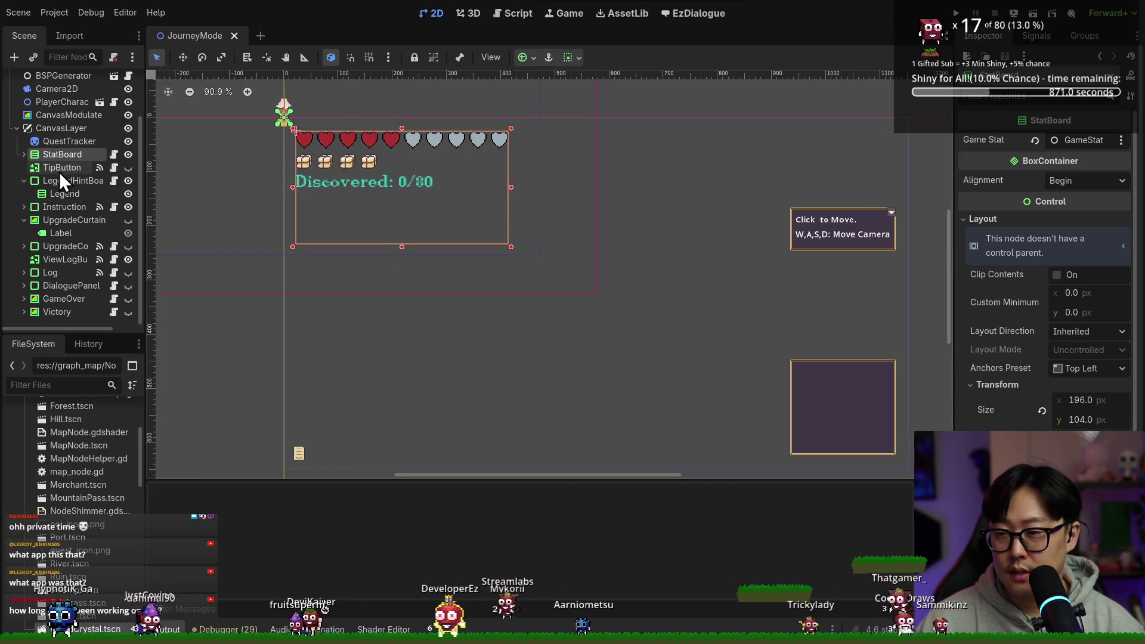
left_click(24, 153)
left_click(70, 207)
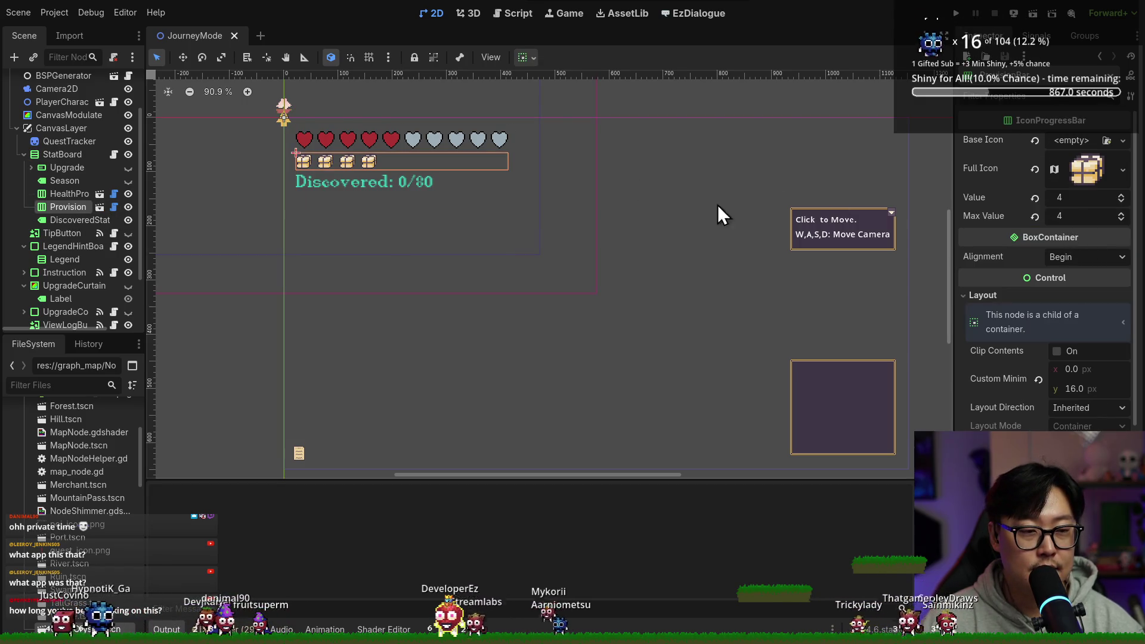
Change line 16 to provision_bar.max_value = game_stat.max_provision and run the game.
left_click(113, 156)
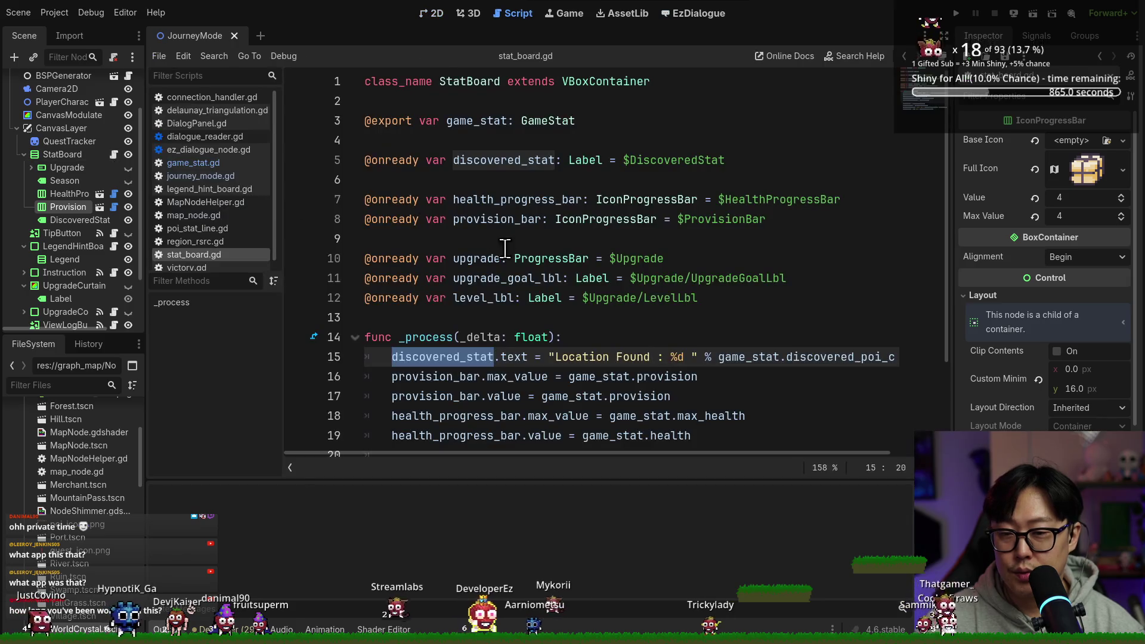
left_click(582, 299)
scroll(555, 278, "down", 2)
double_click(453, 279)
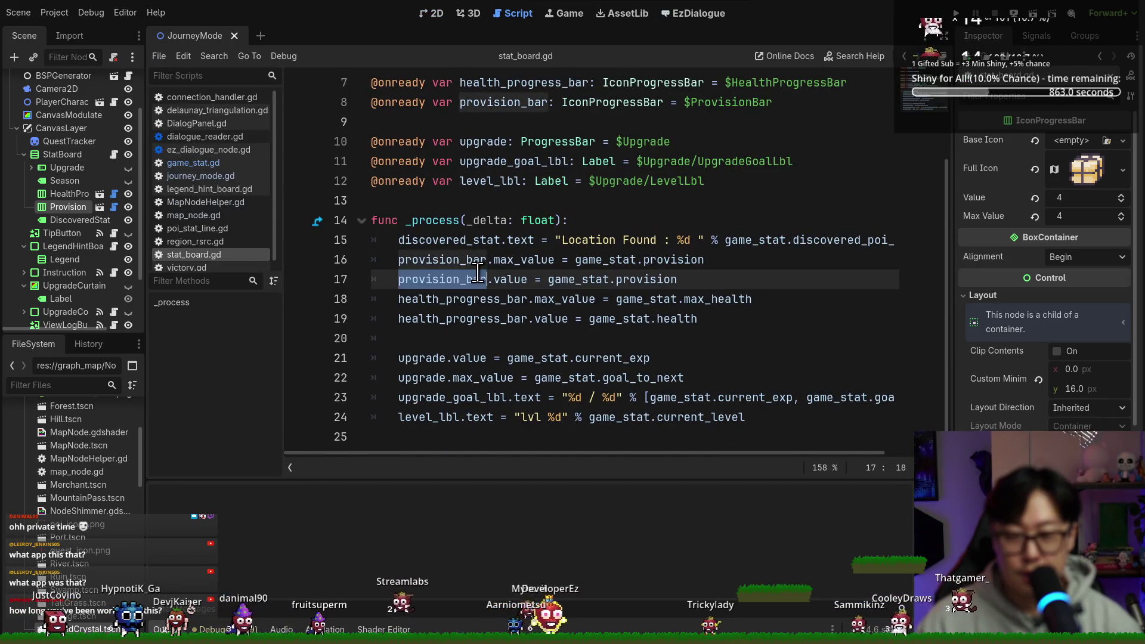
double_click(483, 261)
double_click(654, 260)
type("max")
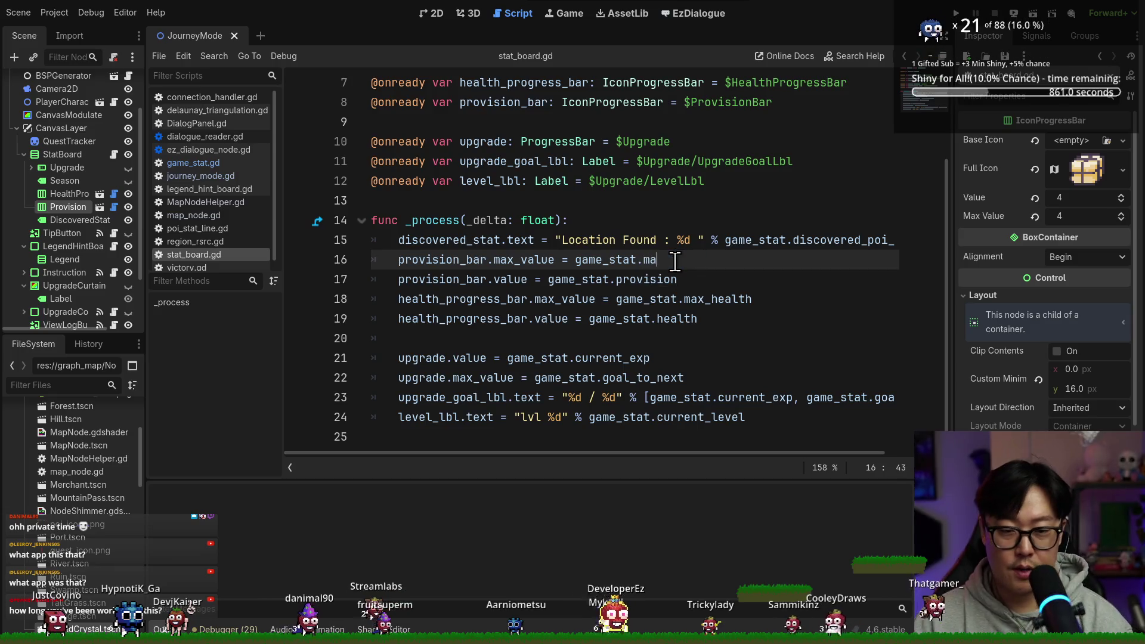
key("Down")
key("Return")
key("F5")
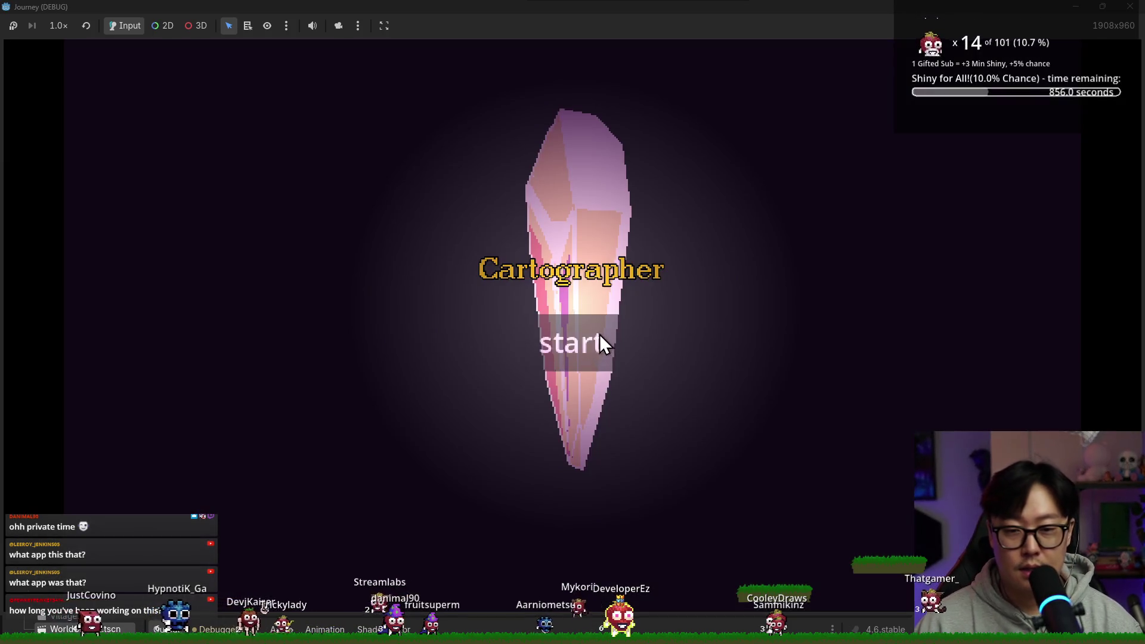
Start a new game, check that five provision icons show, then stop and return to stat_board.gd.
left_click(600, 335)
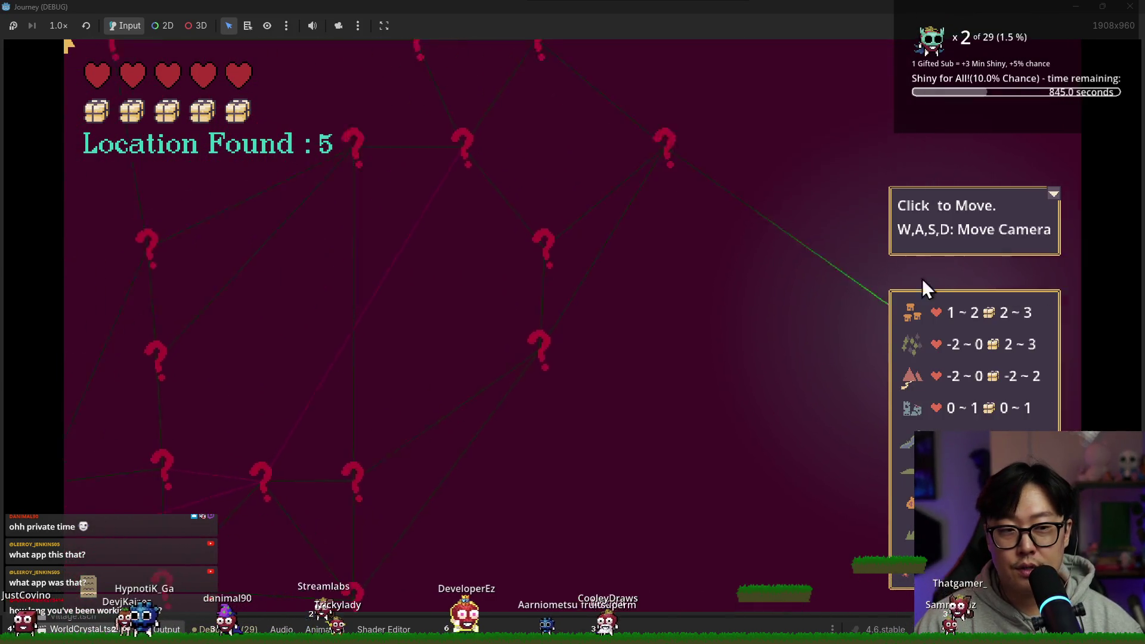
left_click(1054, 193)
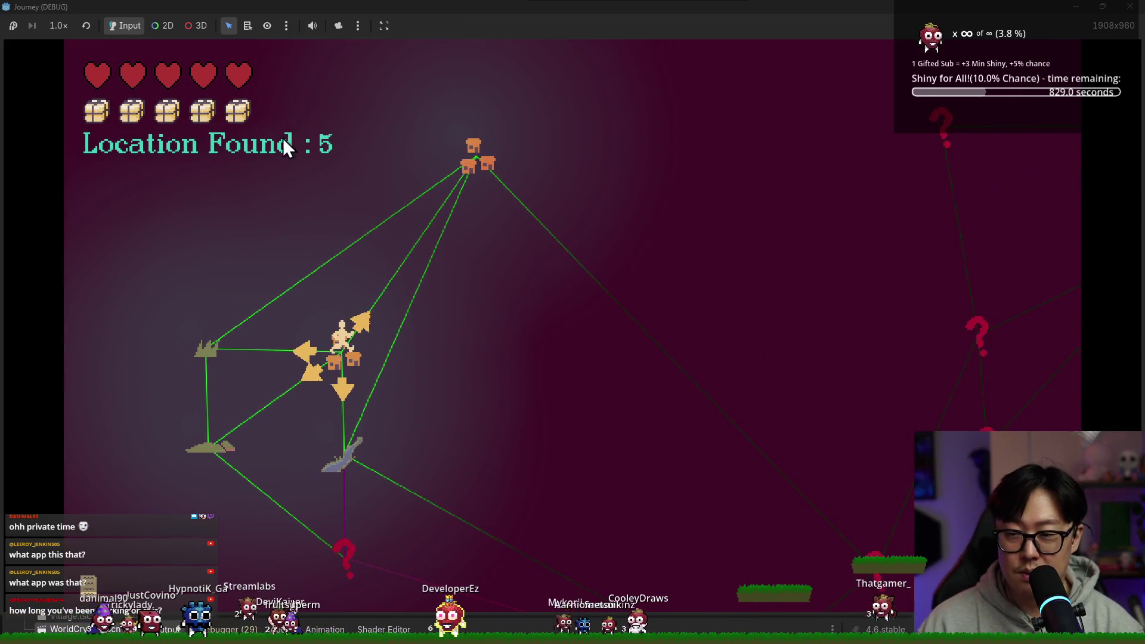
key("F8")
key("ctrl+s")
left_click(700, 206)
key("ctrl+s")
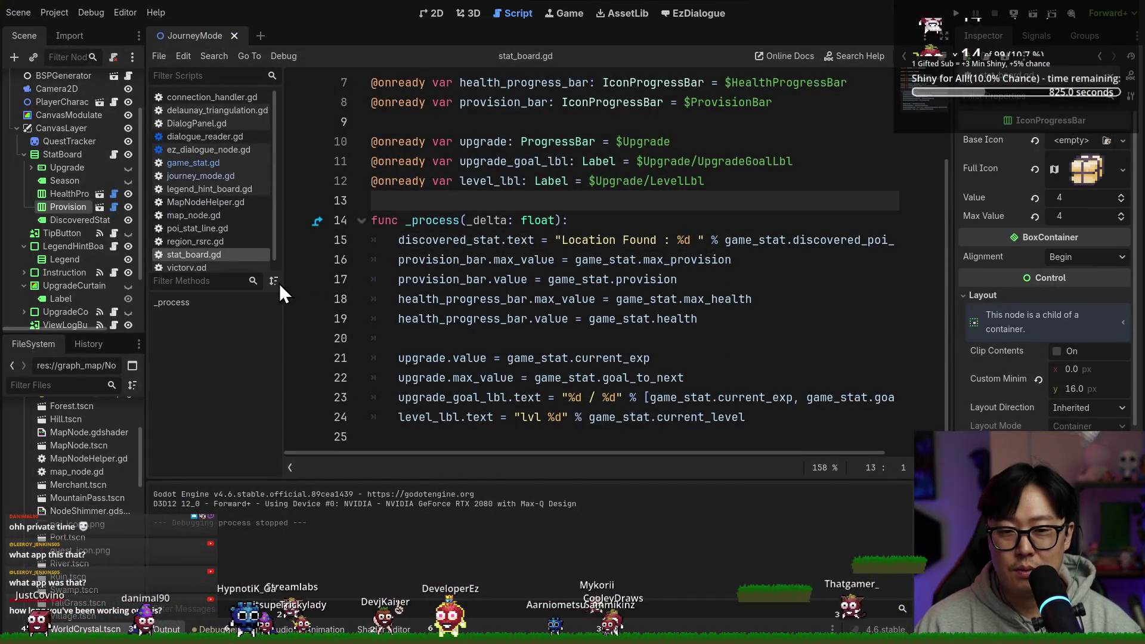
Save, collapse CanvasLayer, run the project and start a journey until line 103 crashes.
key("ctrl+s")
key("ctrl+s")
key("ctrl+s")
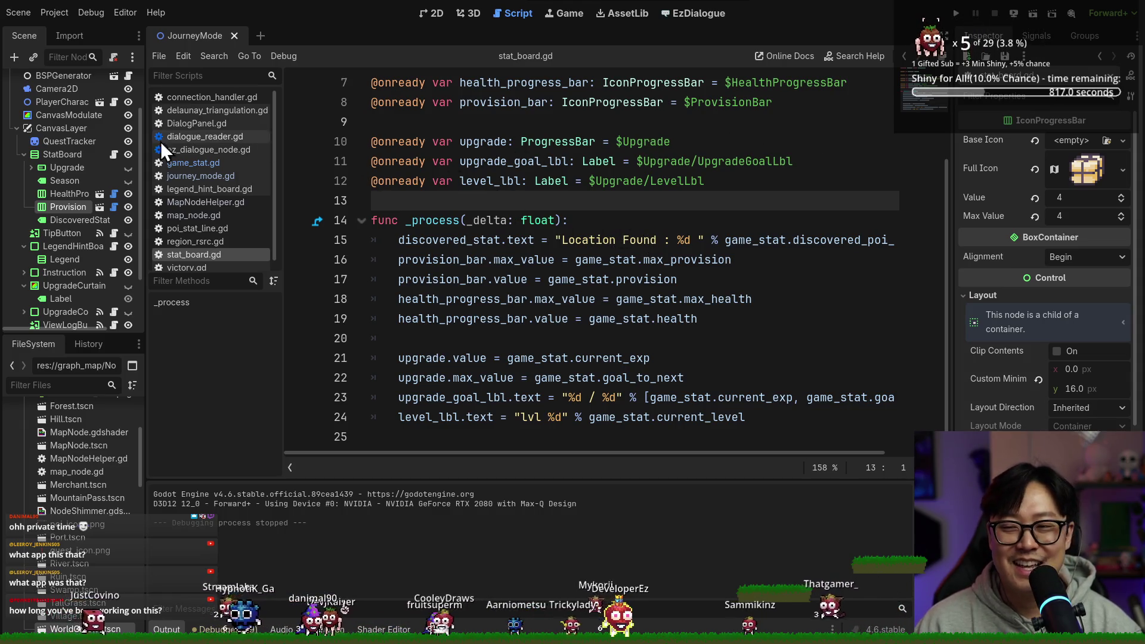
scroll(24, 147, "up", 2)
left_click(17, 159)
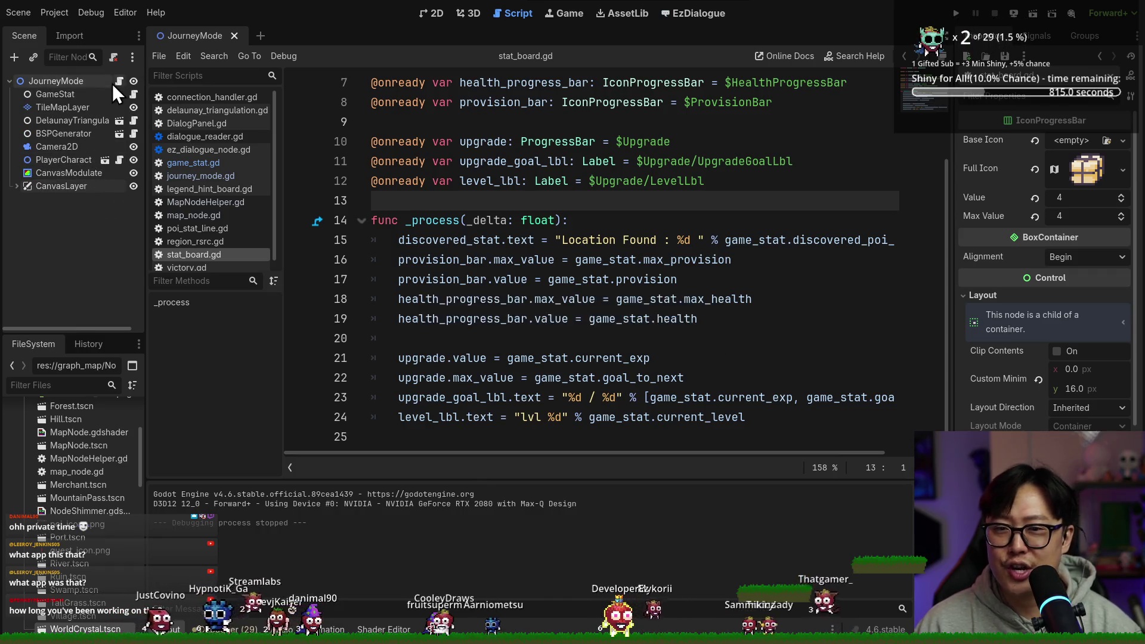
left_click(957, 14)
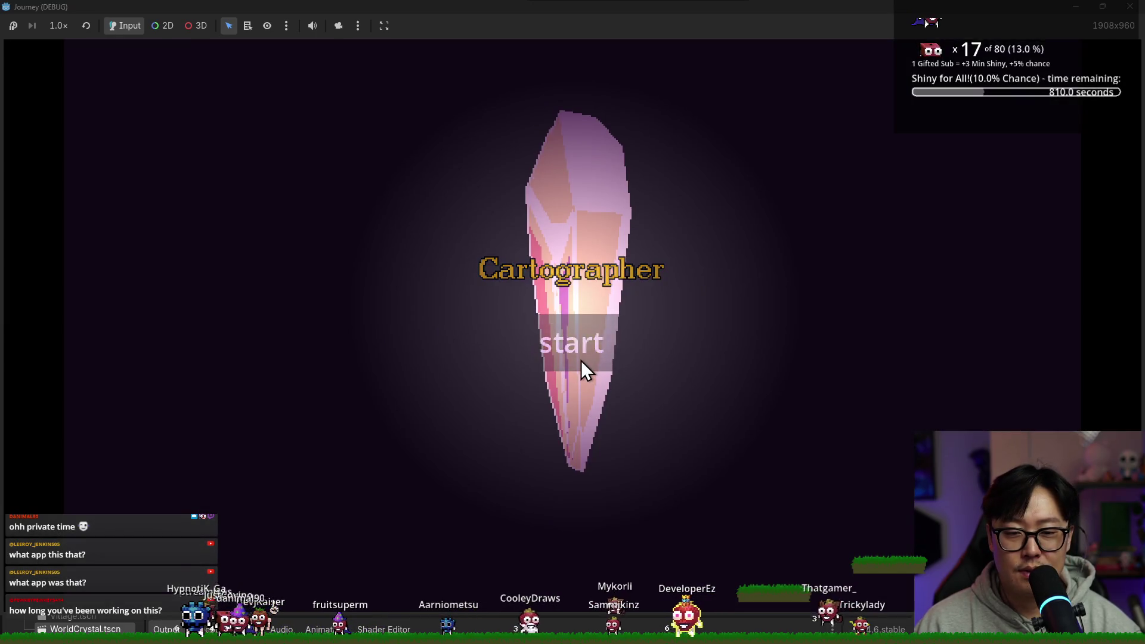
left_click(581, 361)
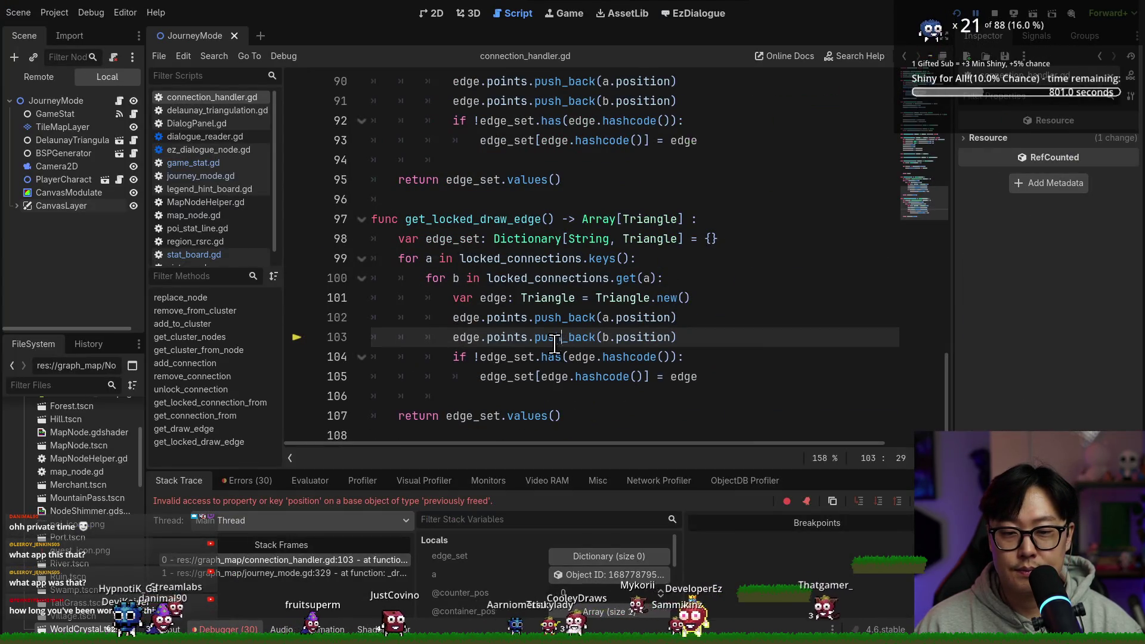
Stop the crashed debug session and open game_stat.gd to its stat variables.
double_click(477, 337)
left_click(995, 13)
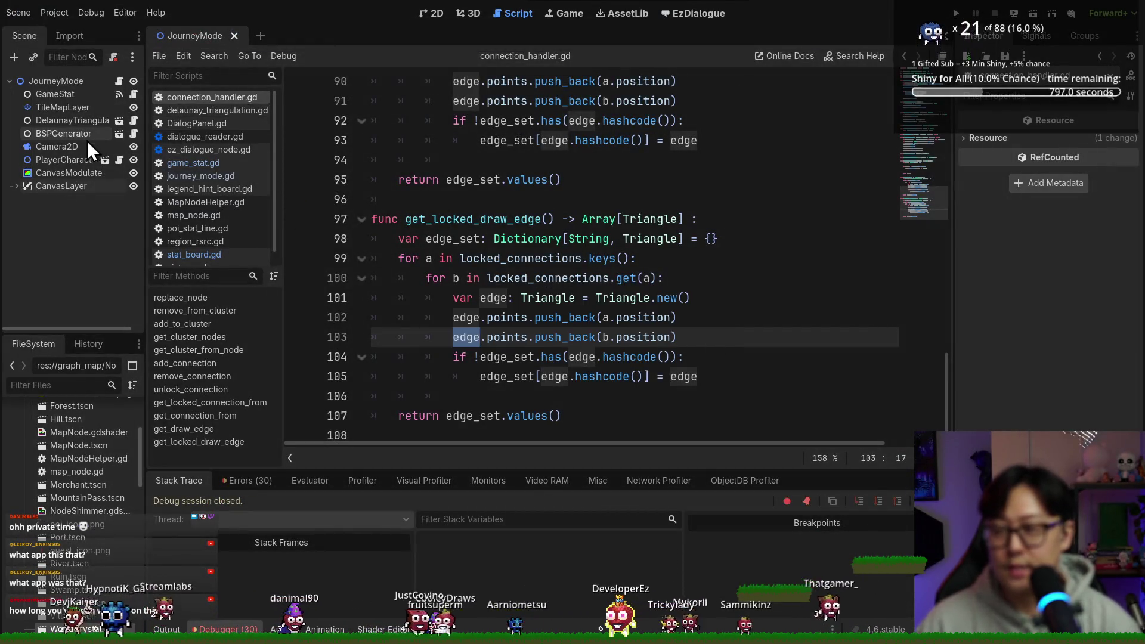
left_click(133, 95)
key("ctrl+s")
scroll(457, 225, "up", 5)
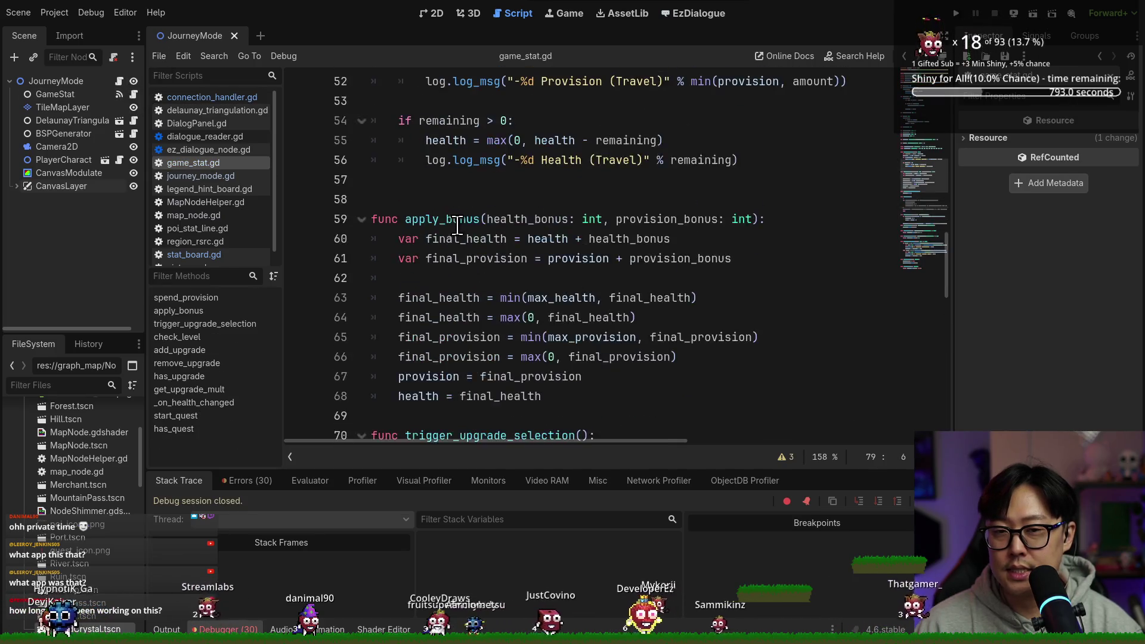
scroll(457, 225, "up", 3)
scroll(421, 209, "up", 8)
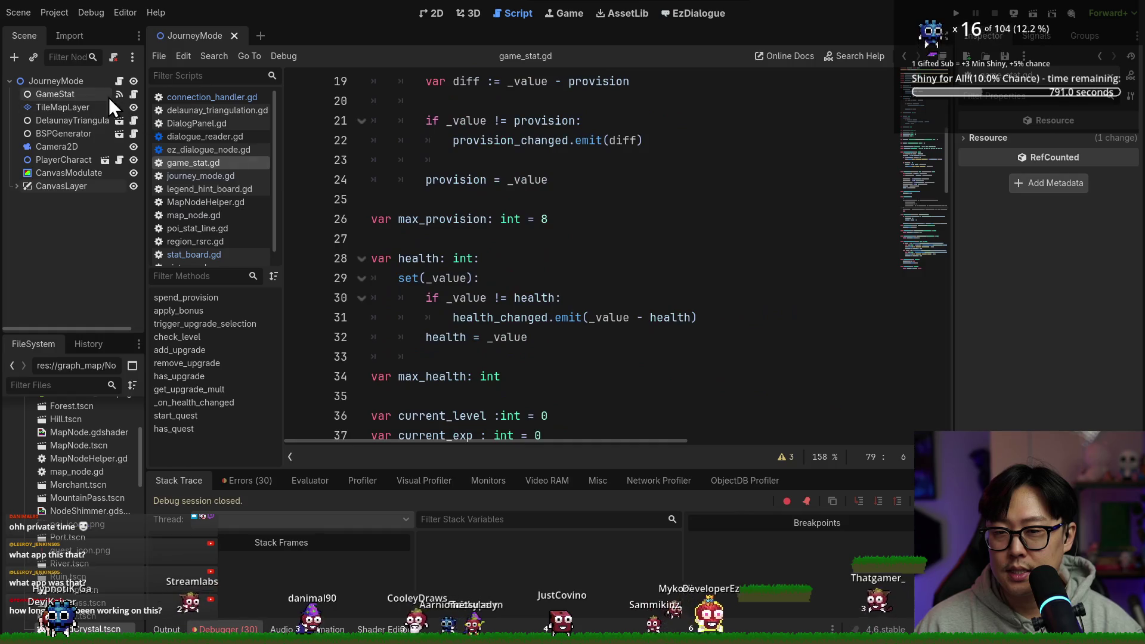
scroll(591, 173, "down", 4)
Search for max_provision, switch to journey_mode.gd, and relaunch the game with F5.
left_click(600, 176)
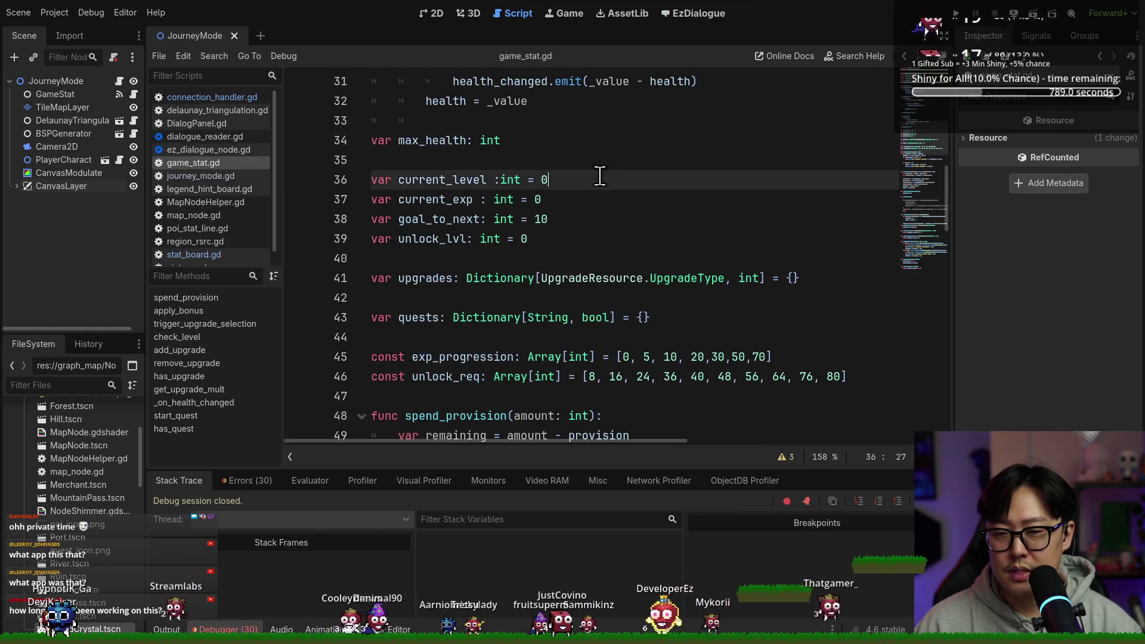
key("ctrl+f")
type("max_provs")
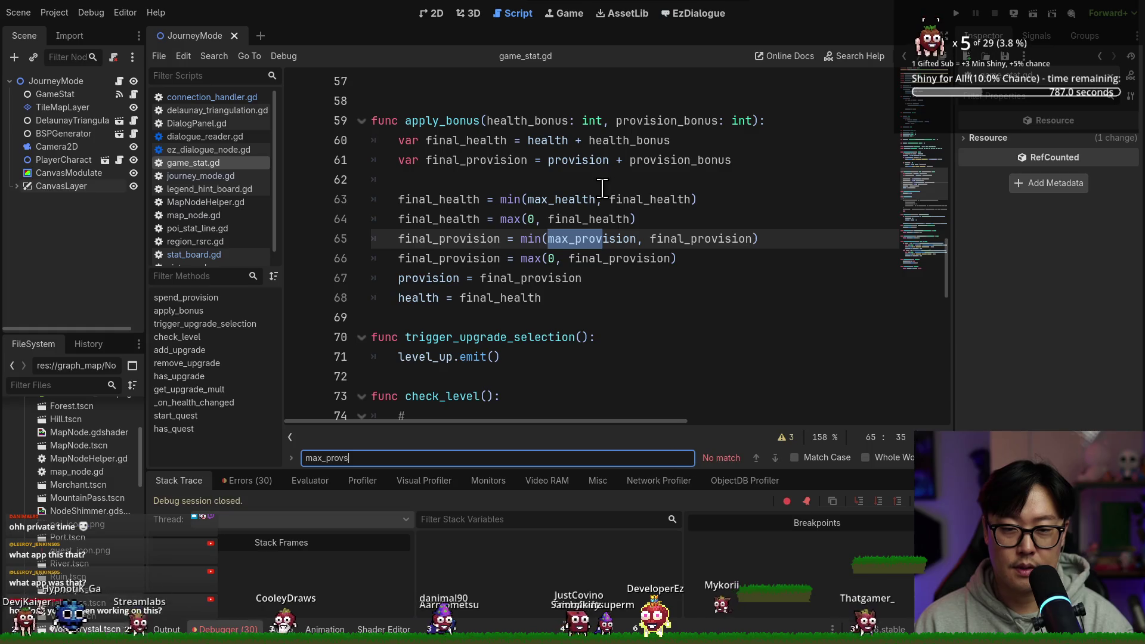
key("ctrl+s")
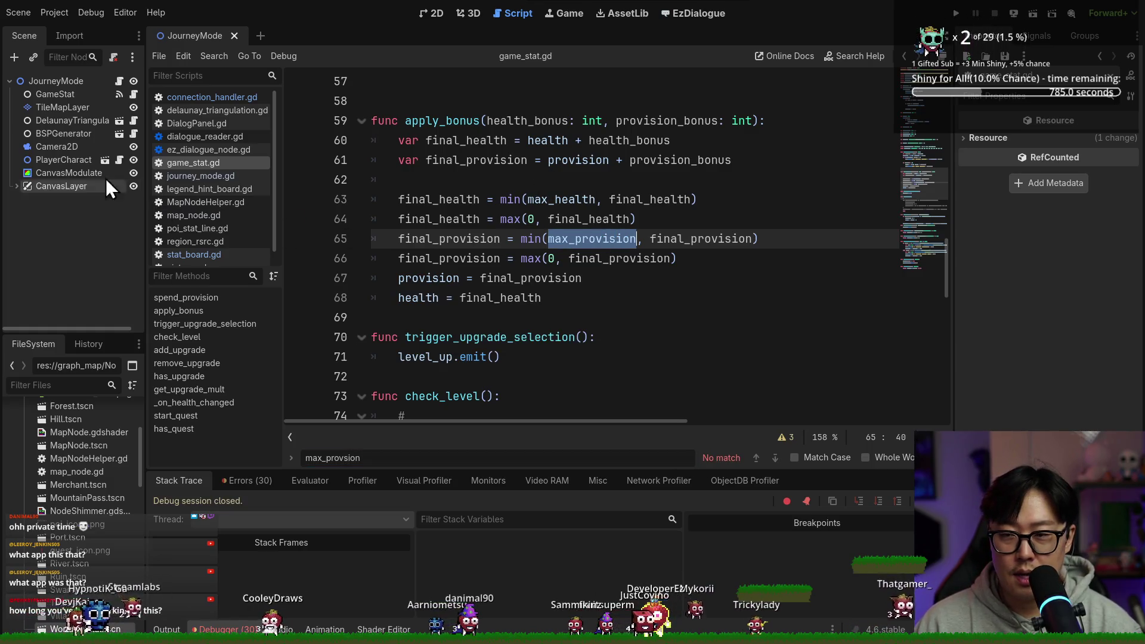
scroll(537, 239, "up", 15)
key("ctrl+s")
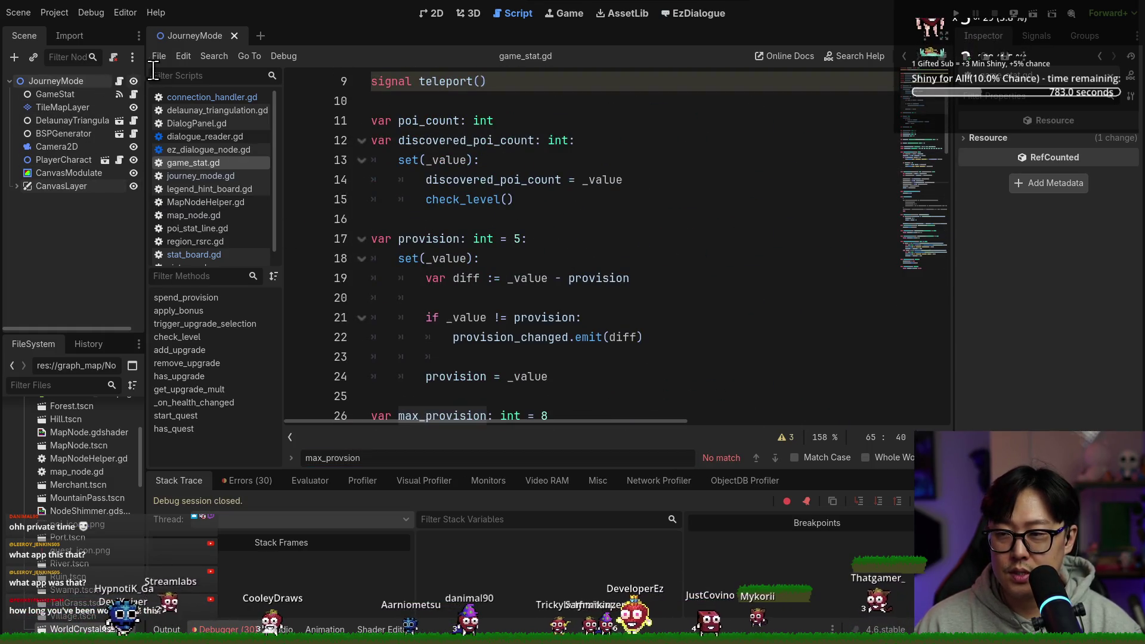
left_click(120, 81)
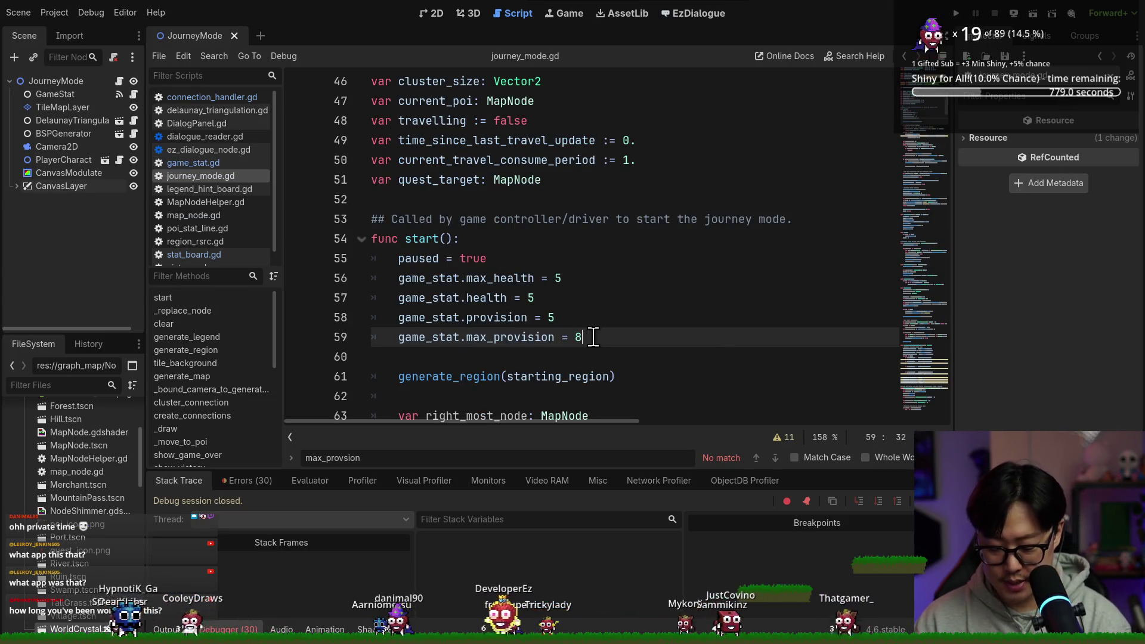
key("F5")
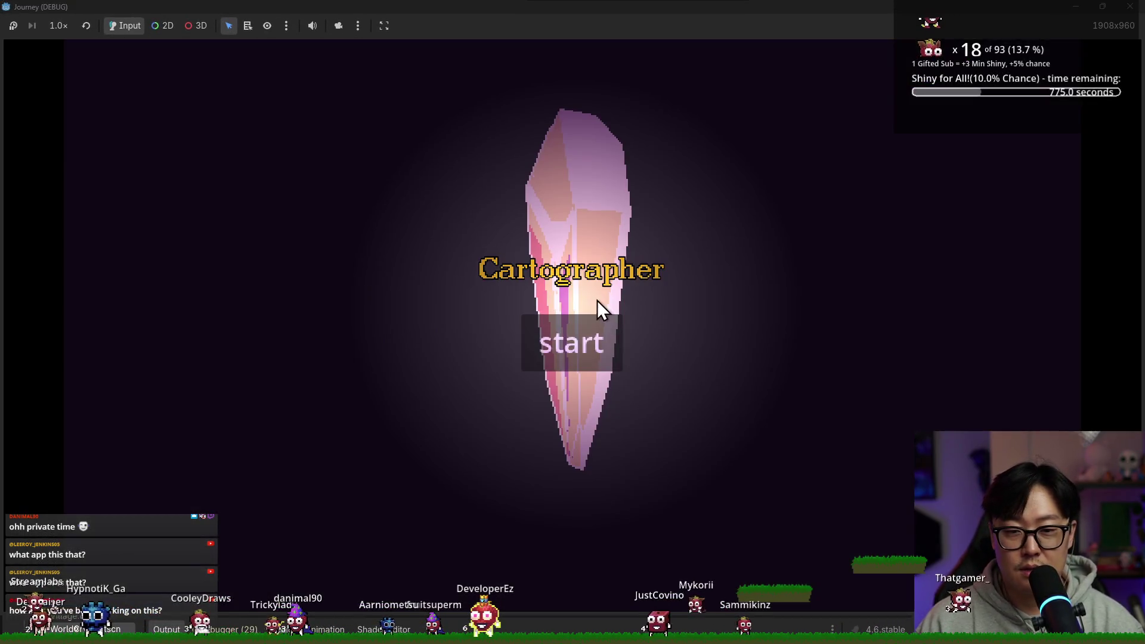
Start a journey, confirm five hearts and eight provision crates, then stop the game.
left_click(599, 349)
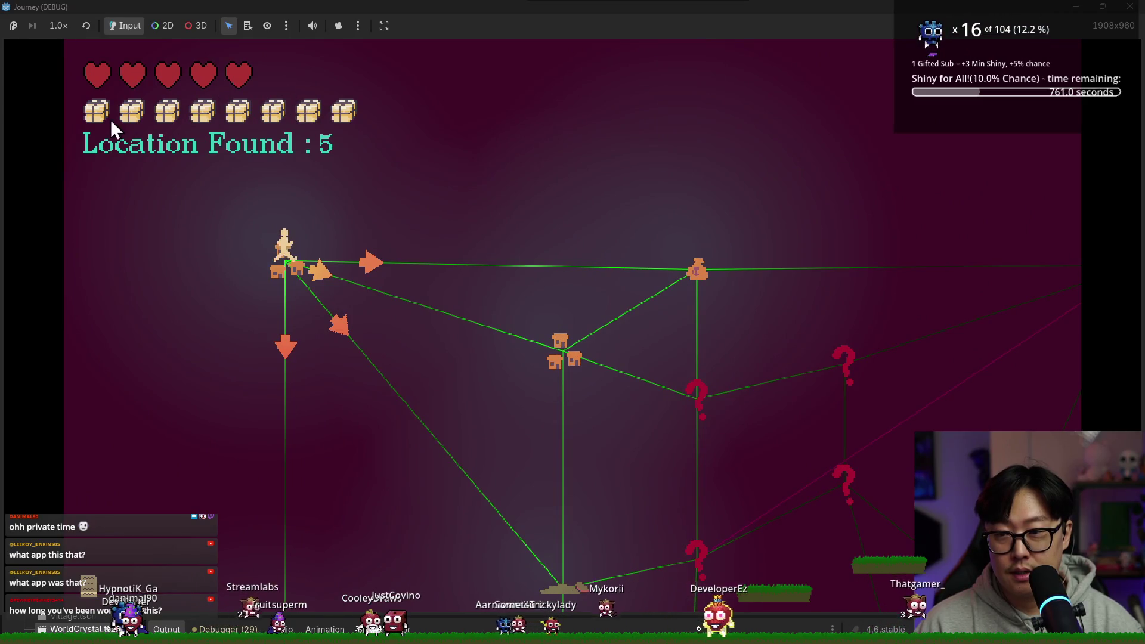
key("F8")
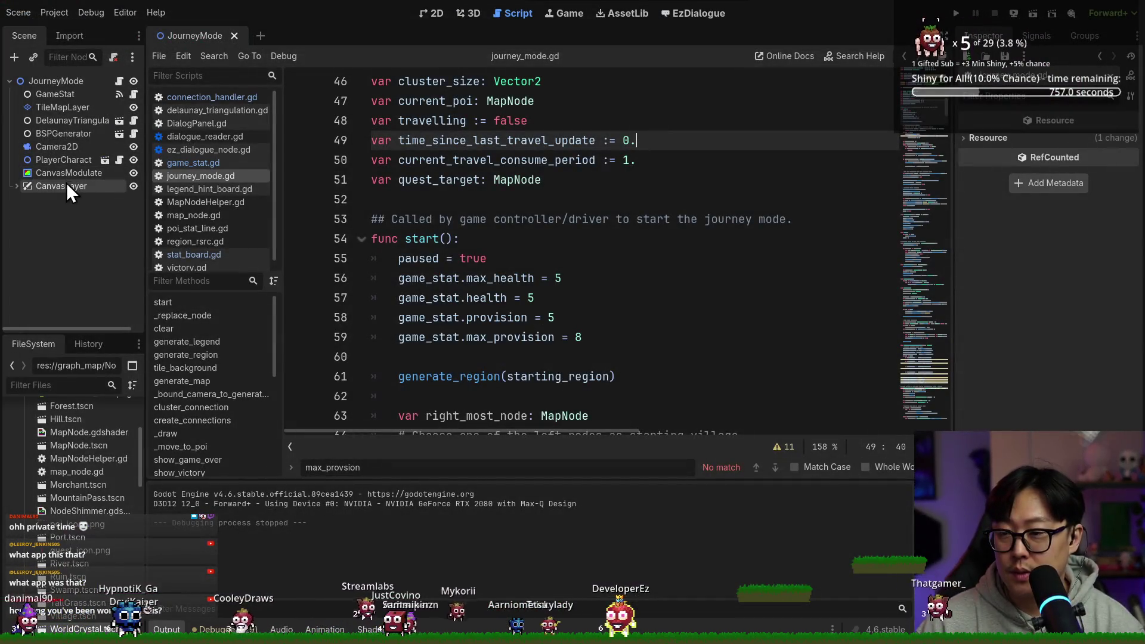
Open stat_board.gd under CanvasLayer and examine provision_bar's max_value and value lines 16–17.
left_click(17, 186)
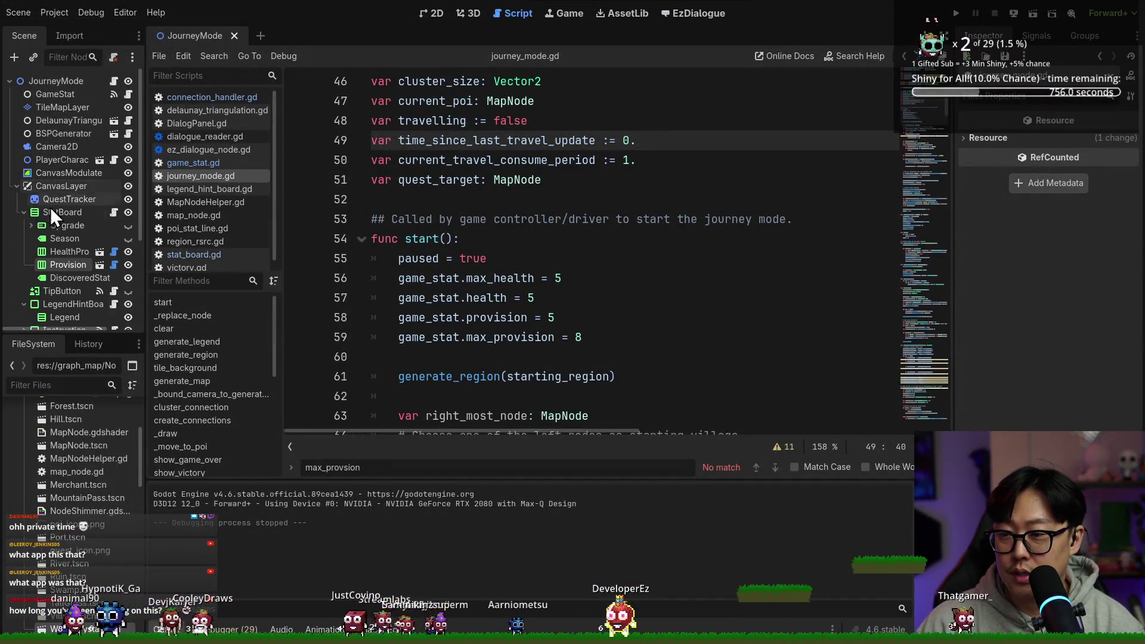
left_click(114, 212)
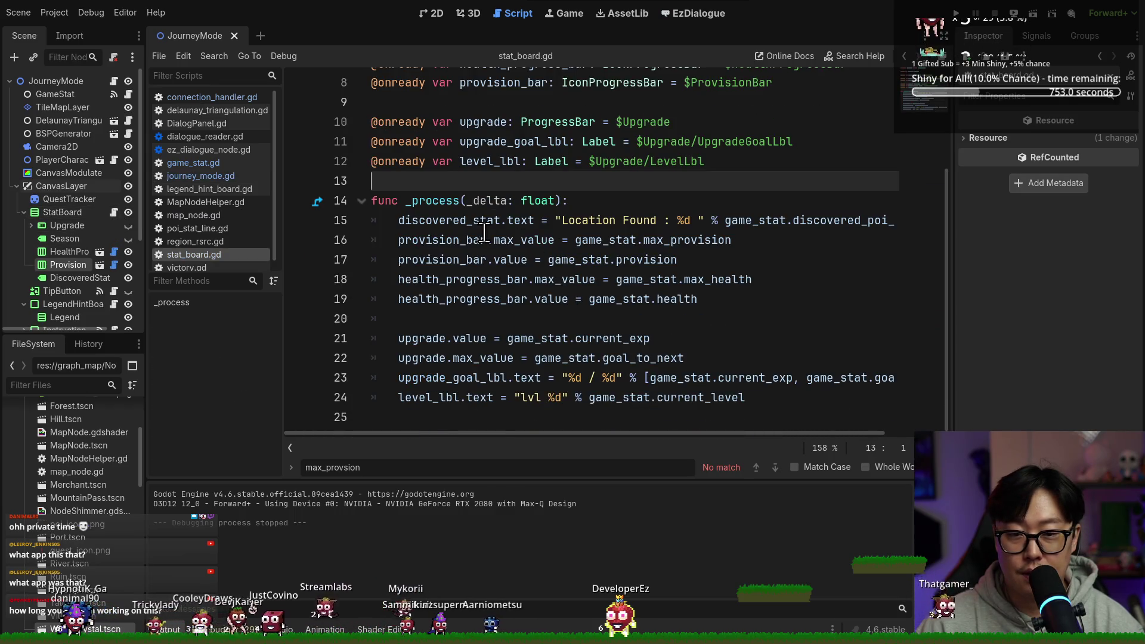
double_click(471, 239)
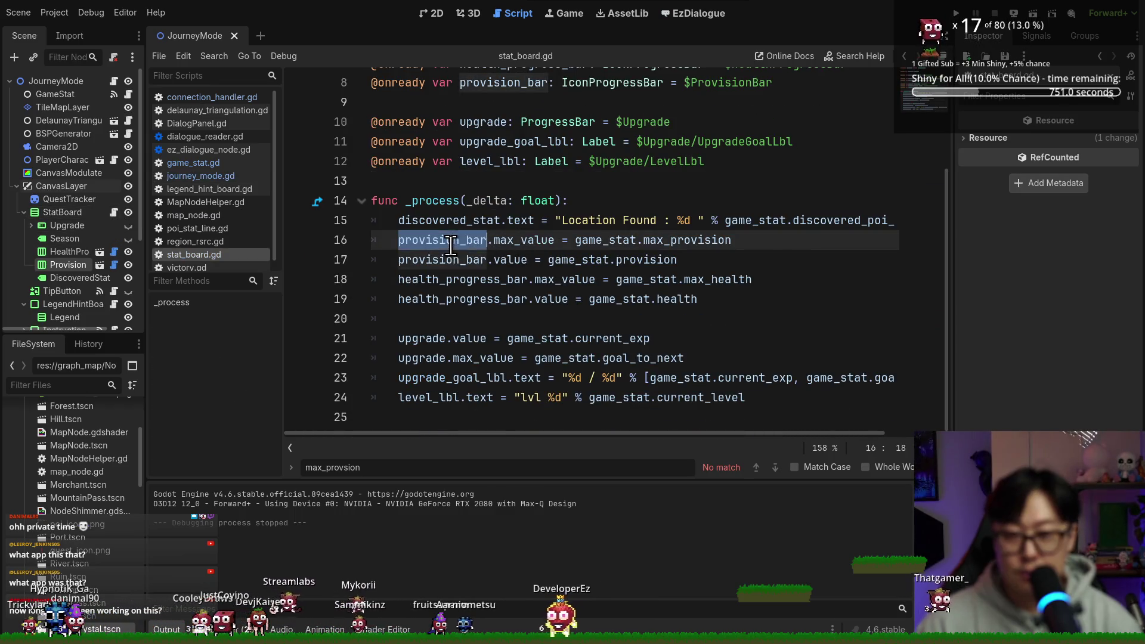
double_click(518, 240)
double_click(685, 240)
double_click(511, 259)
double_click(618, 259)
double_click(454, 259)
double_click(644, 260)
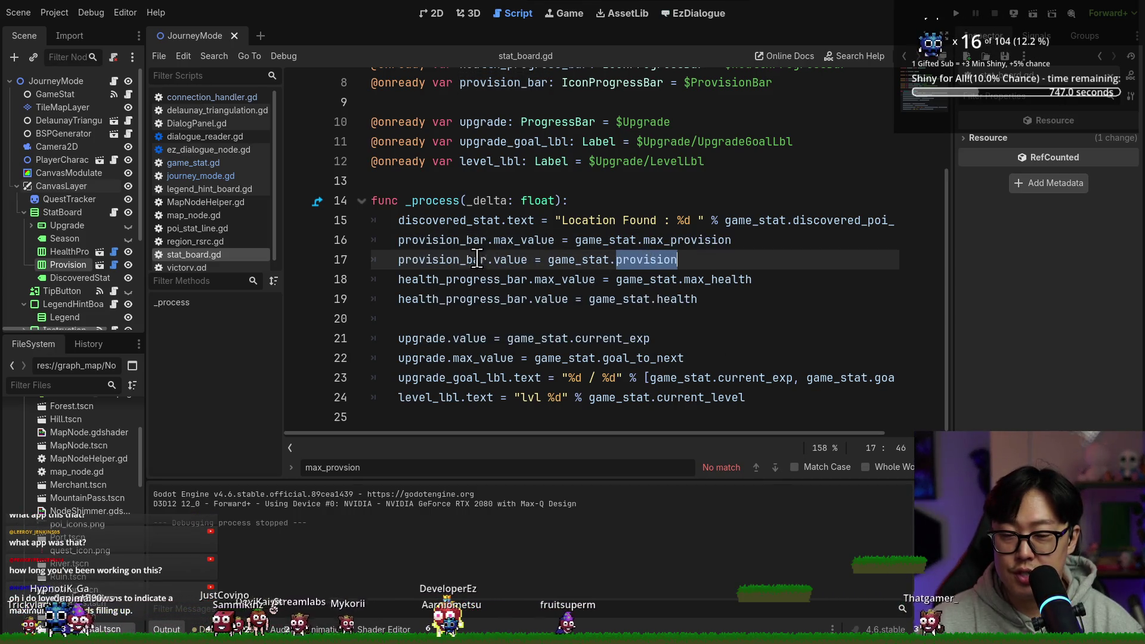
left_click_drag(723, 259, 398, 240)
key("ctrl+s")
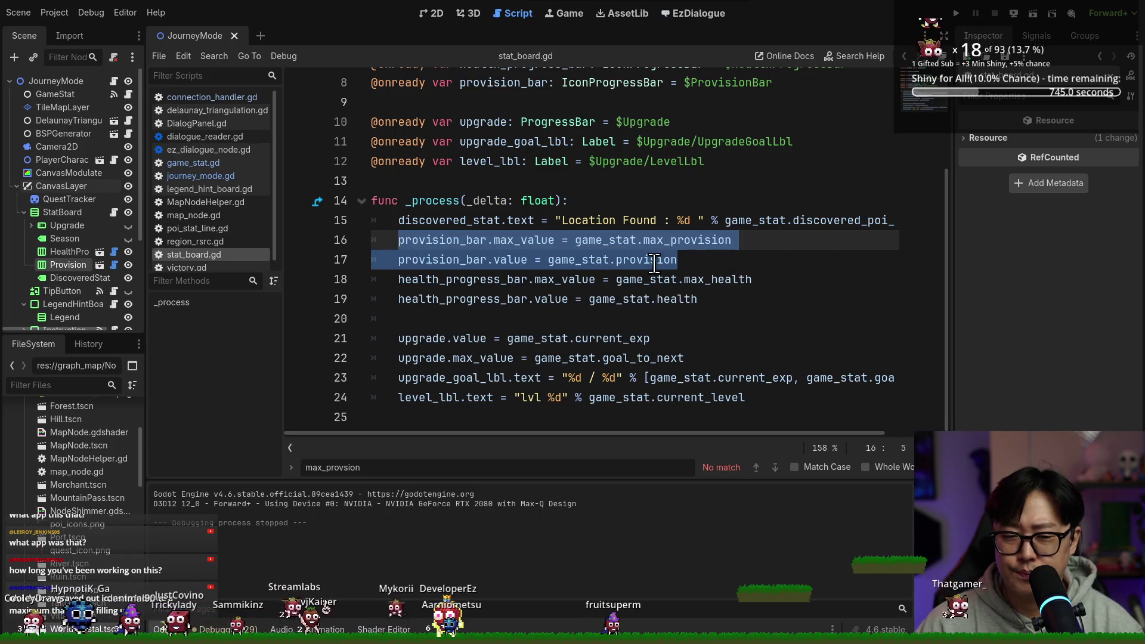
Follow the provision reference into game_stat.gd down to apply_bonus, then rerun the game.
left_click(644, 261, "ctrl")
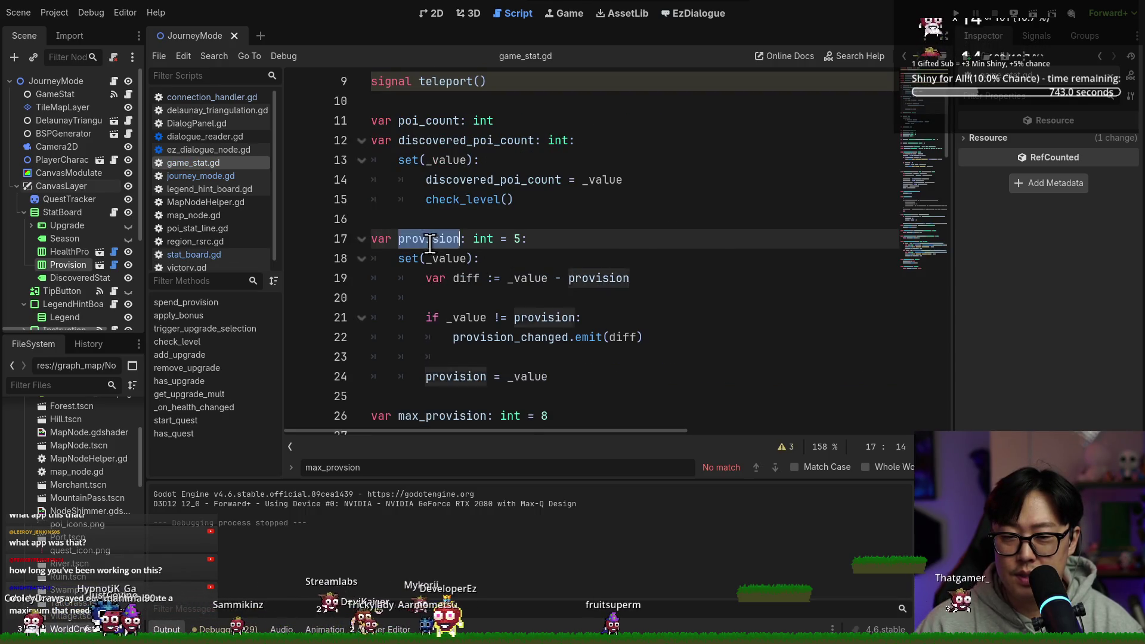
scroll(560, 279, "down", 10)
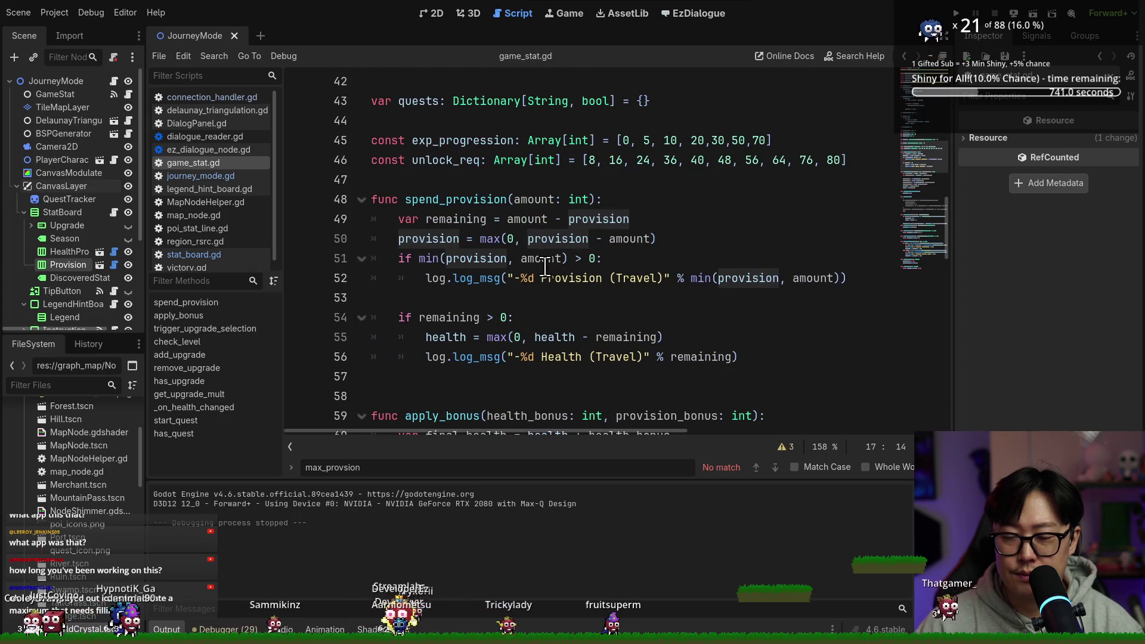
scroll(535, 264, "down", 5)
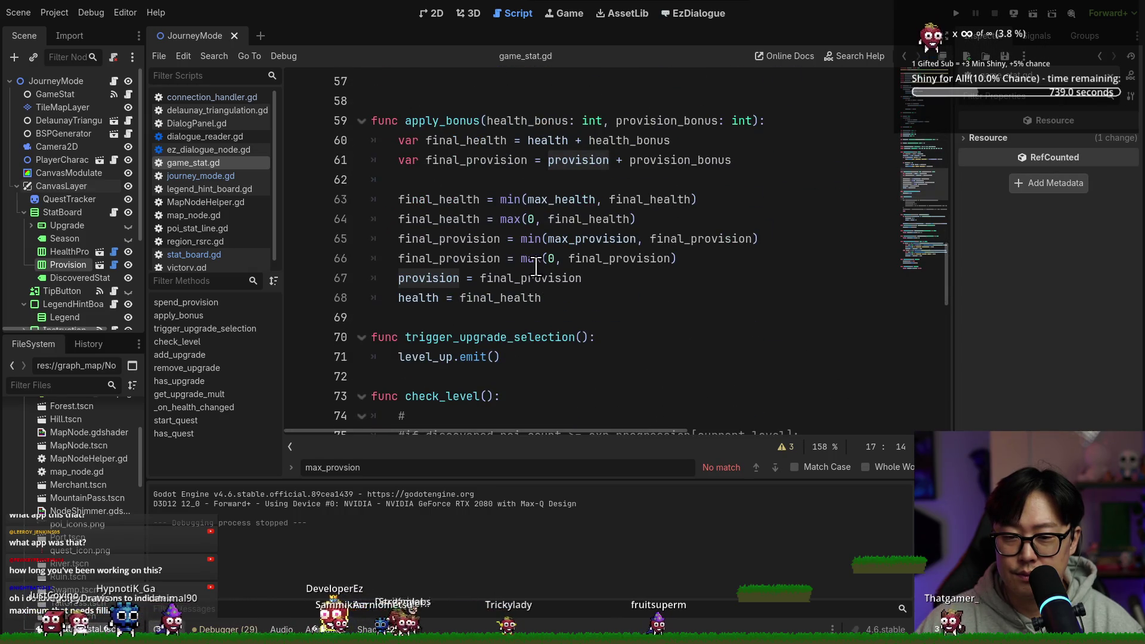
mouse_move(536, 263)
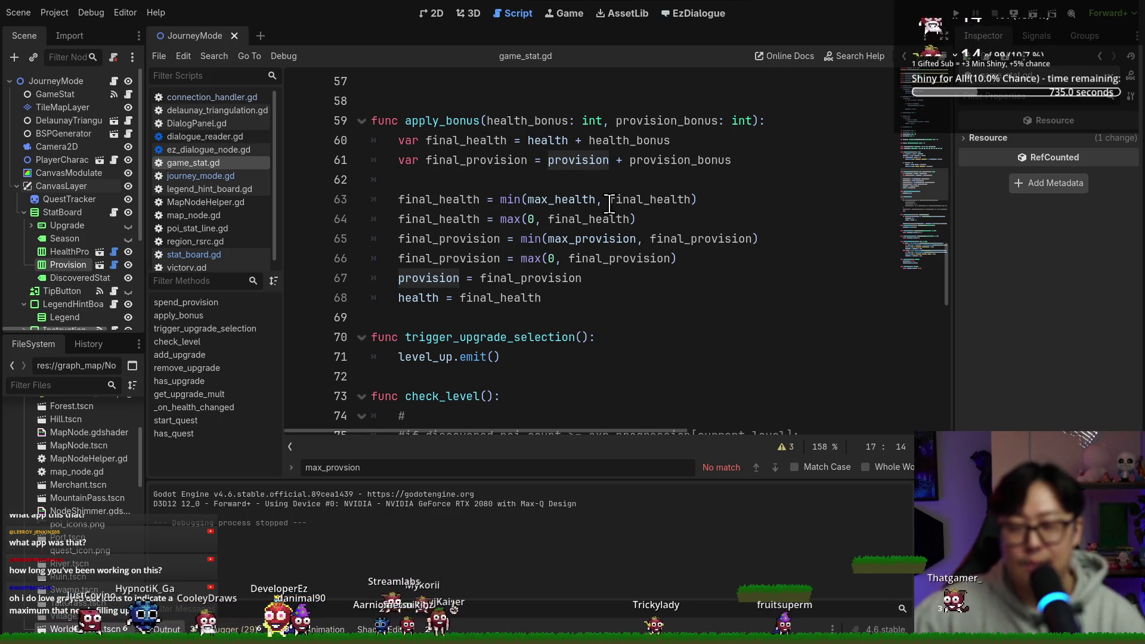
mouse_move(609, 197)
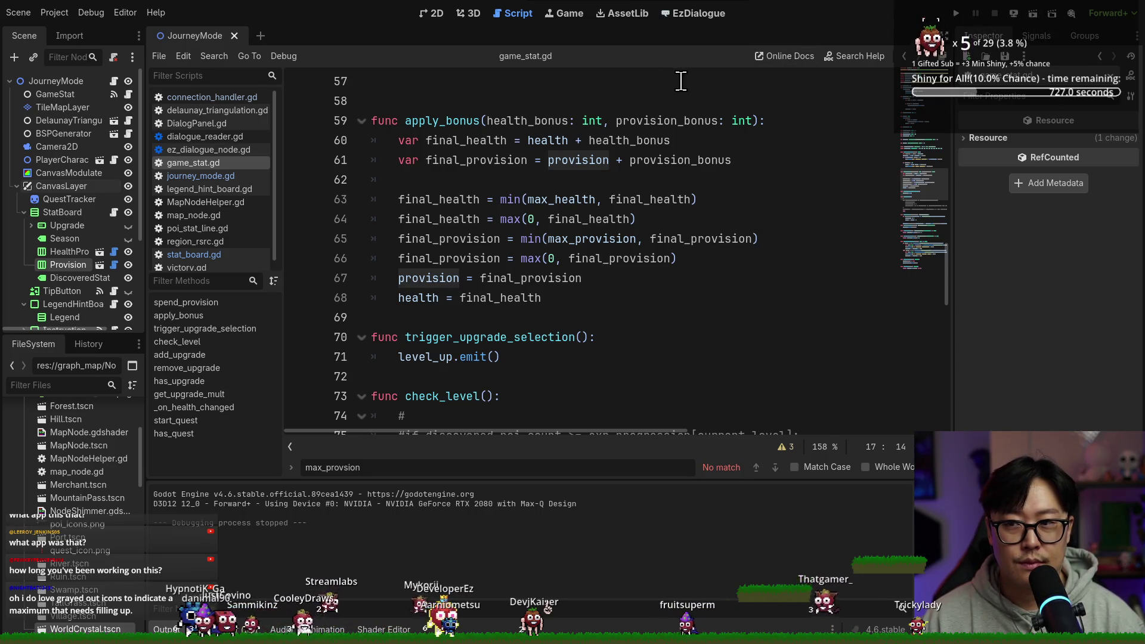
left_click(956, 15)
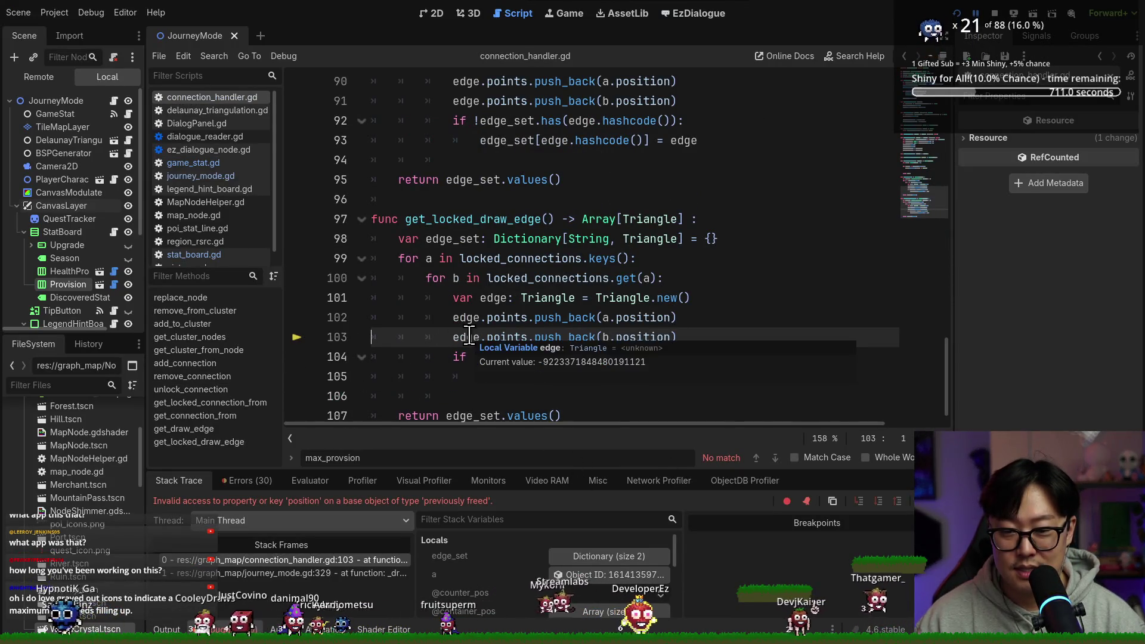
Inspect the debugger break at line 103, then stop the crashed debug session.
mouse_move(606, 335)
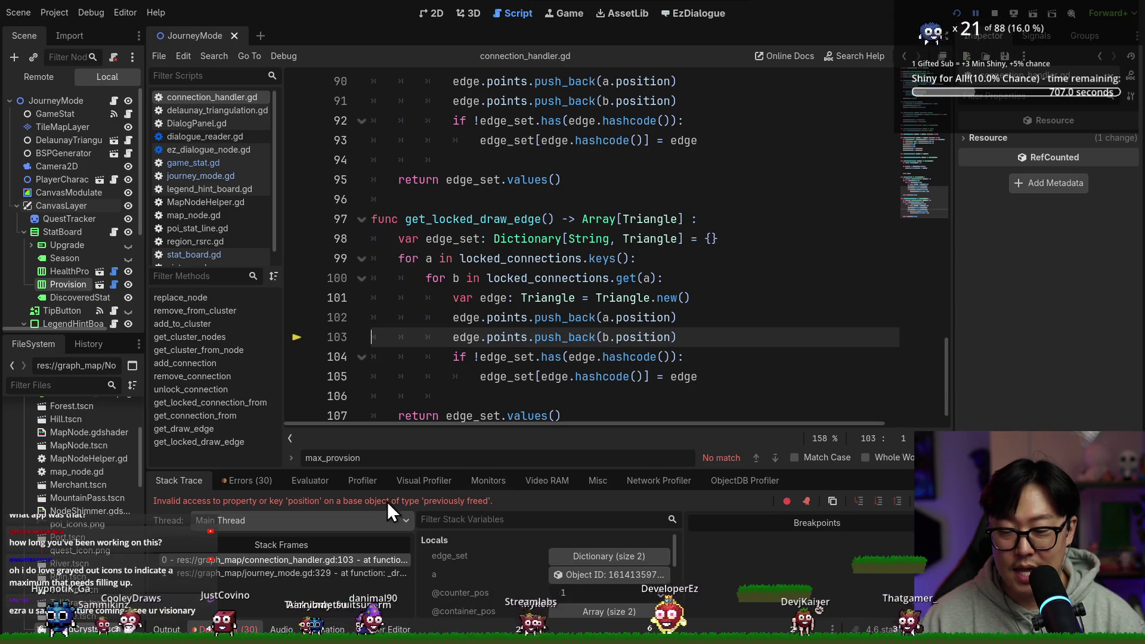
scroll(653, 304, "down", 1)
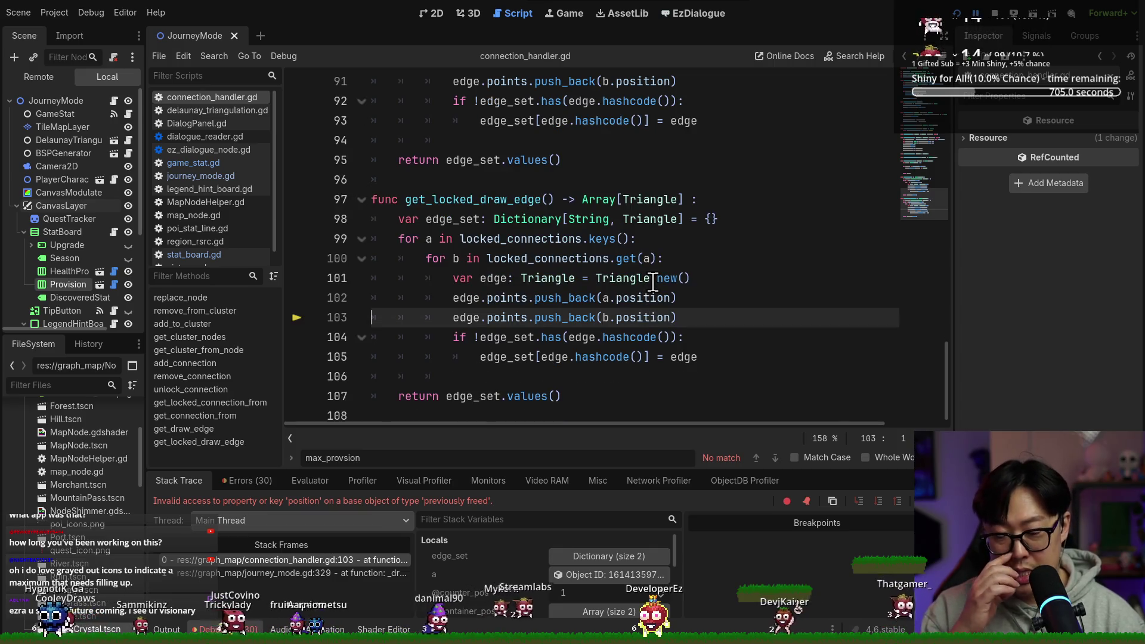
left_click(994, 13)
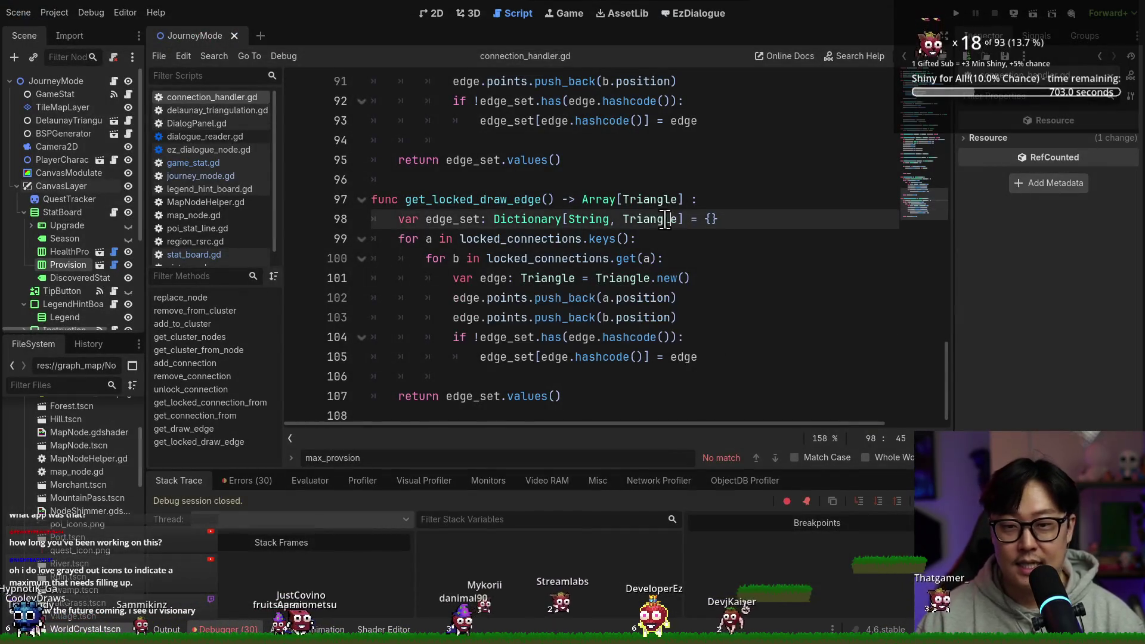
scroll(574, 262, "up", 5)
scroll(561, 256, "down", 4)
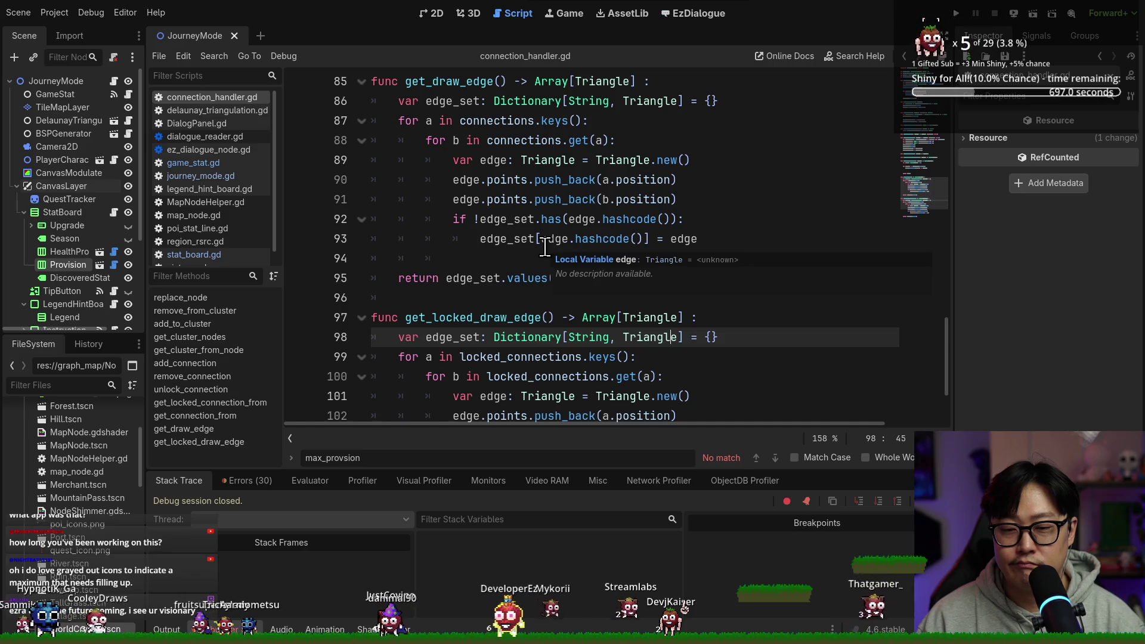
Search the current script for 'repla', then for 'connections.r'.
left_click(564, 219)
left_click(554, 278)
key("ctrl+f")
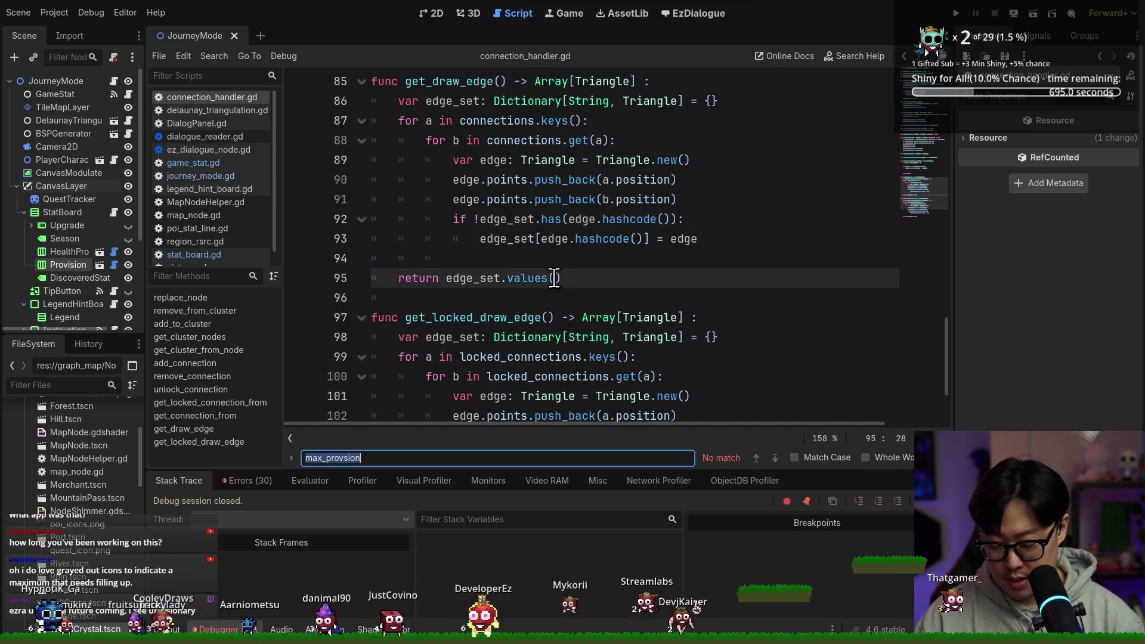
type("repla")
key("ctrl+a")
type("connections.r")
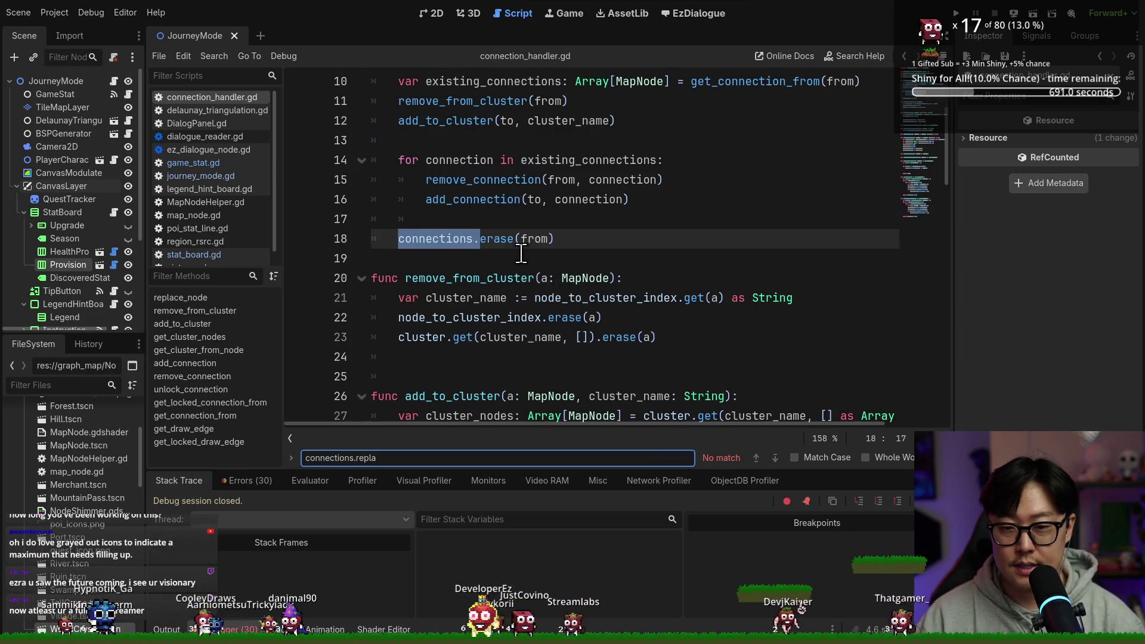
Filter the FileSystem list to 'connection' and open connection_handler.gd.
left_click(81, 385)
type("connection")
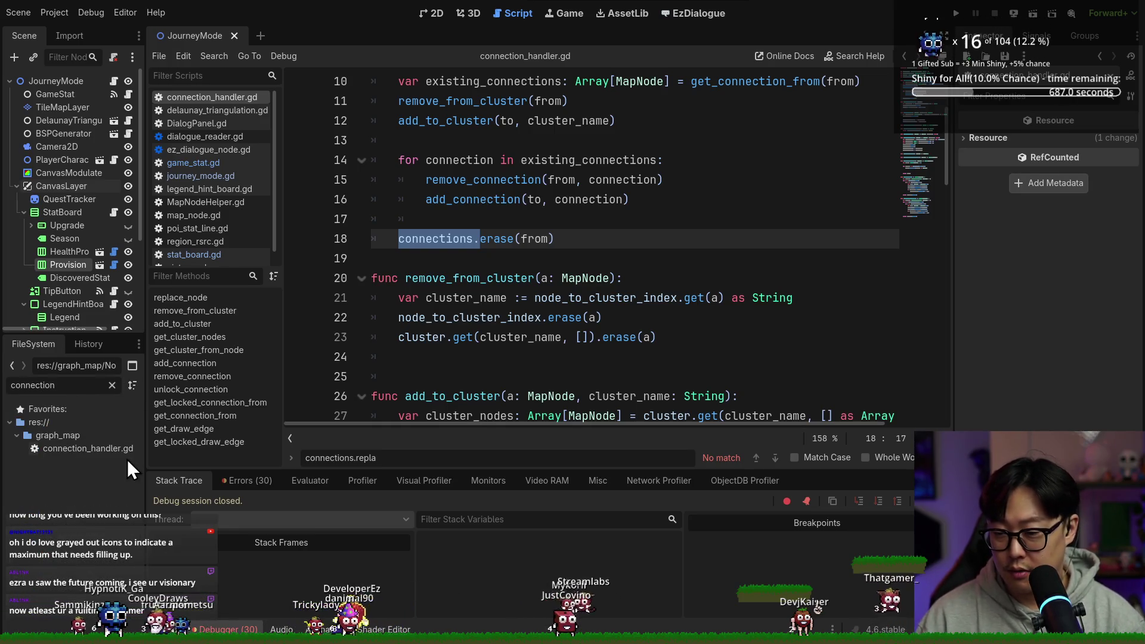
left_click(119, 450)
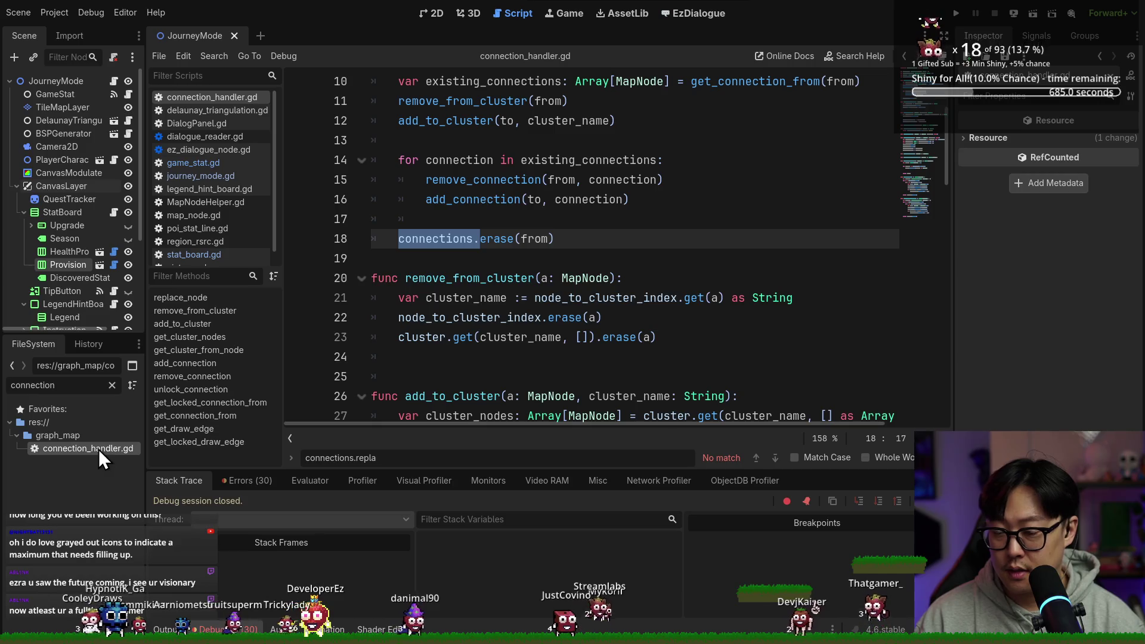
left_click(436, 242, "ctrl")
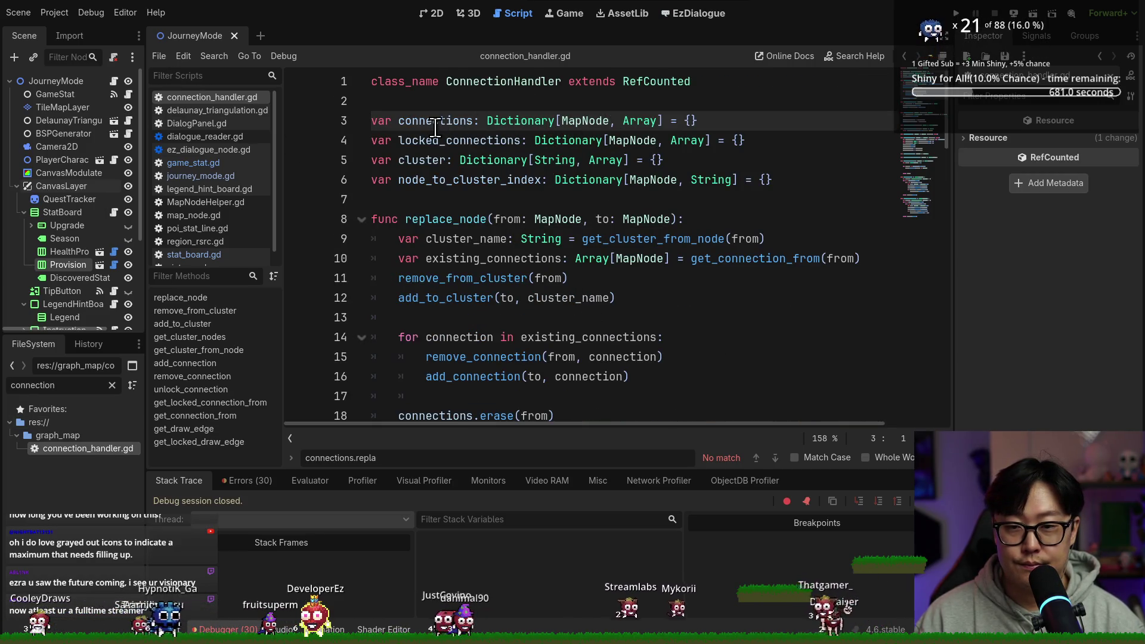
scroll(504, 107, "down", 4)
scroll(503, 107, "up", 2)
Read through replace_node's cluster_name, existing_connections and its cluster and connection calls.
double_click(447, 101)
double_click(465, 121)
double_click(489, 140)
double_click(453, 160)
double_click(453, 180)
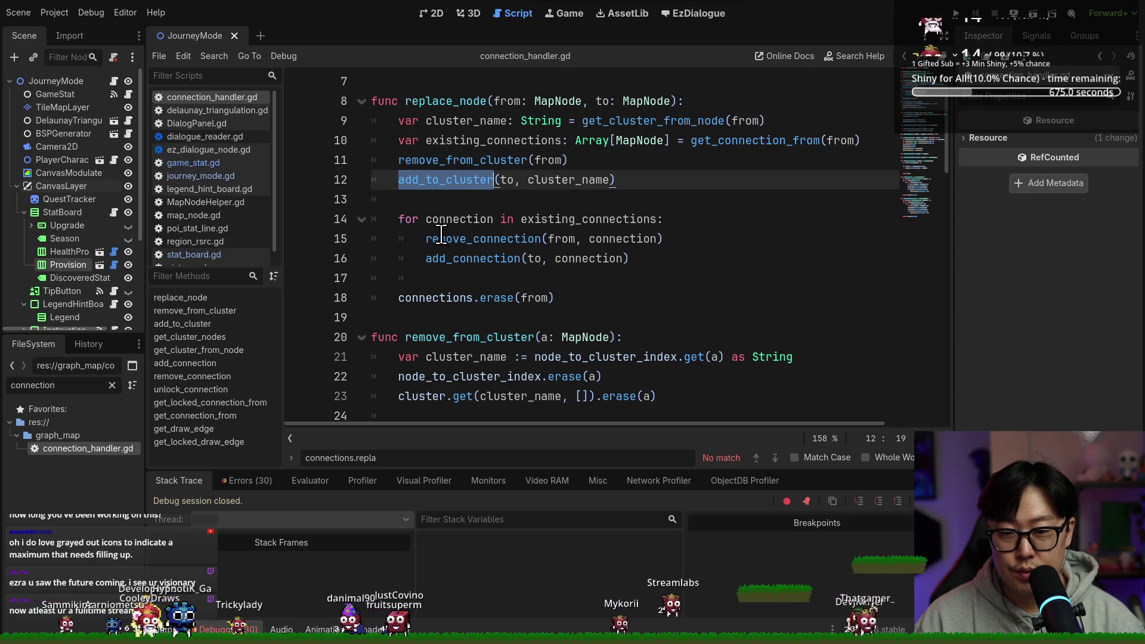
double_click(481, 239)
double_click(471, 258)
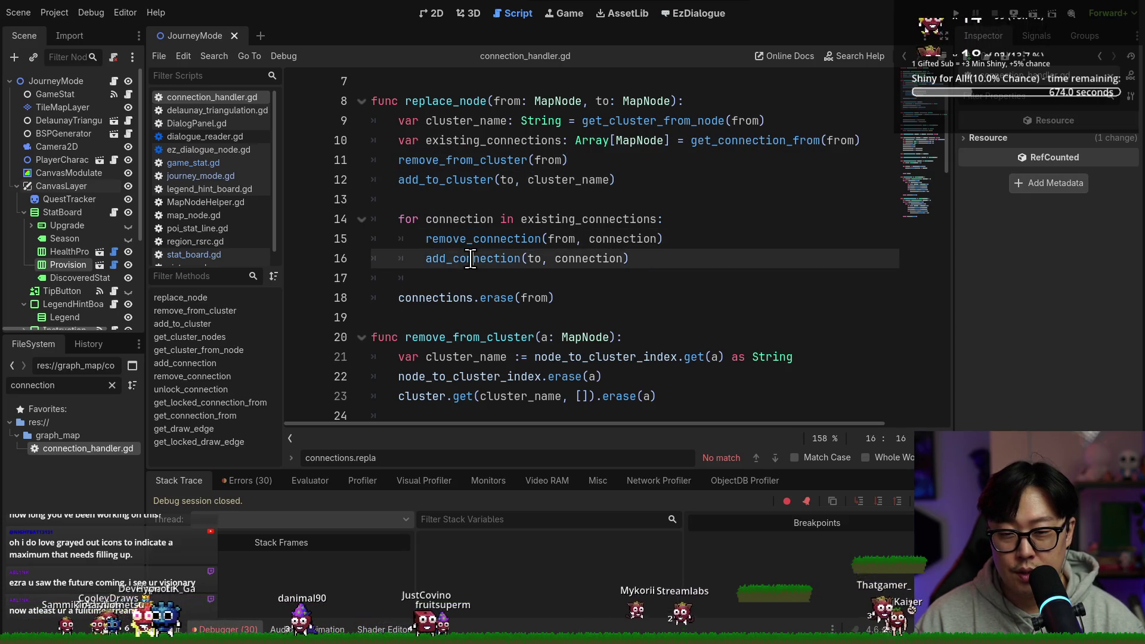
Add a new line after the add_connection call in the loop and begin typing.
left_click(680, 242)
left_click(680, 260)
key("Return")
type("e_")
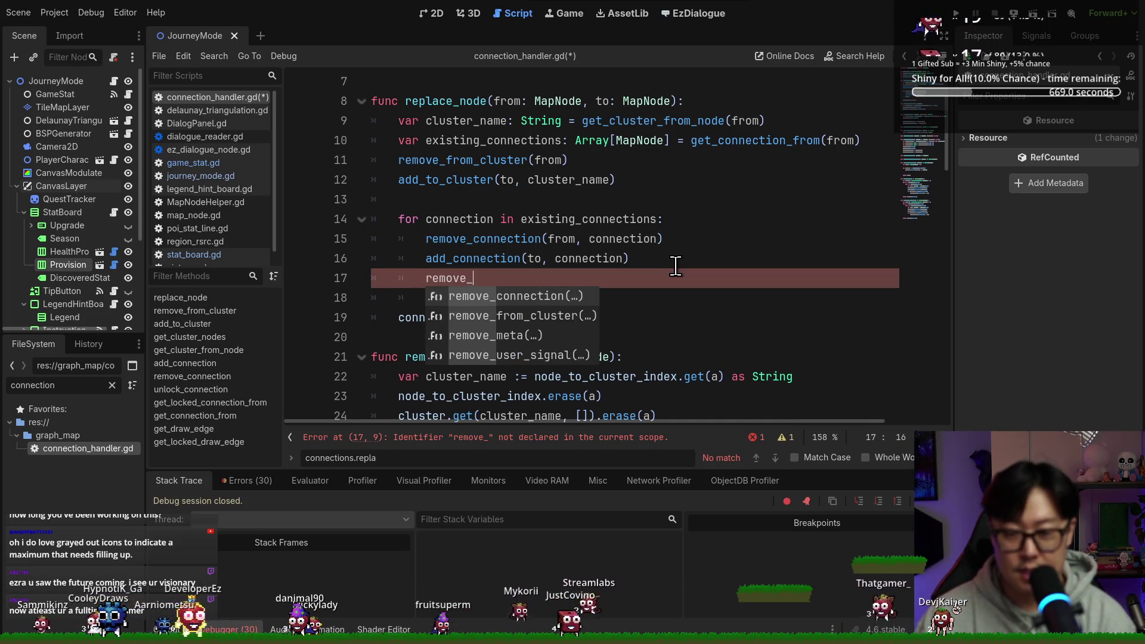
Undo the half-typed remove_ line and delete the stray blank line.
key("Escape")
key("ctrl+z")
scroll(656, 256, "down", 3)
left_click(449, 133)
left_click(436, 238)
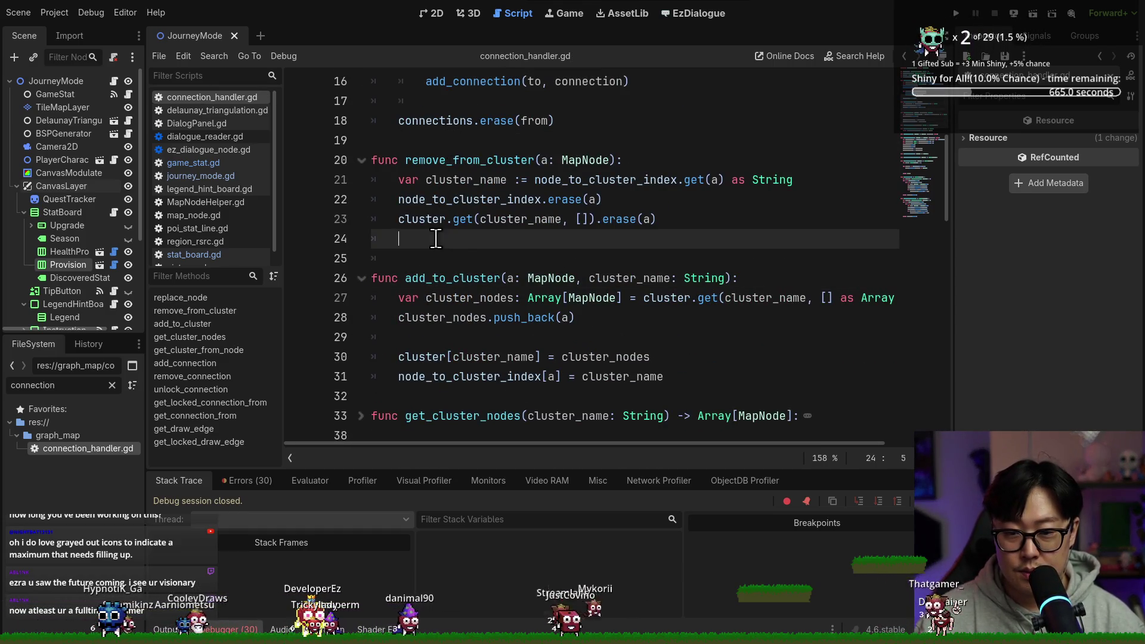
key("BackSpace")
scroll(494, 239, "up", 3)
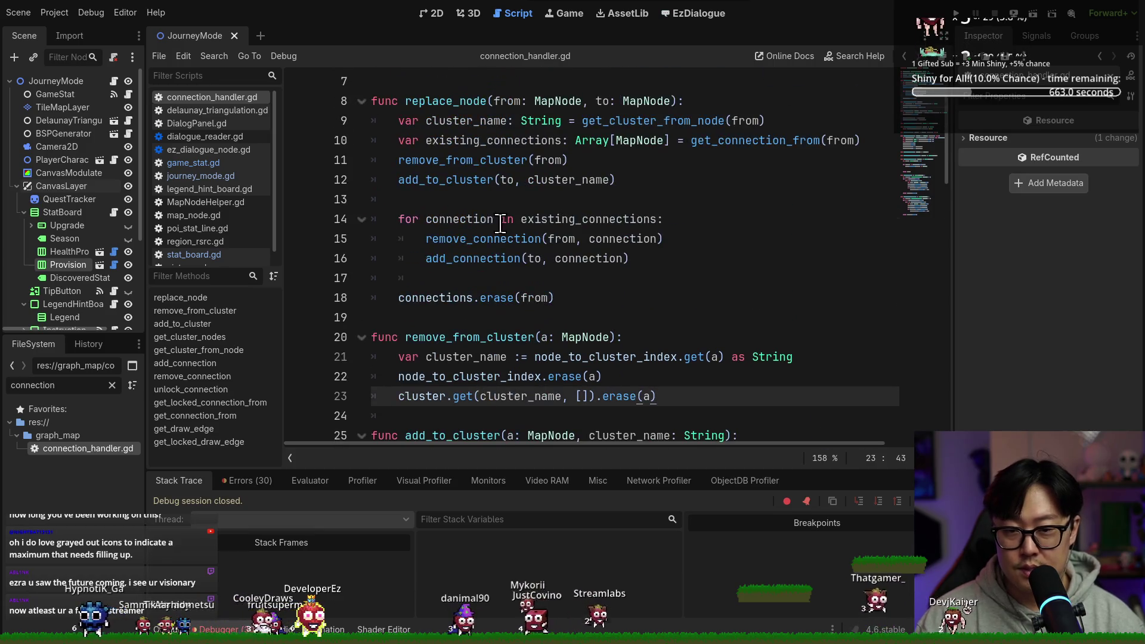
Check the remove_connection definition and its is_locked parameter.
left_click(486, 251, "ctrl")
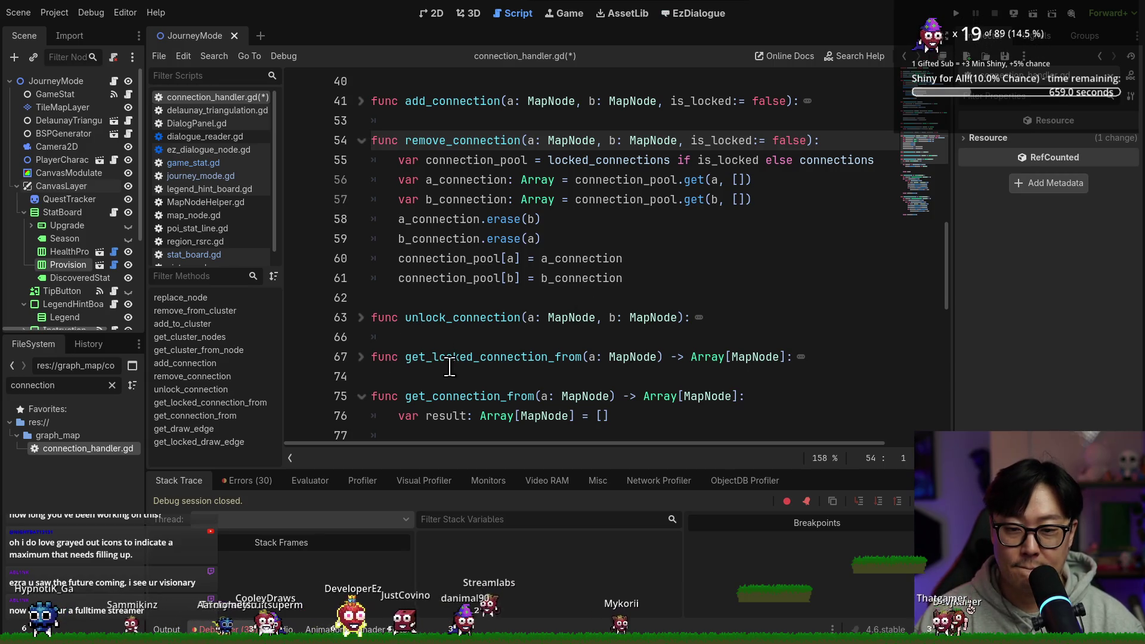
double_click(722, 140)
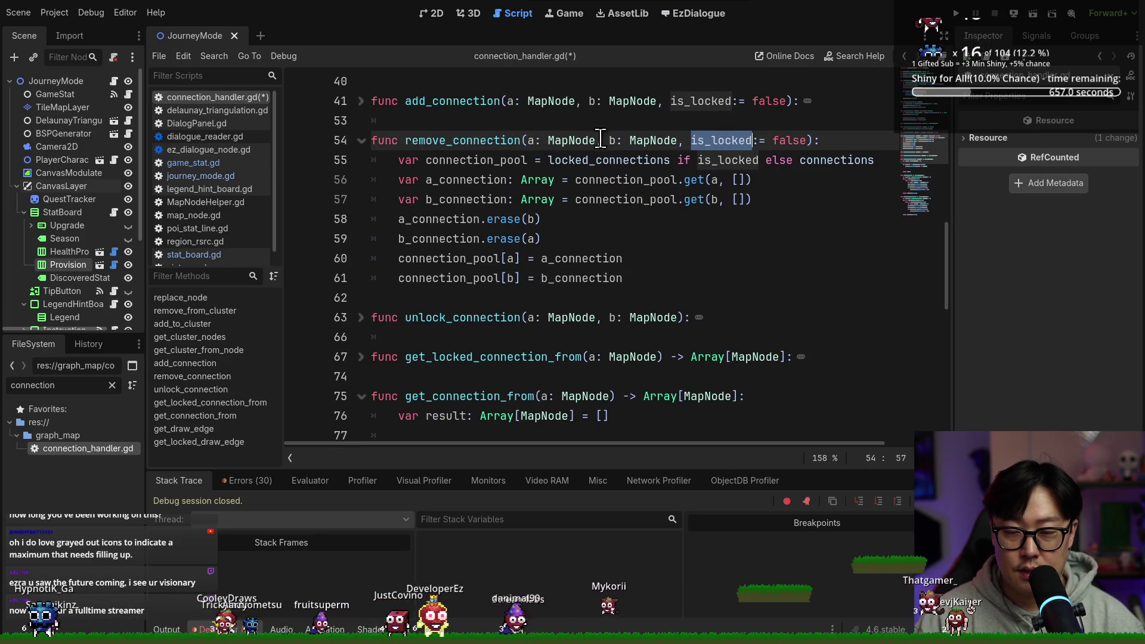
double_click(448, 140)
scroll(597, 257, "up", 10)
scroll(563, 302, "down", 2)
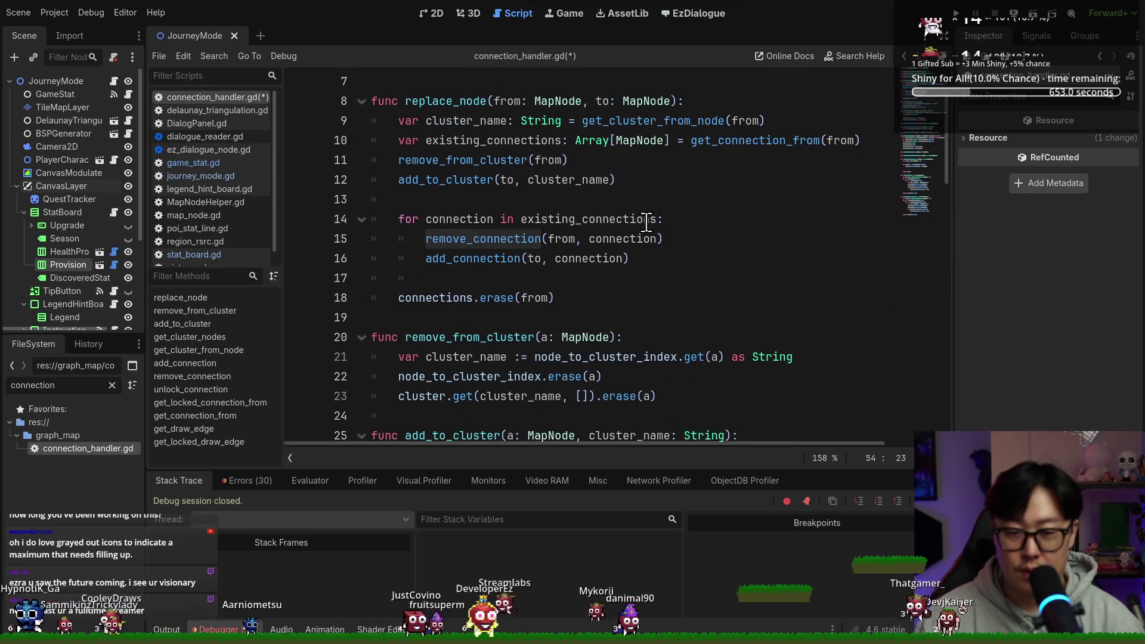
Duplicate the remove_connection call on the next line, adding ', true' as third argument.
left_click(683, 238)
key("ctrl+c")
key("Return")
key("ctrl+v")
left_click(640, 261)
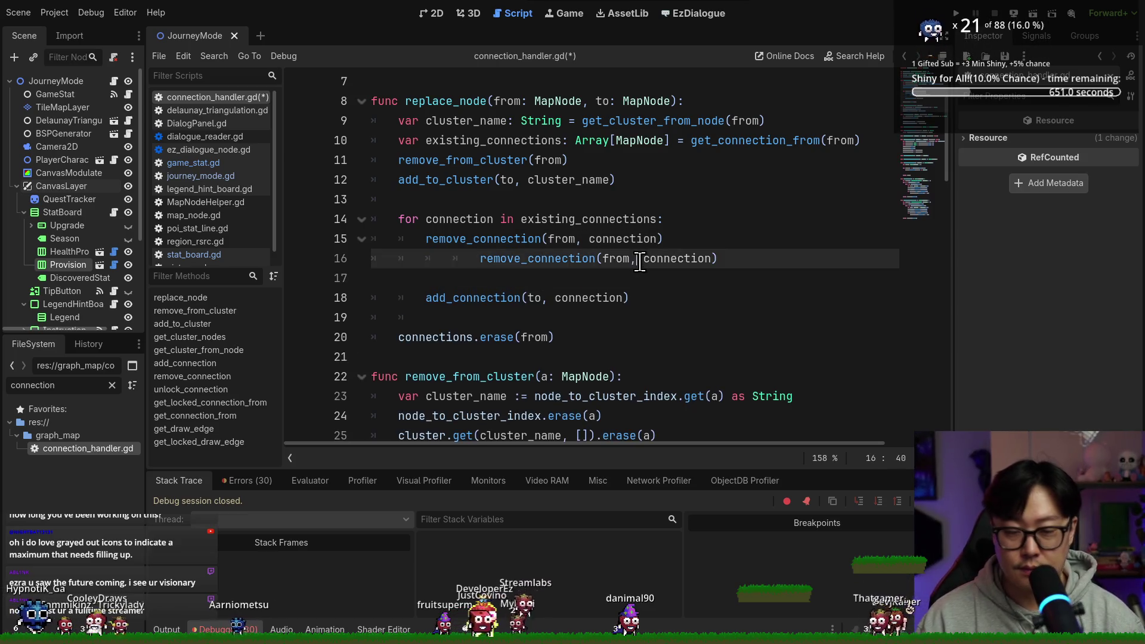
double_click(632, 260)
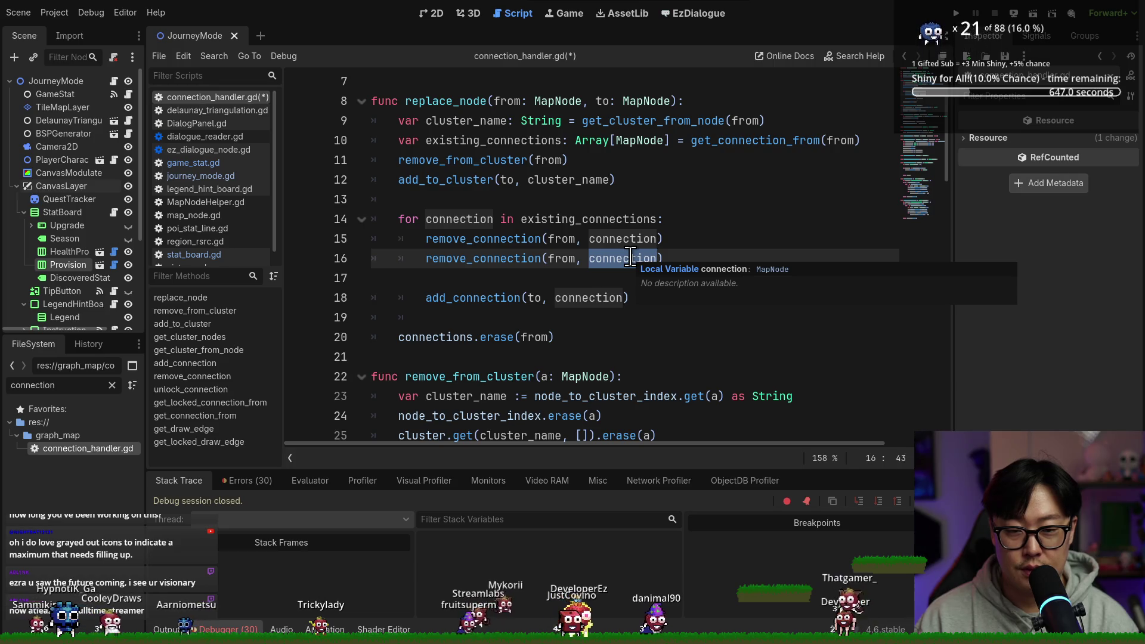
key("Right")
type(", true")
Remove the leftover empty line, save the script, and run the game with F5.
key("ctrl+s")
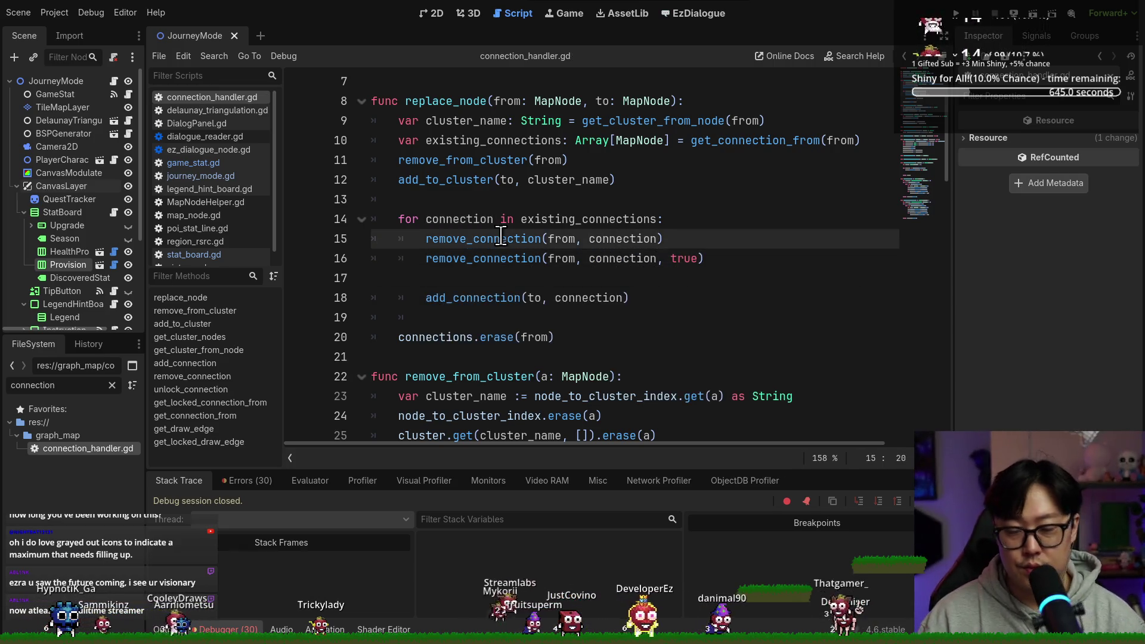
key("Right")
key("Delete")
key("ctrl+s")
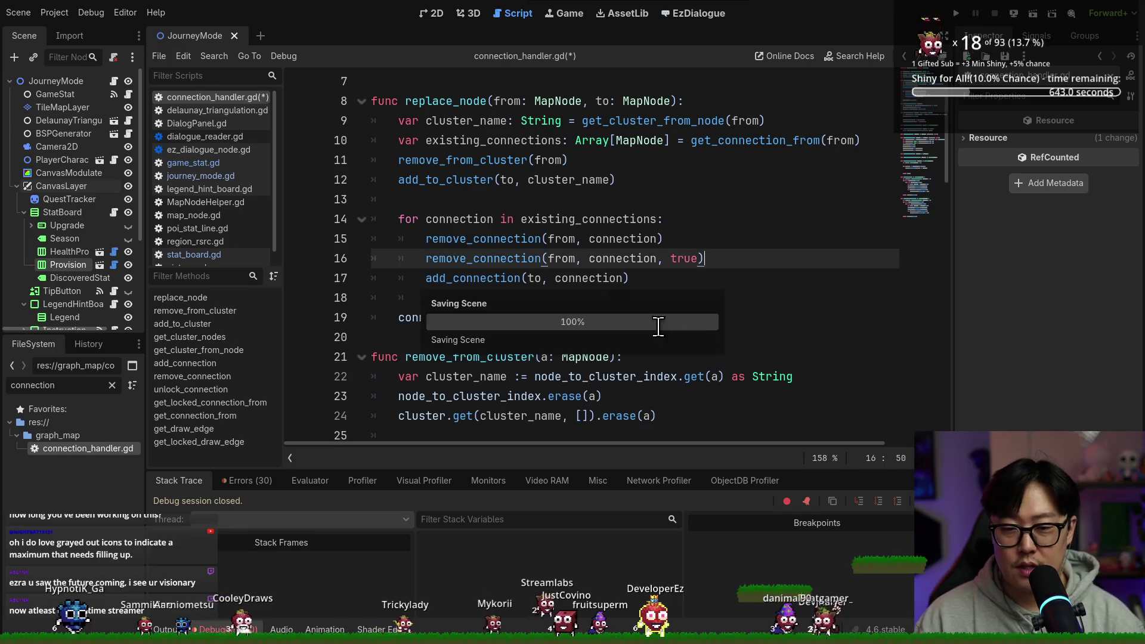
key("Down")
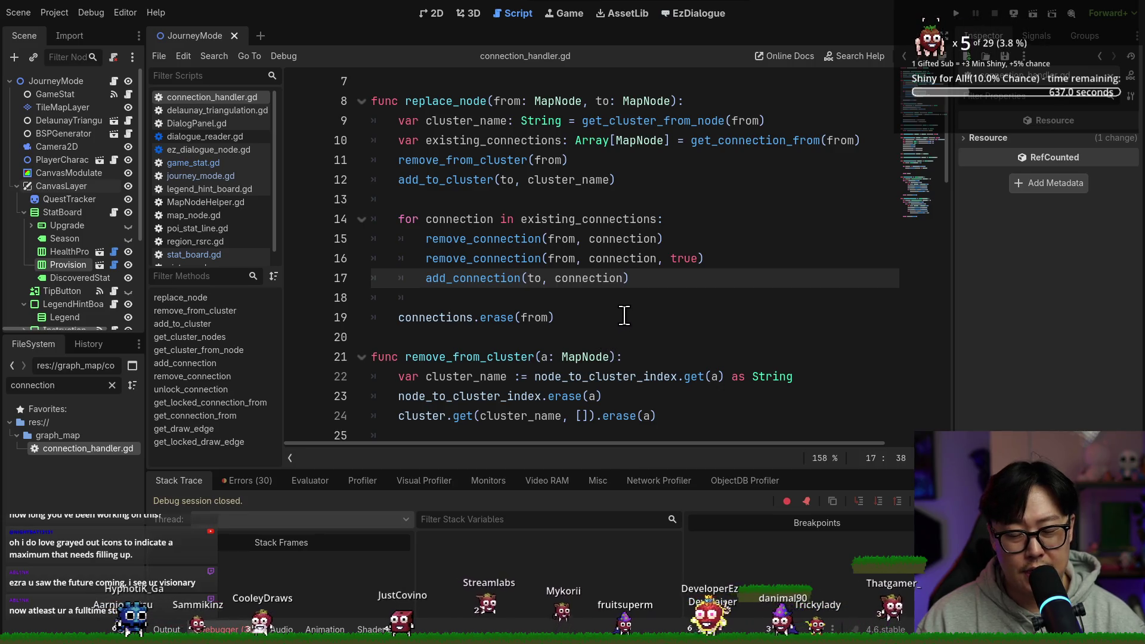
double_click(484, 260)
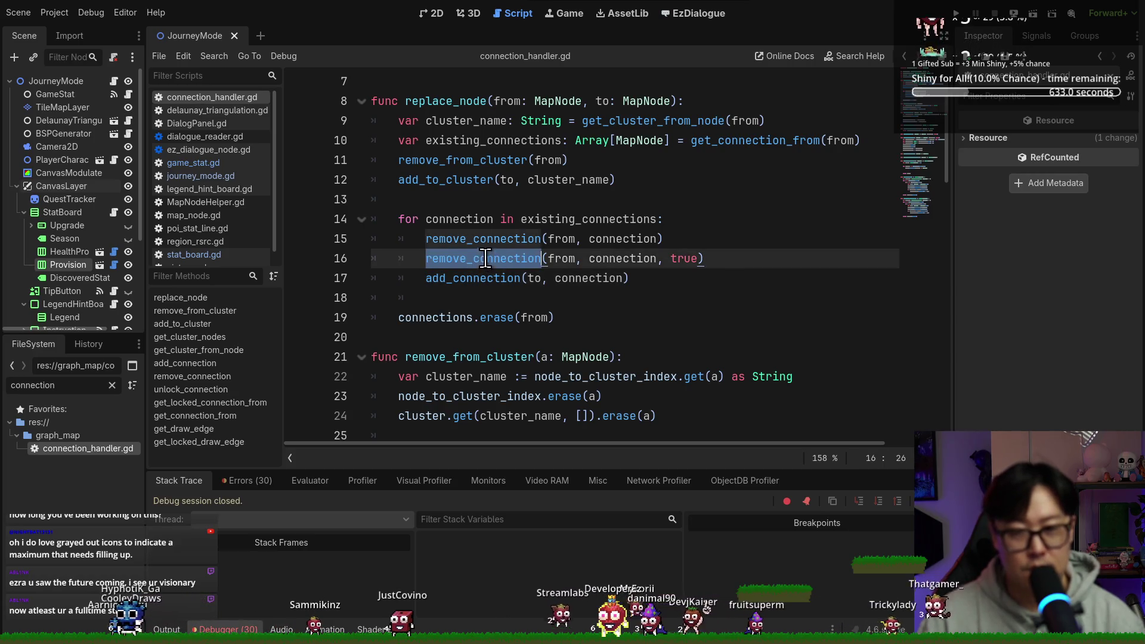
key("F5")
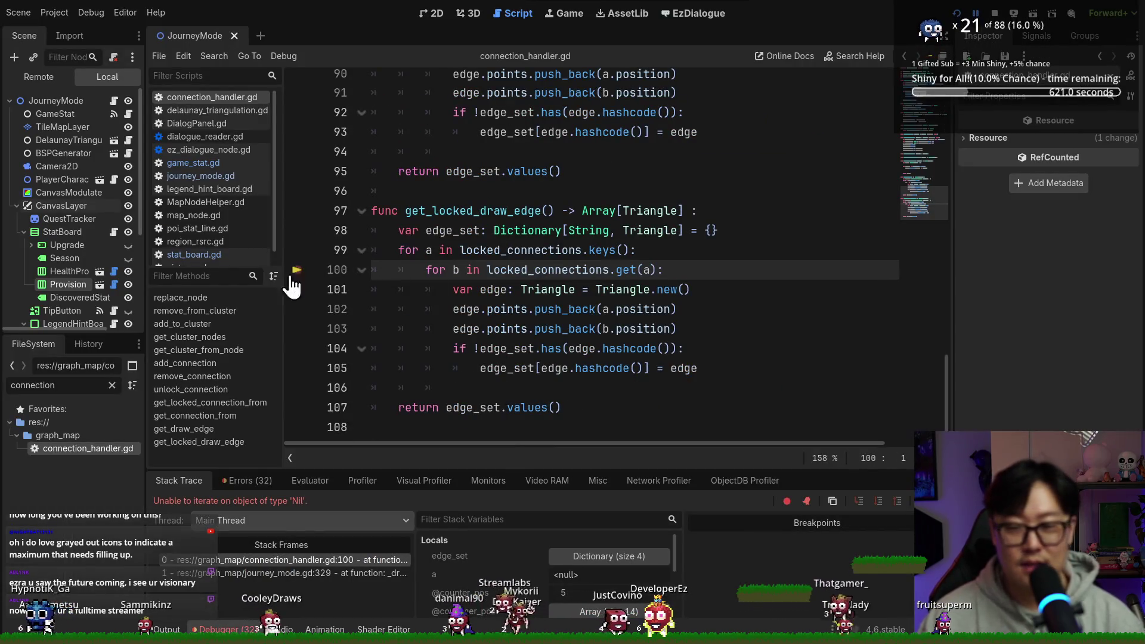
Read locked_connections and a at the line 100 break, then review get_locked_draw_edge's edge_set.
mouse_move(517, 271)
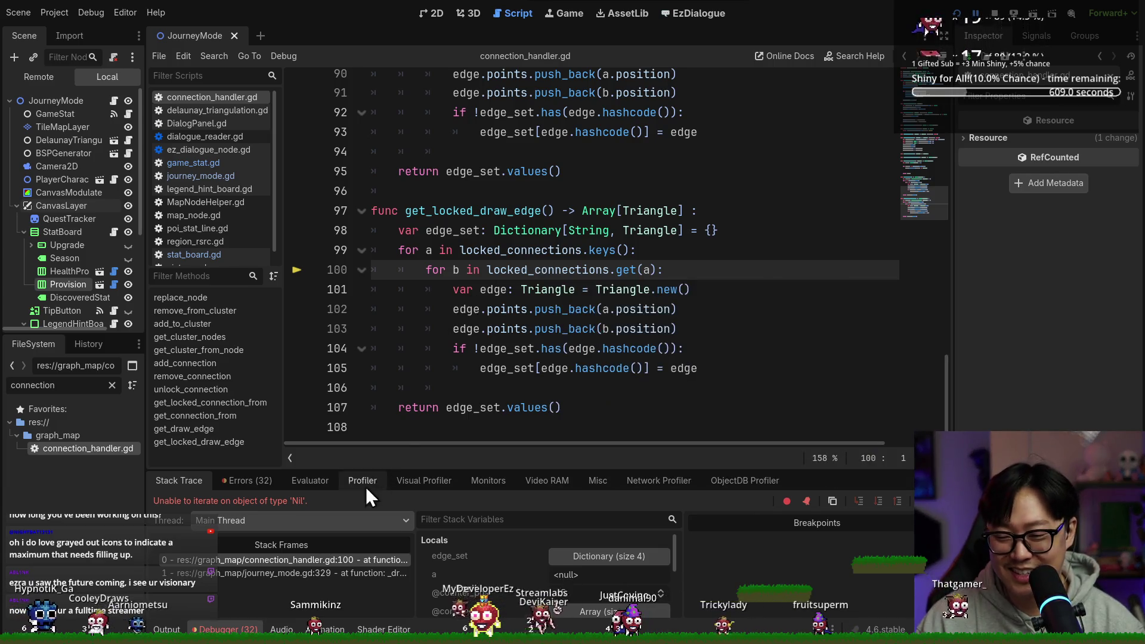
mouse_move(431, 250)
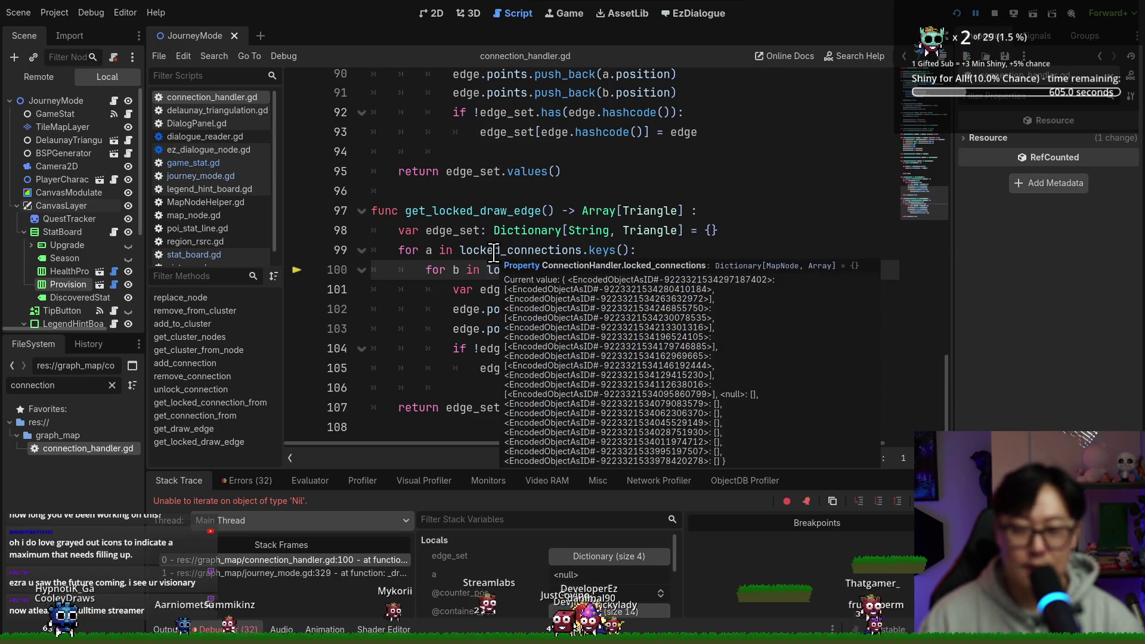
double_click(423, 213)
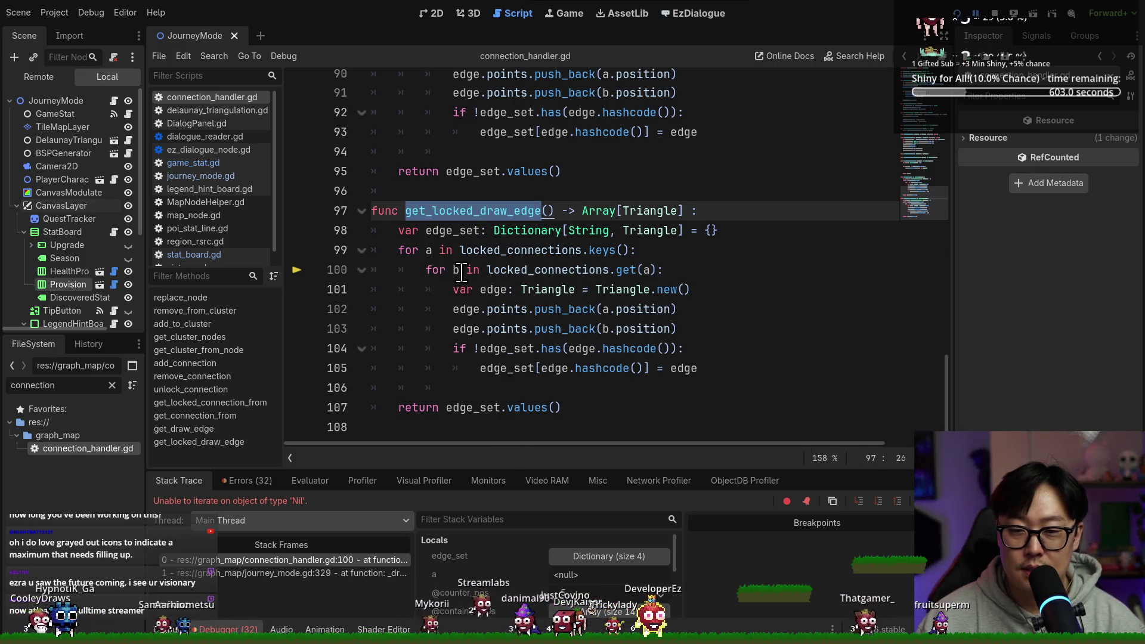
double_click(447, 231)
scroll(477, 251, "up", 8)
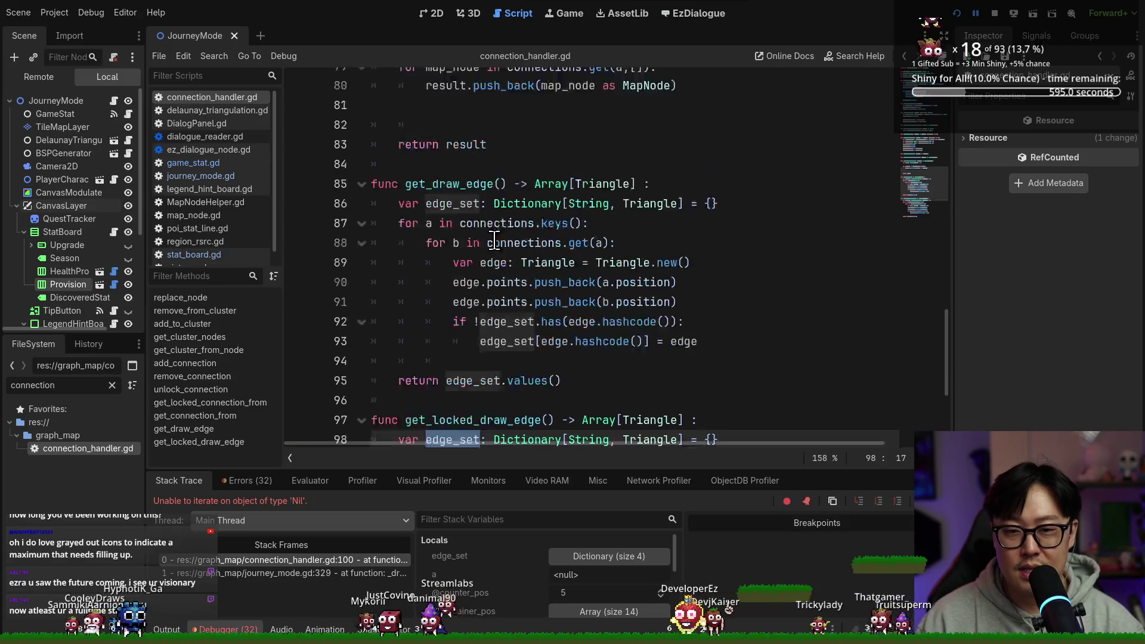
left_click(525, 262)
key("ctrl+f")
Search for 'remove' and inspect remove_connection's use of a and a_connection on line 61.
type("remove")
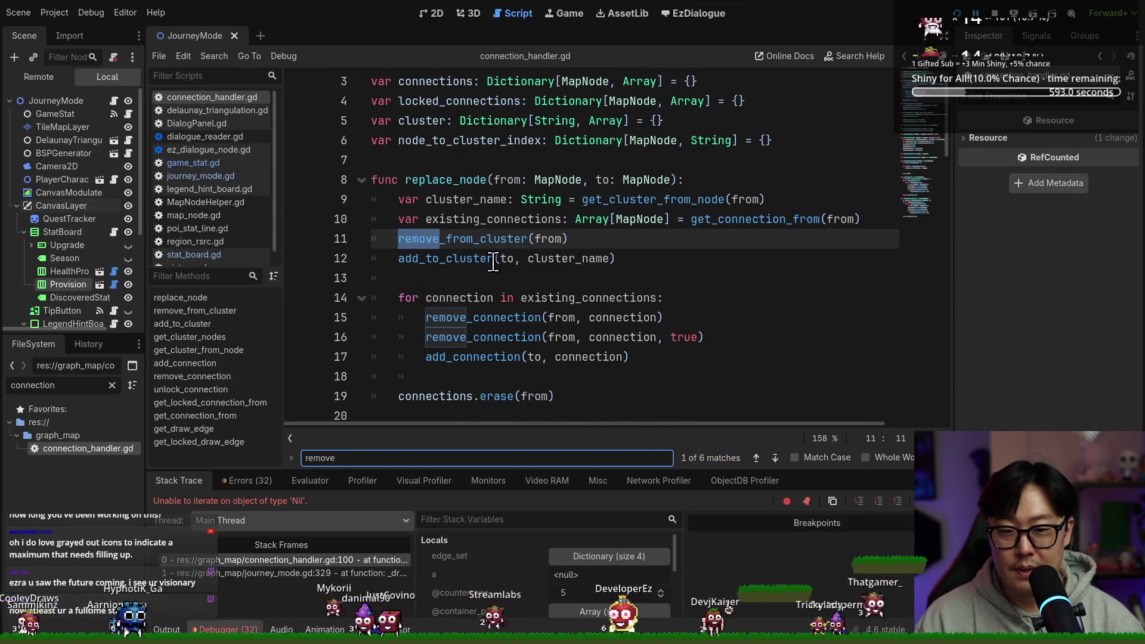
left_click(471, 328, "ctrl")
left_click(530, 239)
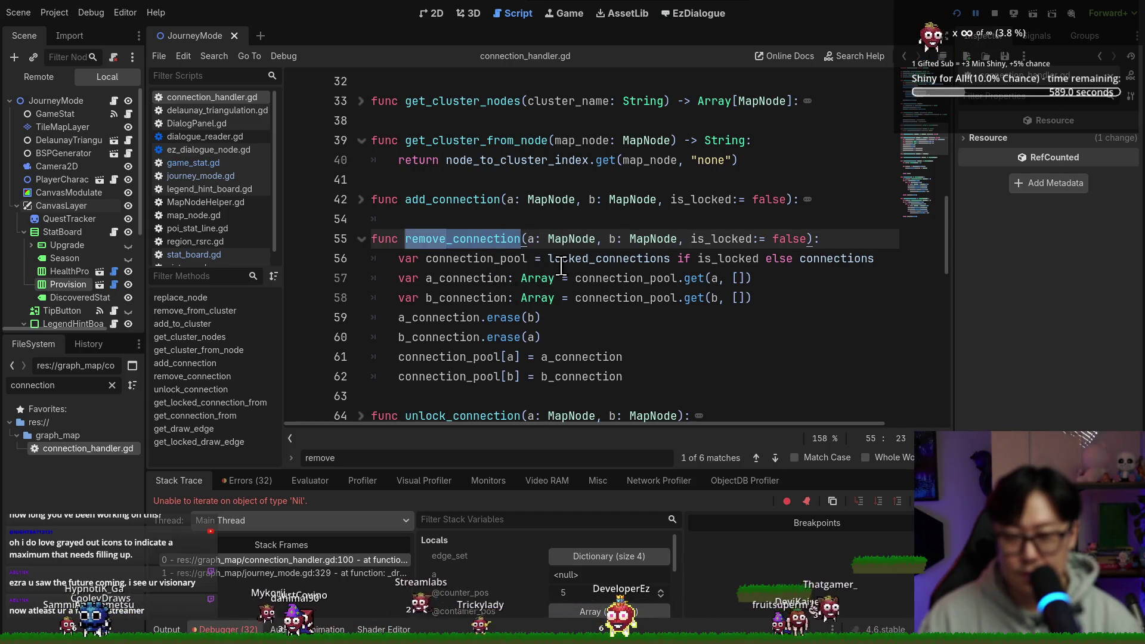
double_click(442, 317)
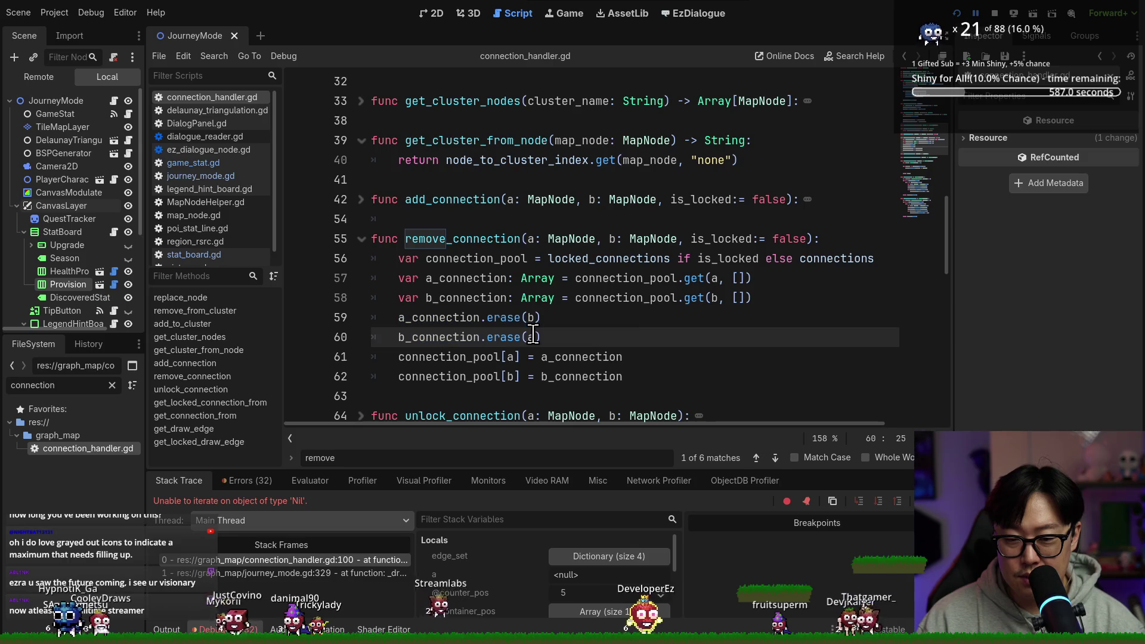
double_click(565, 357)
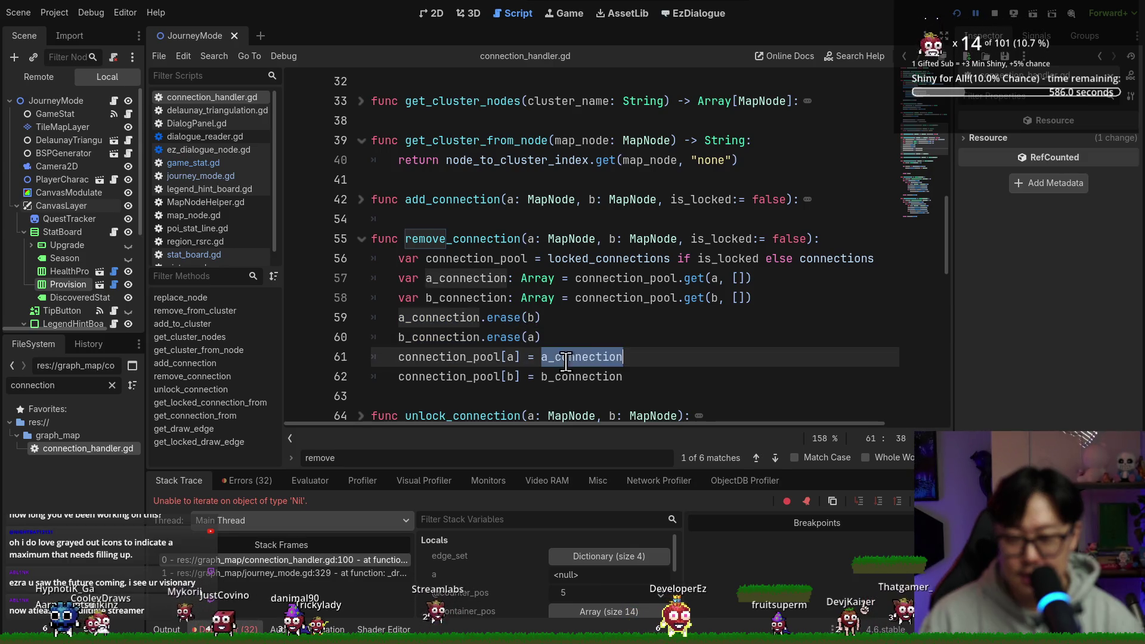
left_click(511, 357)
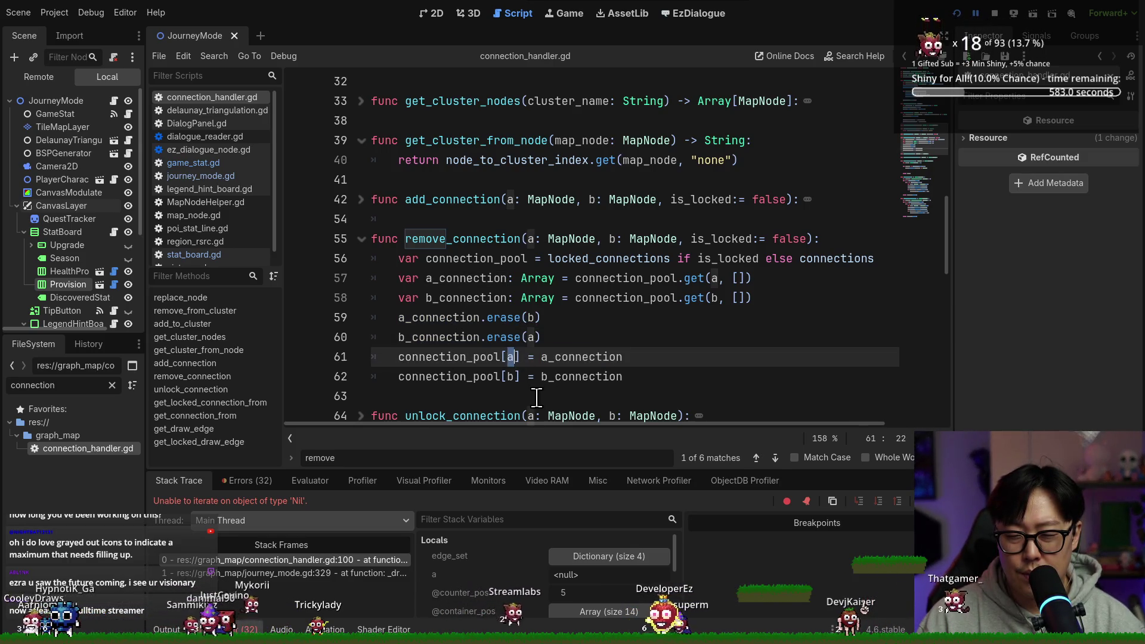
double_click(577, 356)
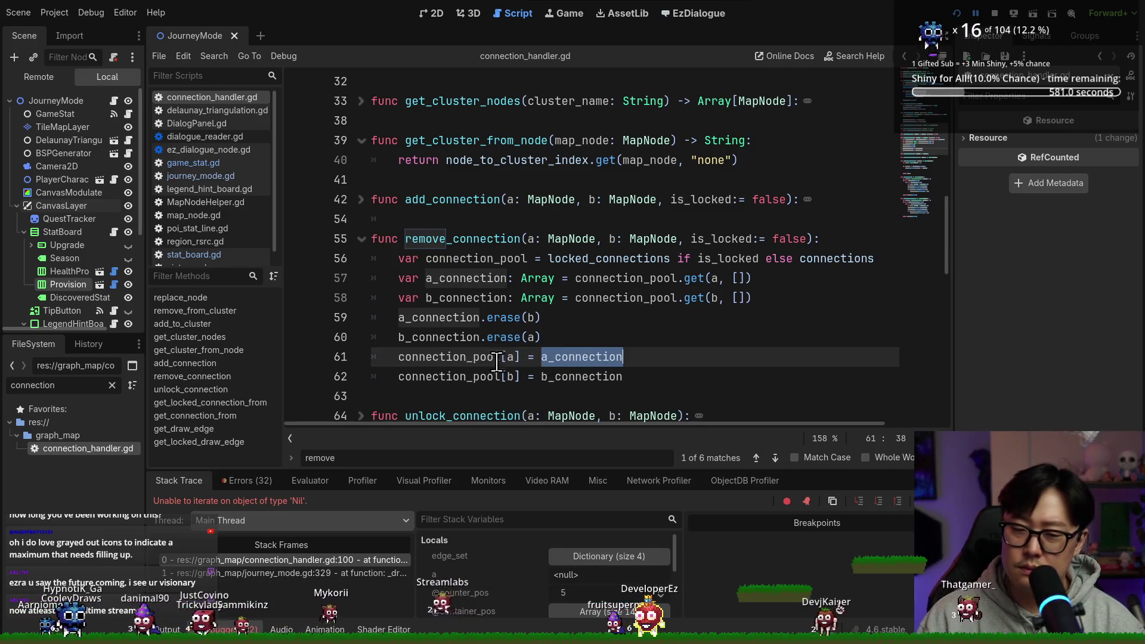
Examine the a_connection and b_connection erase calls starting at line 59.
left_click(444, 317)
double_click(444, 317)
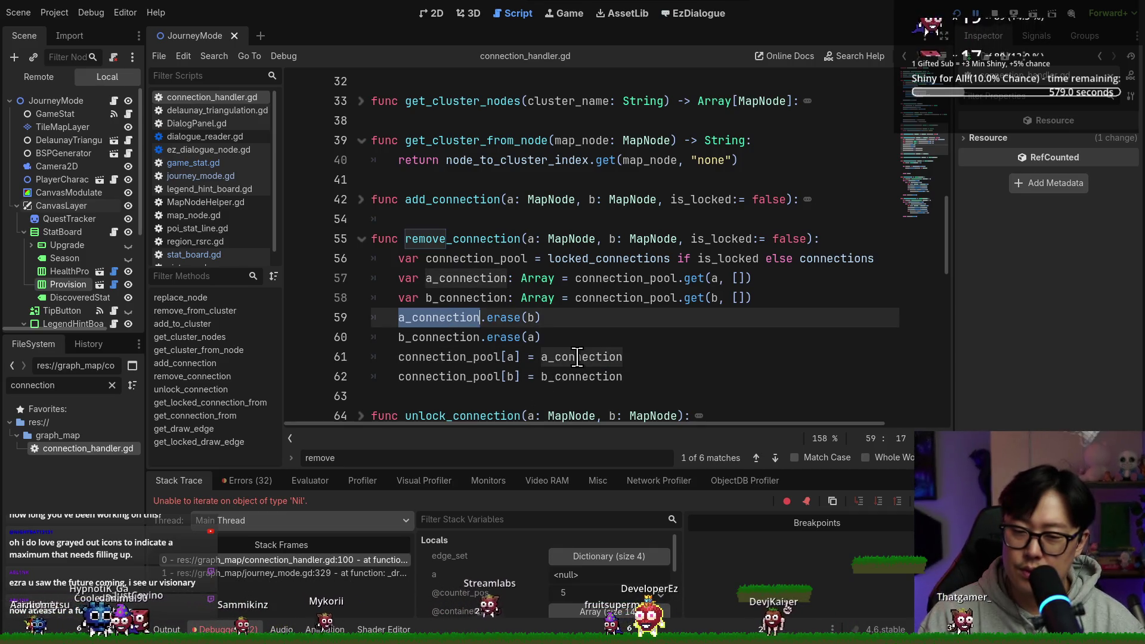
left_click(447, 317)
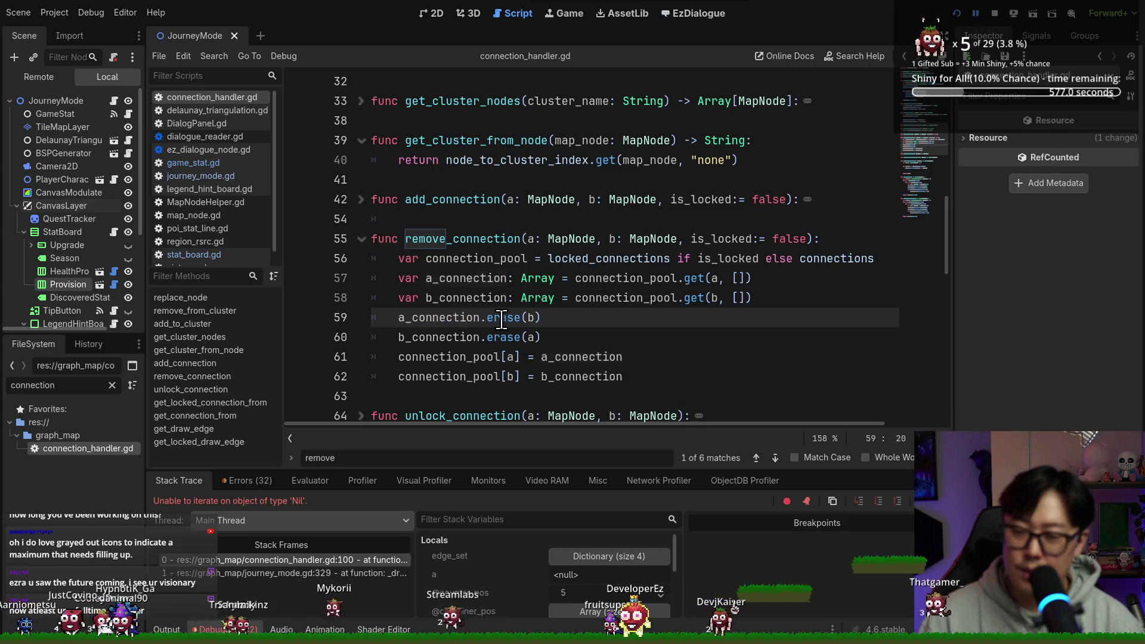
double_click(447, 317)
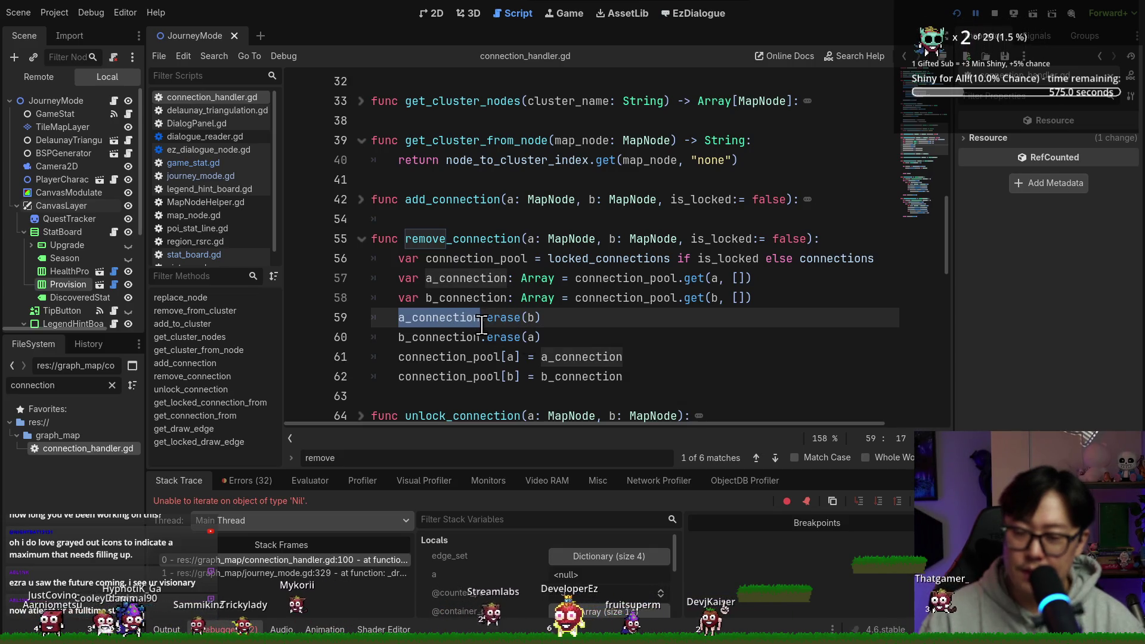
double_click(442, 337)
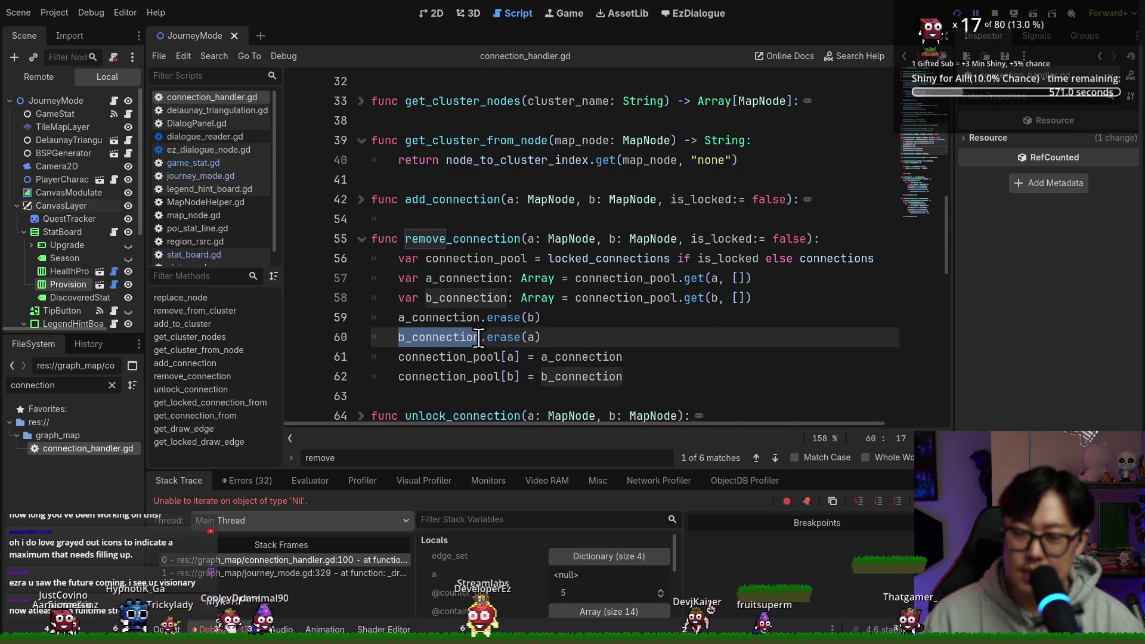
left_click(529, 336)
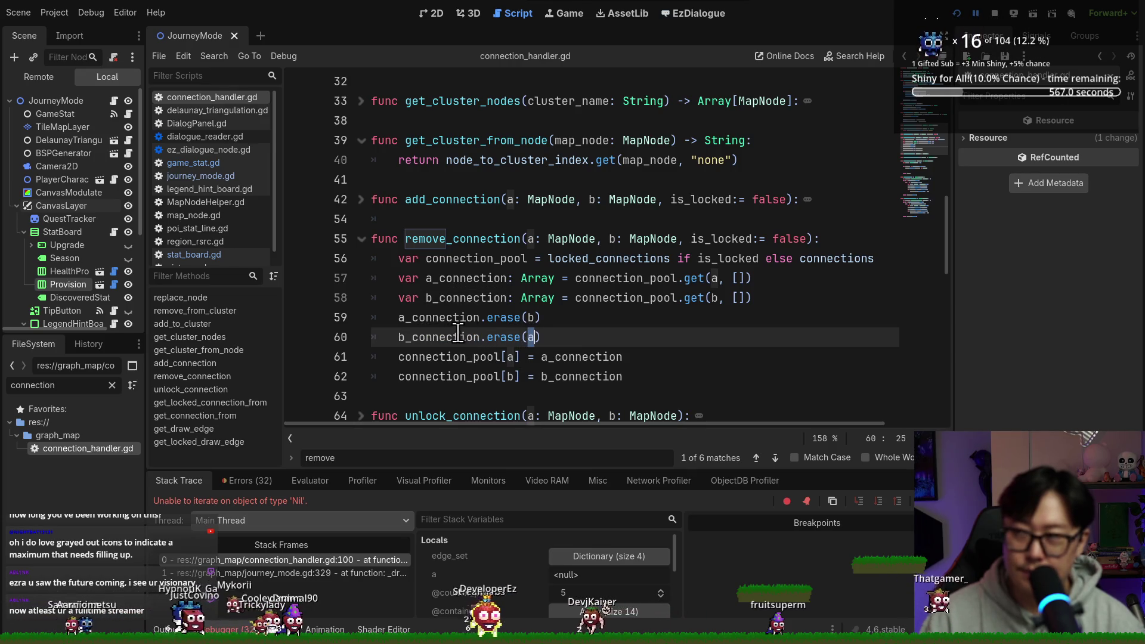
Follow the stack trace from connection_handler.gd line 100 to journey_mode.gd line 329.
mouse_move(481, 315)
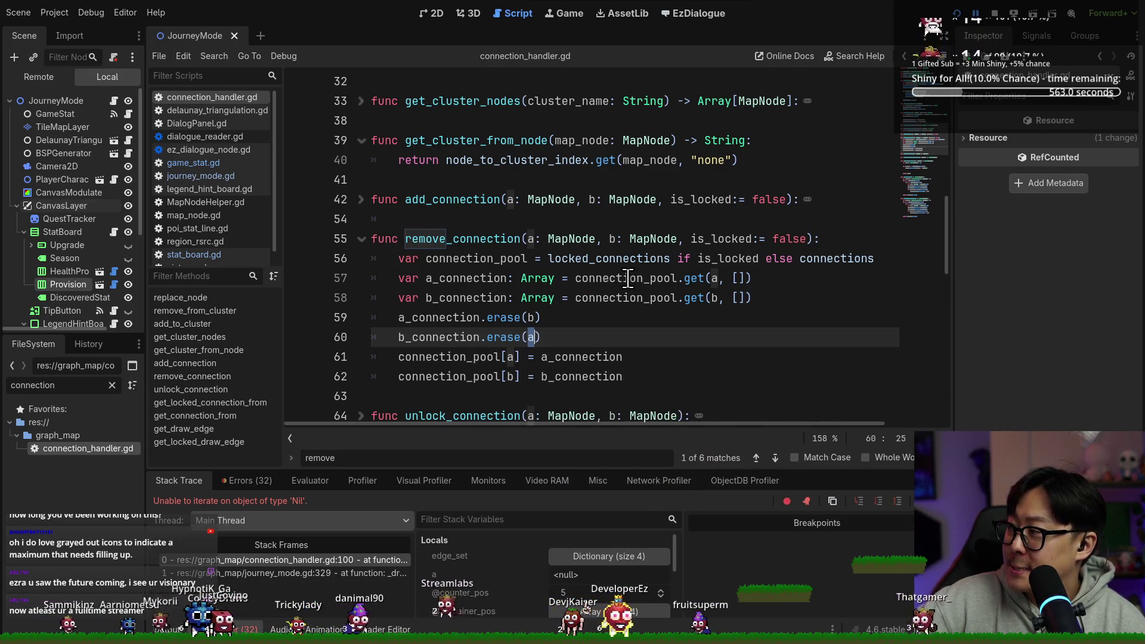
mouse_move(627, 278)
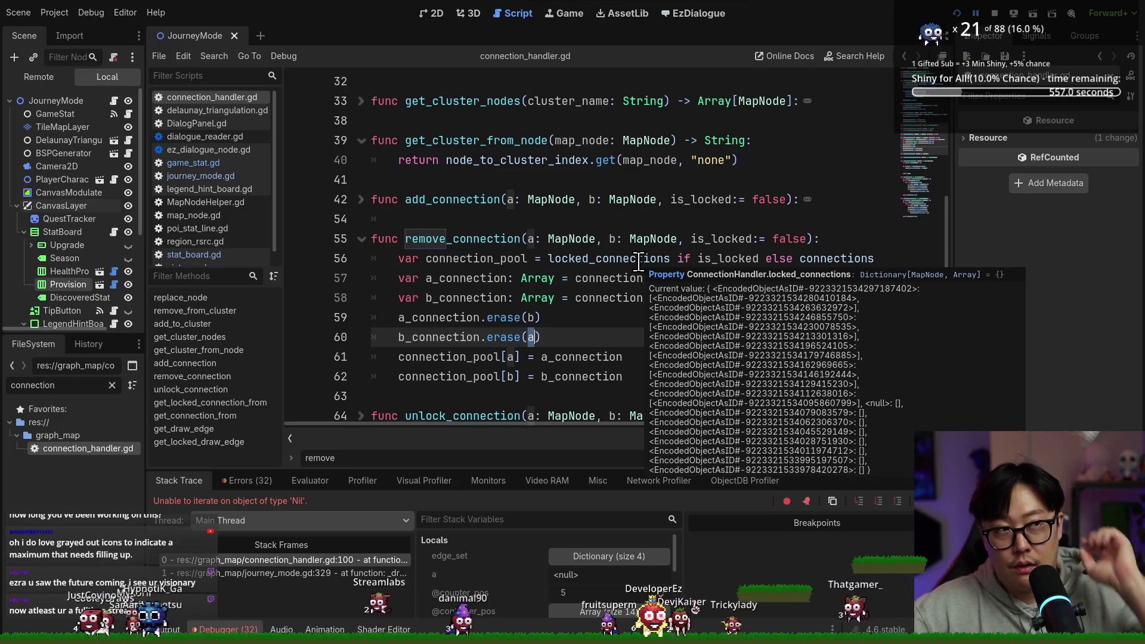
scroll(581, 368, "down", 10)
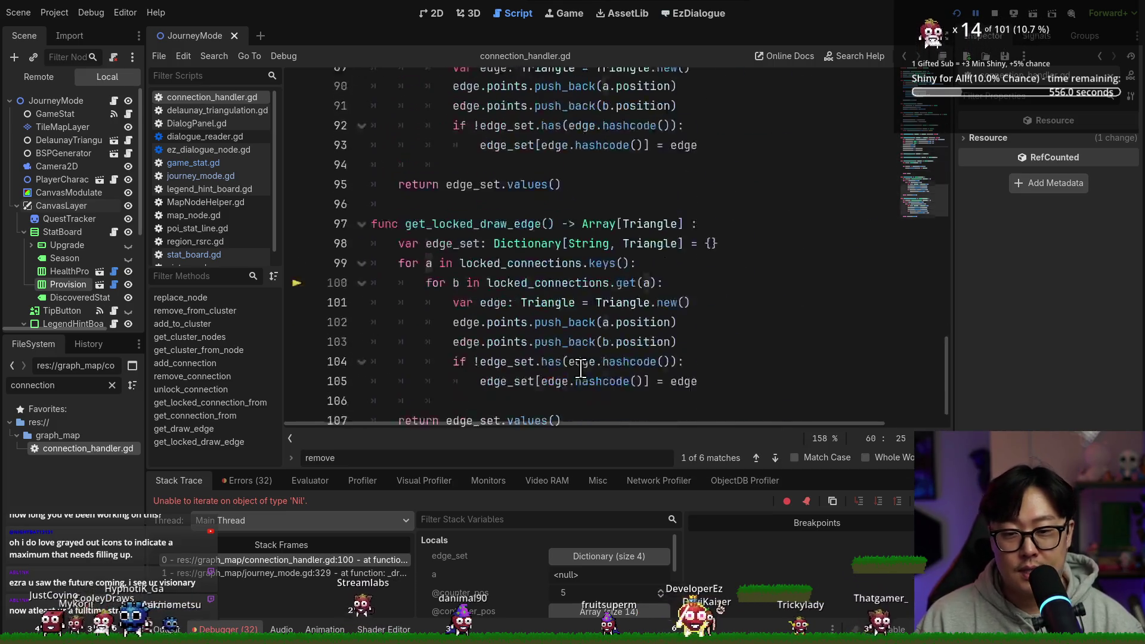
left_click(331, 561)
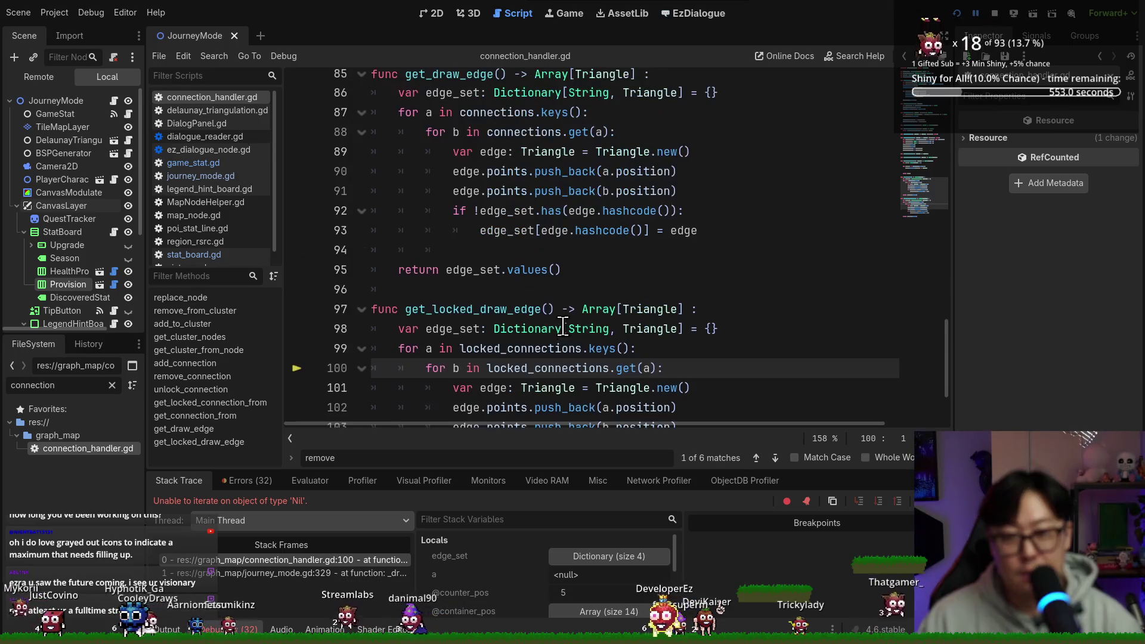
left_click(341, 573)
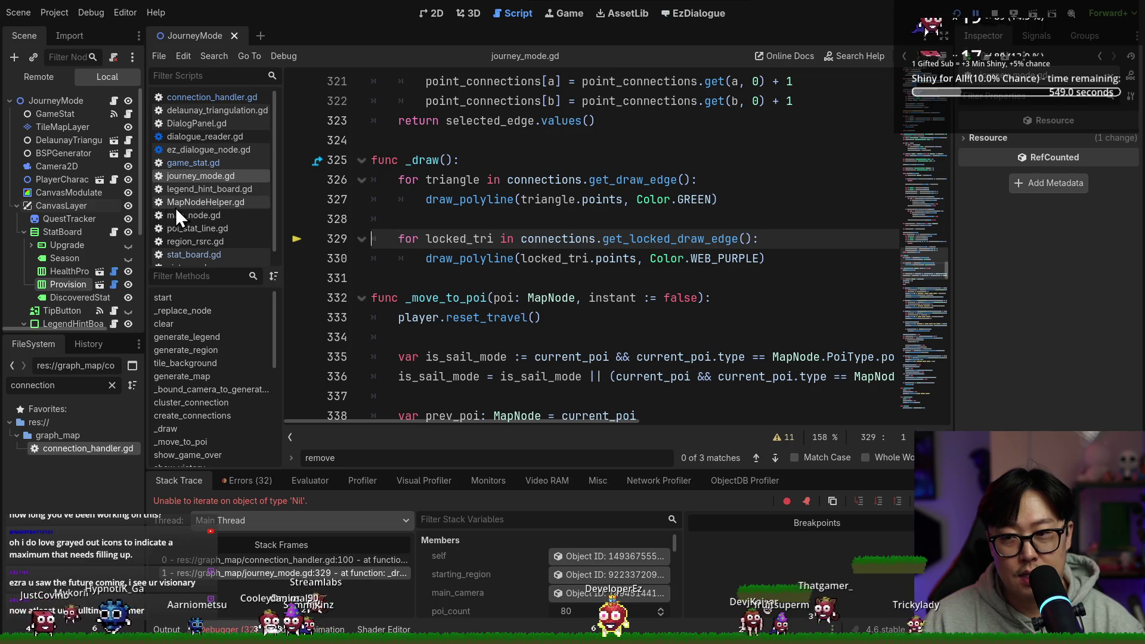
Return to connection_handler.gd and stop the running debug session.
left_click(225, 97)
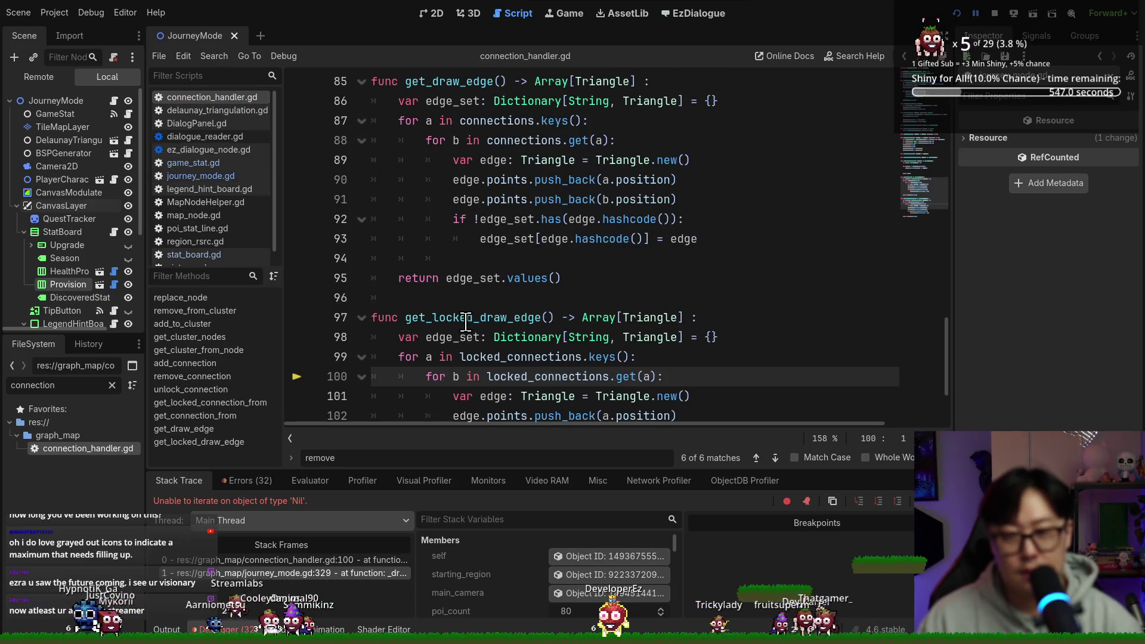
left_click(999, 19)
scroll(550, 275, "up", 15)
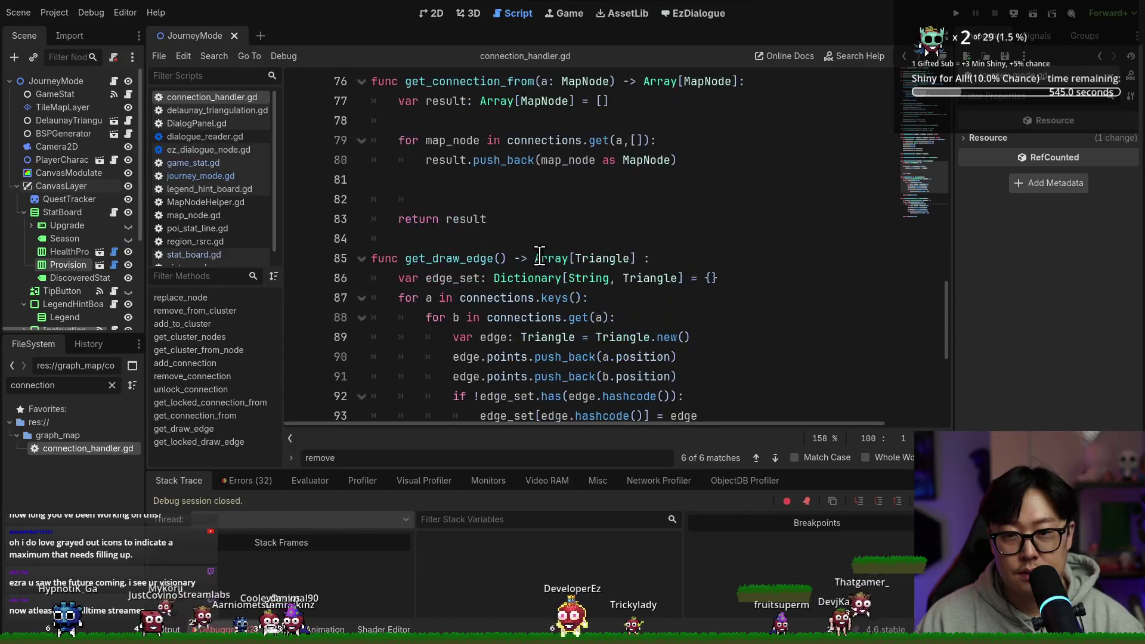
scroll(550, 276, "up", 5)
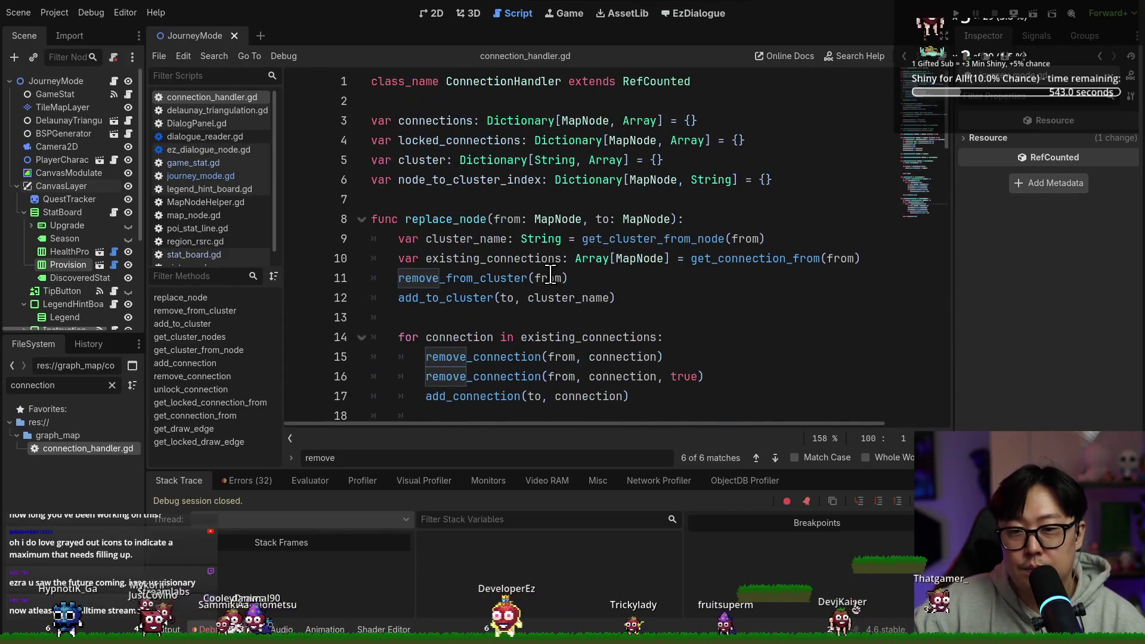
Review the remove_connection and add_connection lines in replace_node's loop.
left_click(443, 227)
scroll(444, 226, "down", 3)
mouse_move(426, 180)
left_mouse_down()
mouse_move(537, 199)
mouse_move(644, 199)
left_mouse_up()
mouse_move(433, 219)
left_mouse_down()
mouse_move(591, 221)
mouse_move(426, 239)
left_mouse_up()
left_click_drag(426, 179, 732, 202)
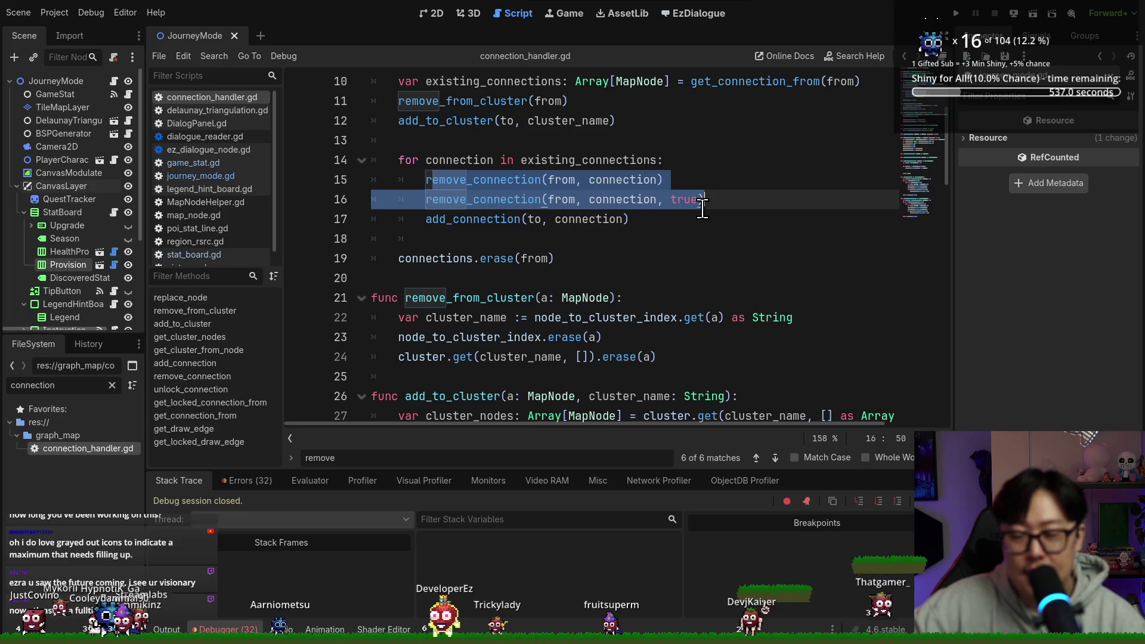
left_click(710, 201)
left_click_drag(426, 219, 659, 222)
left_click(622, 219)
scroll(592, 284, "up", 3)
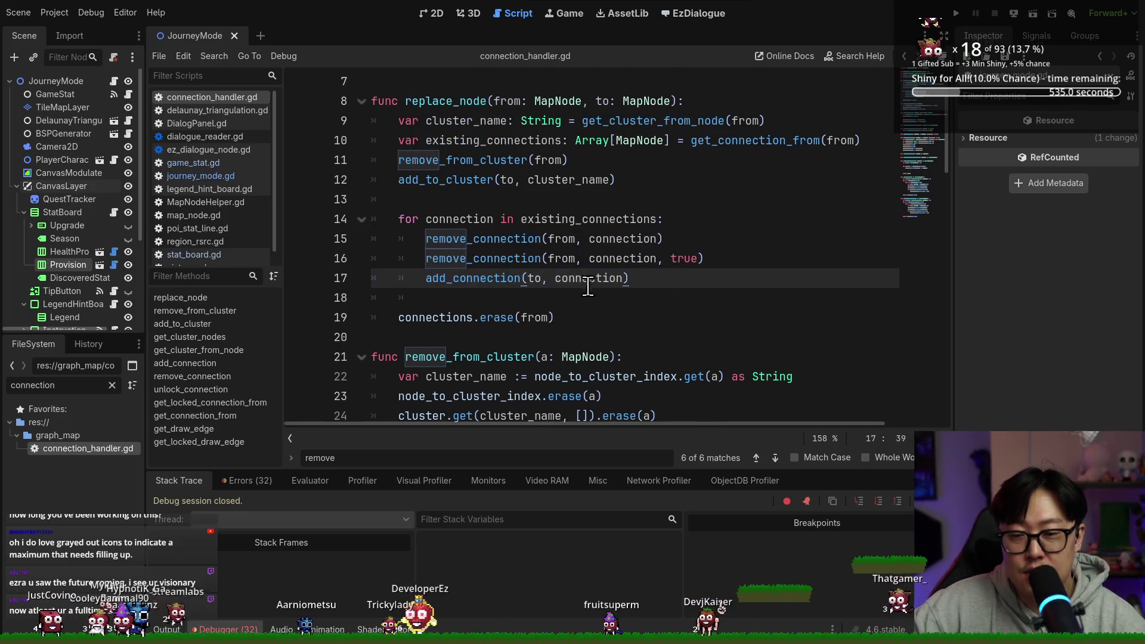
Trace connections.erase(from) on line 19 and the locked_connections declaration.
double_click(426, 320)
double_click(495, 320)
left_click(429, 318)
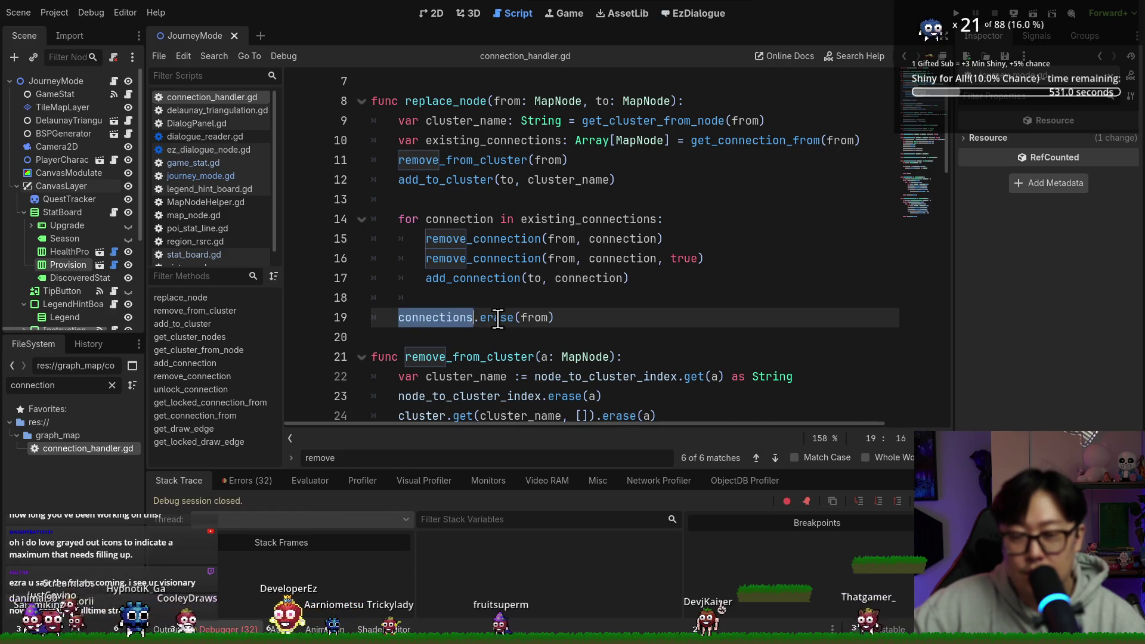
double_click(536, 318)
scroll(483, 231, "up", 3)
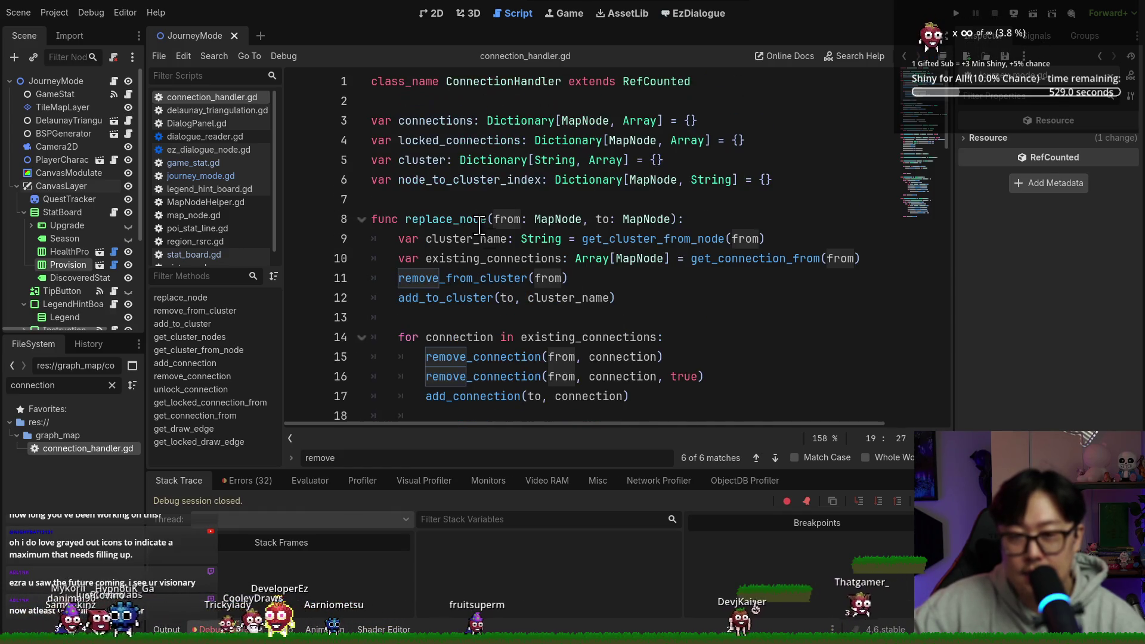
scroll(537, 247, "down", 3)
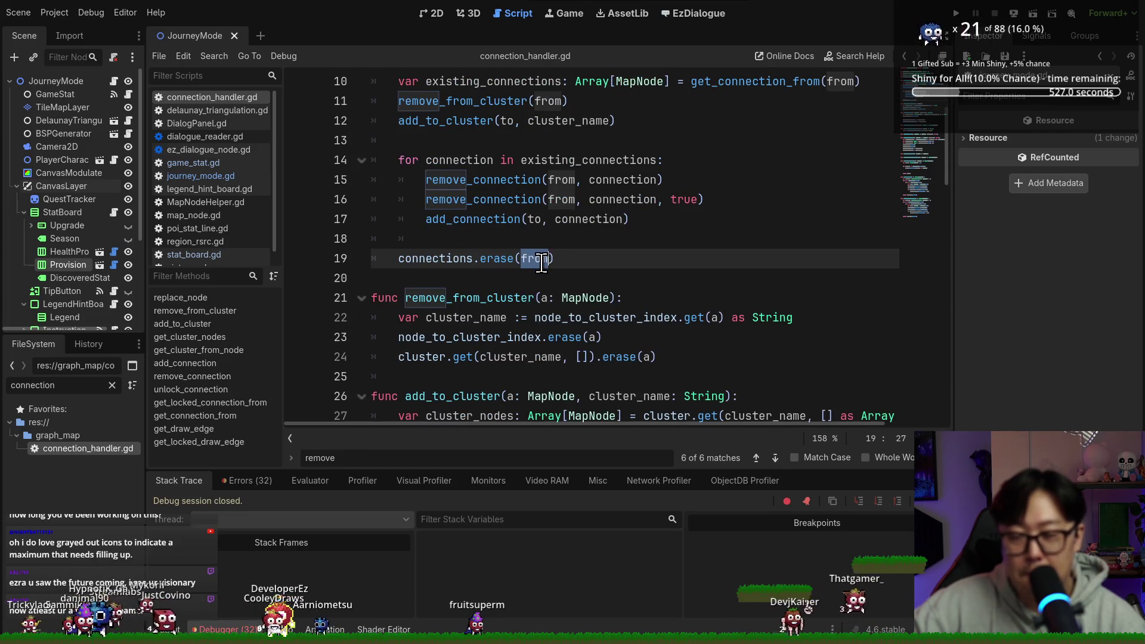
double_click(464, 262)
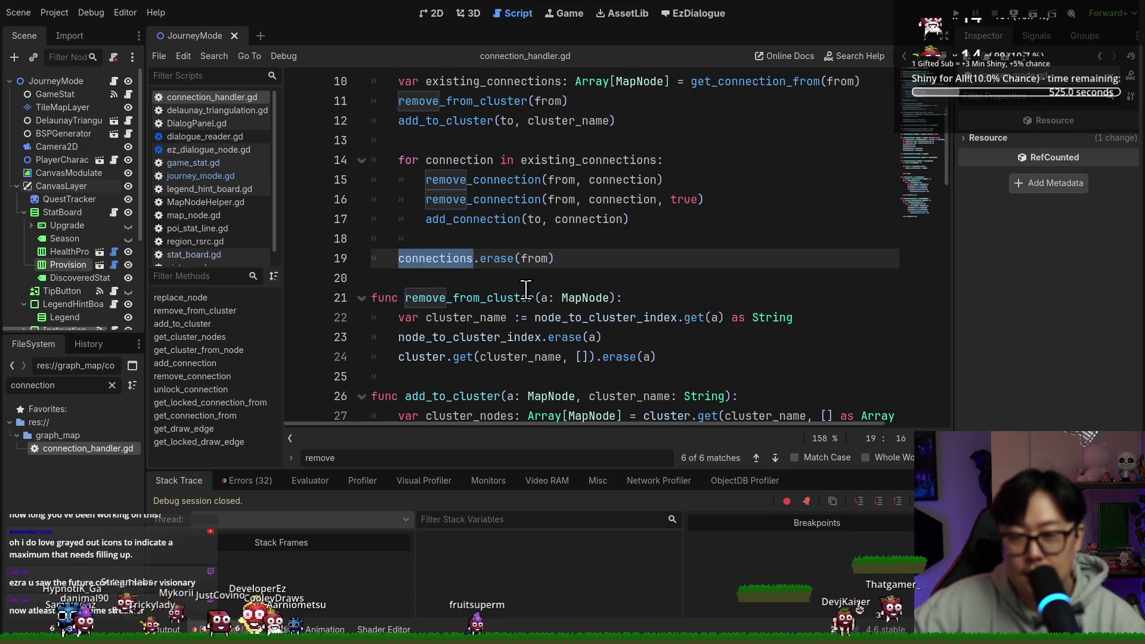
scroll(527, 292, "up", 3)
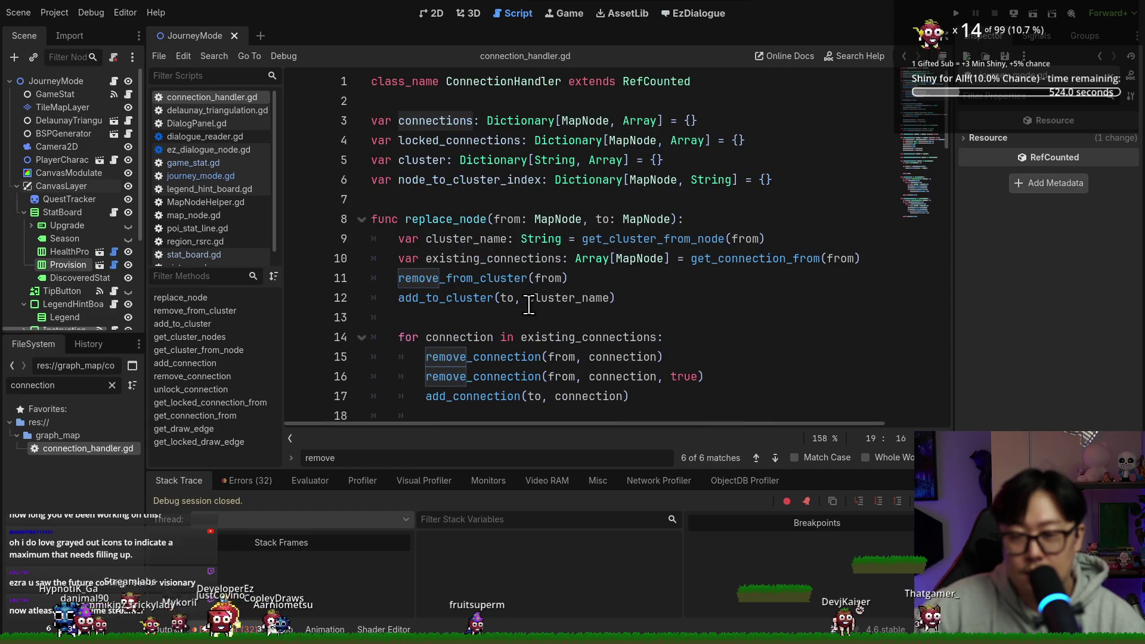
double_click(477, 142)
key("ctrl+c")
scroll(569, 297, "down", 4)
Add locked_connections.erase(from) after connections.erase(from), save, and start a new game run.
left_click(579, 199)
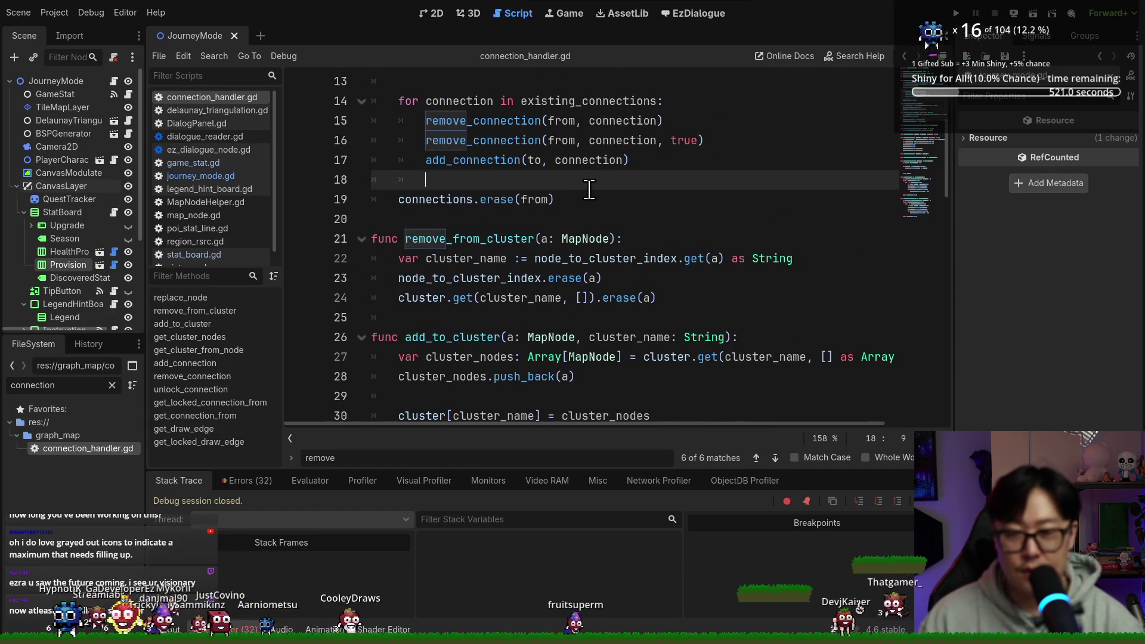
key("Return")
key("ctrl+v")
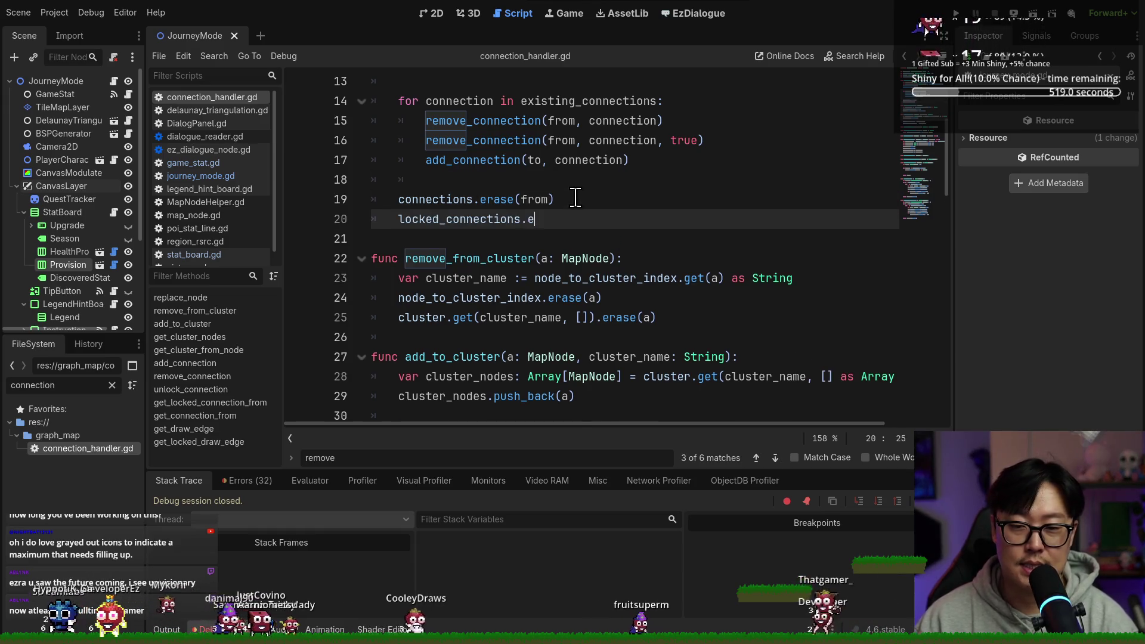
type("rase(from)")
key("ctrl+s")
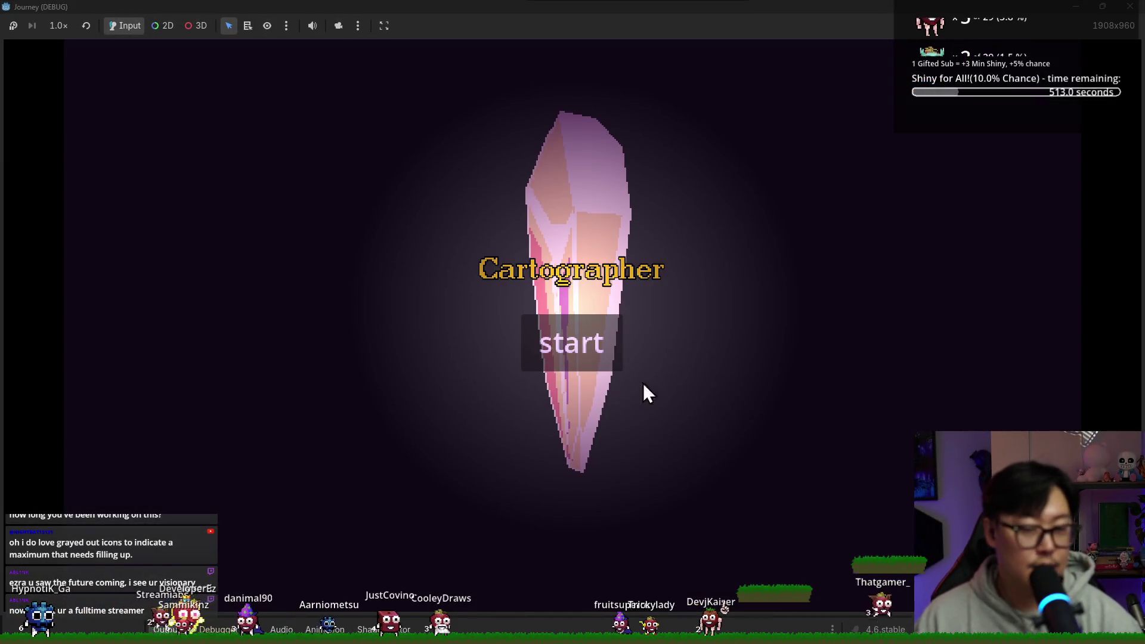
left_click(610, 350)
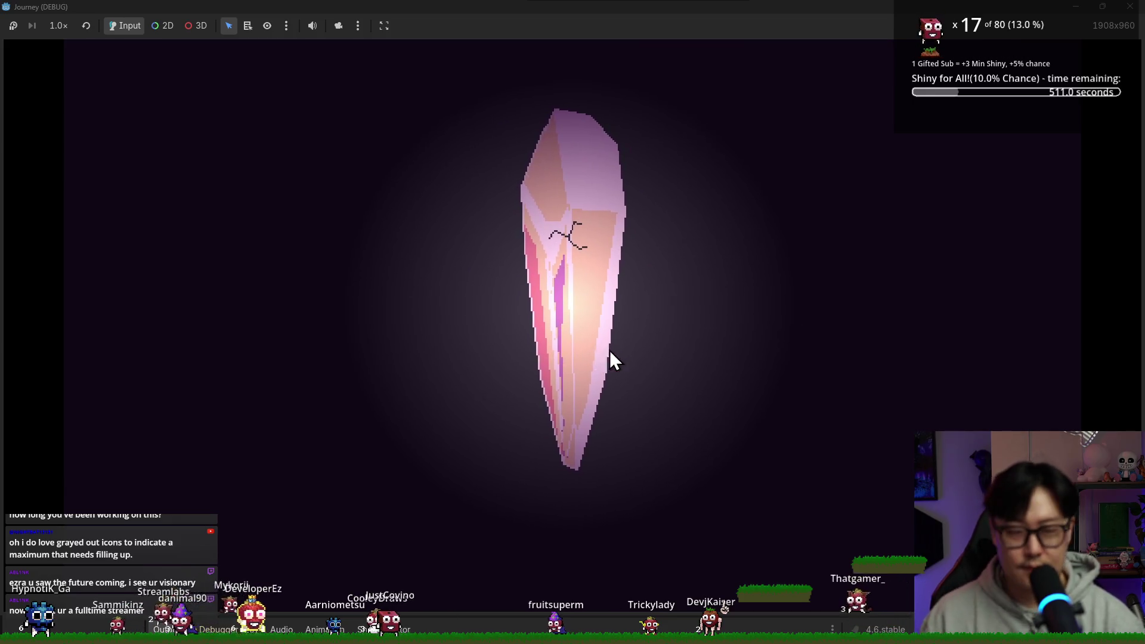
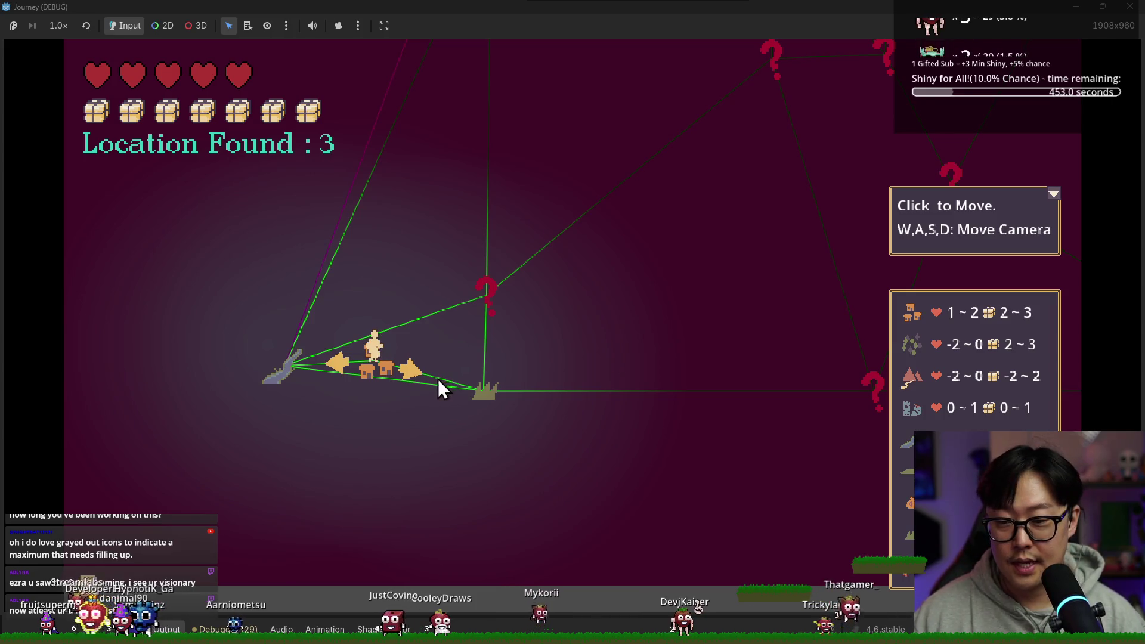
Pan around the journey map to view distant nodes, then recenter on the town.
key("d")
key("w")
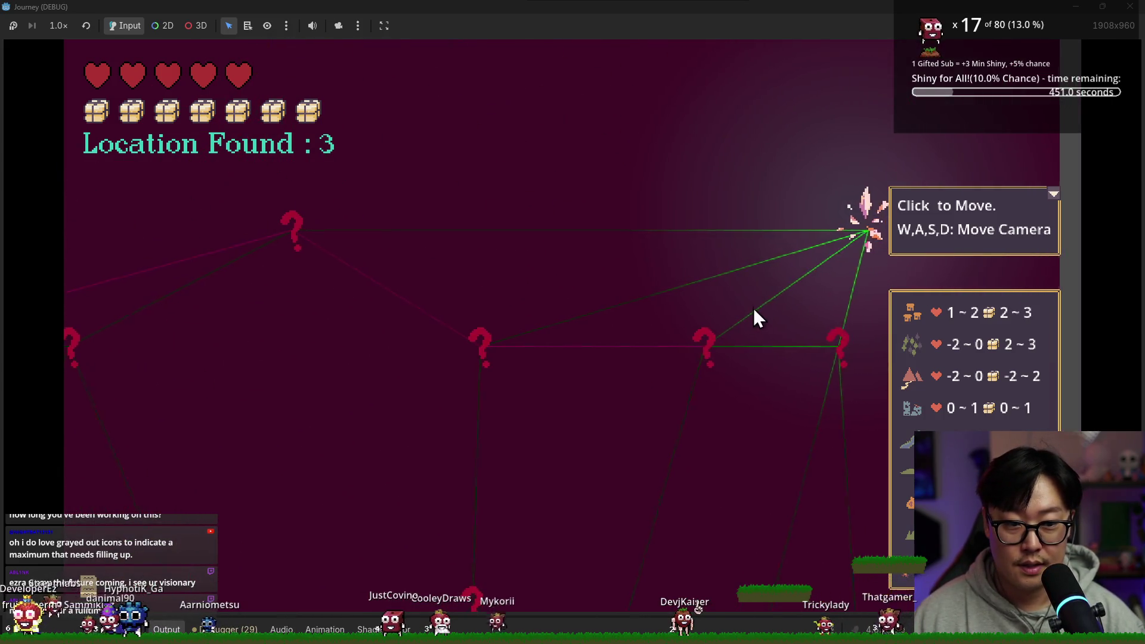
key("s")
left_click(1053, 194)
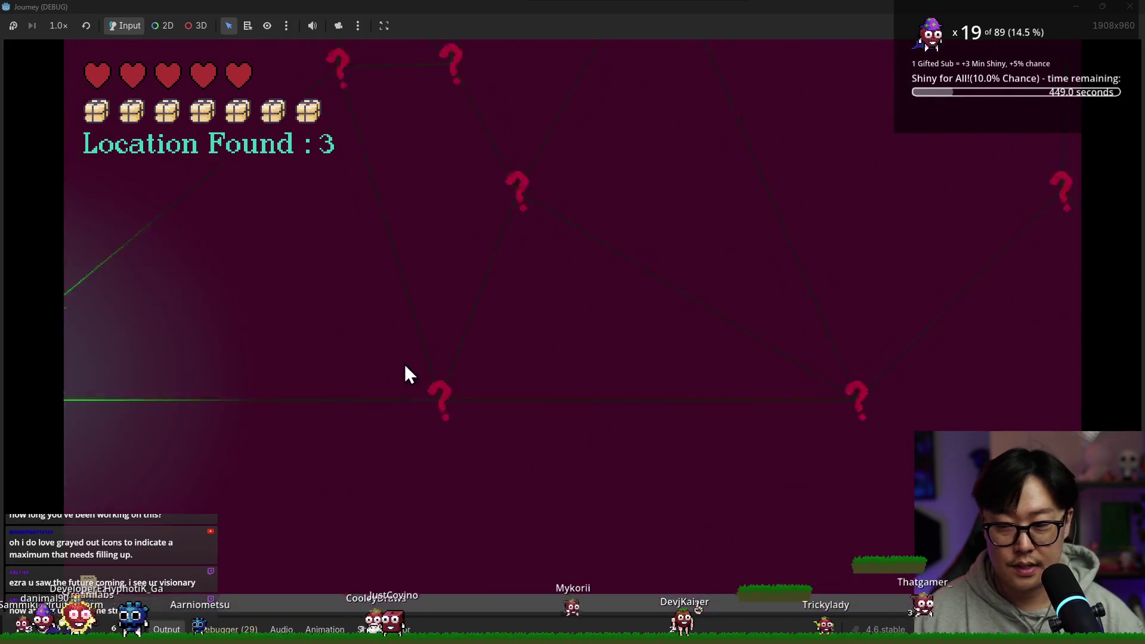
key("space")
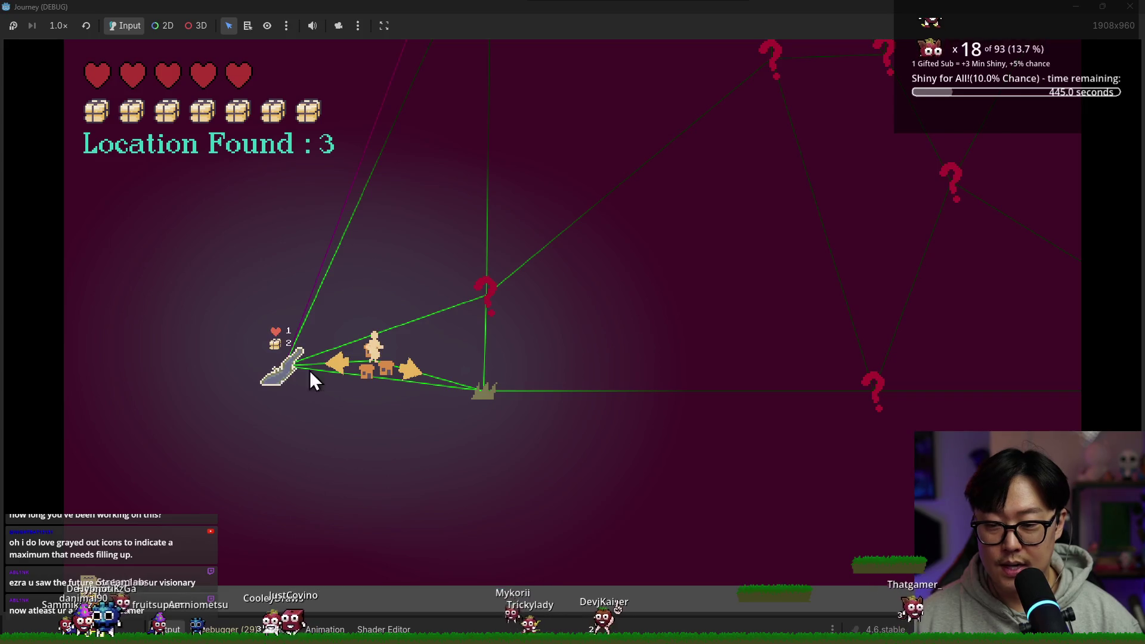
key("w")
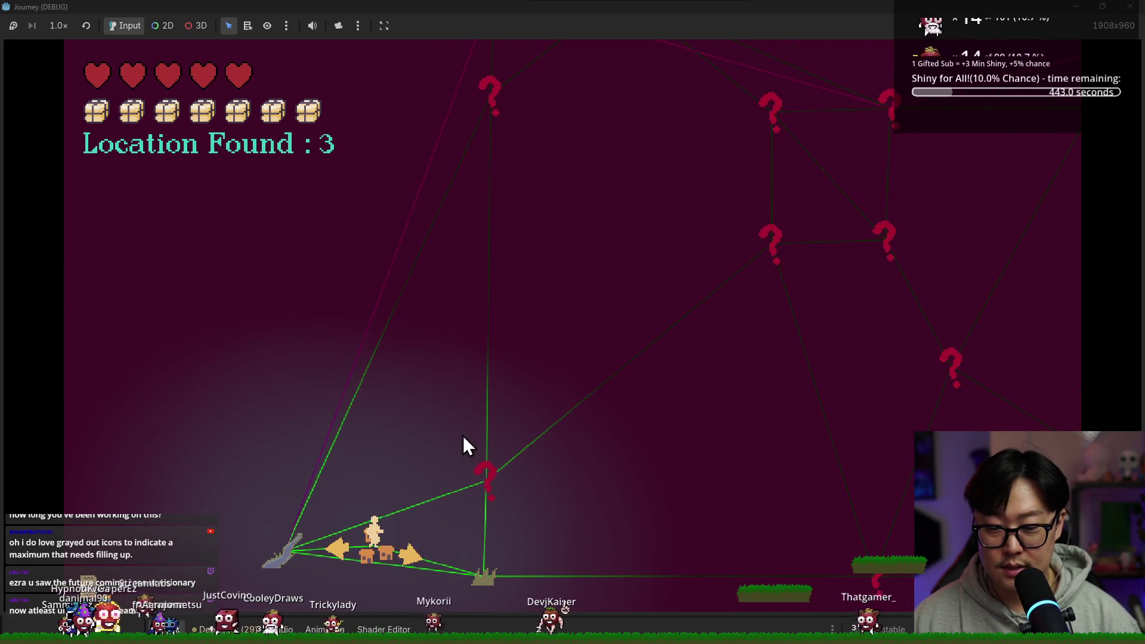
key("space")
key("d")
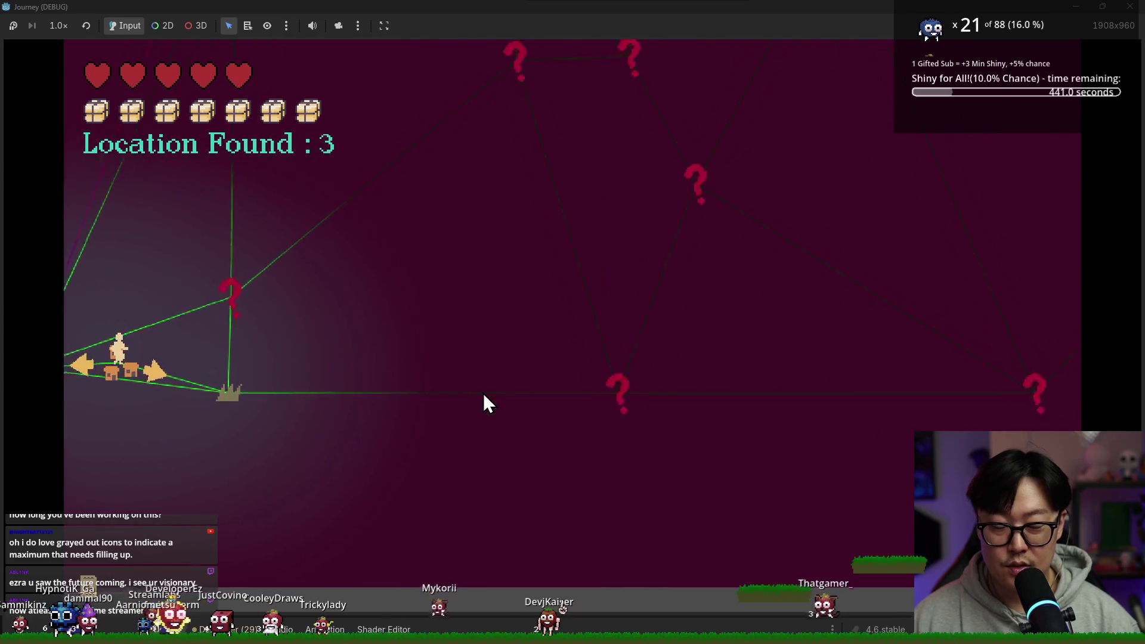
key("space")
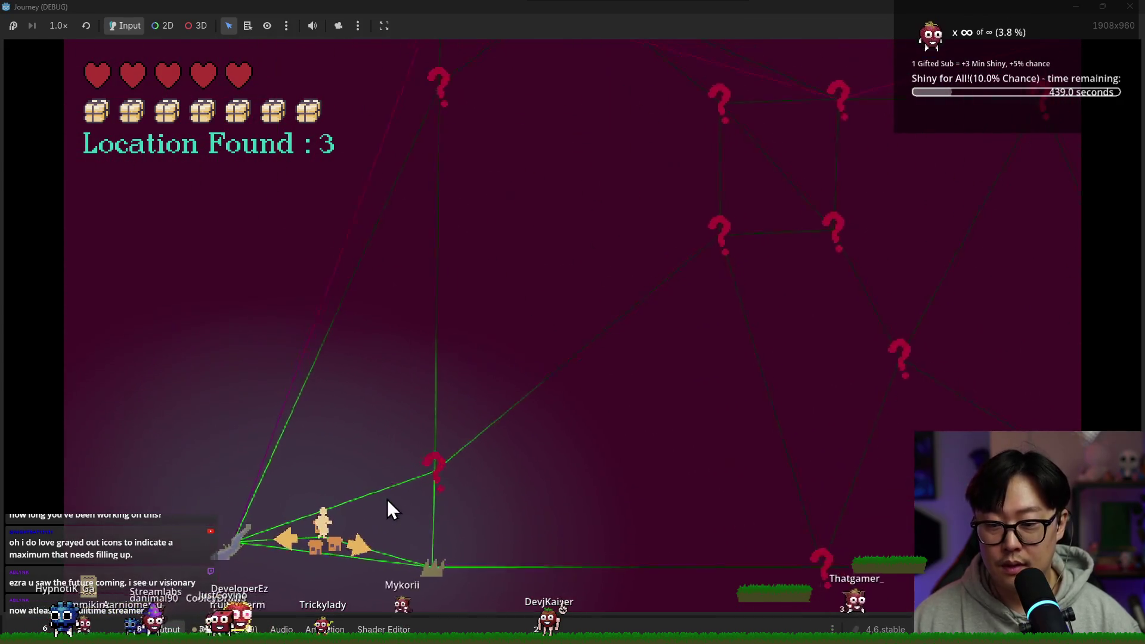
Travel to the grass and castle nodes, take the Autophagy upgrade, then stop the game.
left_click(429, 513)
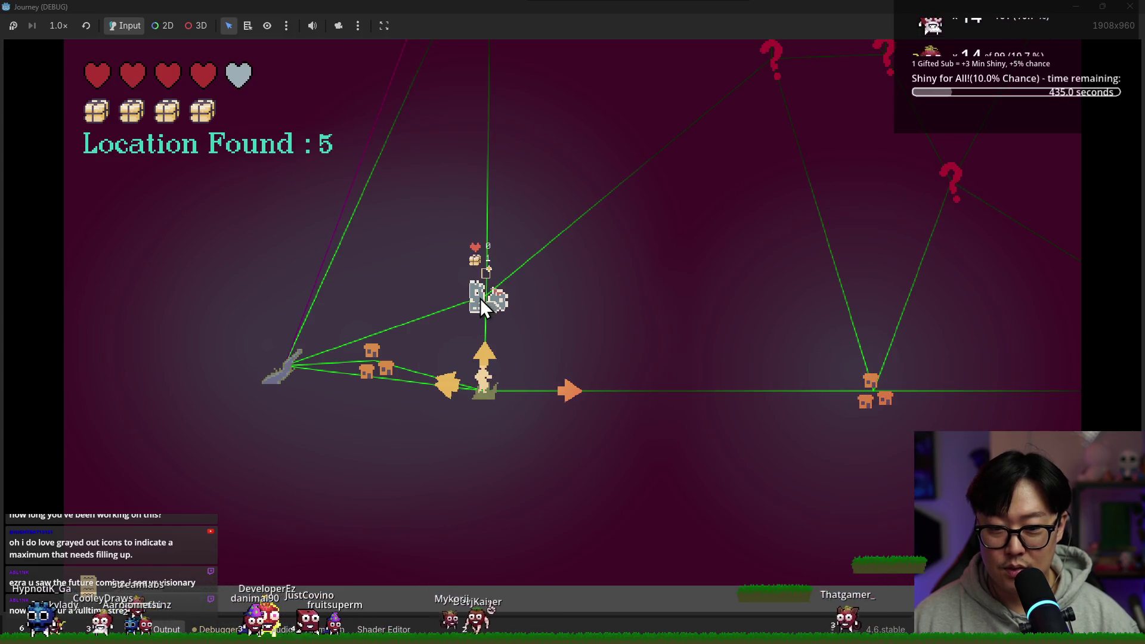
left_click(481, 299)
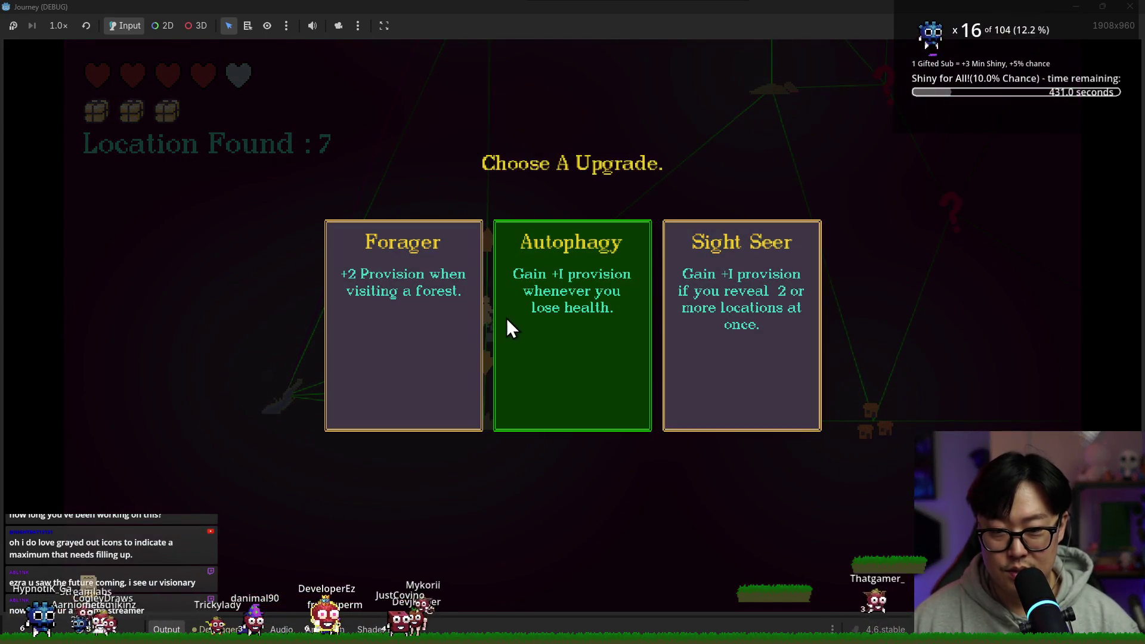
left_click(504, 319)
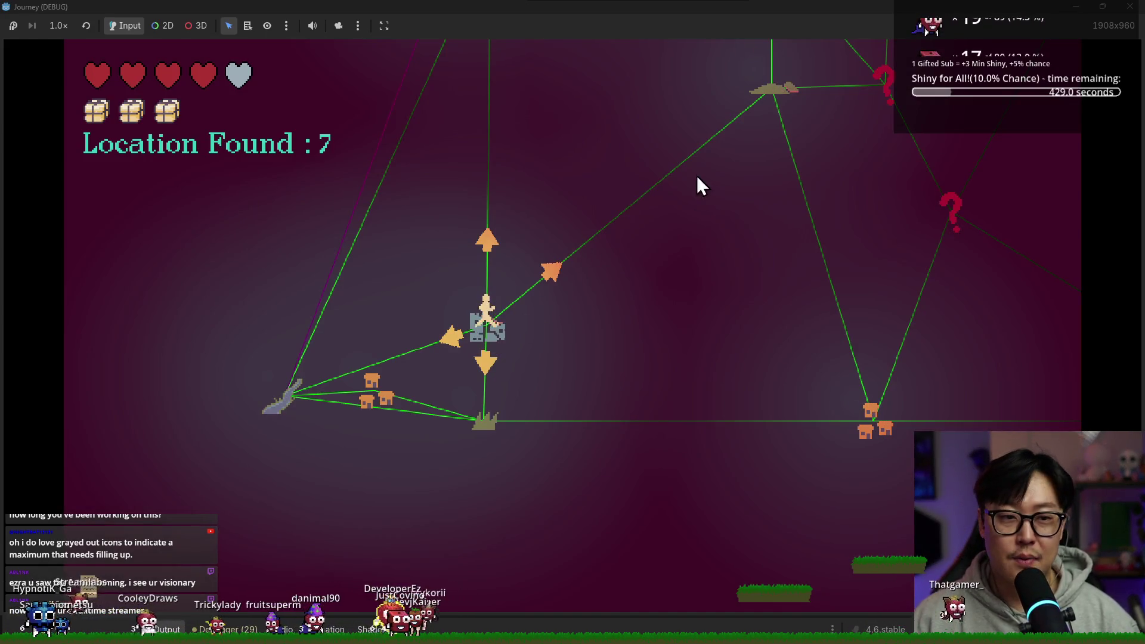
left_click(452, 463)
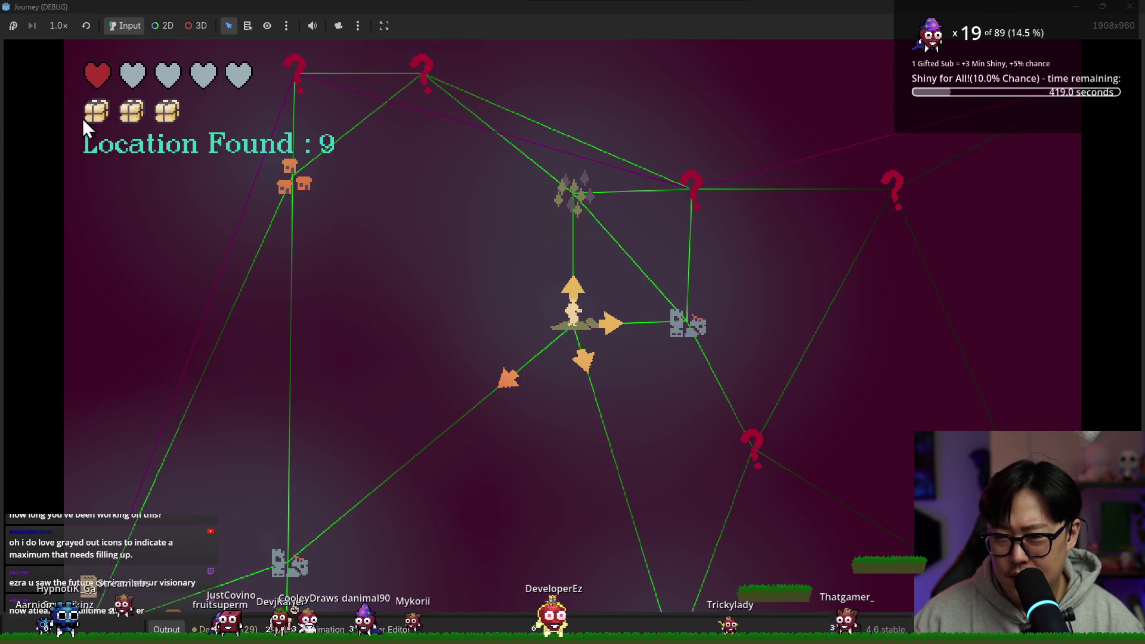
key("alt+Tab")
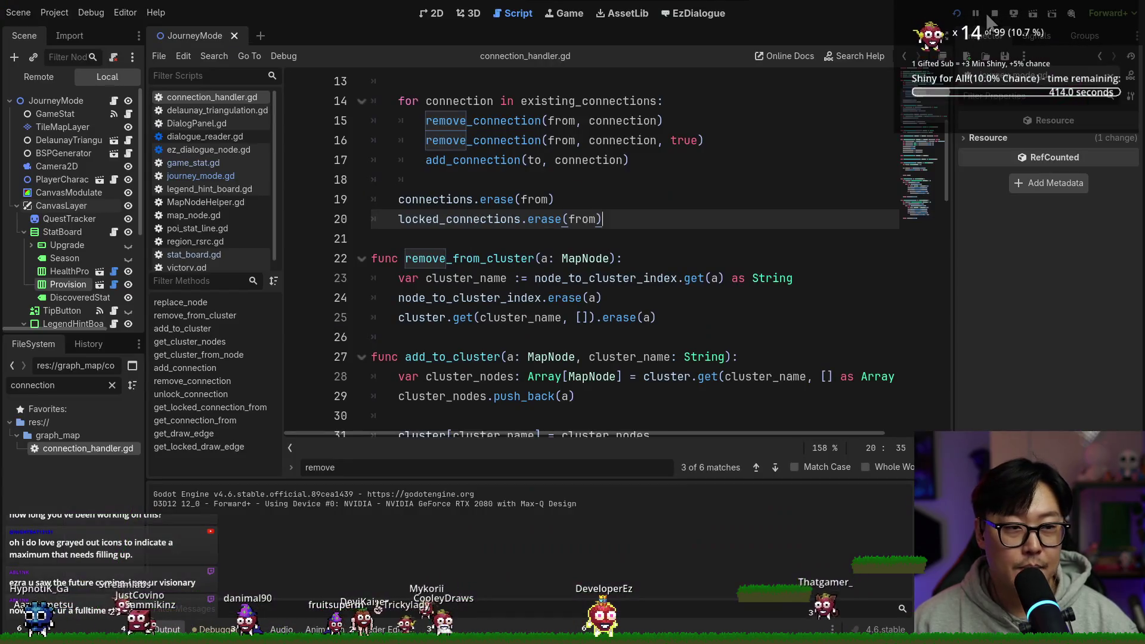
left_click(993, 13)
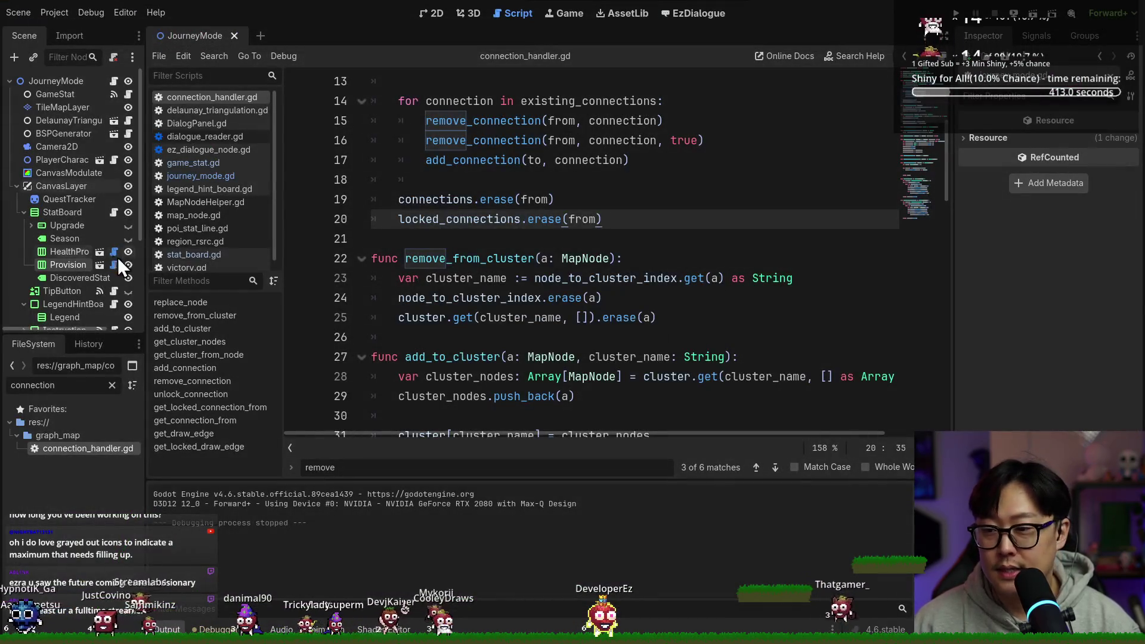
Give the Provision bar's Base Icon a new AtlasTexture using the provision crate sprite sheet.
left_click(73, 265)
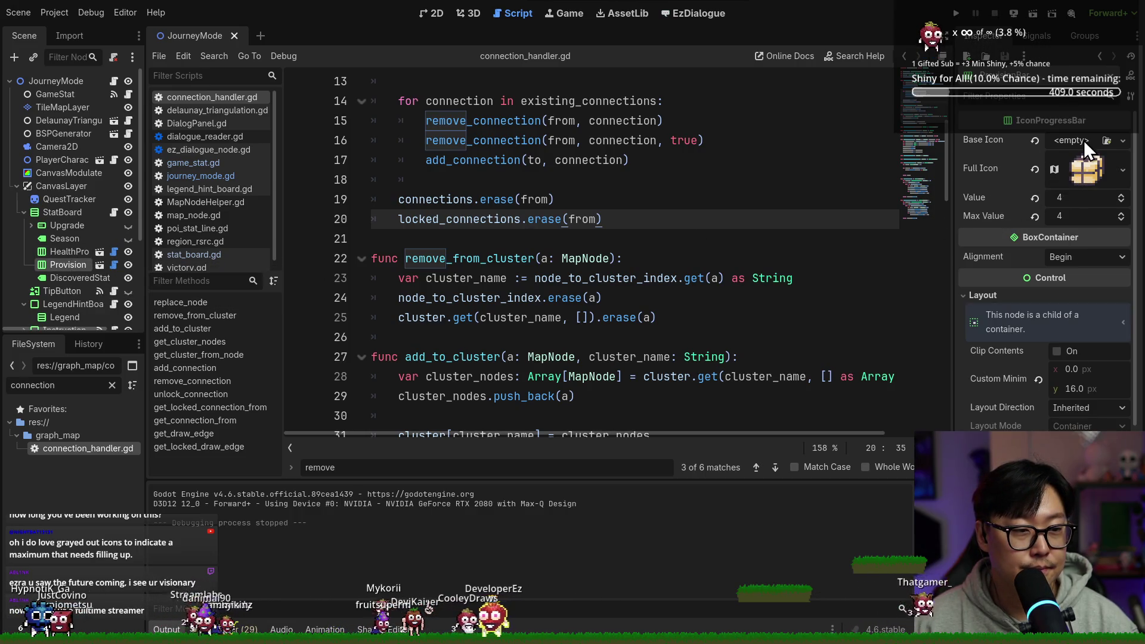
left_click(1101, 140)
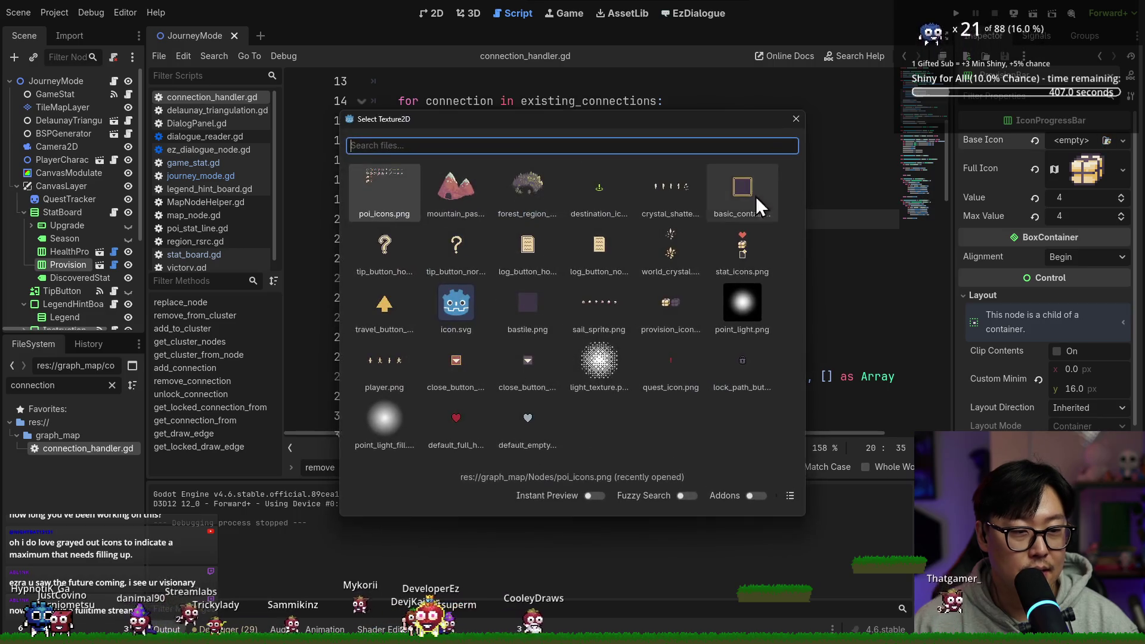
type("as")
key("Escape")
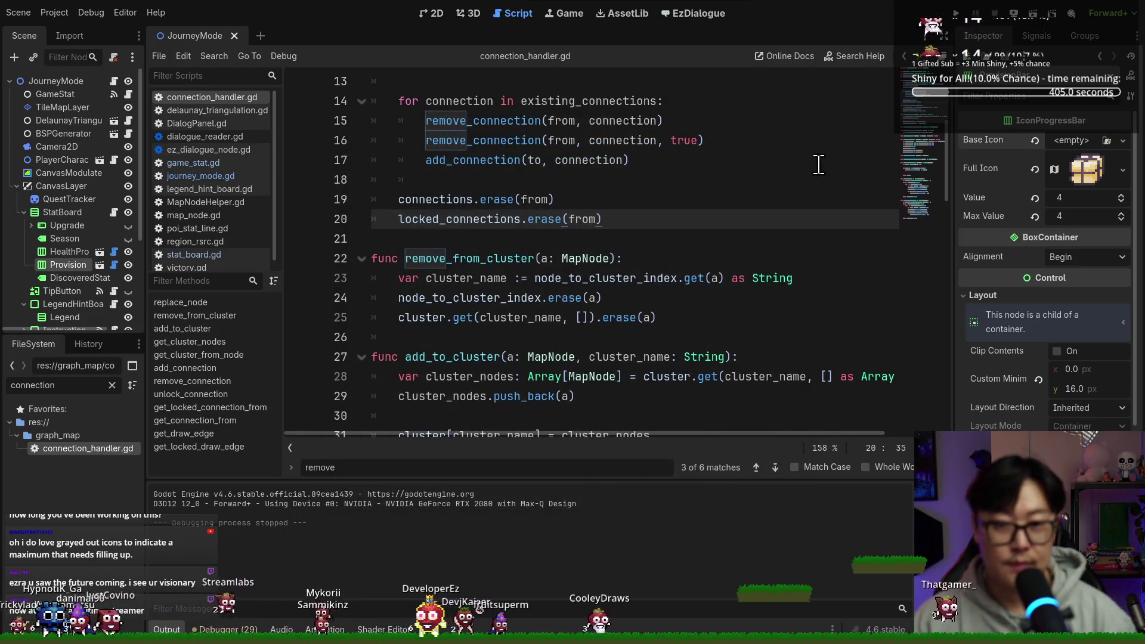
left_click(1121, 141)
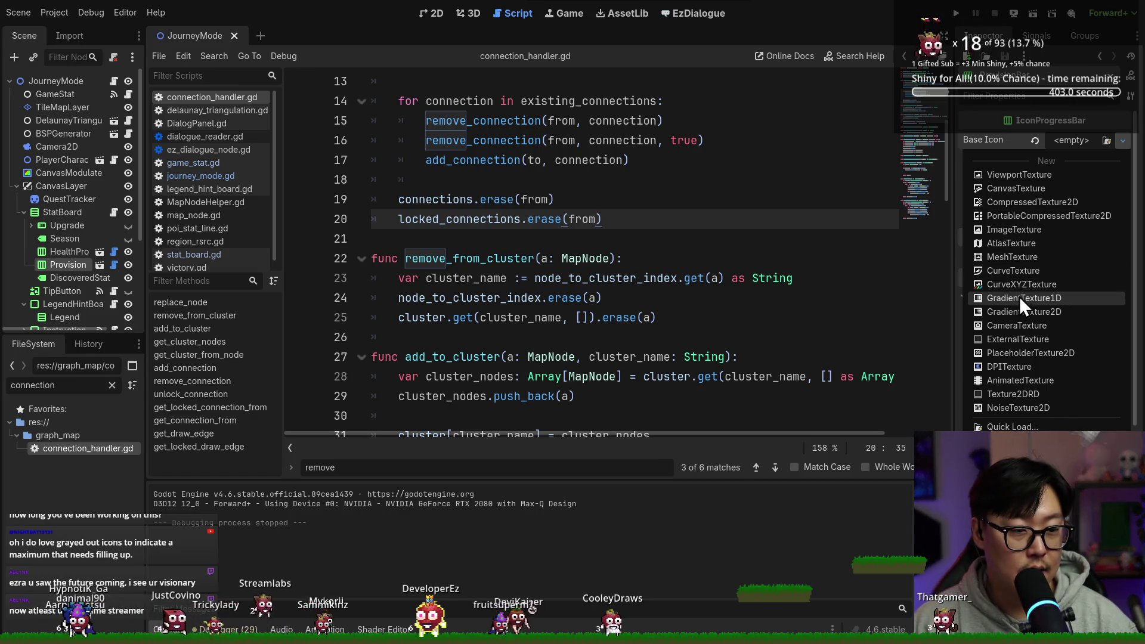
left_click(1010, 243)
left_click(1065, 146)
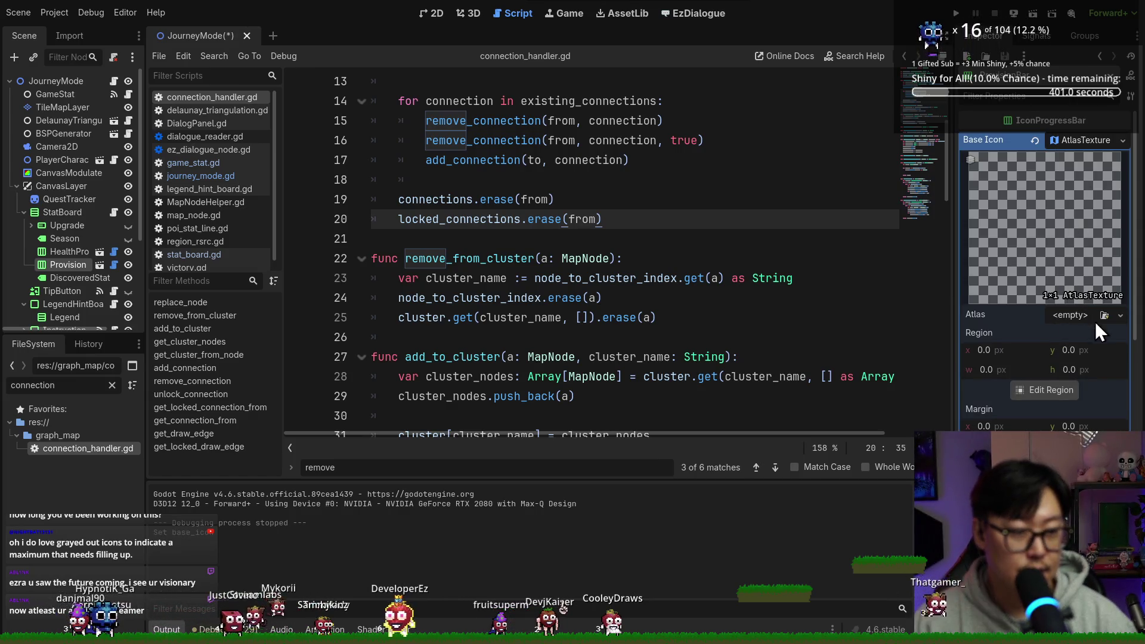
left_click(1103, 315)
double_click(706, 317)
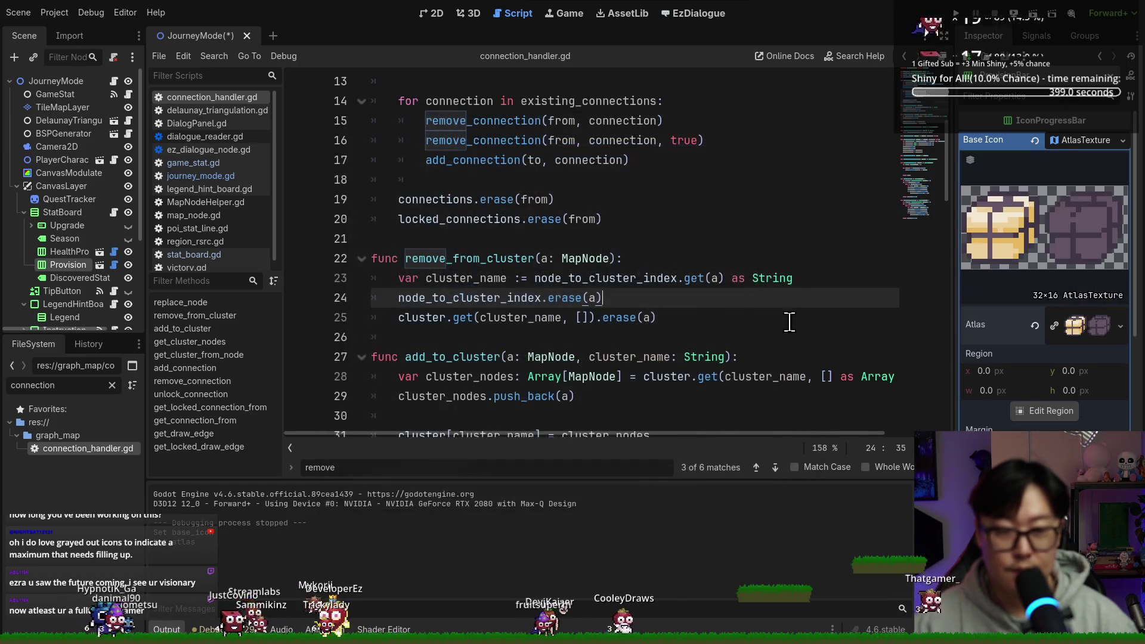
Set the atlas region to x 16, y 0, width 16, height 16, then relaunch the game.
left_click(1002, 394)
type("32")
key("Tab")
type("32")
key("Tab")
key("Tab")
key("Tab")
type("16")
key("Tab")
type("16")
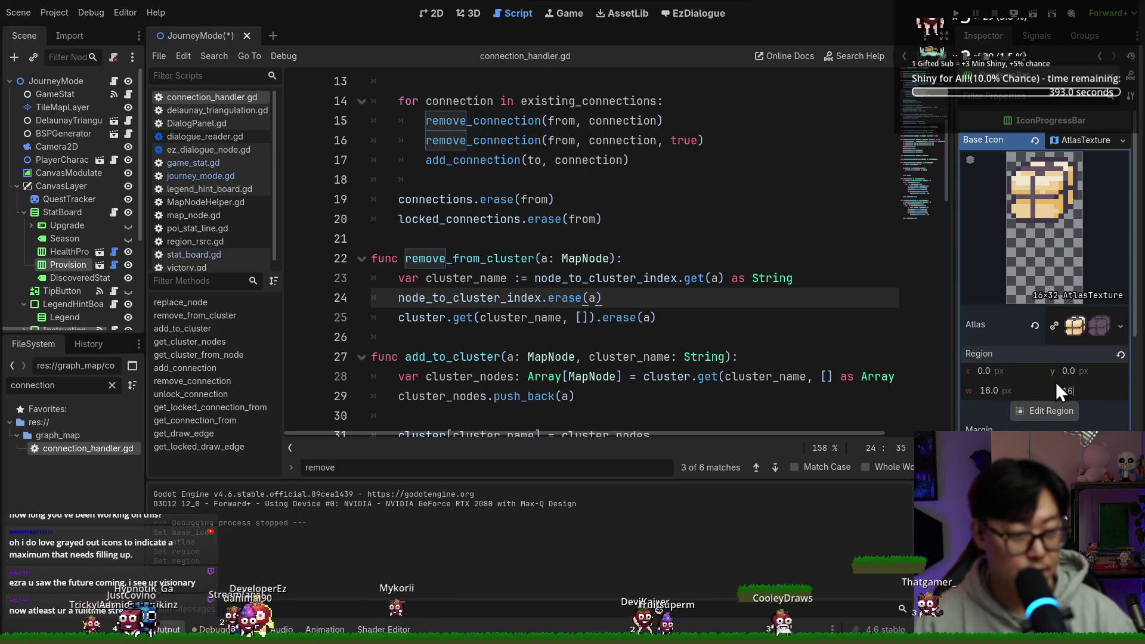
key("Tab")
type("16")
key("Tab")
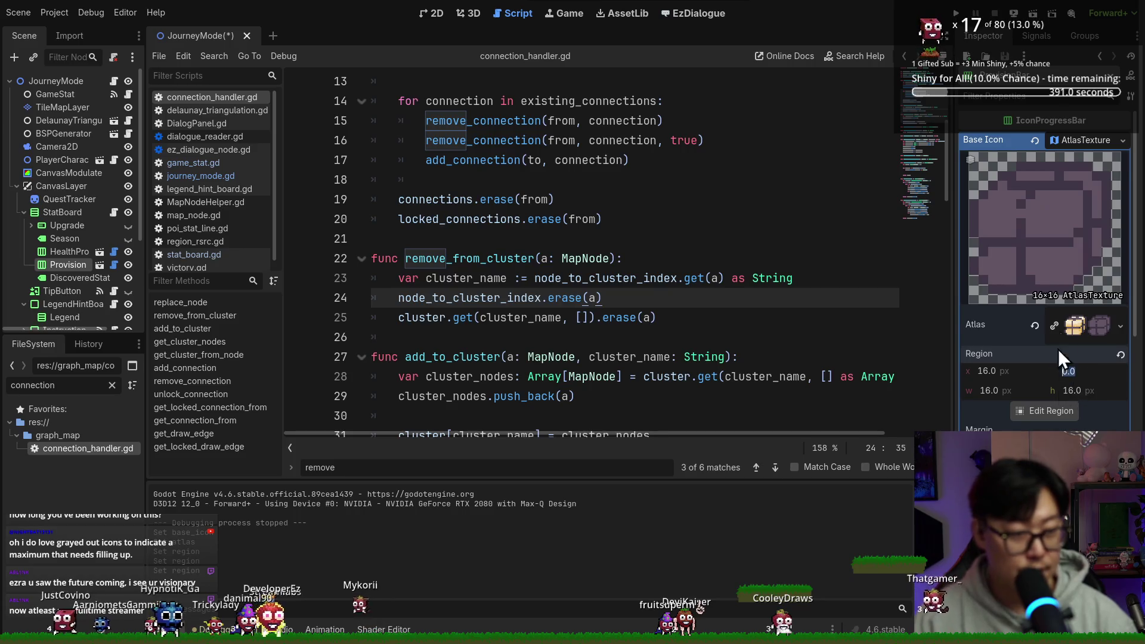
left_click(1078, 152)
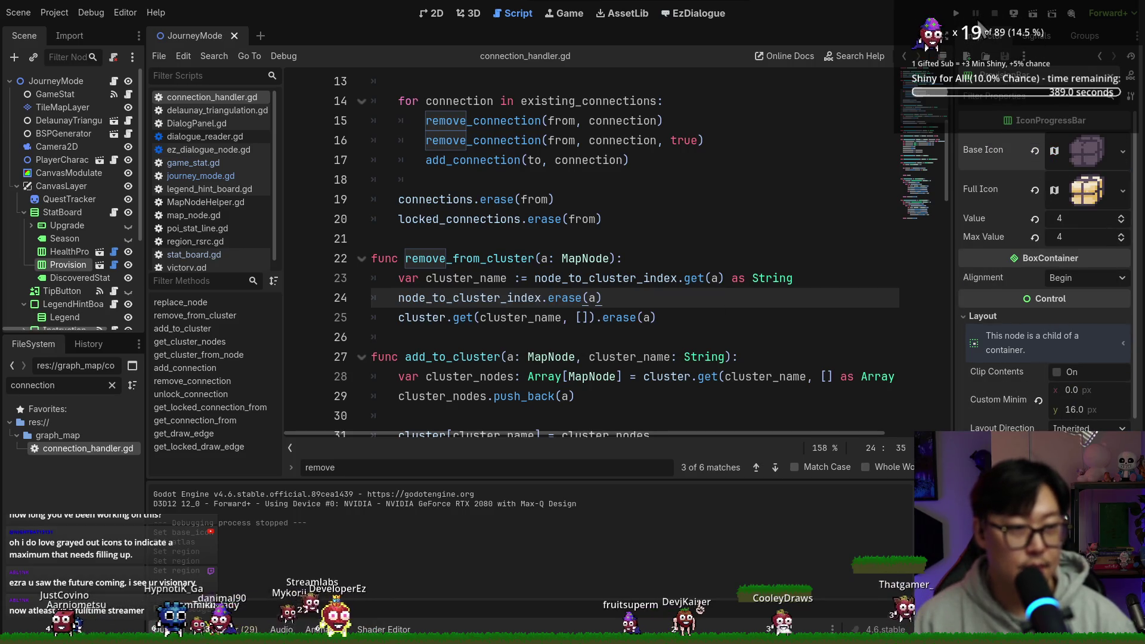
key("F5")
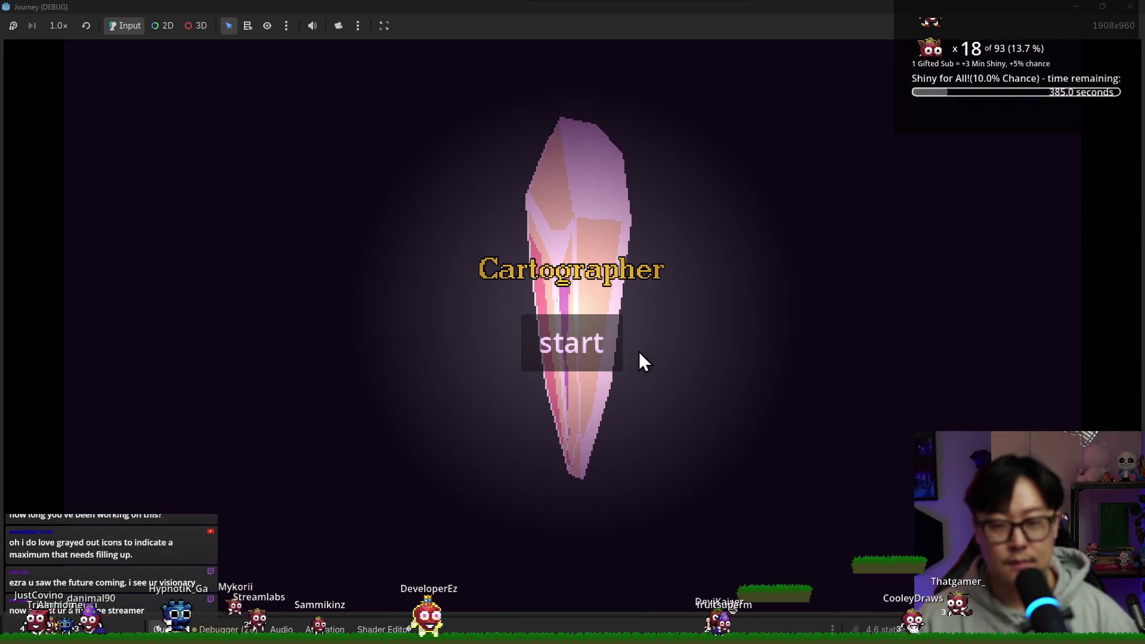
Start a new journey and travel to the top, right and bottom-left house nodes.
left_click(614, 369)
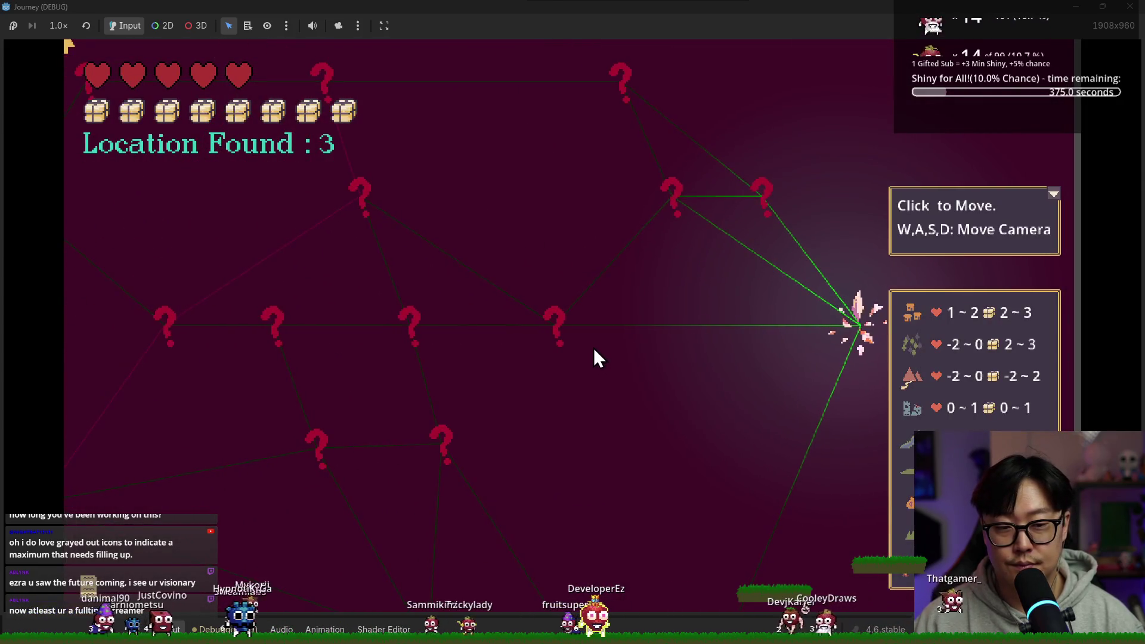
left_click(1053, 193)
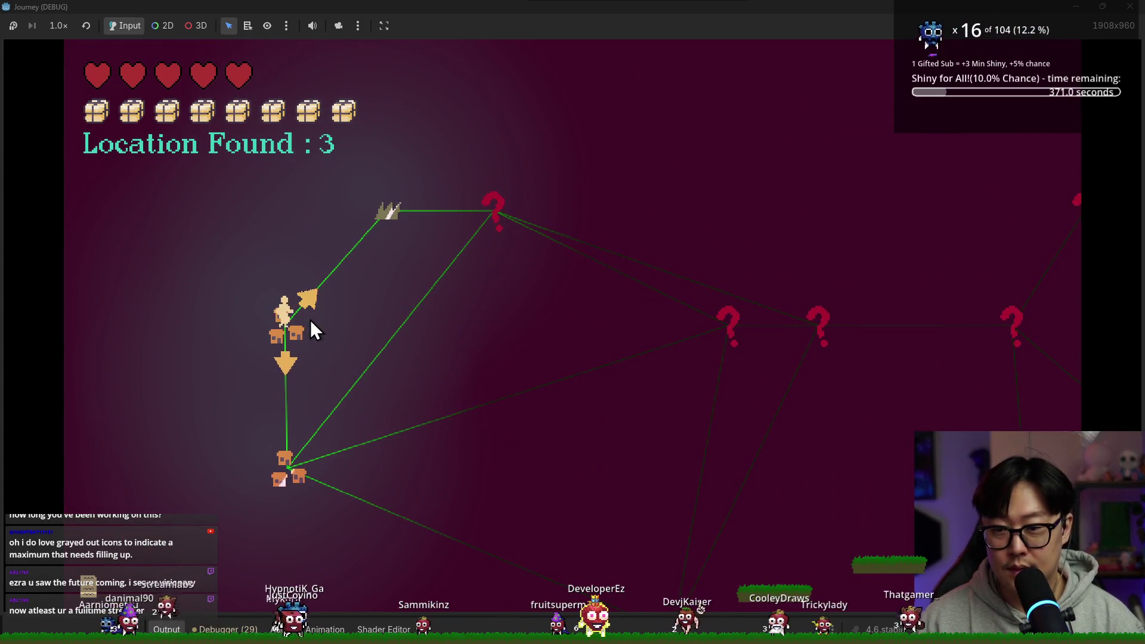
left_click(310, 305)
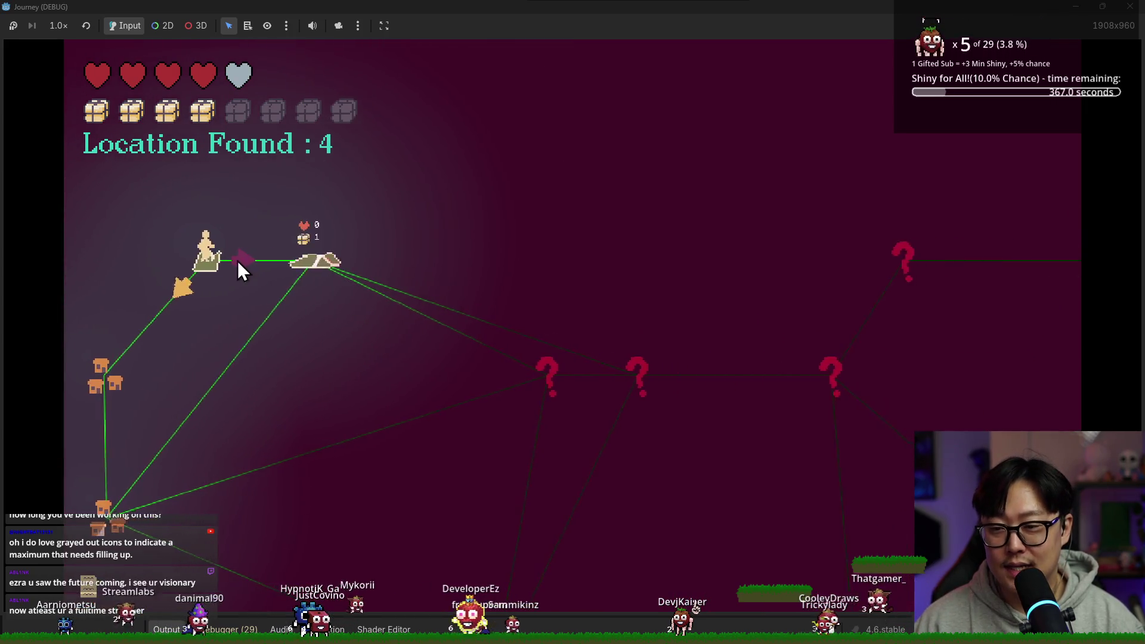
left_click(243, 263)
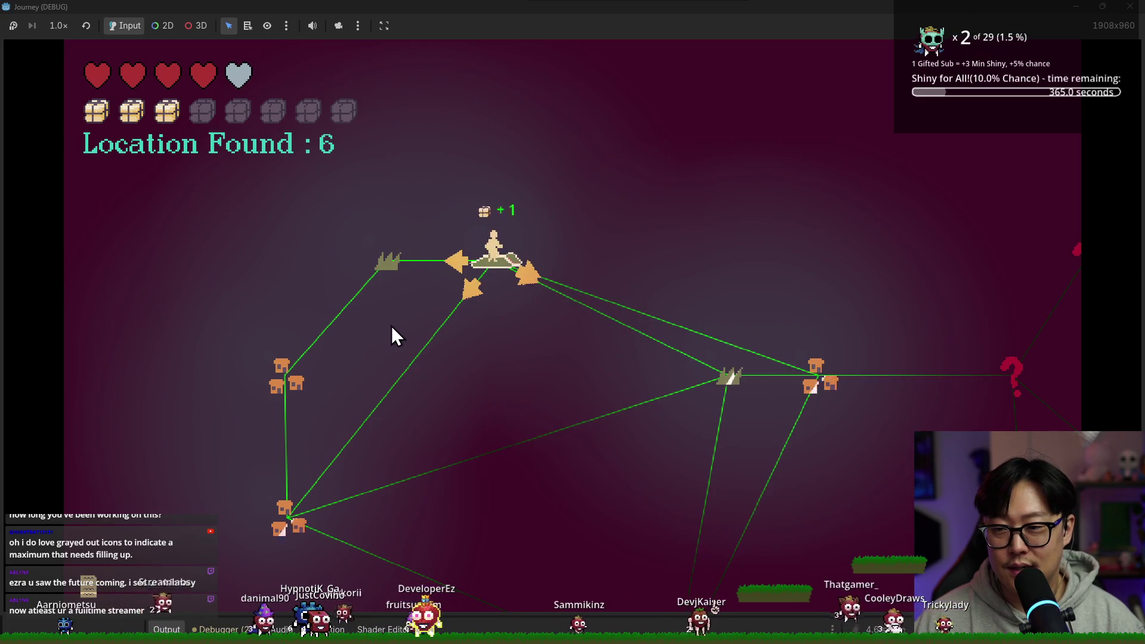
mouse_move(731, 251)
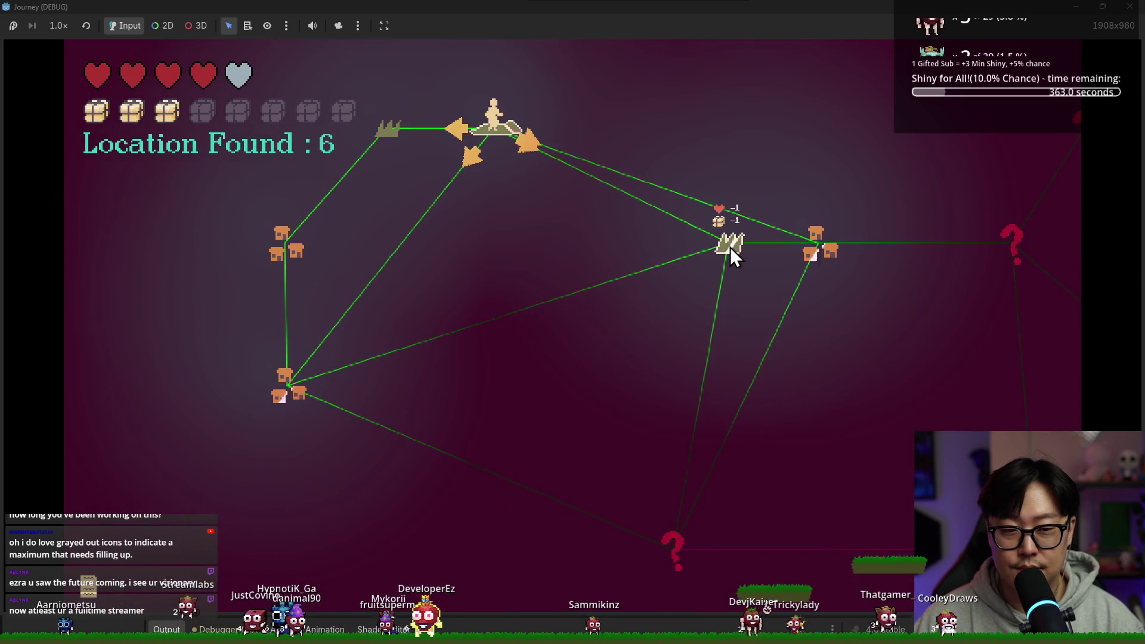
left_click(311, 388)
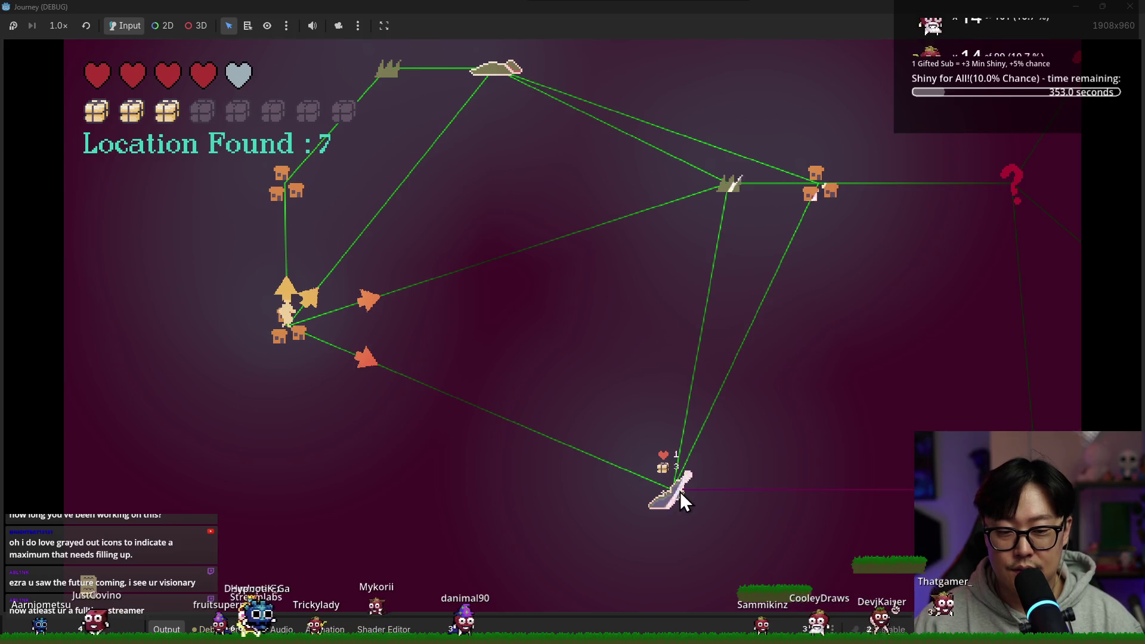
Travel toward the factory node, restart when the journey ends, and close the game window.
mouse_move(728, 196)
left_mouse_down()
mouse_move(692, 348)
mouse_move(481, 369)
mouse_move(700, 357)
left_mouse_up()
left_click(671, 229)
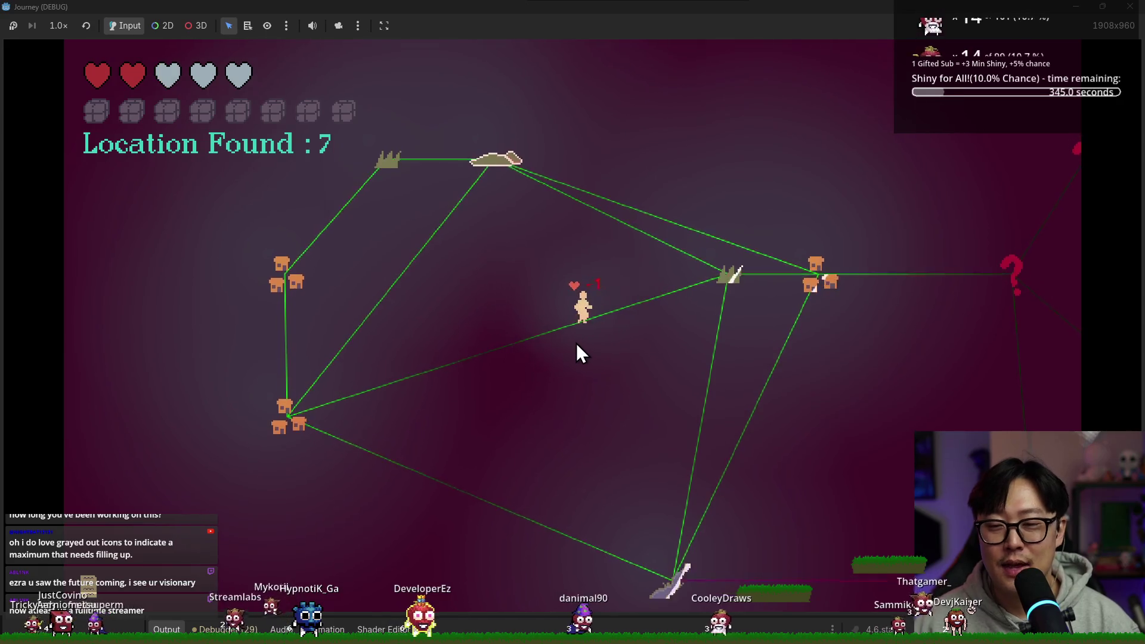
mouse_move(674, 300)
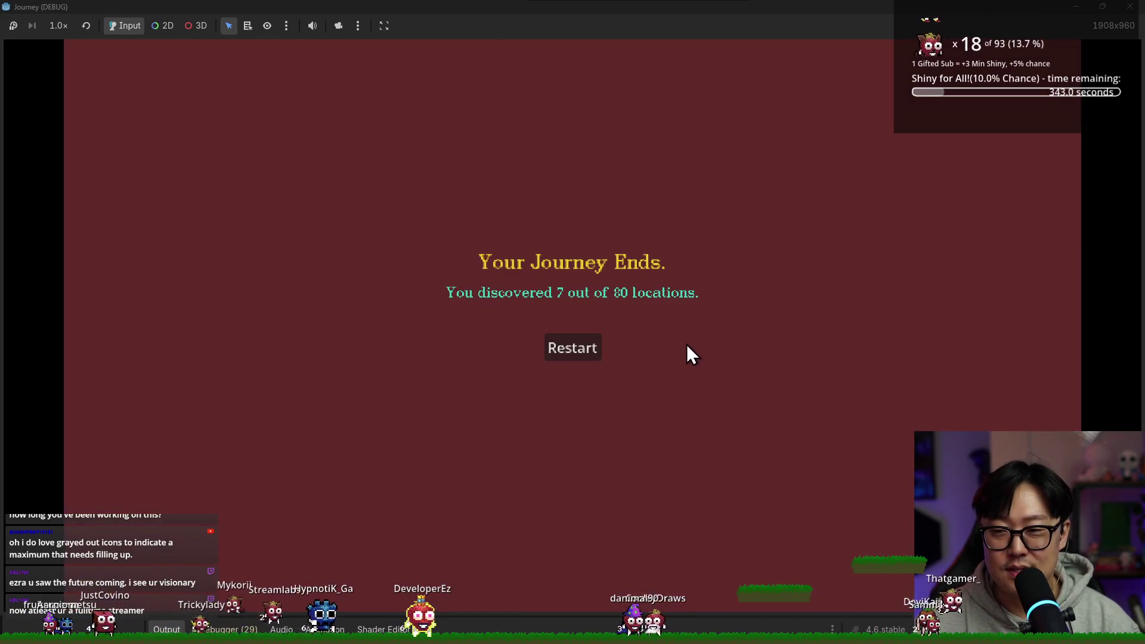
left_click(588, 354)
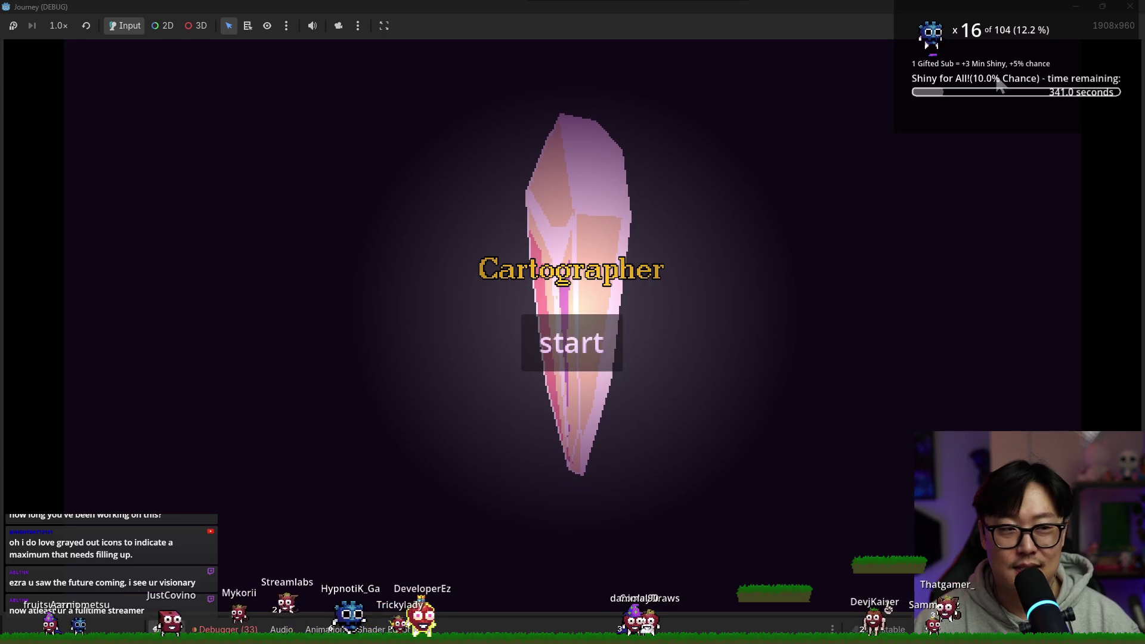
left_click(1128, 7)
left_click(571, 221)
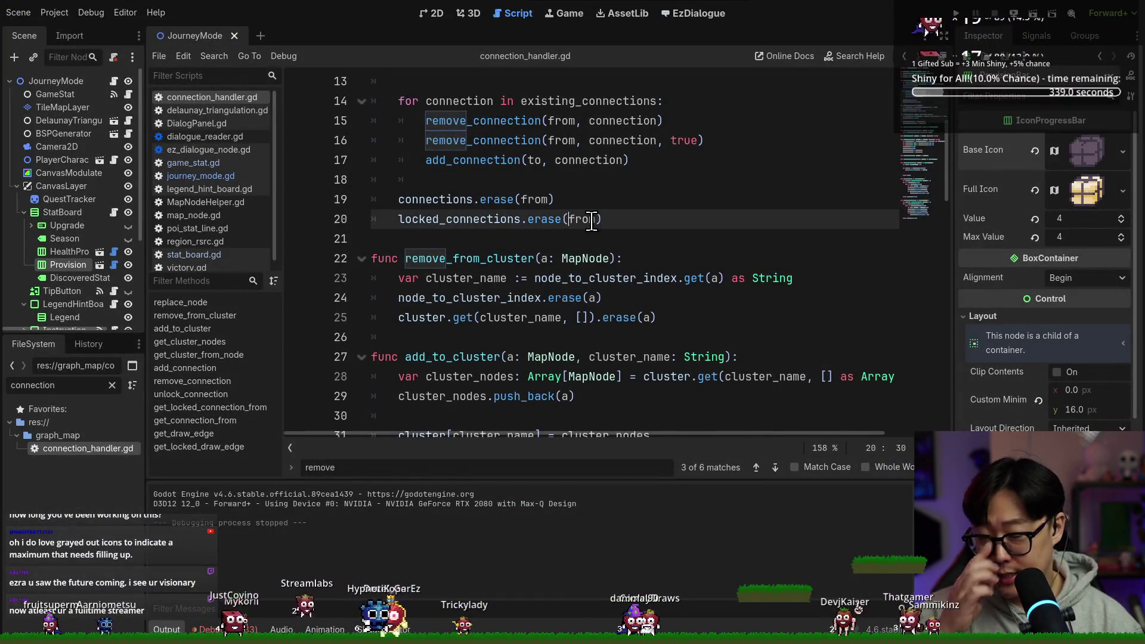
In the Region note, replace 'provision' with 'health' on the Search line.
key("super")
key("super+Tab")
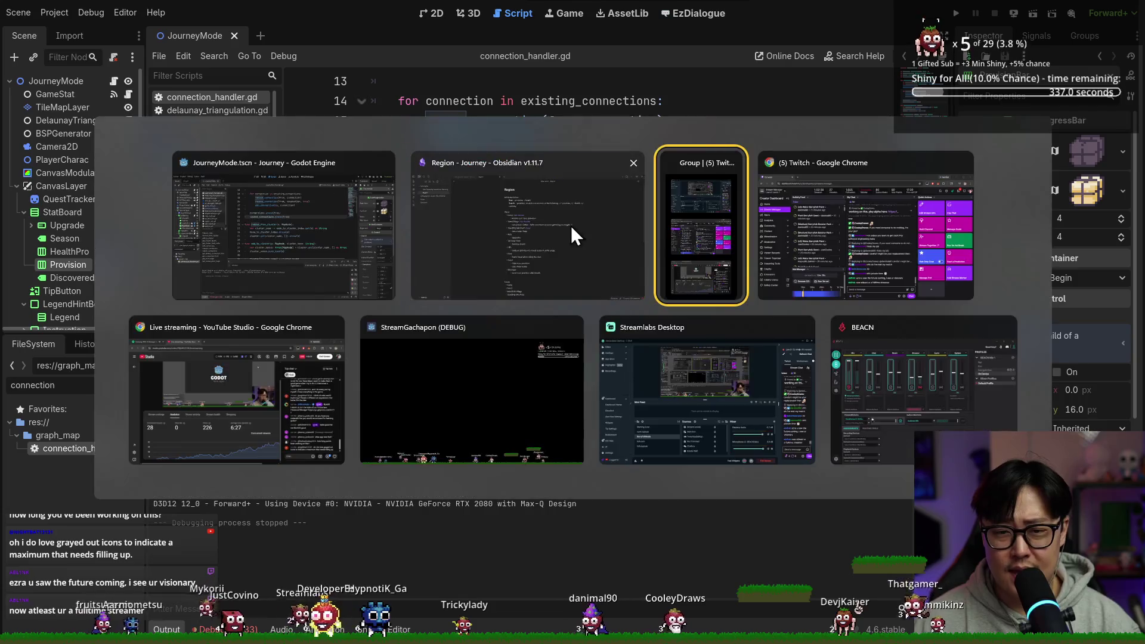
left_click(570, 226)
double_click(488, 128)
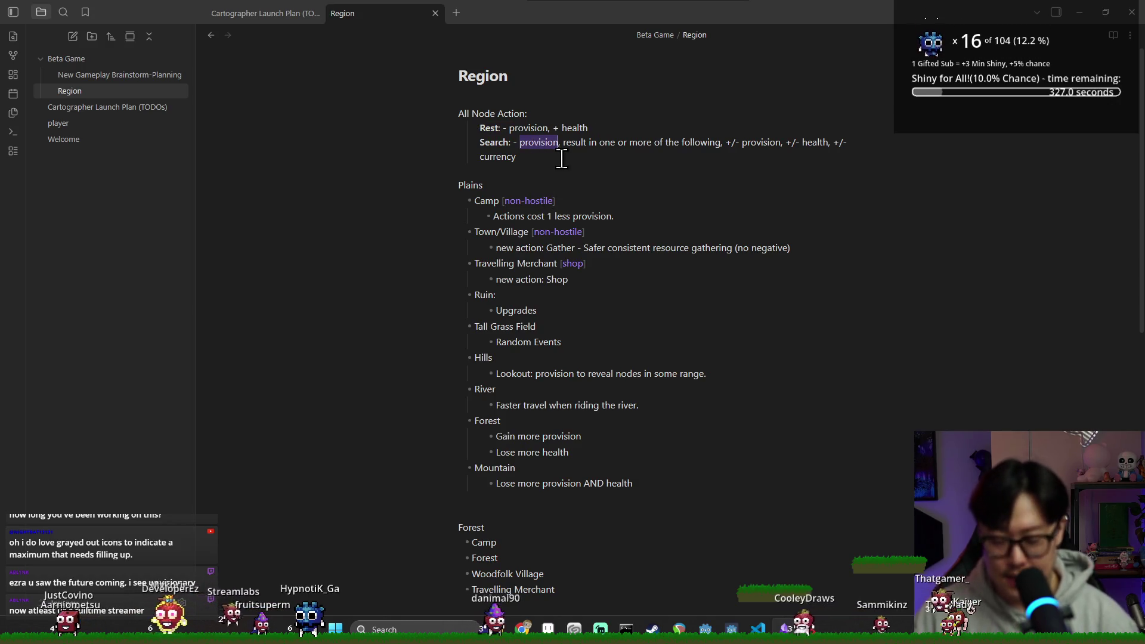
key("BackSpace")
key("BackSpace")
key("BackSpace")
key("BackSpace")
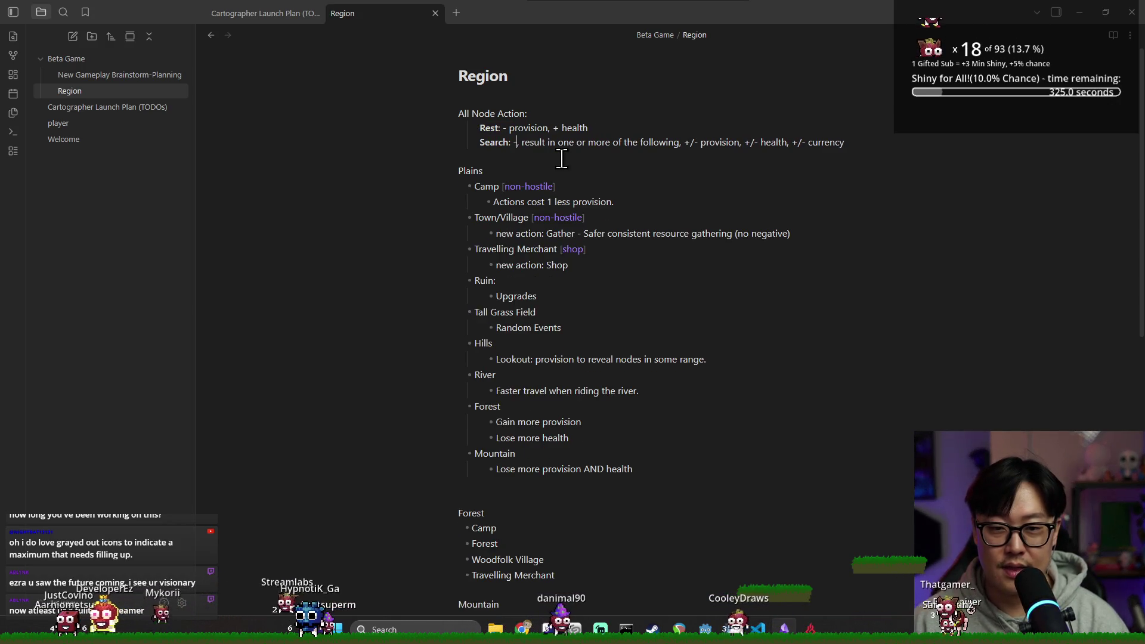
type("- health,")
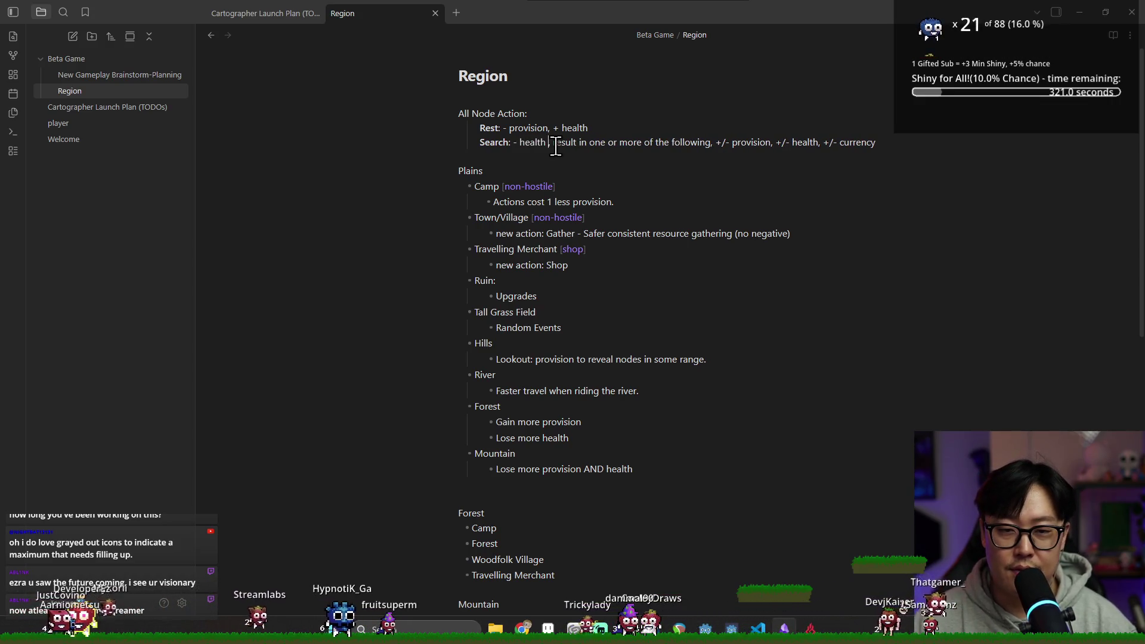
key("BackSpace")
left_click_drag(550, 144, 875, 144)
left_click(874, 145)
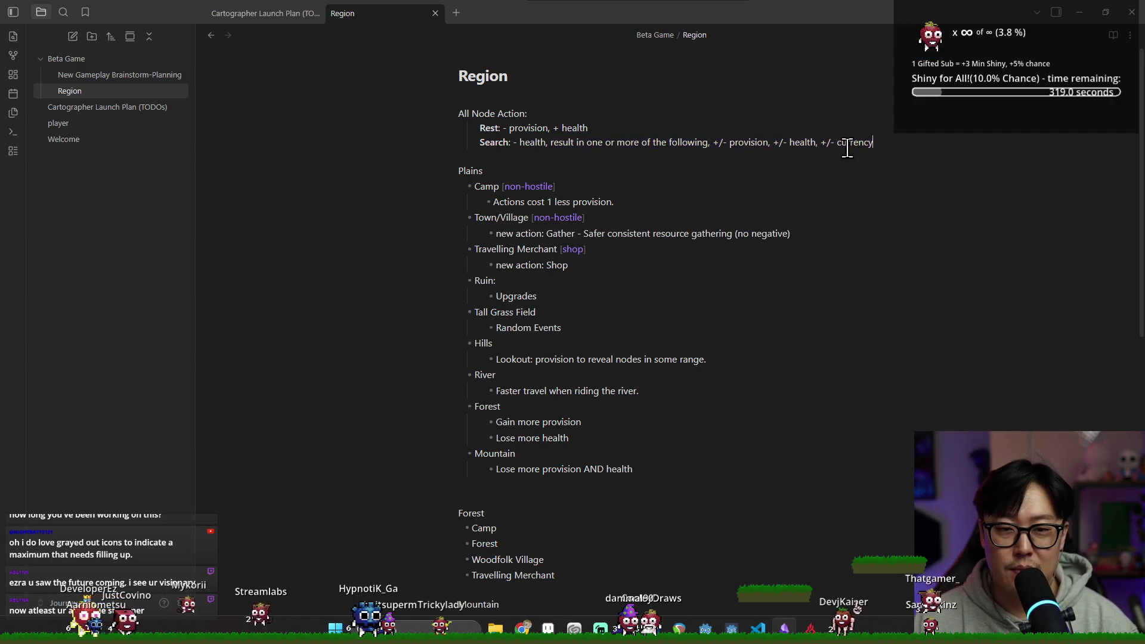
Remove the spaces on the Rest line so it reads '-provision, +health'.
left_click(549, 128)
type(",")
key("ctrl+Left")
key("BackSpace")
left_click(557, 130)
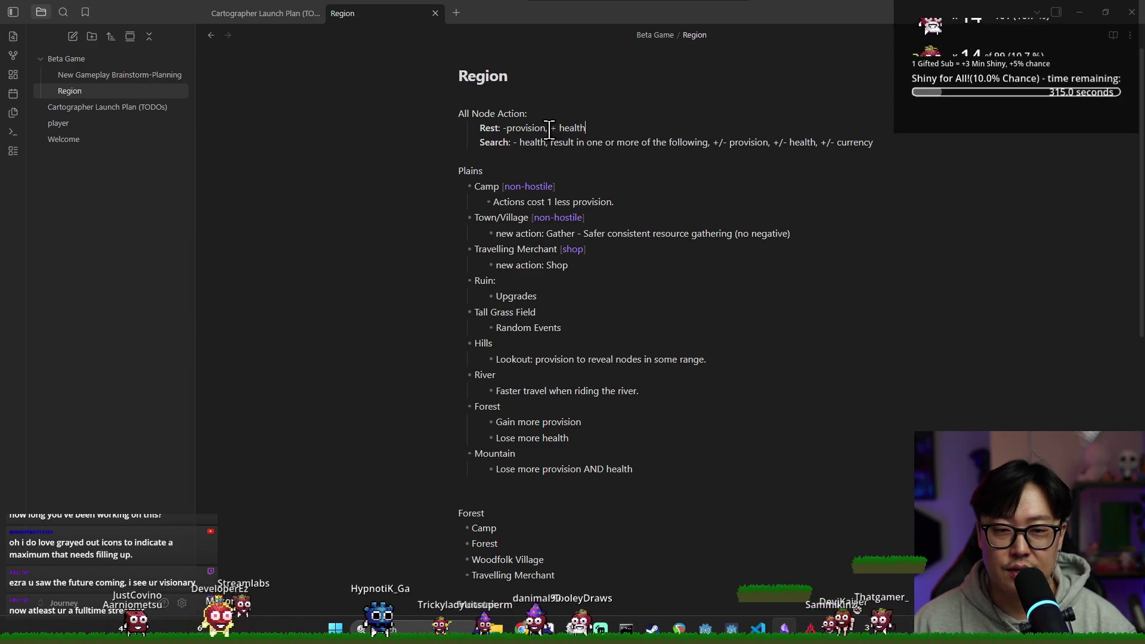
key("BackSpace")
left_click(549, 143)
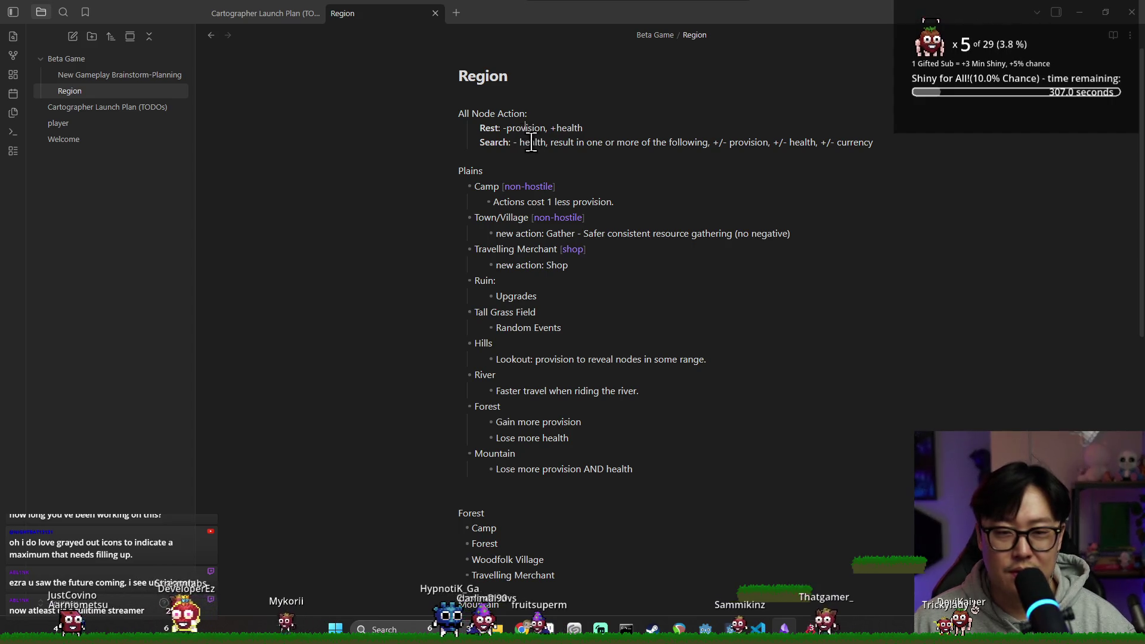
left_click_drag(519, 143, 814, 143)
left_click(659, 151)
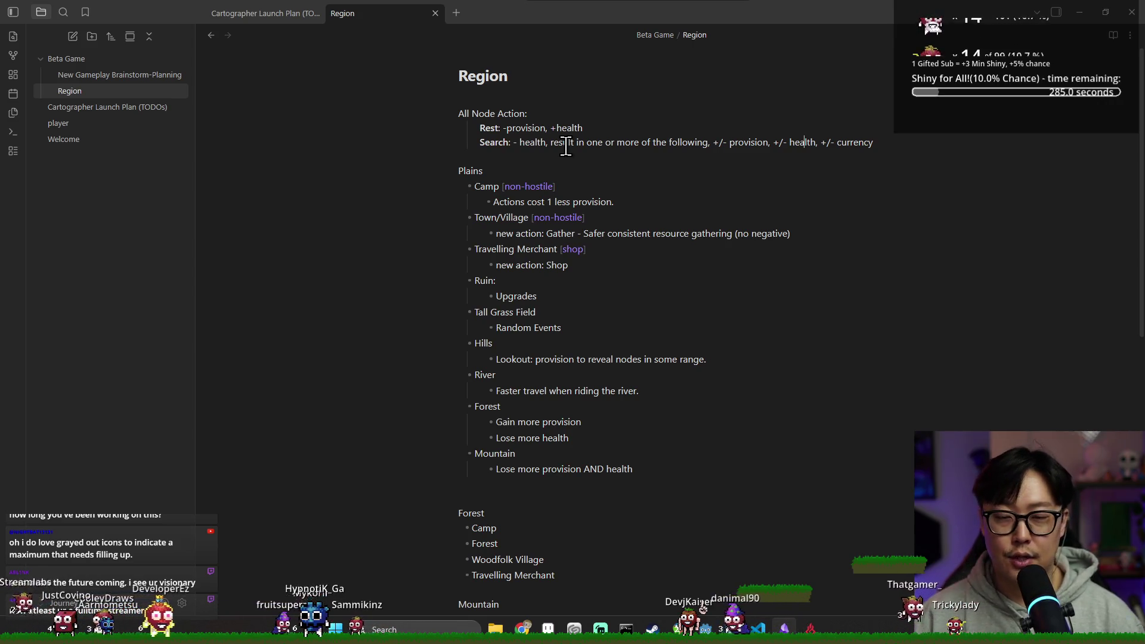
Remove the space between the minus and 'health' on the Search line.
left_click(518, 143)
key("BackSpace")
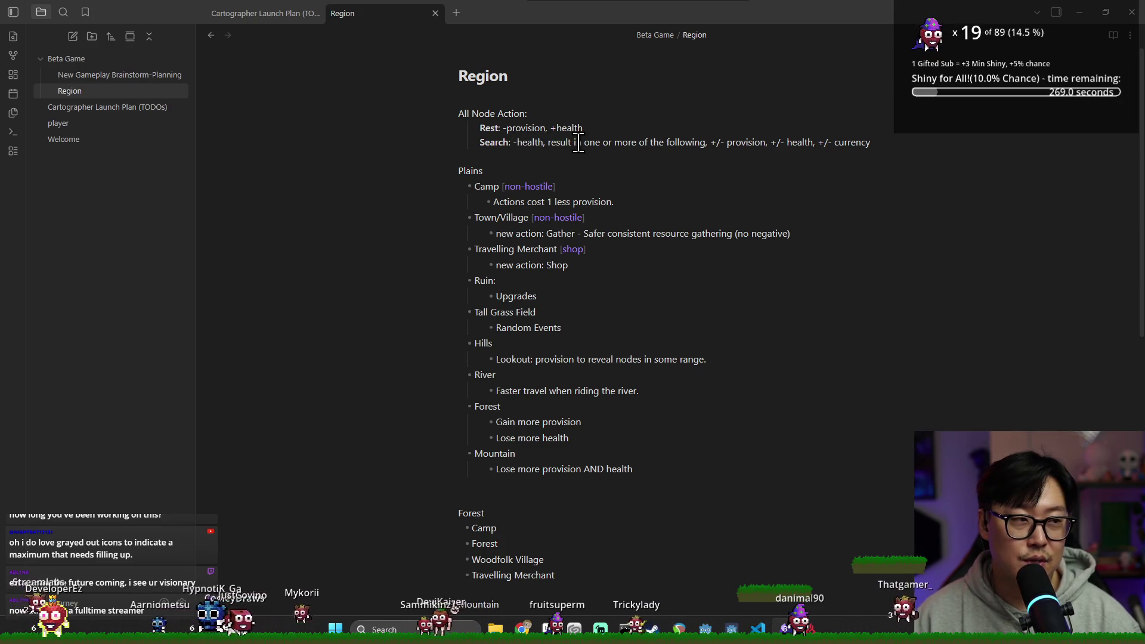
scroll(520, 306, "down", 3)
scroll(523, 312, "up", 1)
scroll(523, 311, "up", 3)
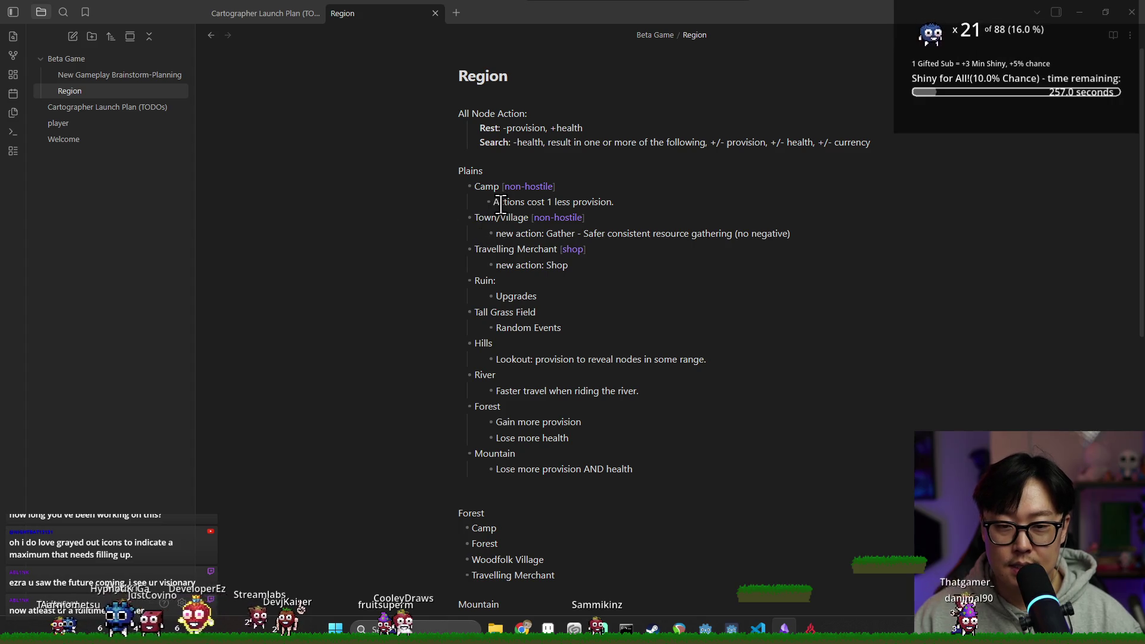
left_click(497, 144)
double_click(534, 217)
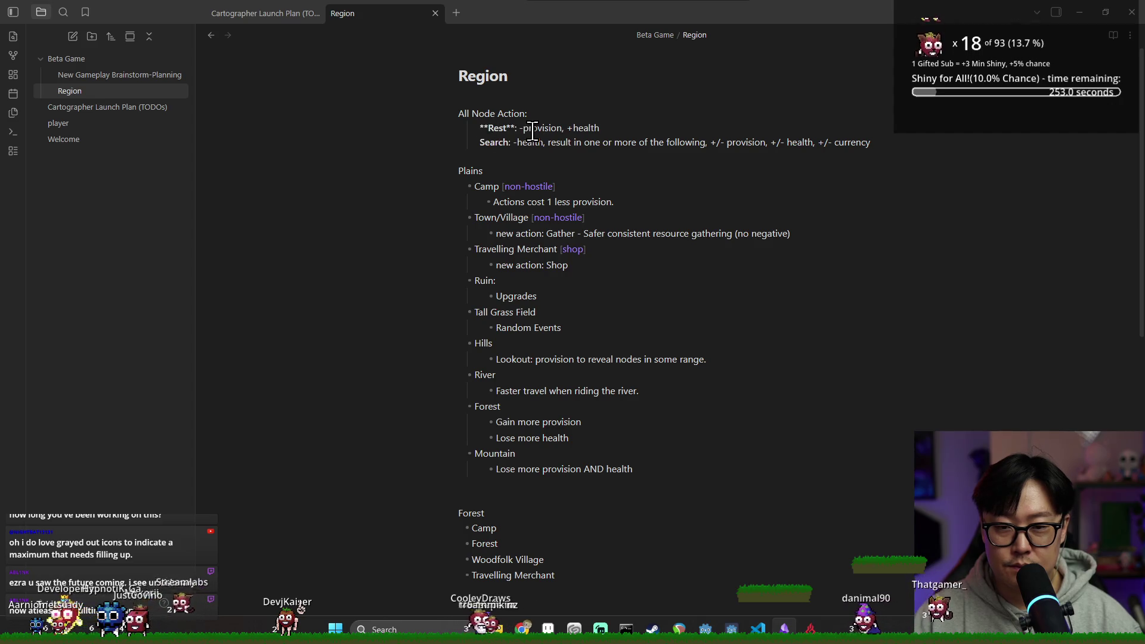
left_click(555, 162)
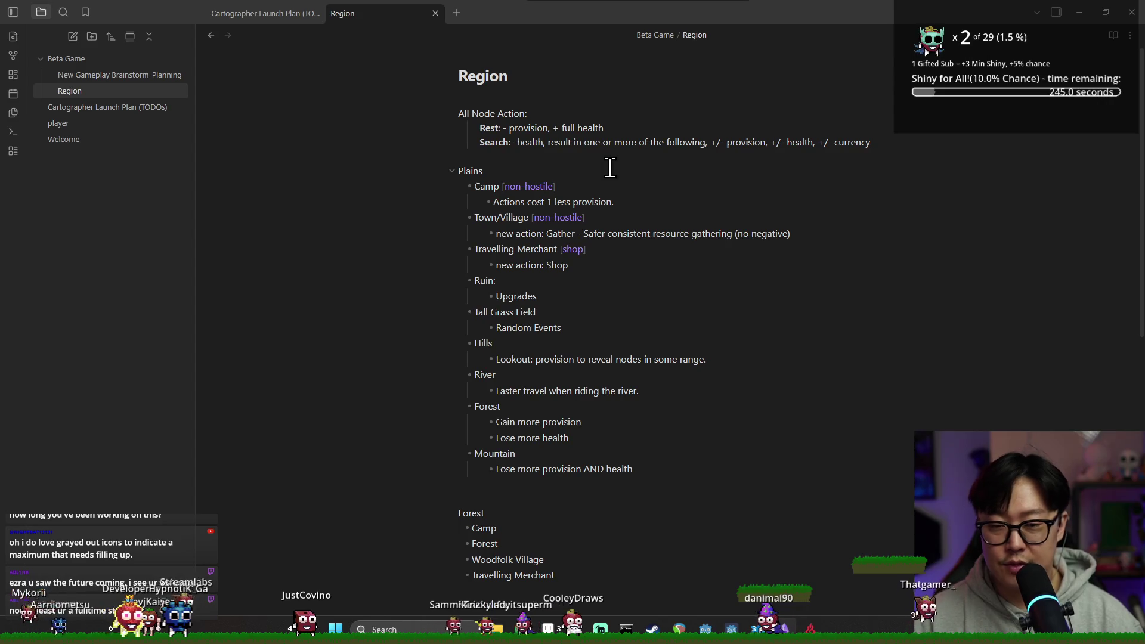
Add numeric costs to the Rest and Search lines, with Rest restoring full health.
type("2")
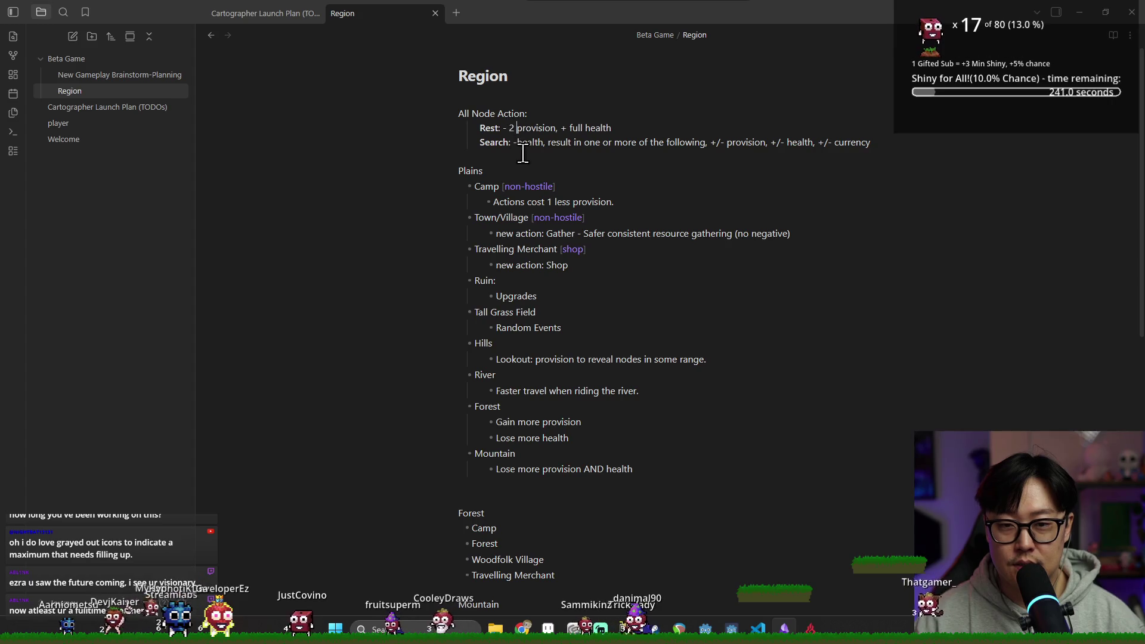
left_click_drag(569, 128, 621, 127)
key("Right")
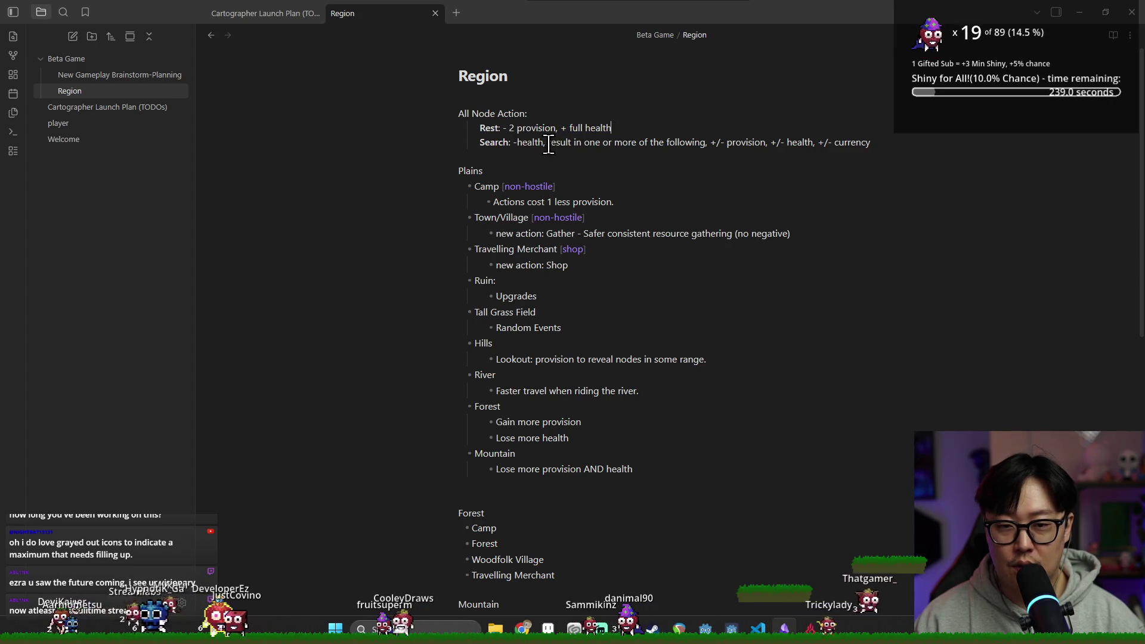
left_click(516, 142)
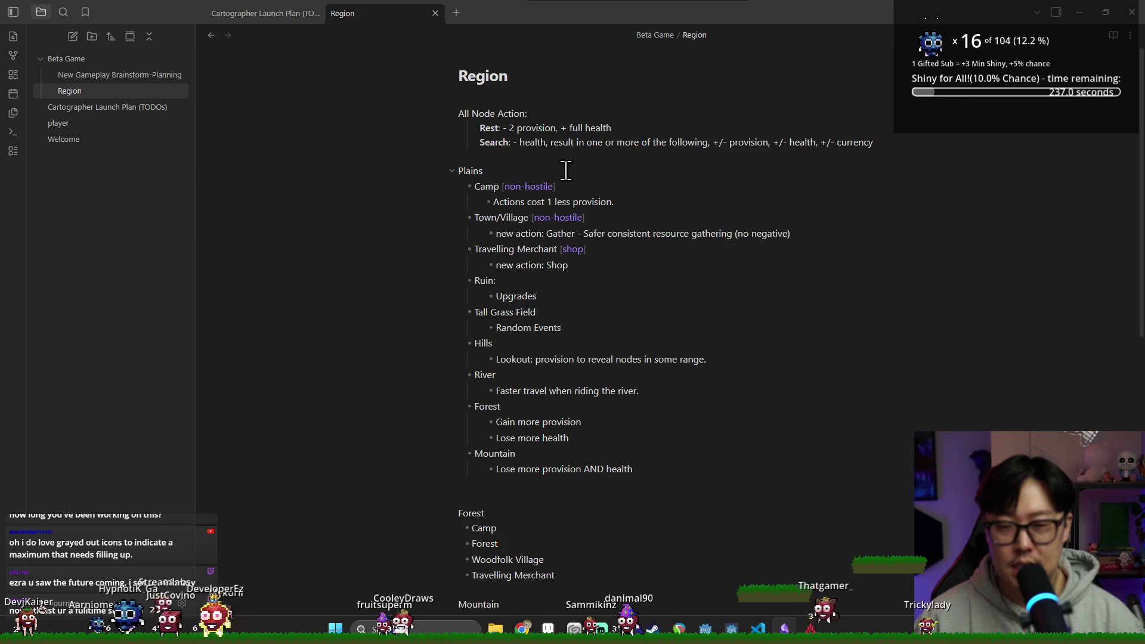
type("2")
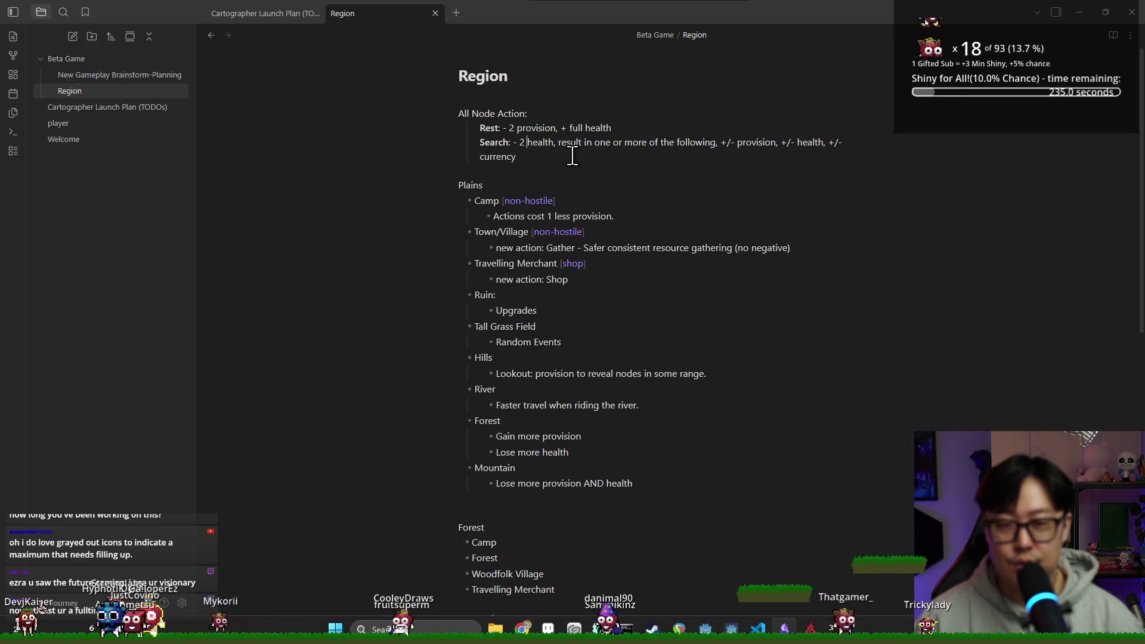
double_click(570, 143)
left_click(603, 158, "shift")
key("Right")
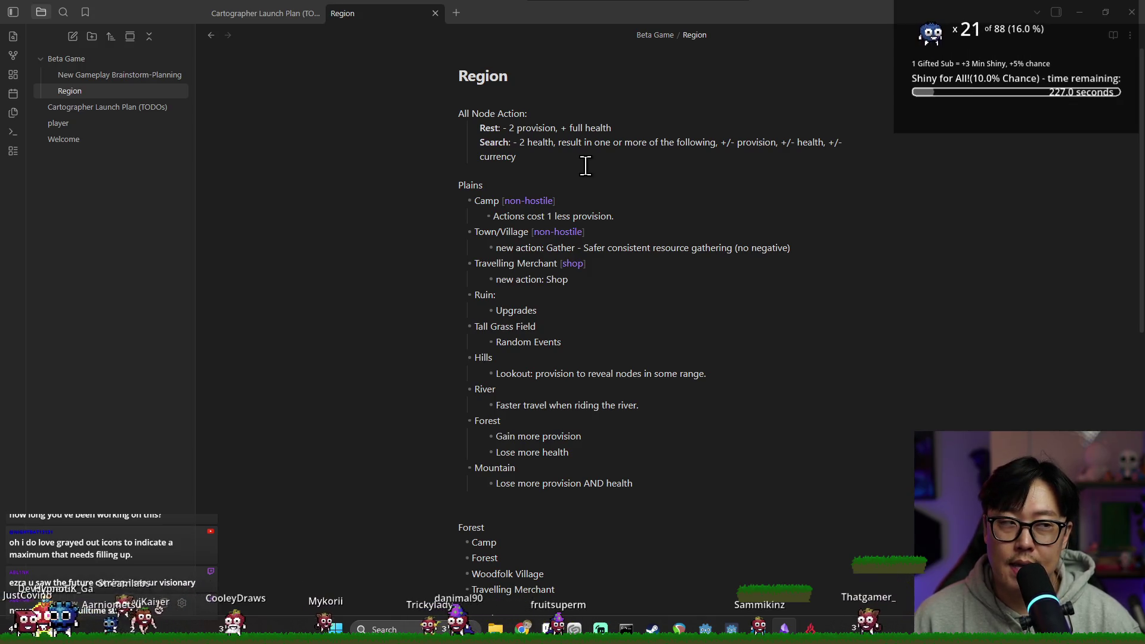
Change the Rest provision cost to 1 and start a new action line below Search.
left_click(512, 129)
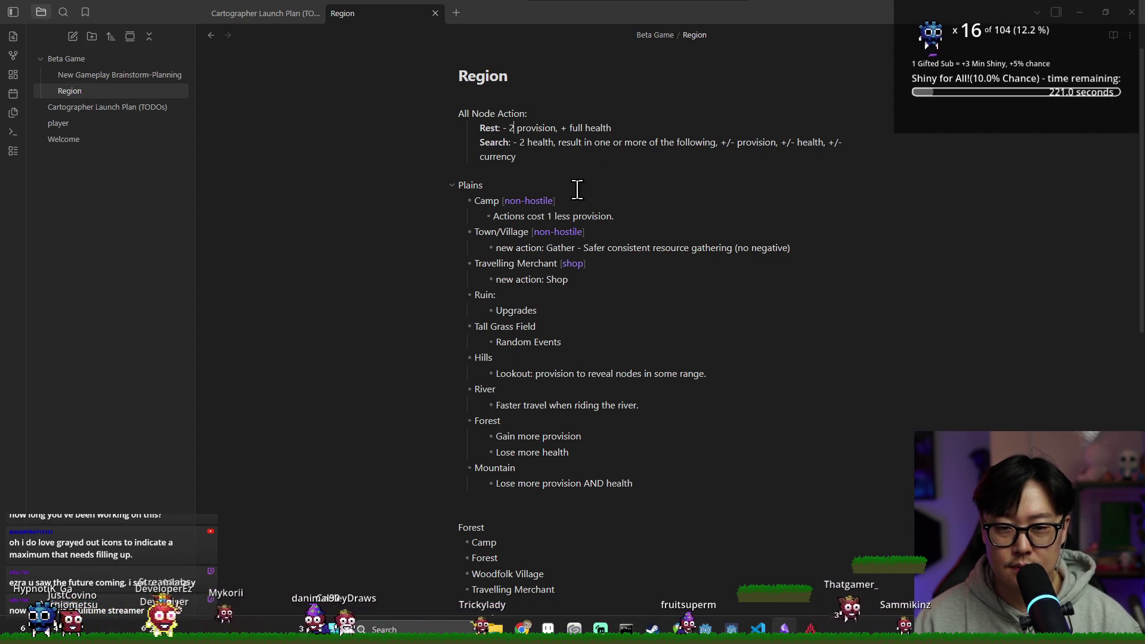
key("BackSpace")
type("1")
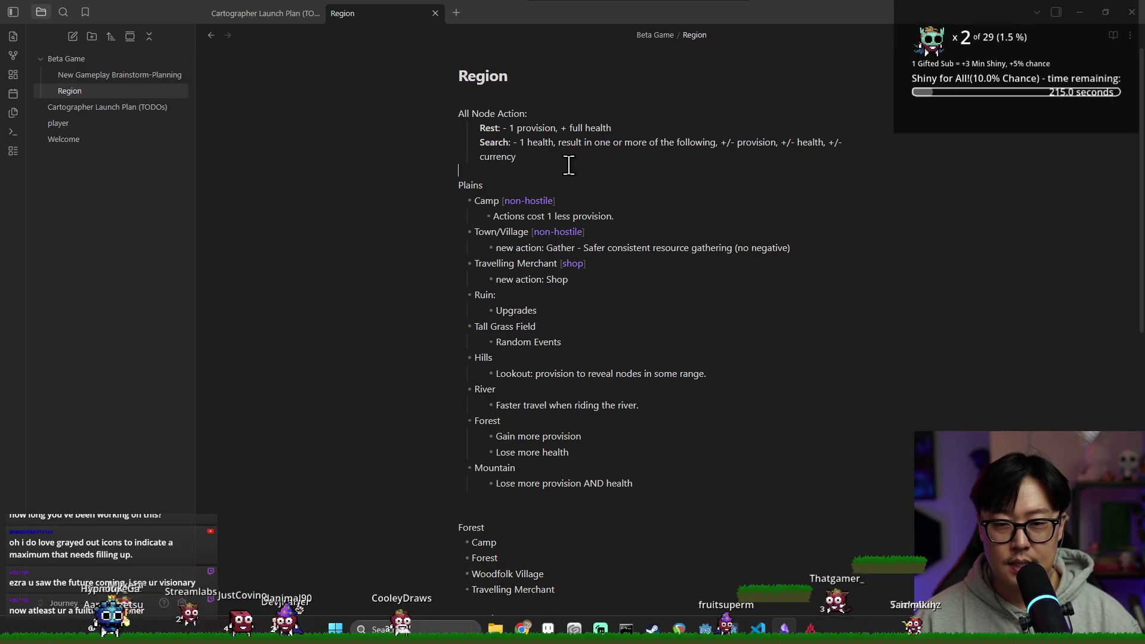
left_click(558, 159)
key("Return")
type("Scout: -1 provsion, - 1 health")
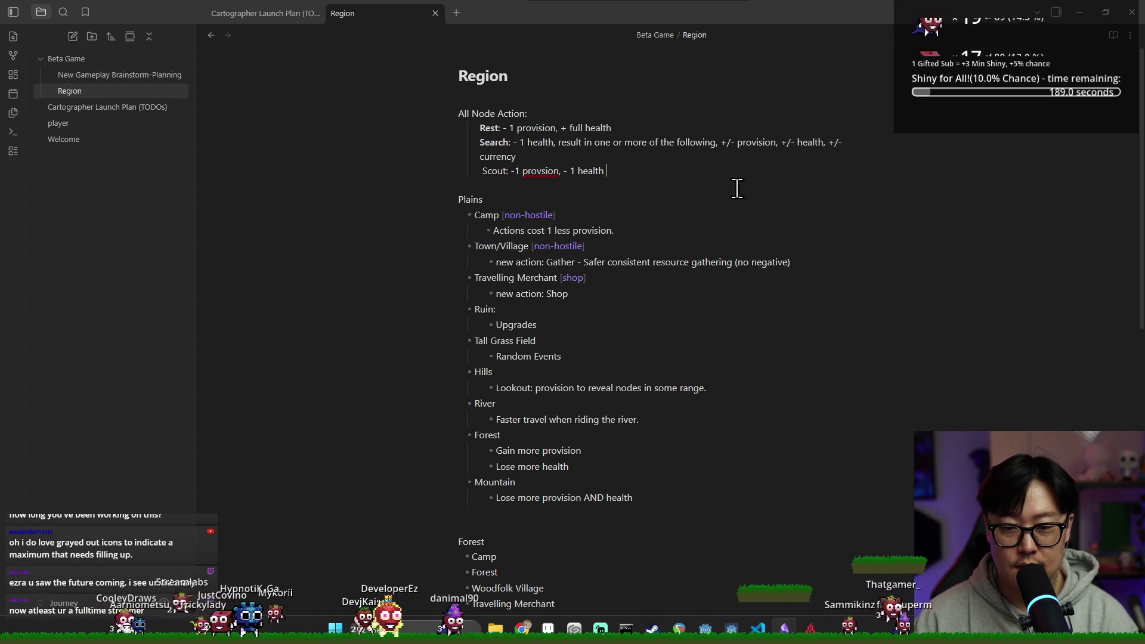
left_click_drag(486, 372, 535, 385)
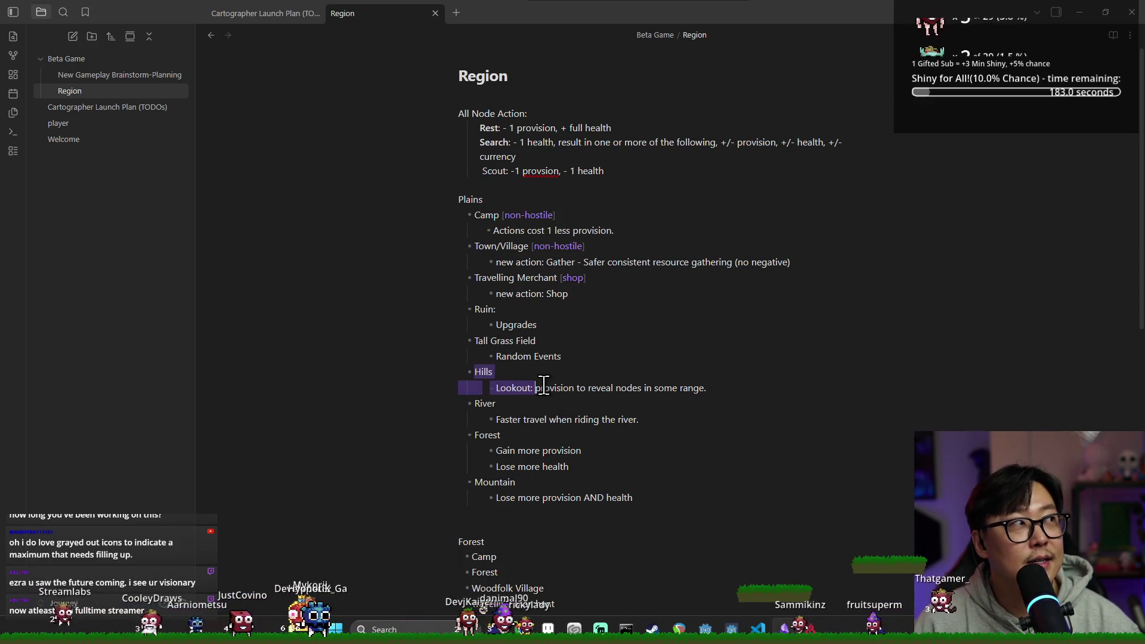
left_click(458, 183)
left_click_drag(457, 181, 452, 170)
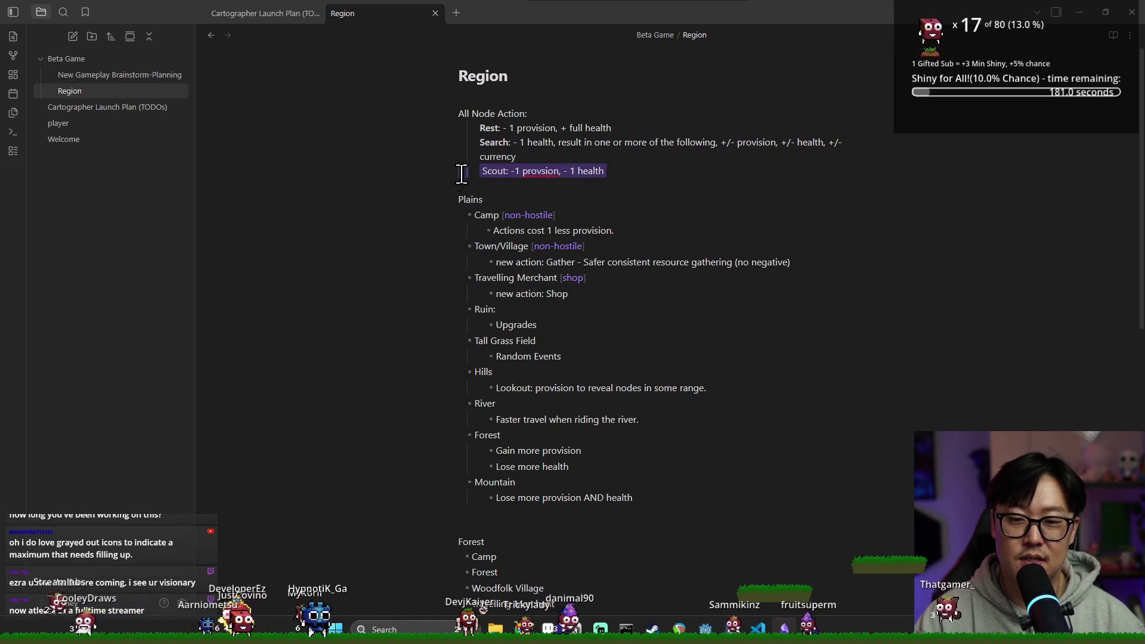
key("BackSpace")
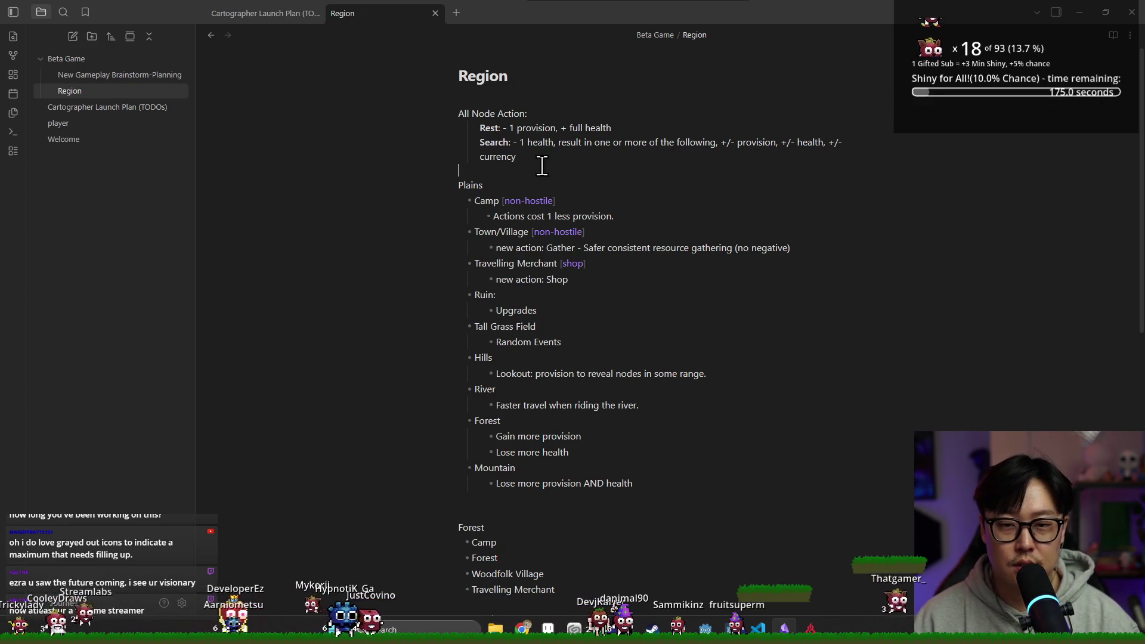
double_click(495, 263)
left_click(505, 131)
key("alt+Tab")
Switch to the 2D scene view and briefly toggle the Provision icon bar's visibility.
left_click(552, 197)
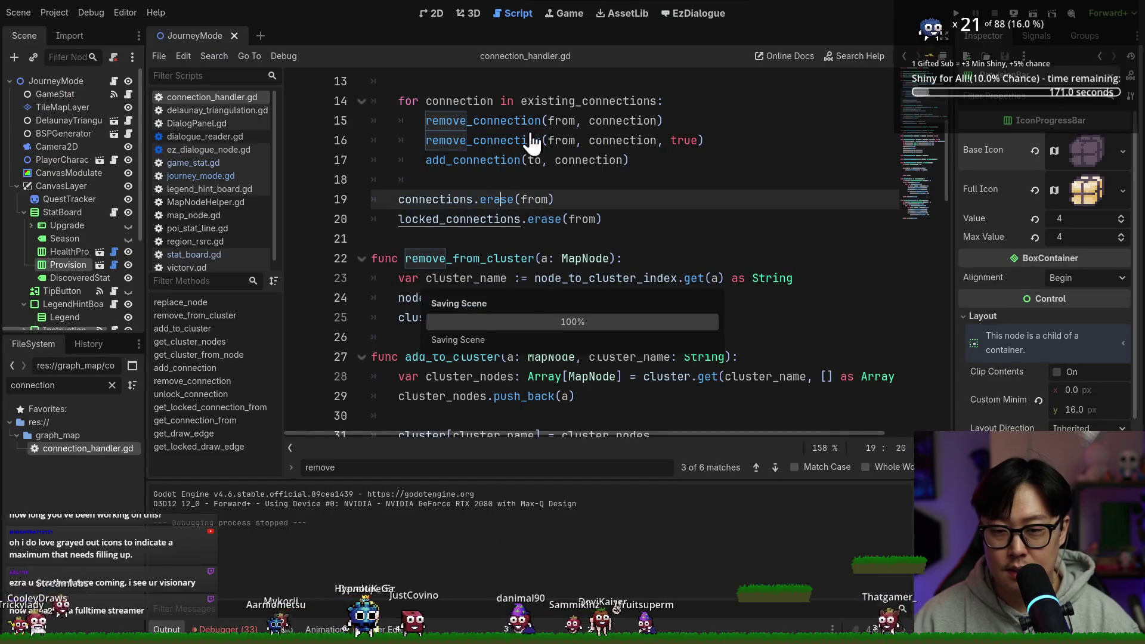
left_click(431, 13)
scroll(575, 170, "down", 2)
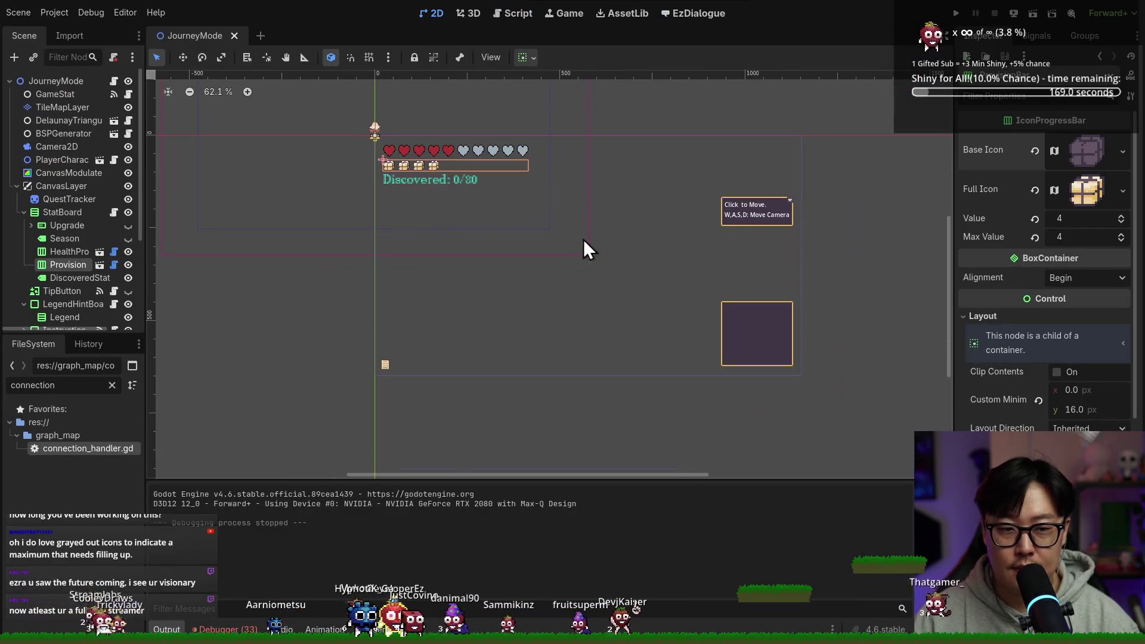
left_click(128, 264)
left_click(129, 266)
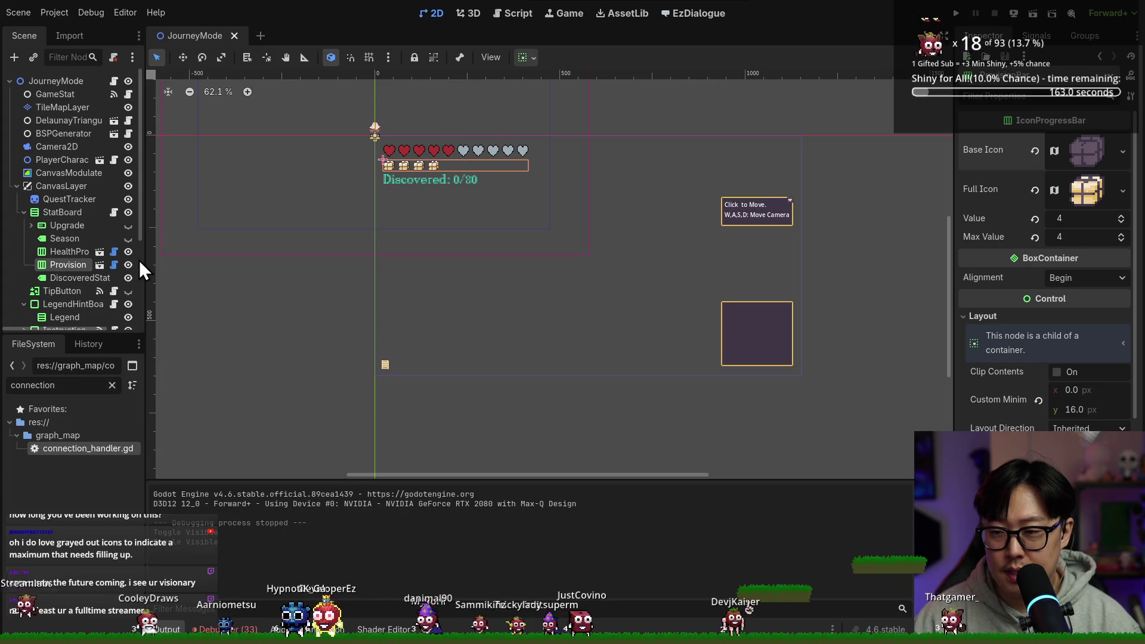
Inspect the W,A,S,D hint label and toggle the instruction container's visibility back on.
left_click(742, 213)
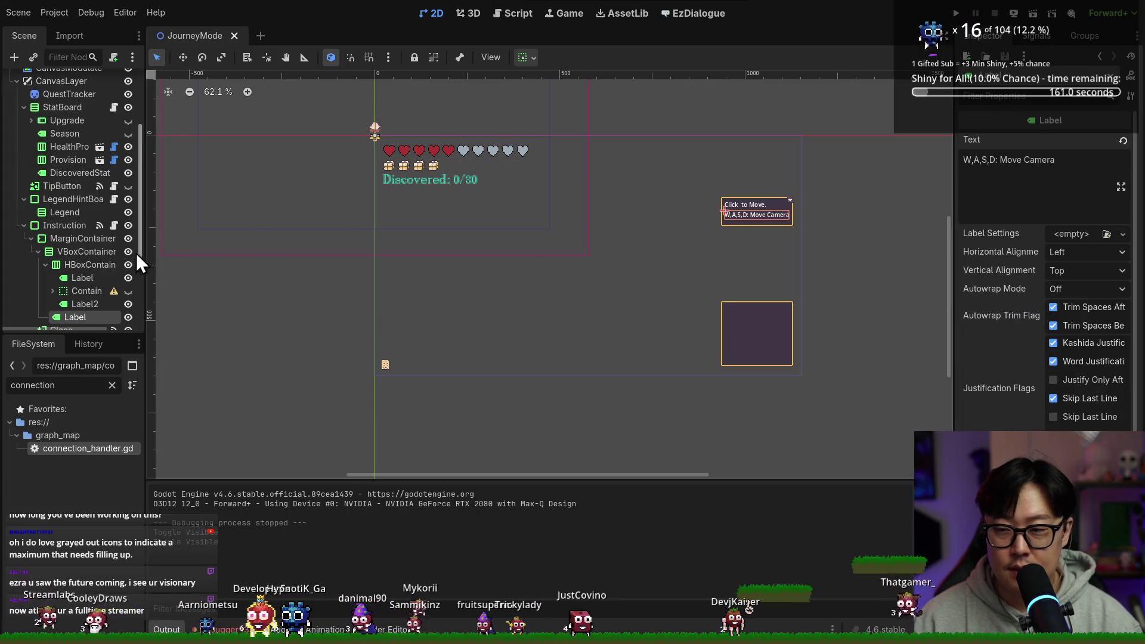
scroll(86, 275, "down", 3)
left_click(39, 195)
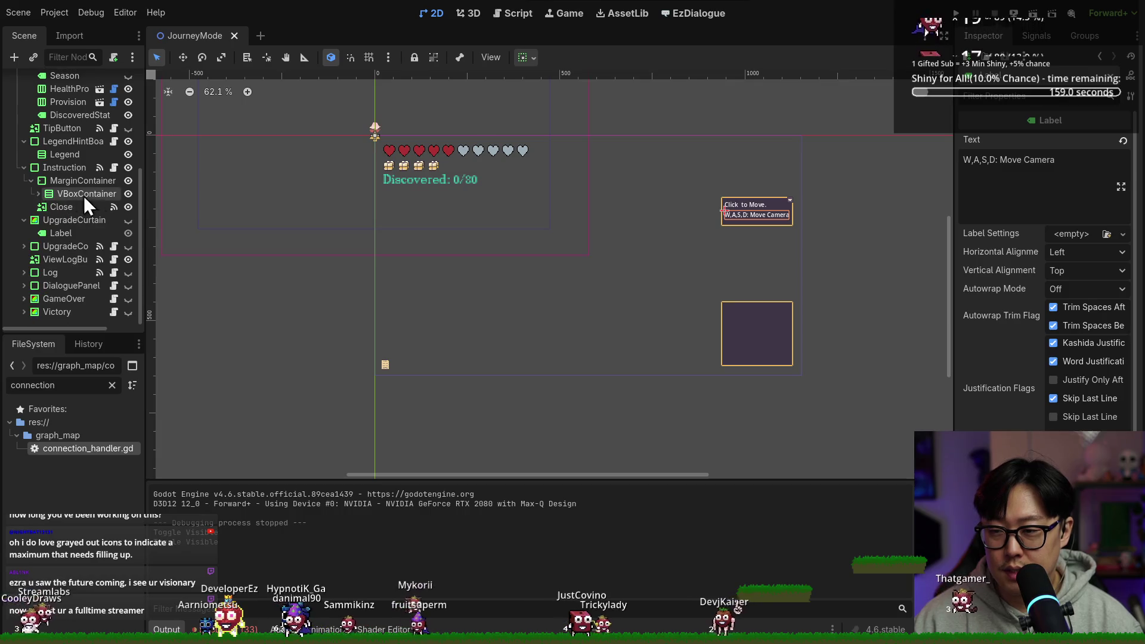
left_click(128, 195)
left_click(128, 195)
left_click(126, 181)
left_click(126, 181)
left_click(31, 180)
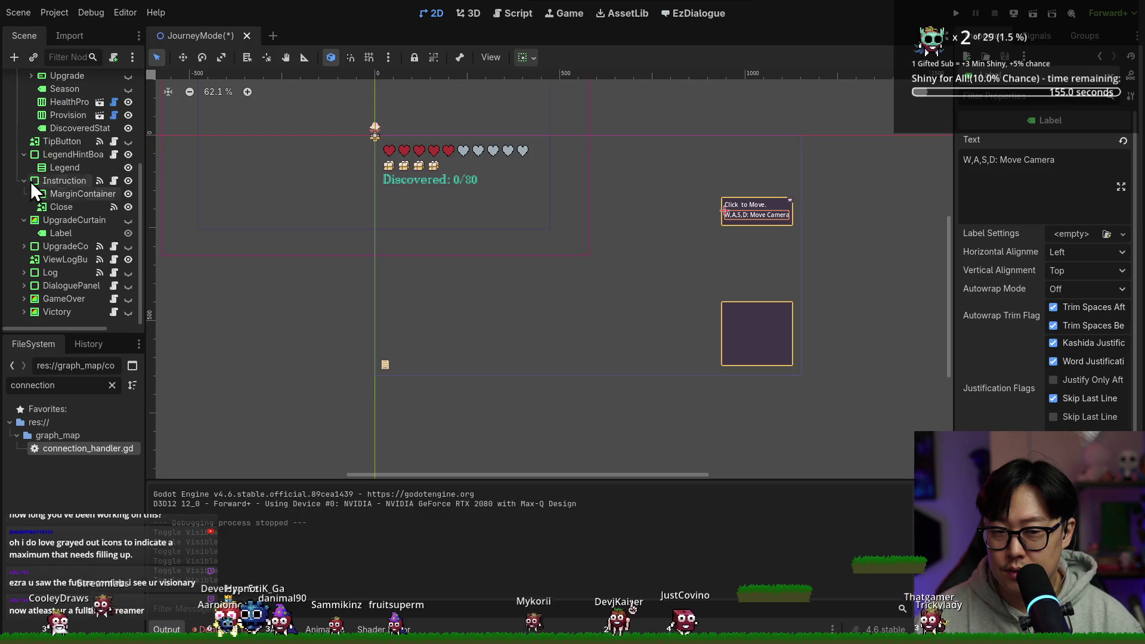
left_click(31, 193)
Save the JourneyMode scene, hide the LegendHintBoard, and launch the game.
key("ctrl+s")
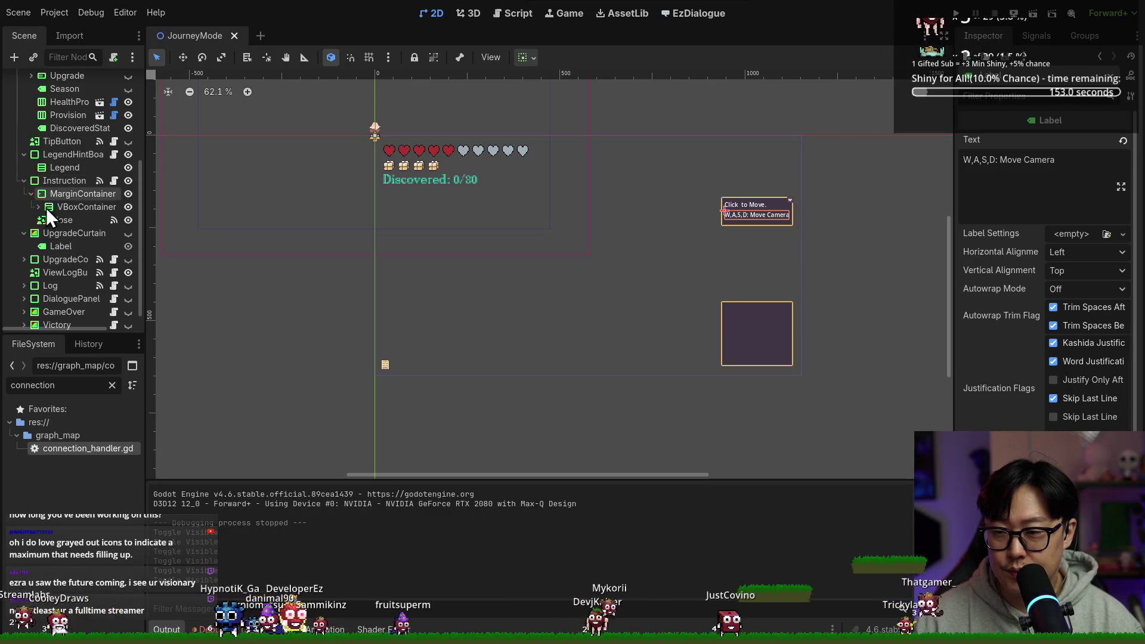
left_click(128, 154)
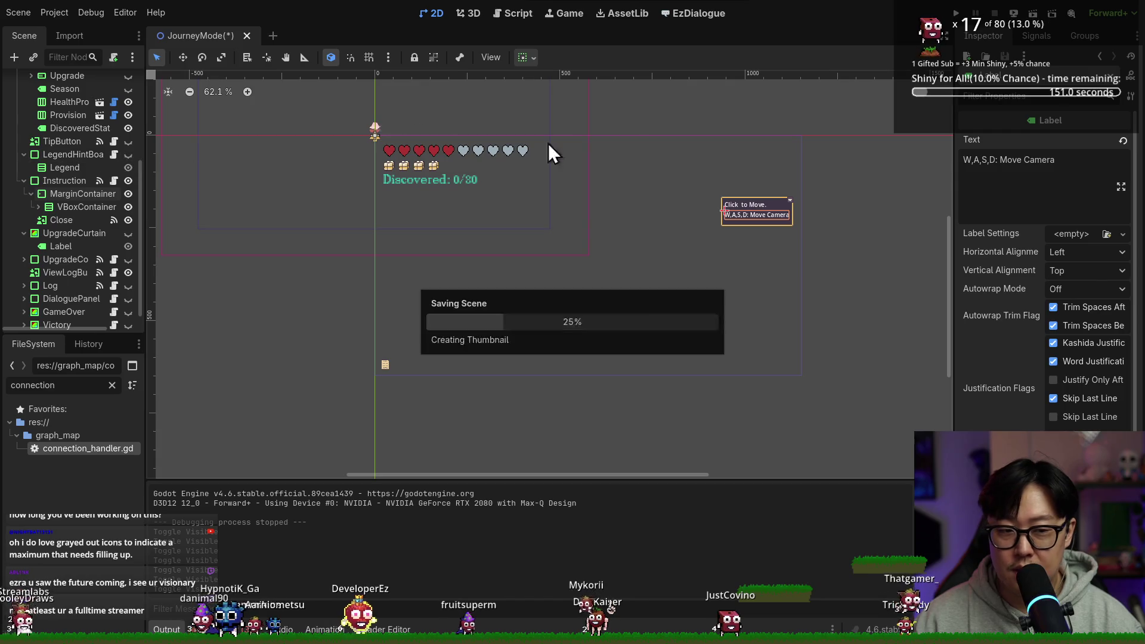
key("F5")
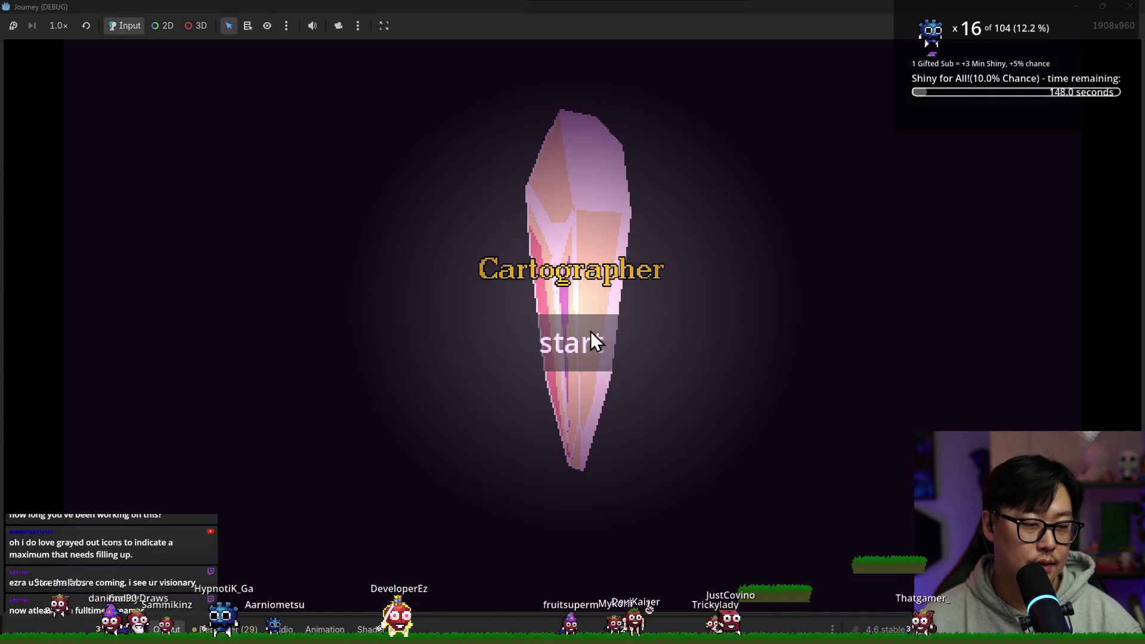
Start a game, travel via the campfire and top node to an unknown node, then stop.
left_click(590, 333)
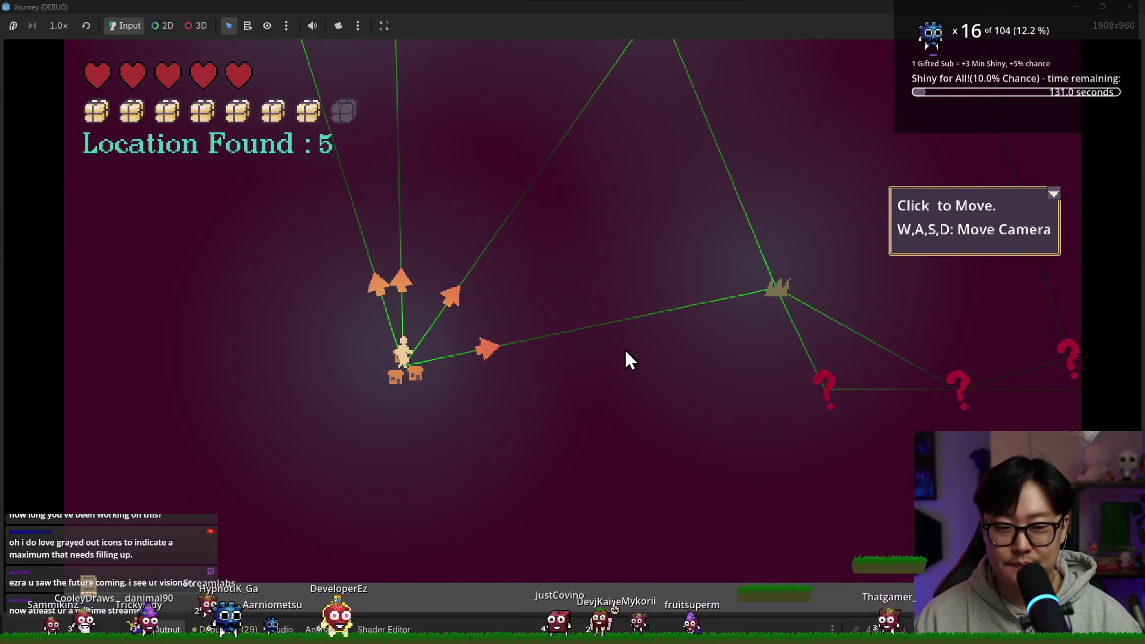
mouse_move(618, 375)
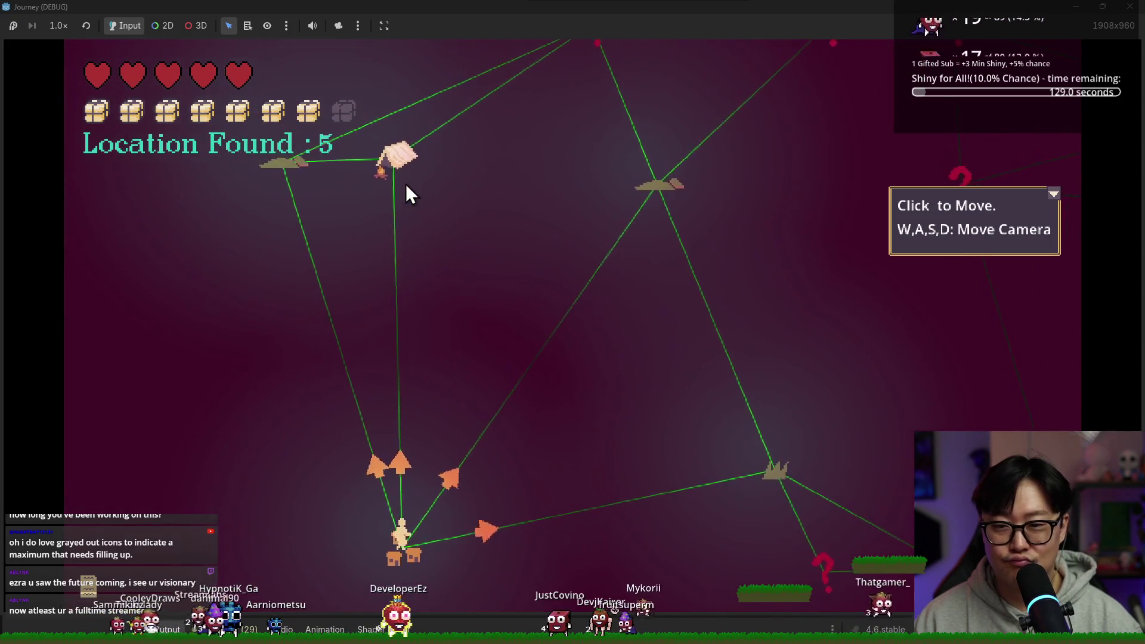
mouse_move(296, 176)
key("w")
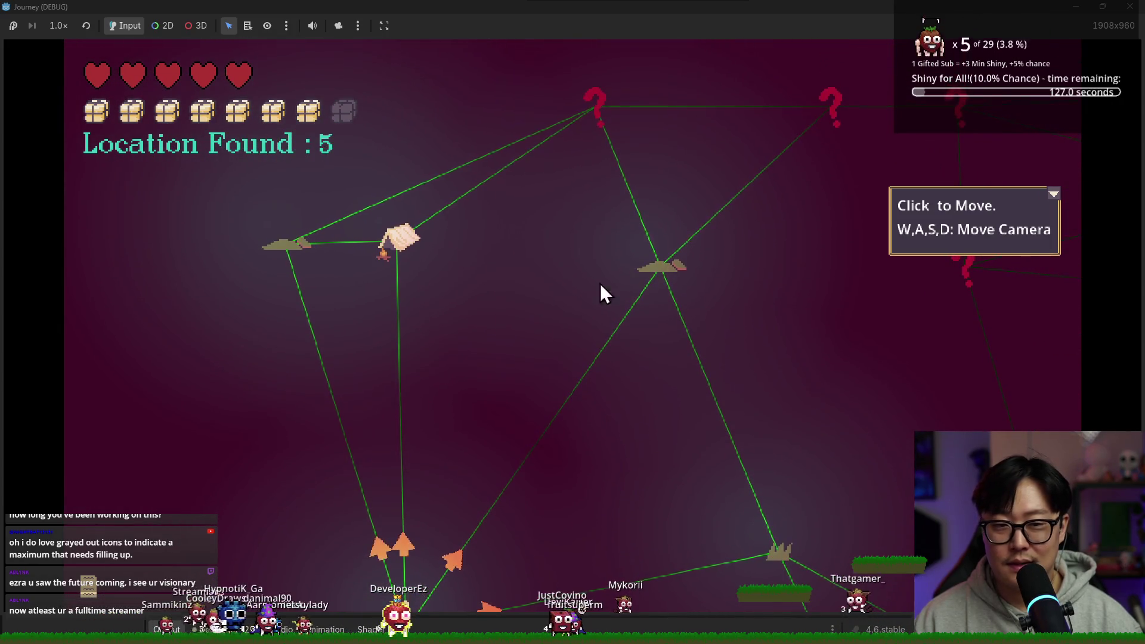
key("s")
key("w")
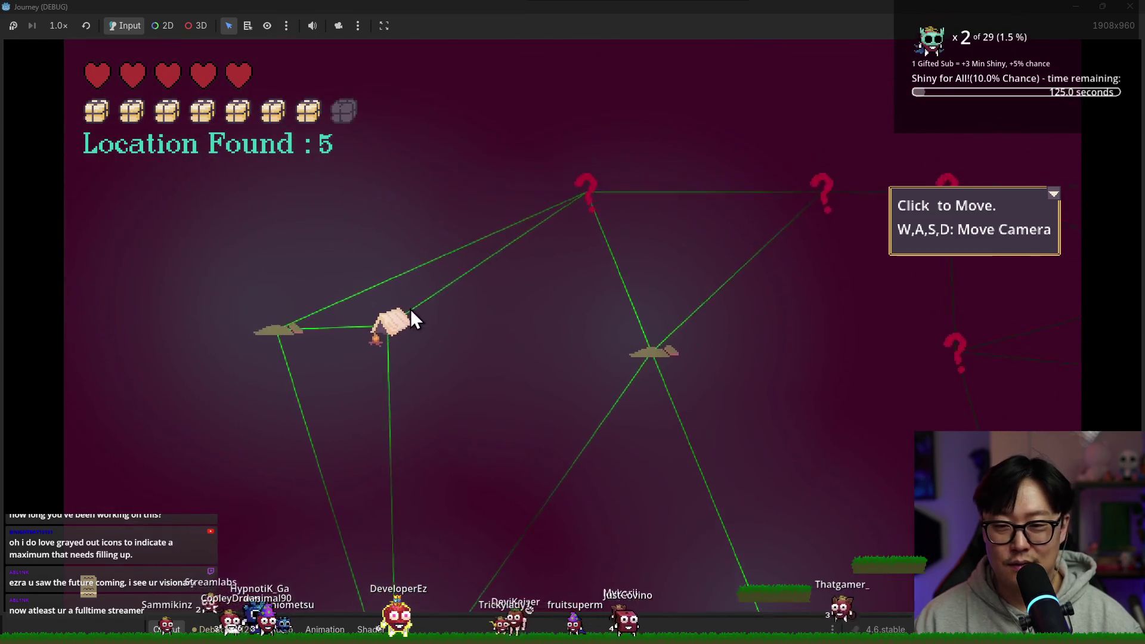
left_click(396, 342)
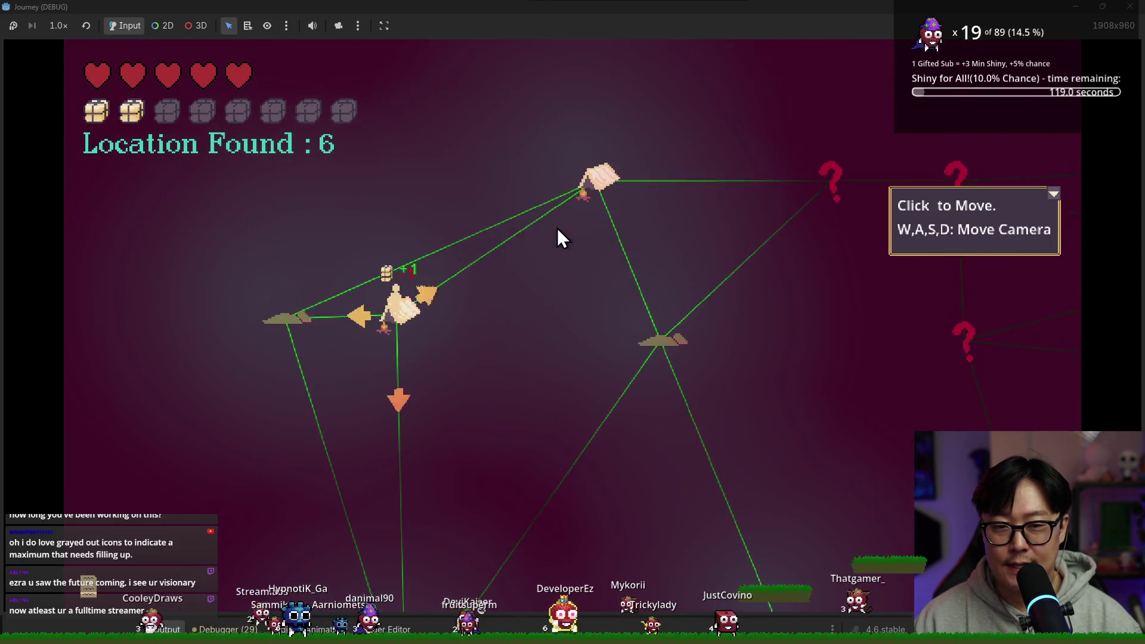
left_click(595, 181)
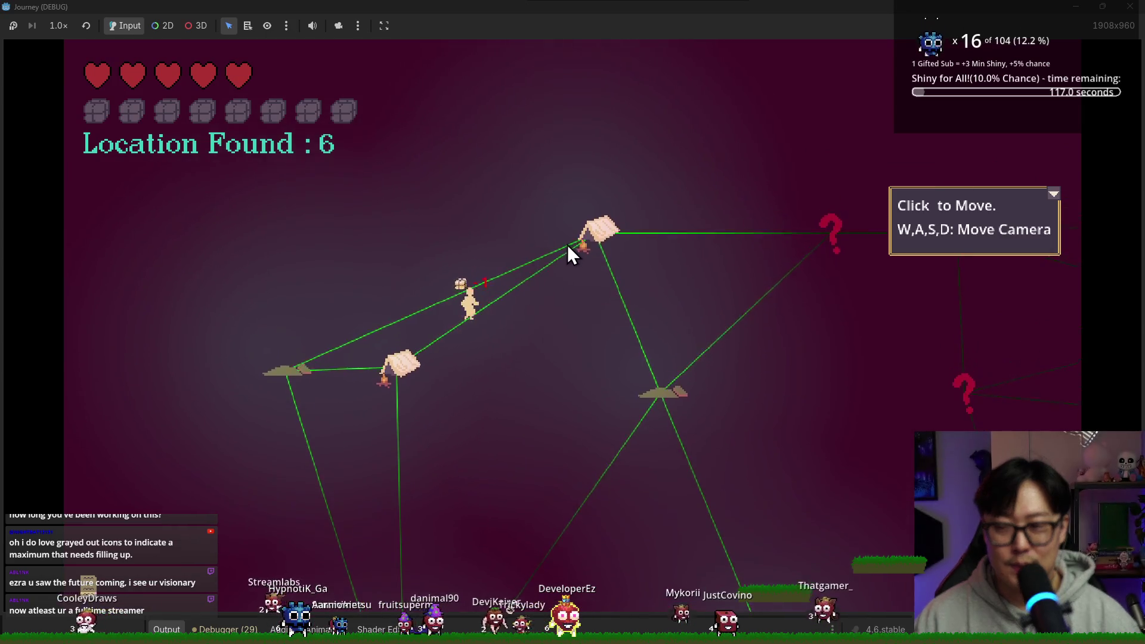
left_click(723, 353)
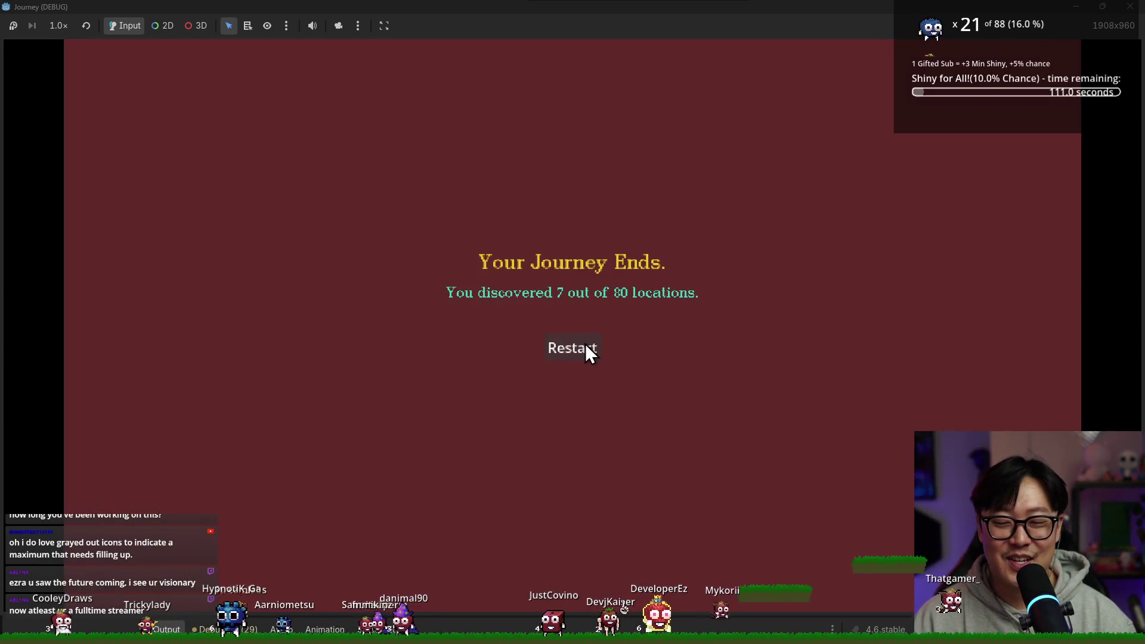
key("F8")
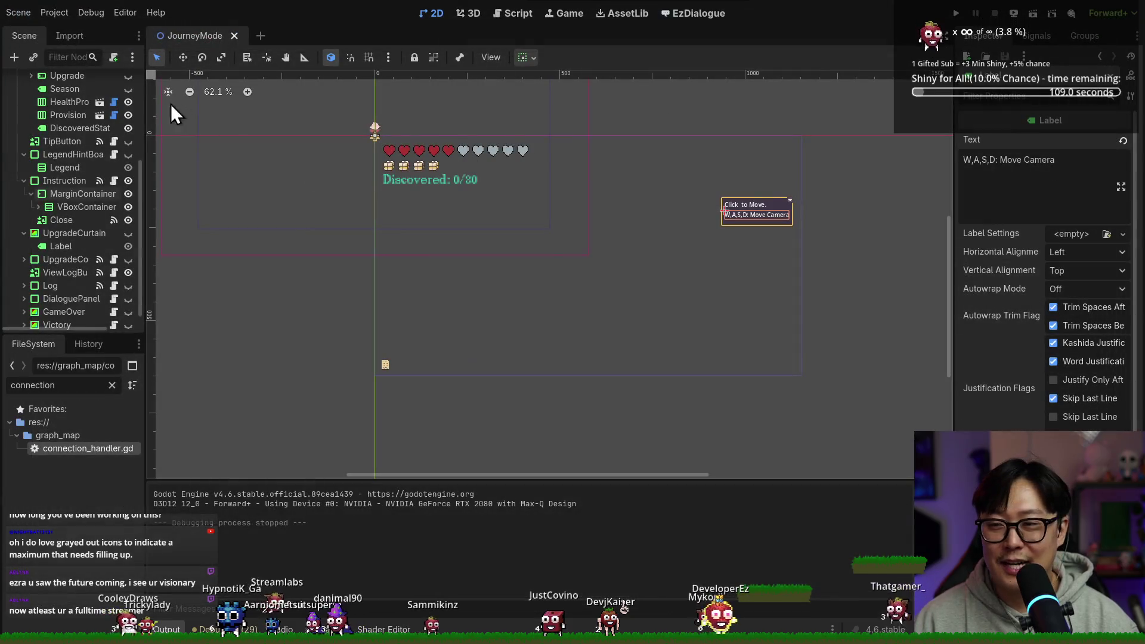
Open journey_mode.gd, go to TRAVEL_PROVISION_PERIOD on line 23, and run the project again.
scroll(113, 95, "up", 5)
left_click(114, 82)
scroll(489, 226, "up", 15)
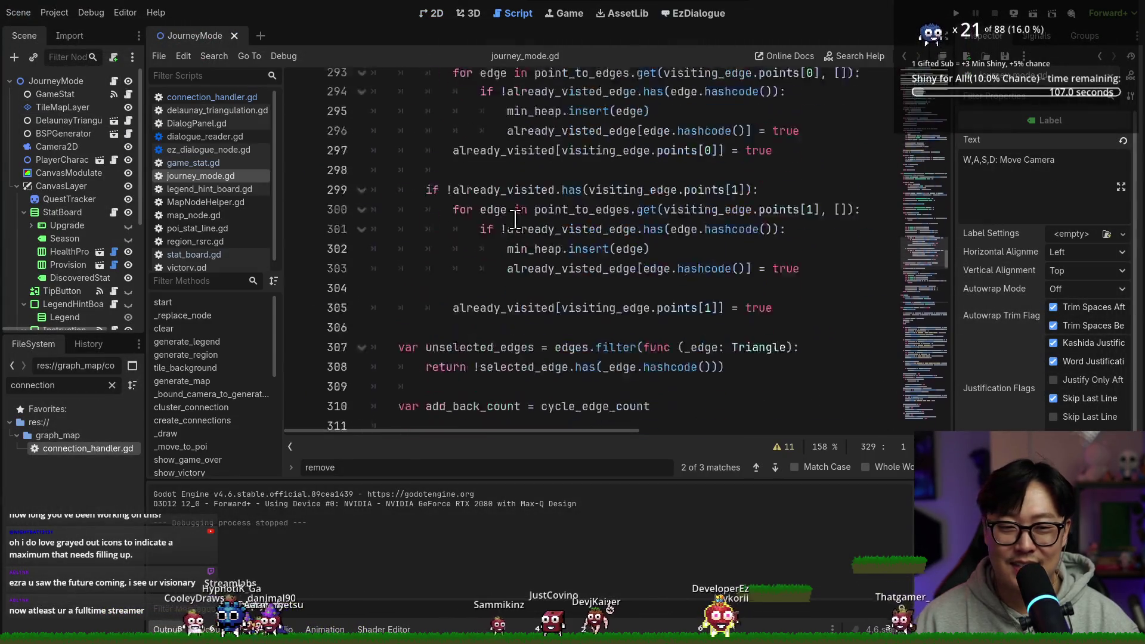
scroll(517, 224, "up", 20)
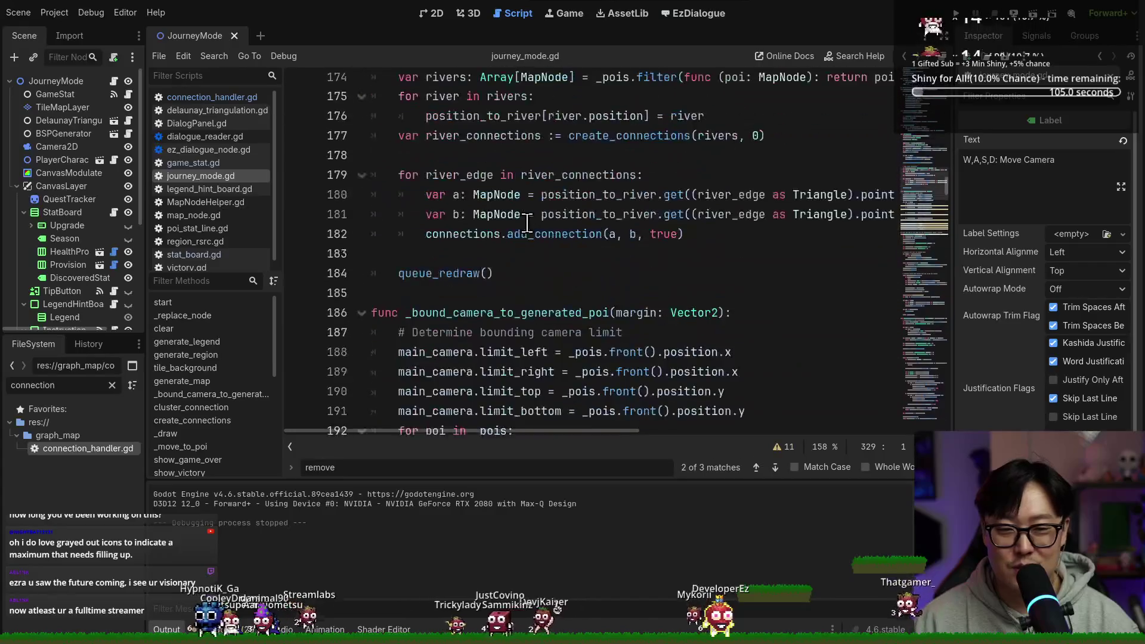
scroll(520, 226, "up", 18)
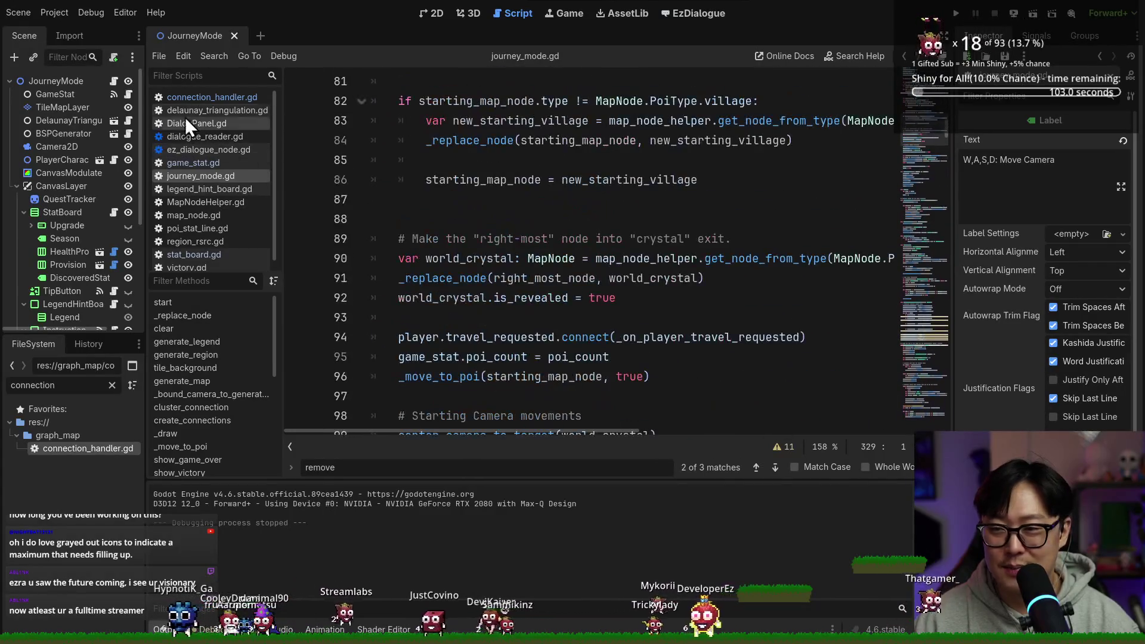
scroll(936, 134, "up", 20)
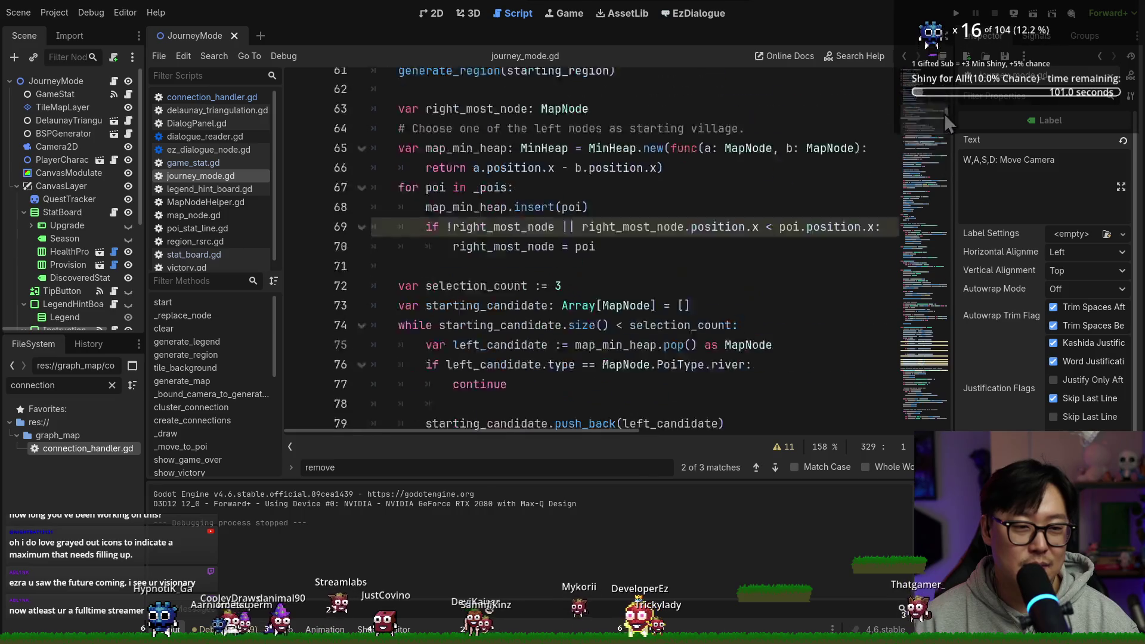
scroll(592, 188, "down", 5)
left_click(685, 224)
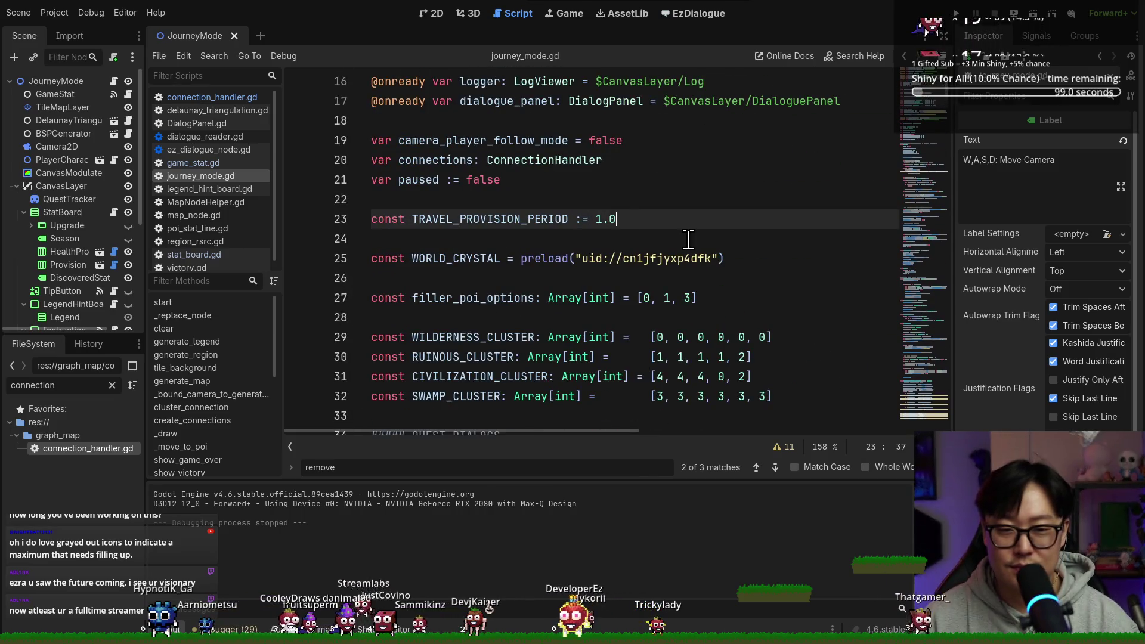
left_click(956, 13)
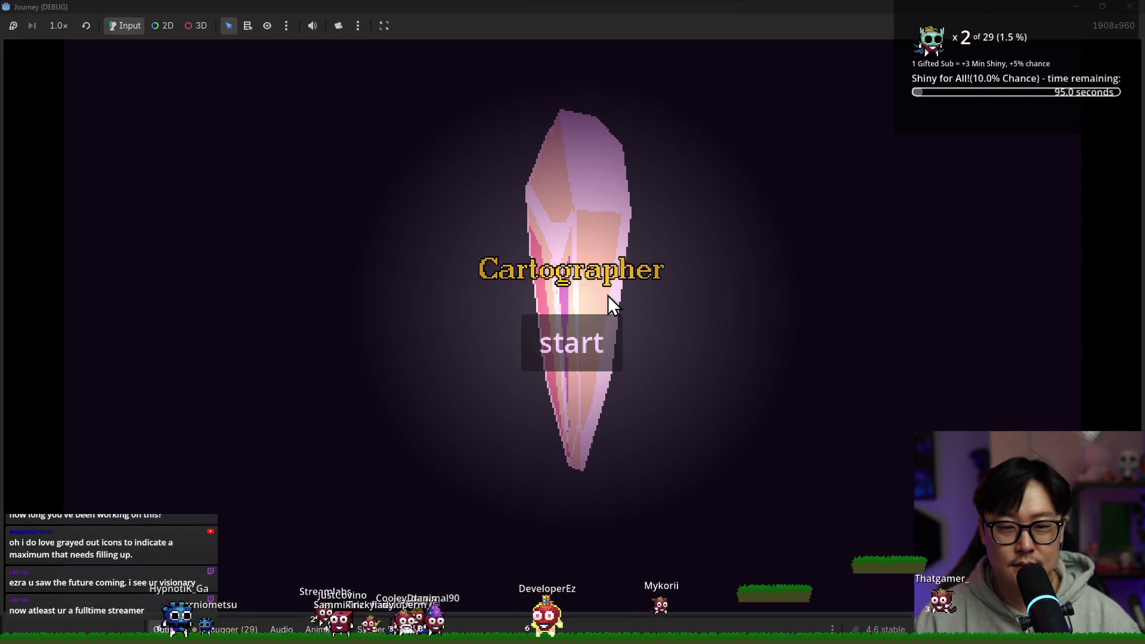
Start a new game, pan across the node graph, and recentre on the player's node.
left_click(600, 372)
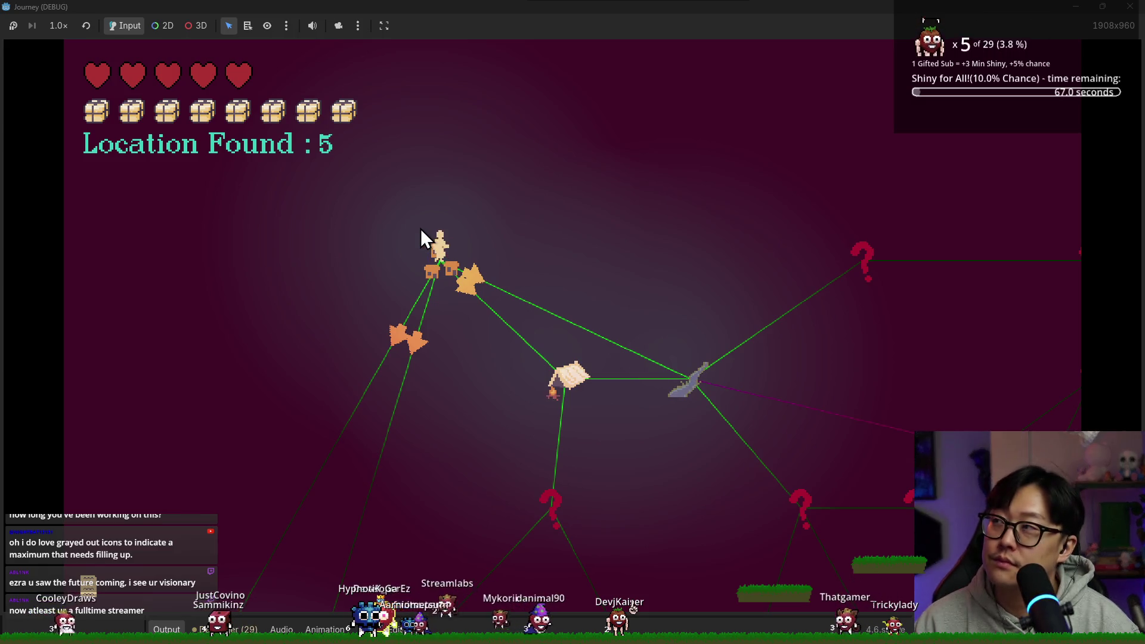
mouse_move(677, 377)
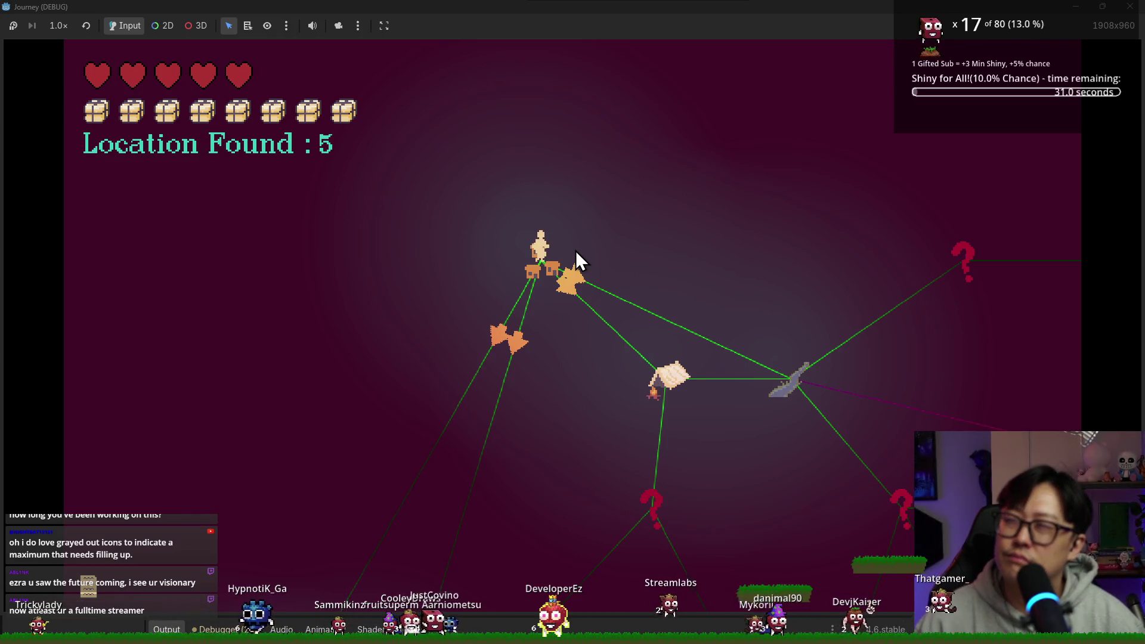
left_click_drag(575, 250, 467, 303)
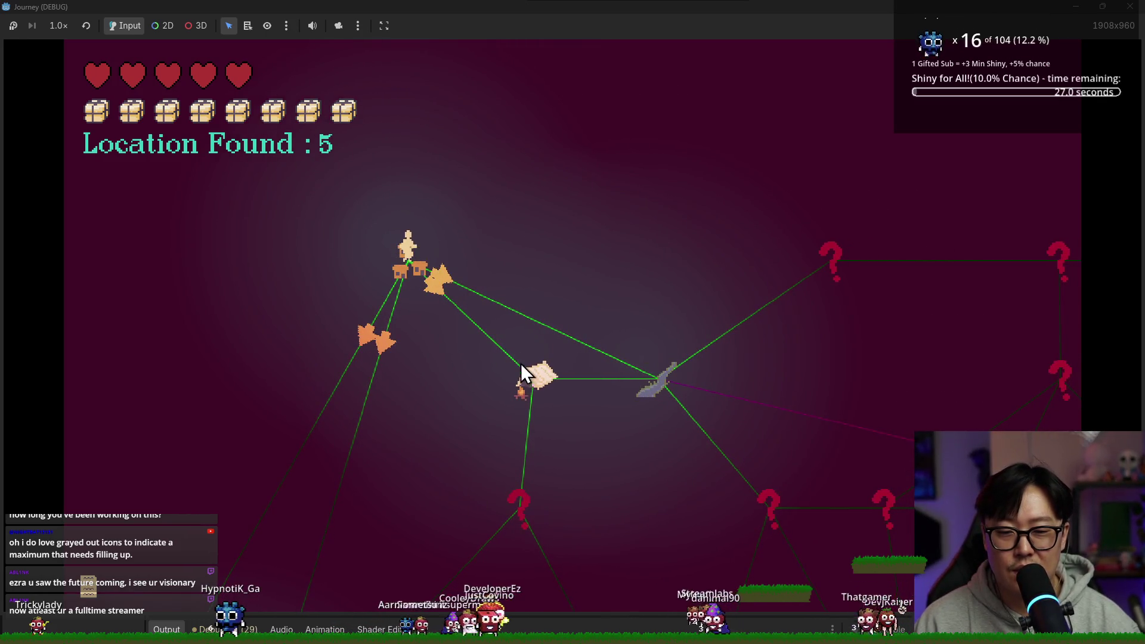
left_click(417, 247)
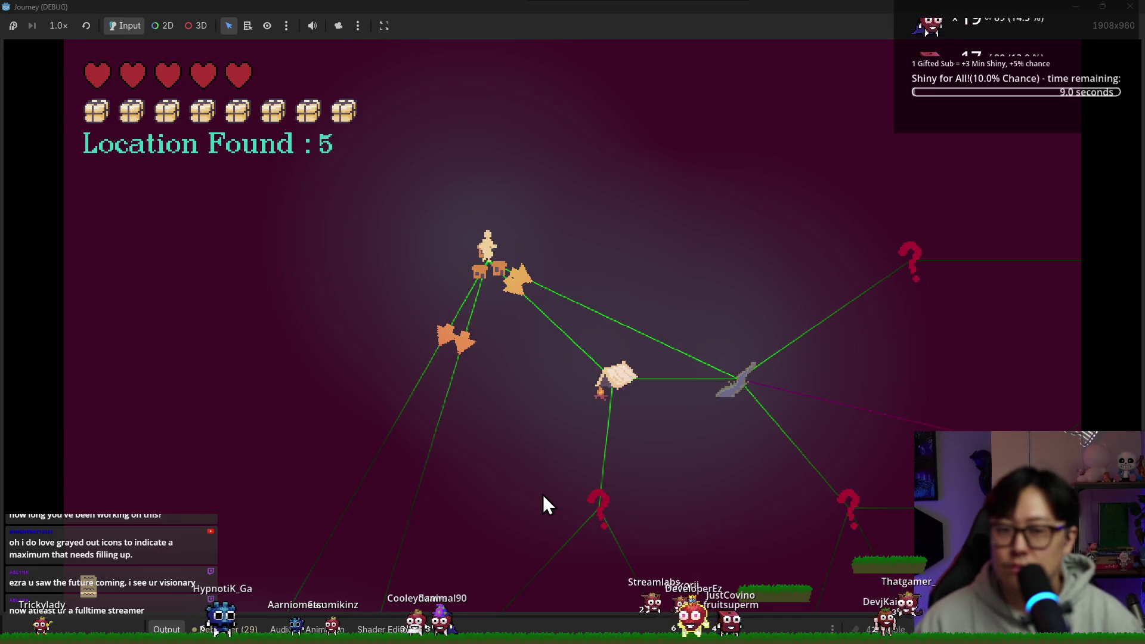
mouse_move(619, 378)
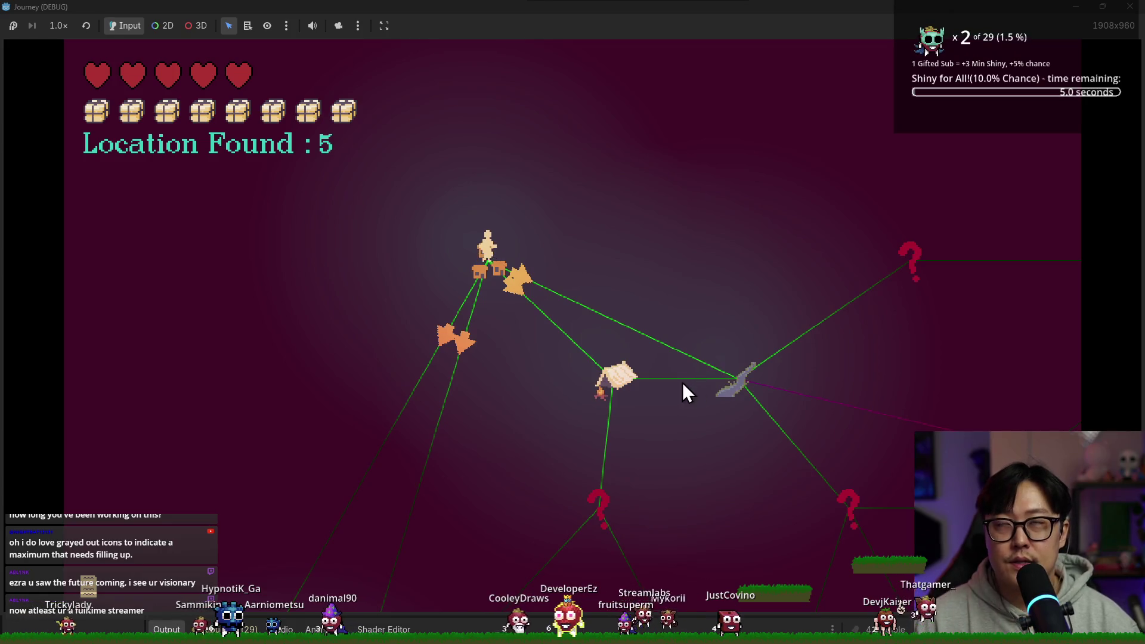
mouse_move(533, 239)
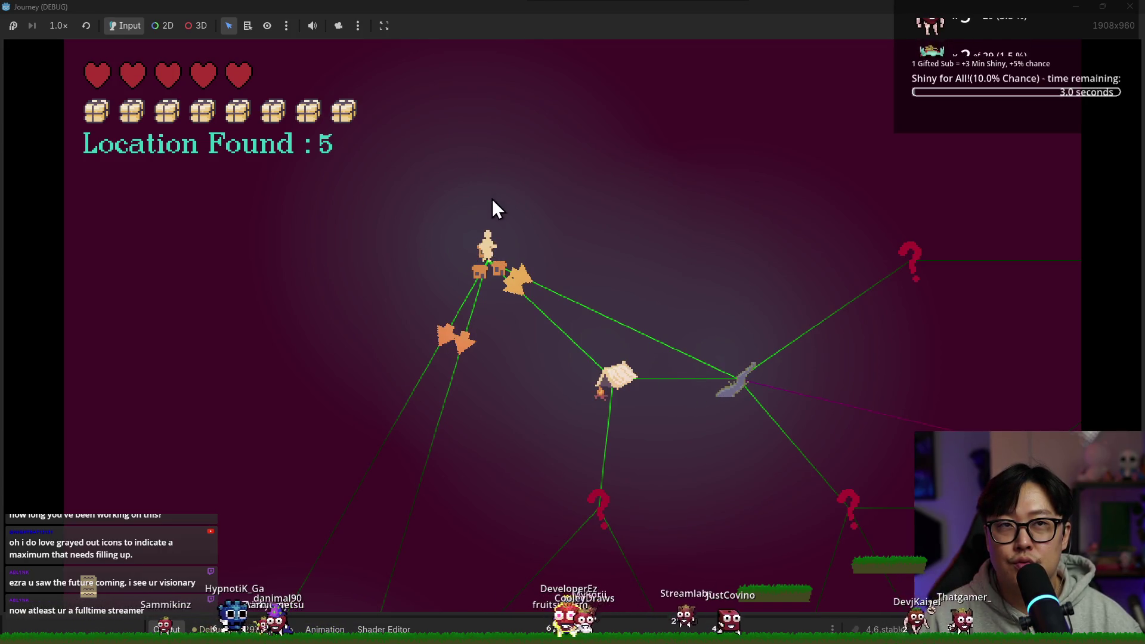
key("Right")
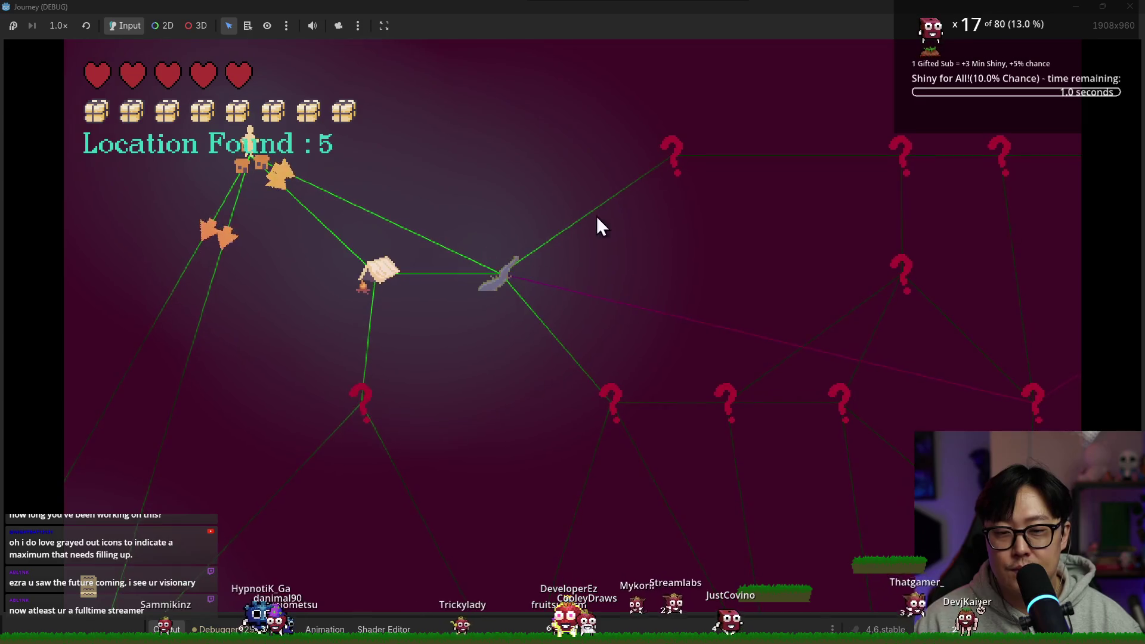
left_click(365, 266)
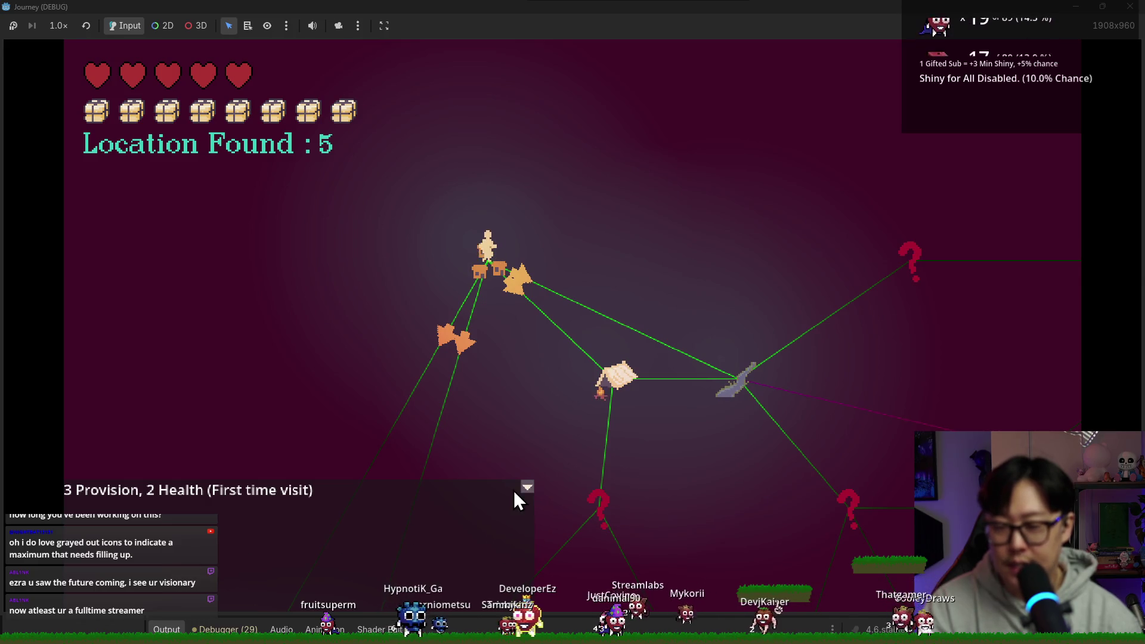
mouse_move(832, 254)
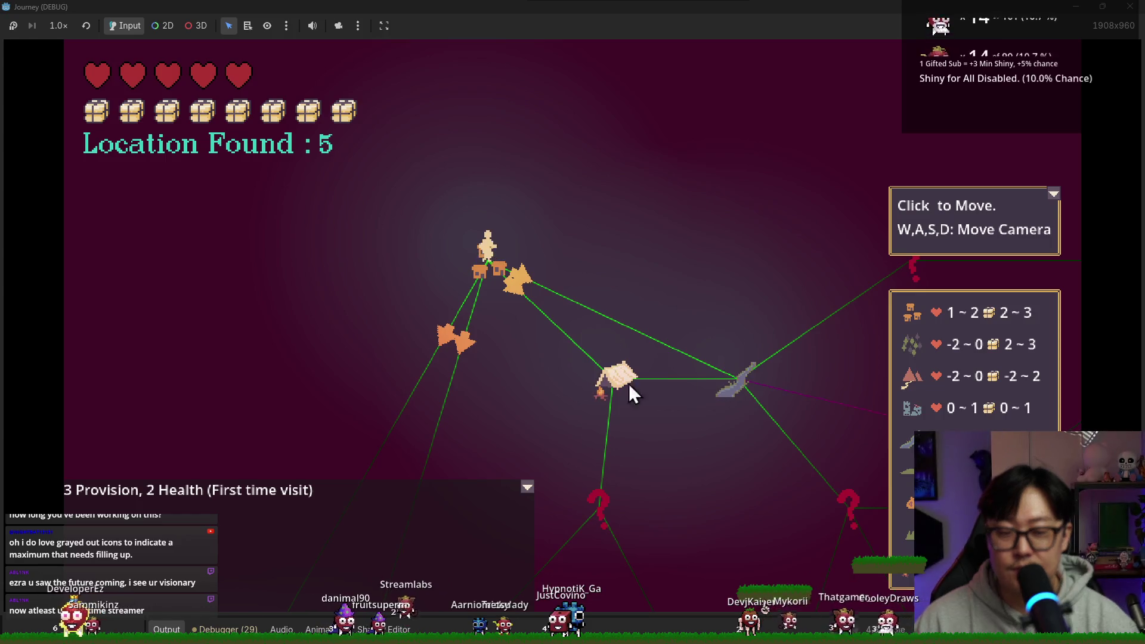
Hide the movement help, icon legend and provision/health message panels in the running game.
key("s")
key("w")
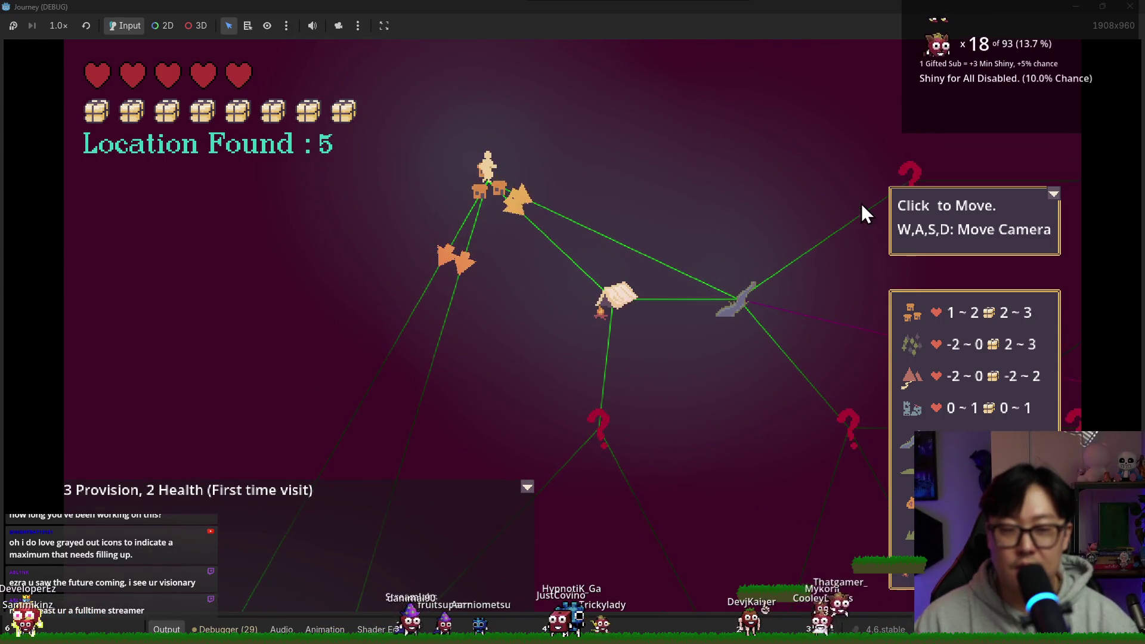
left_click(1057, 194)
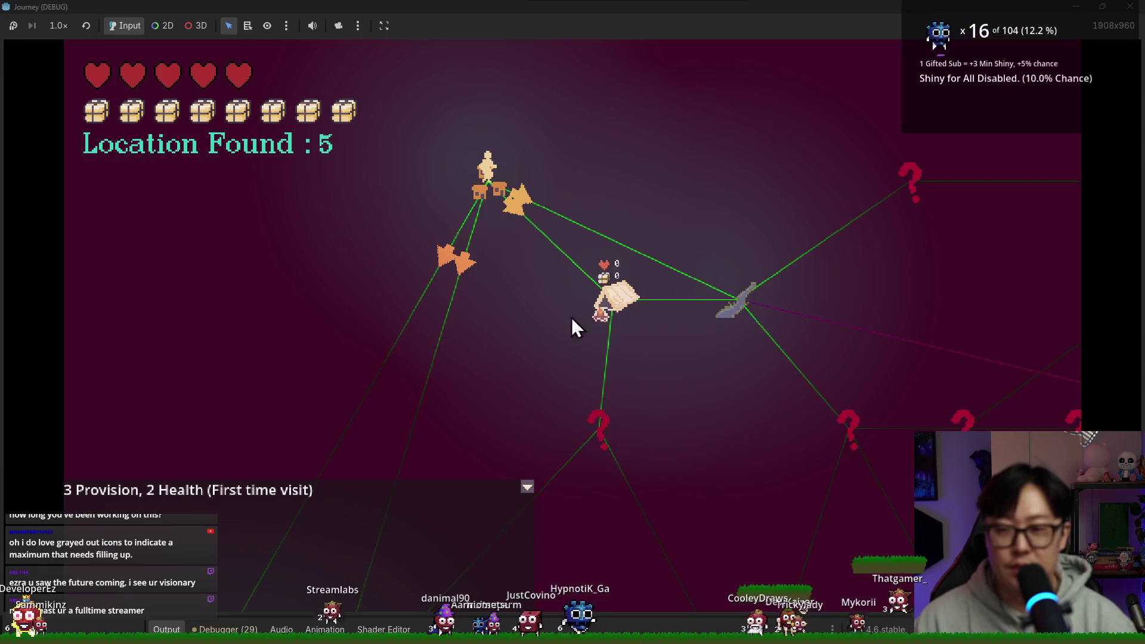
left_click(527, 486)
key("w")
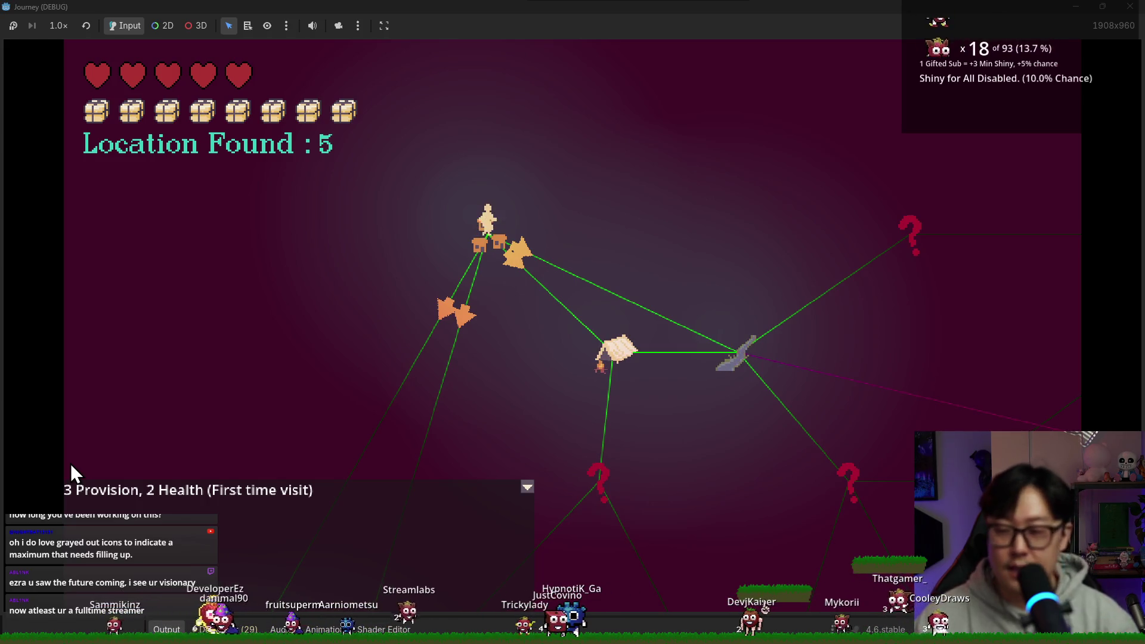
left_click(528, 492)
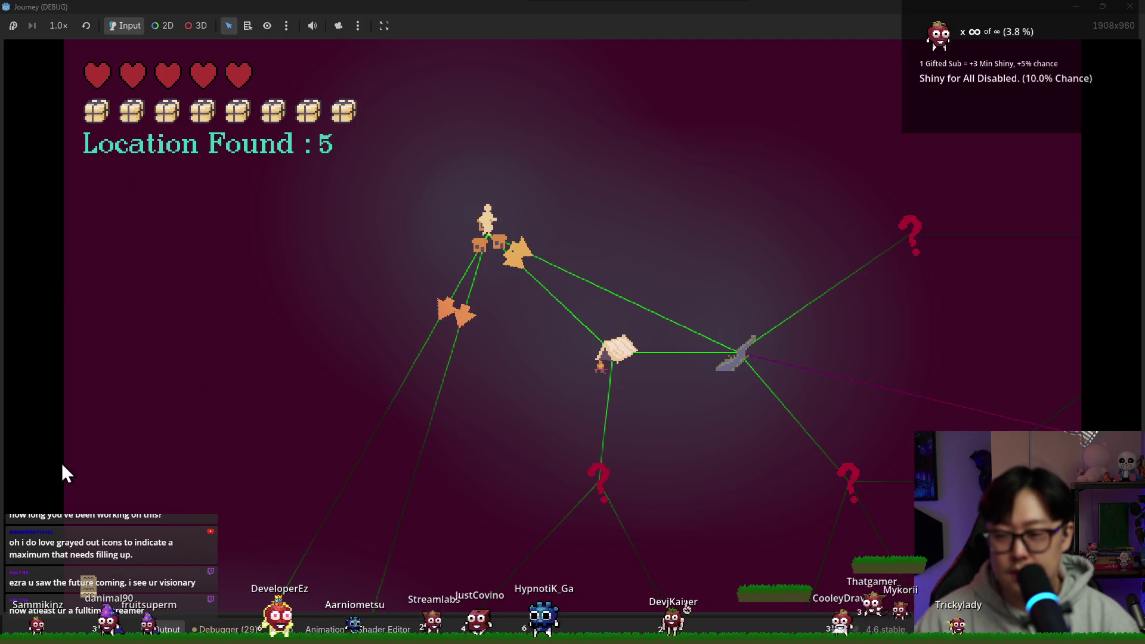
Travel to the boot node until 7 locations are found, then close the game and show JourneyMode in 2D.
key("alt+Tab")
key("alt+Tab")
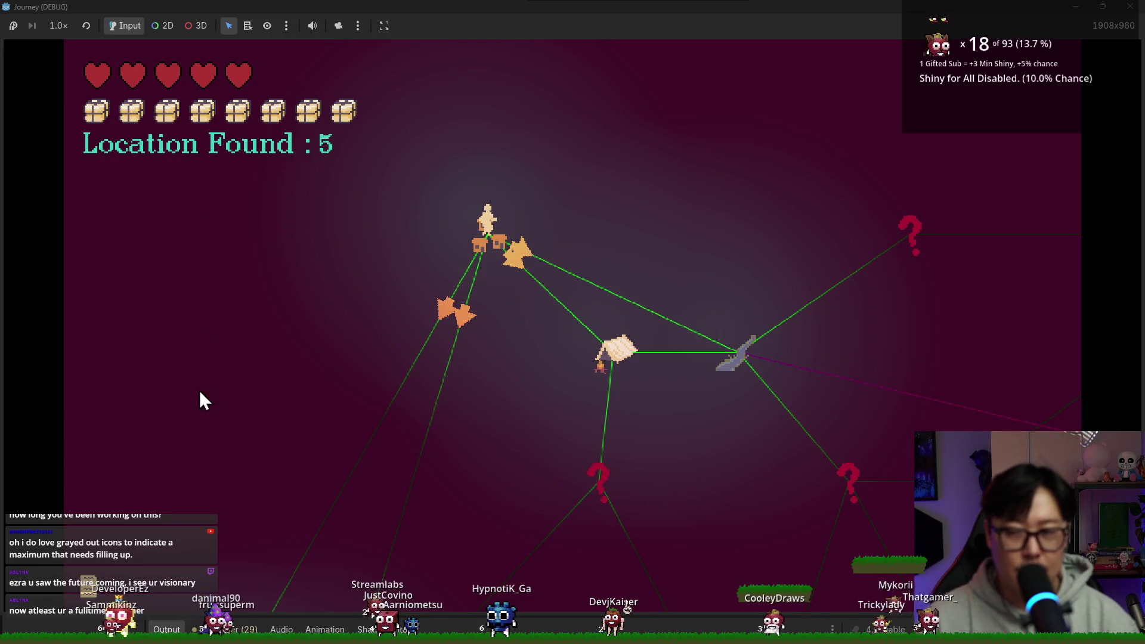
key("alt+Tab")
key("alt+Tab")
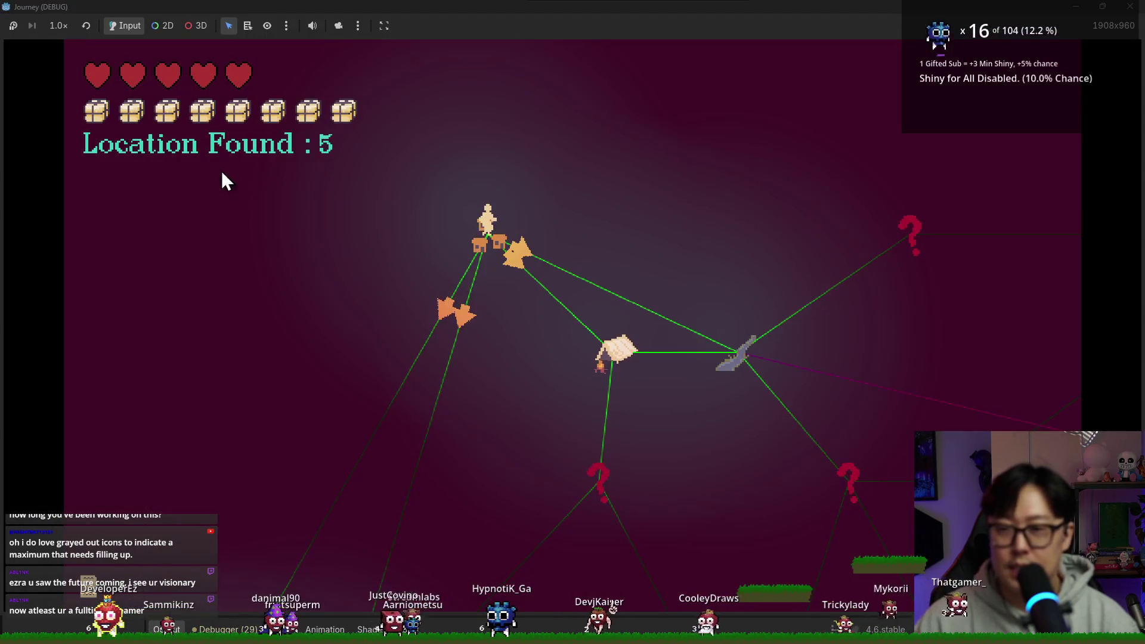
key("alt+Tab")
key("alt+Tab")
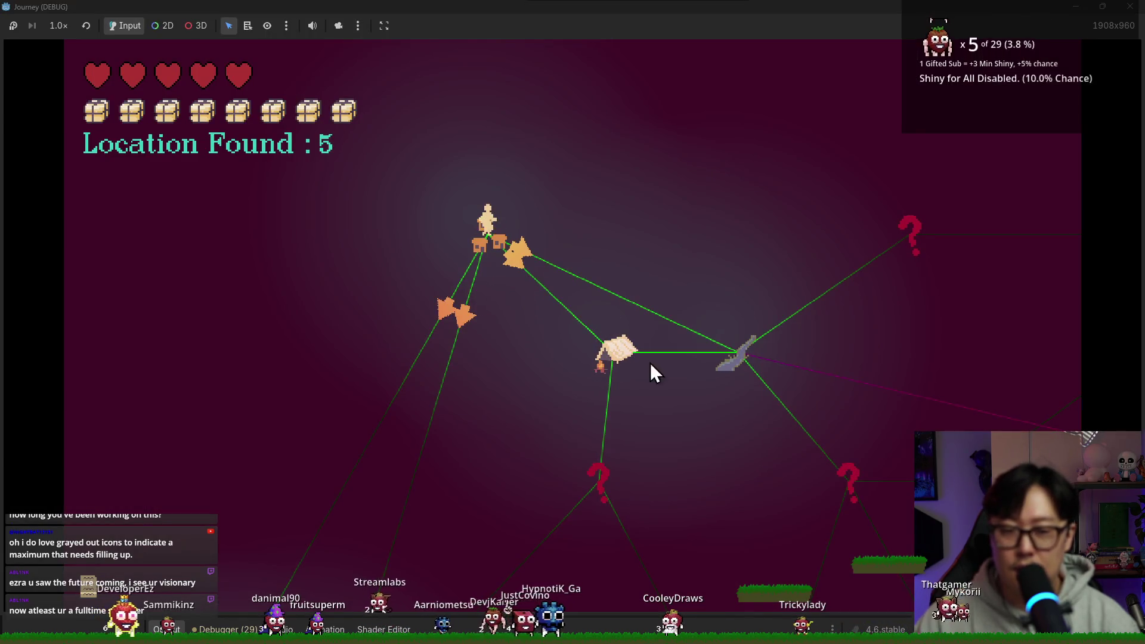
left_click(733, 359)
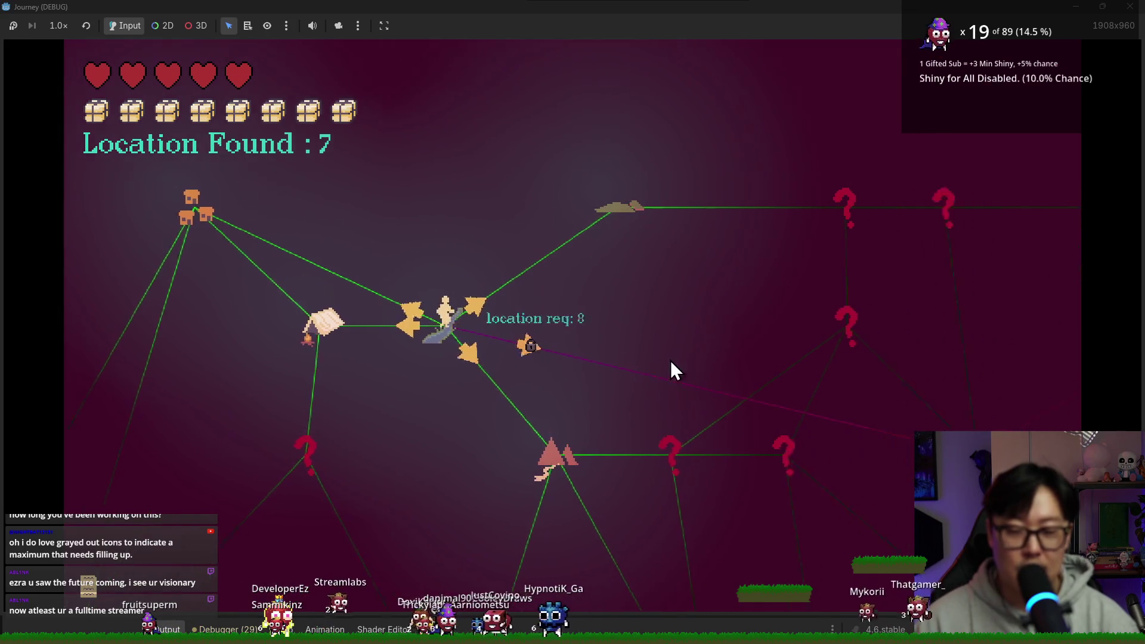
key("a")
key("w")
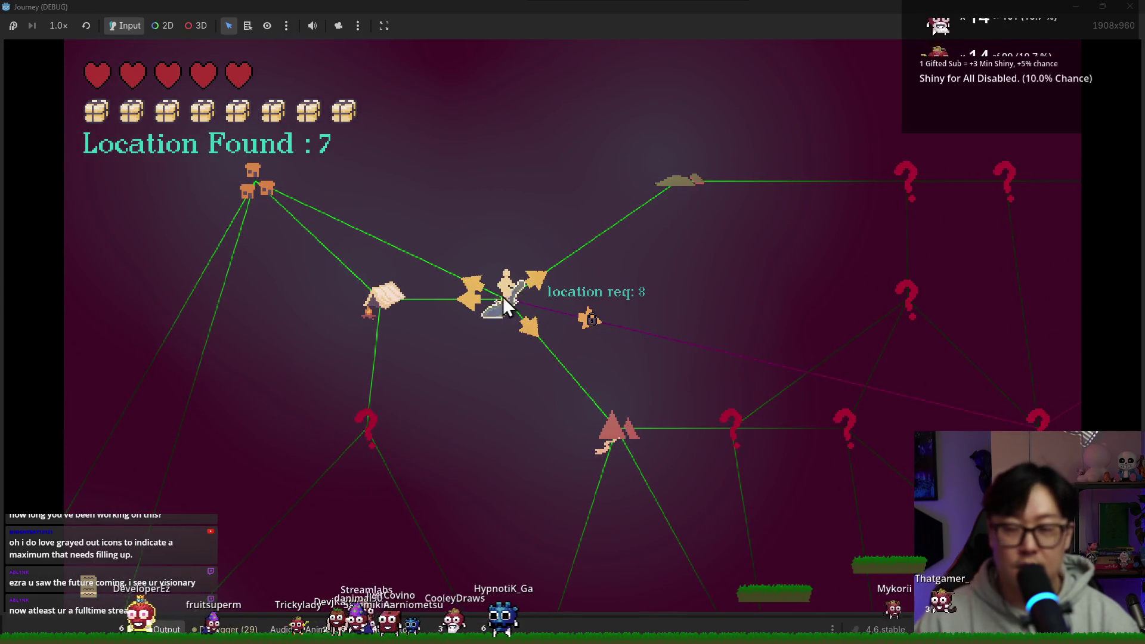
key("alt+Tab")
left_click(419, 15)
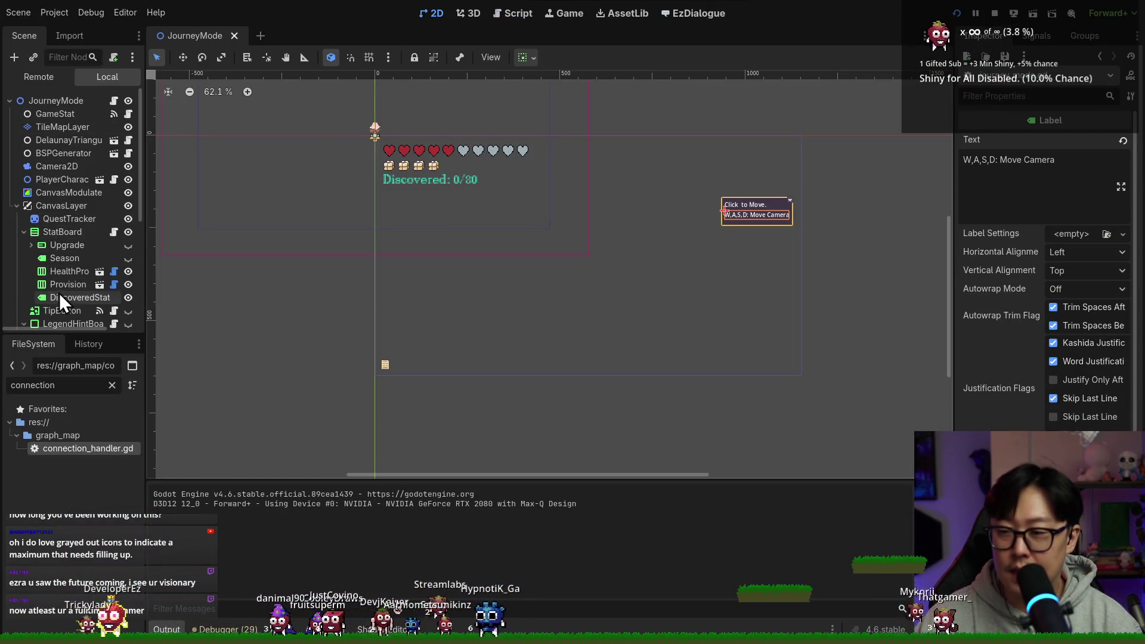
Hide the DiscoveredStat counter, run the game with F5 to test movement, then stop it.
left_click(127, 298)
key("F5")
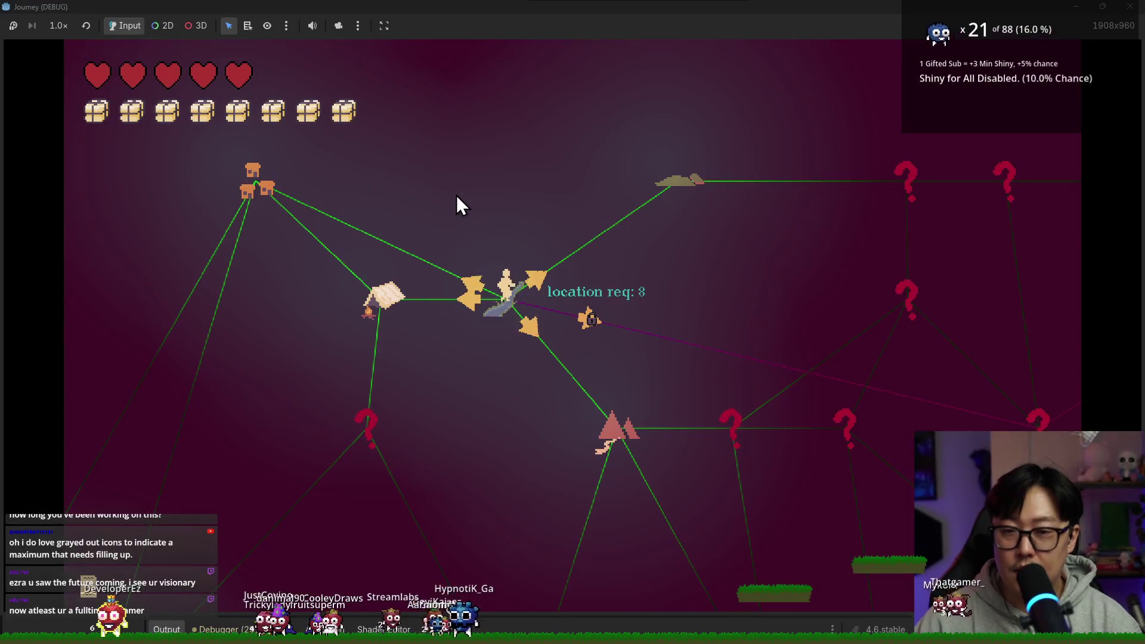
left_click(336, 243)
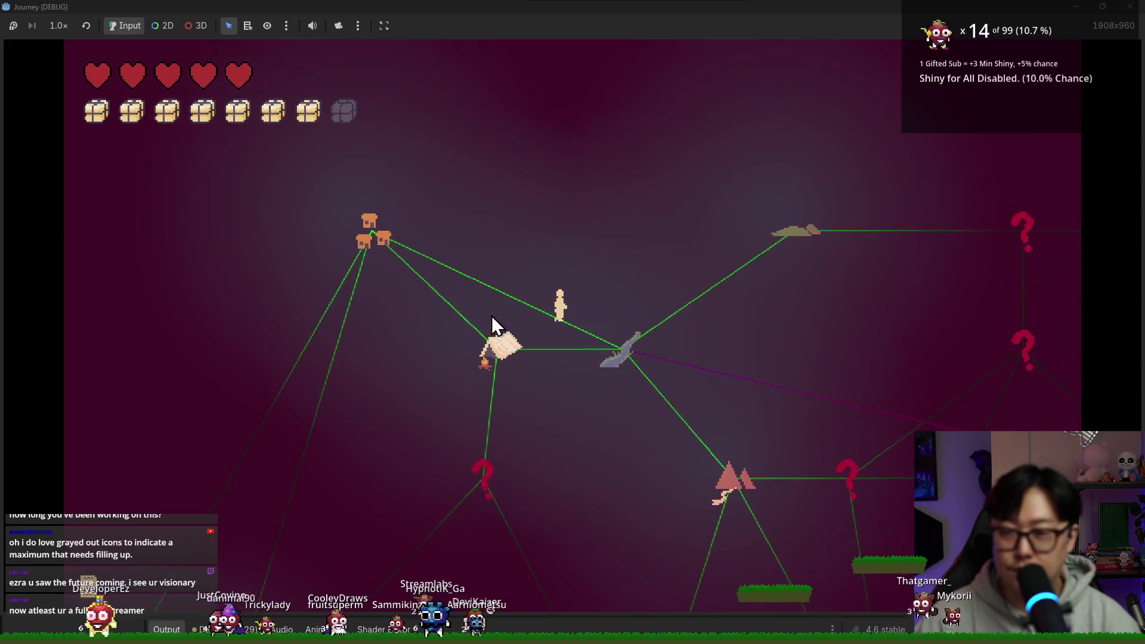
key("F8")
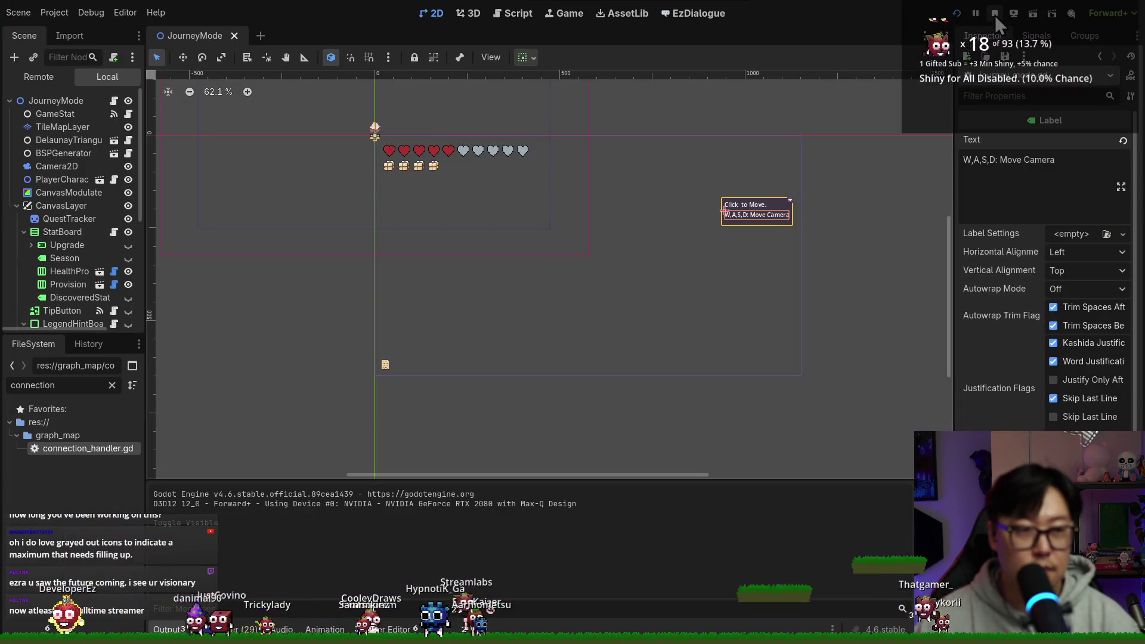
key("F5")
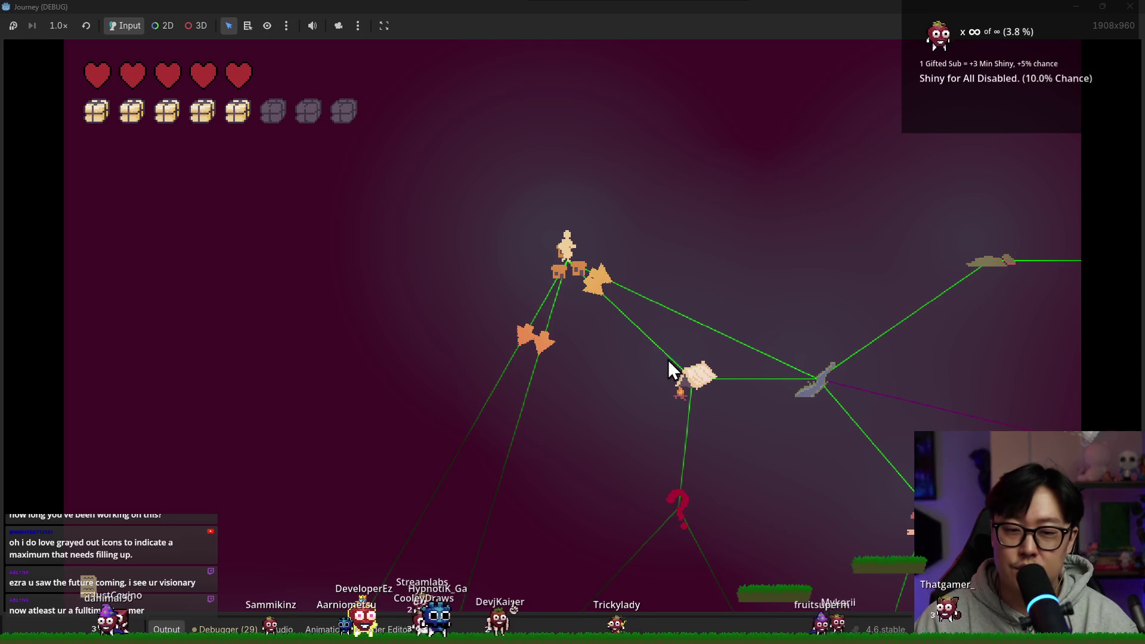
key("alt+Tab")
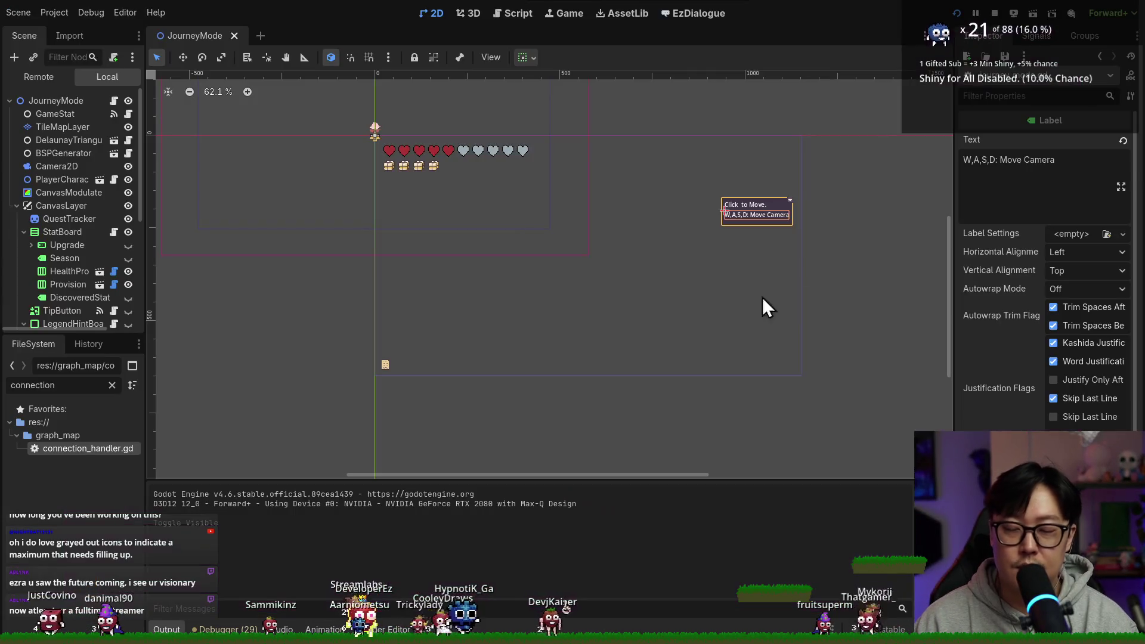
key("alt+Tab")
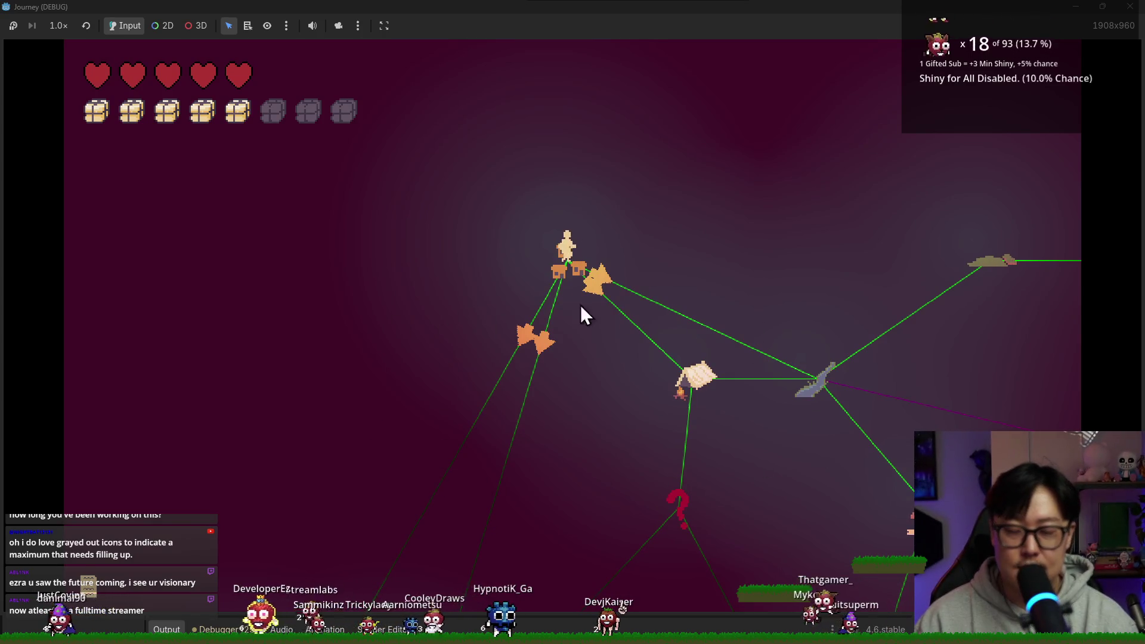
key("alt+Tab")
key("alt+Tab")
key("alt+F4")
key("alt+Tab")
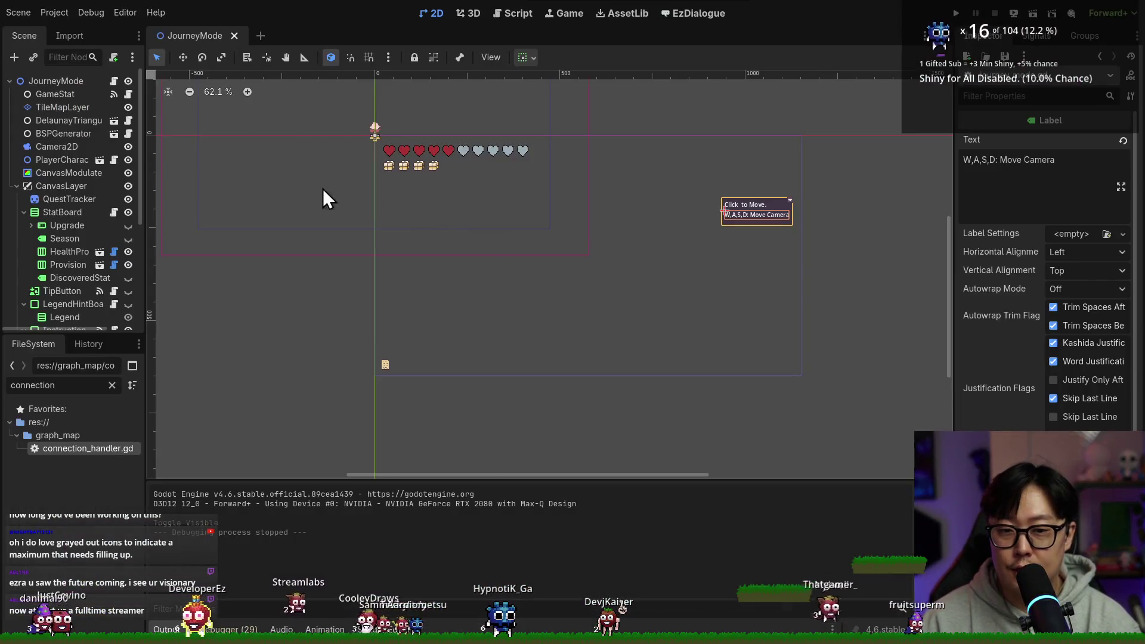
Collapse the StatBoard, legend hint board, Instruction and UpgradeCurtain branches in the scene tree.
left_click(24, 213)
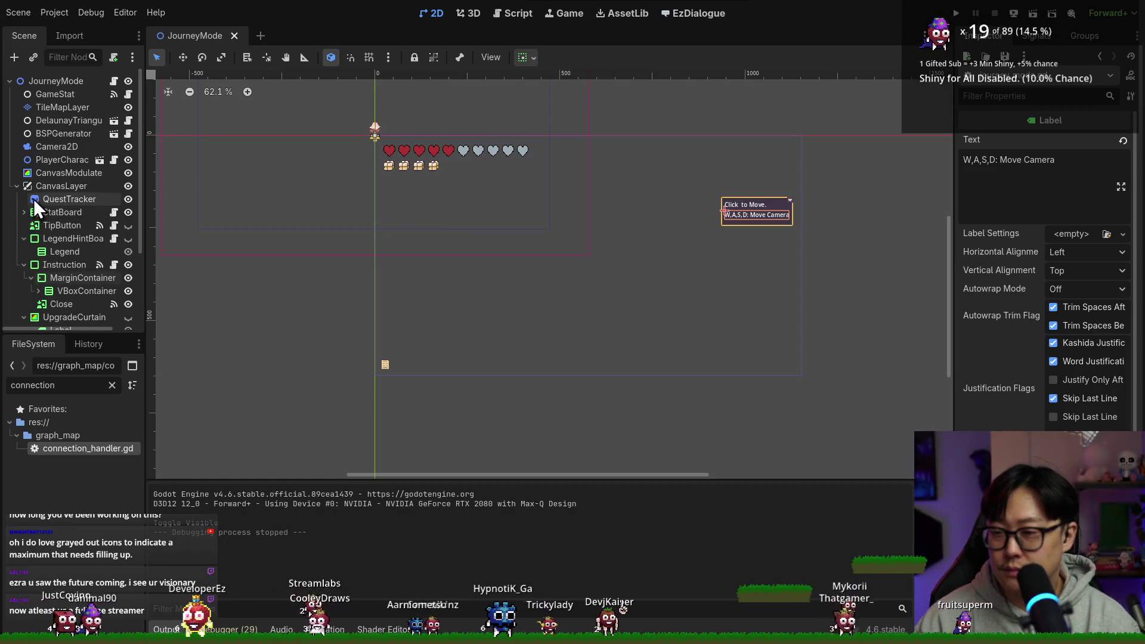
left_click(24, 237)
left_click(24, 251)
left_click(24, 265)
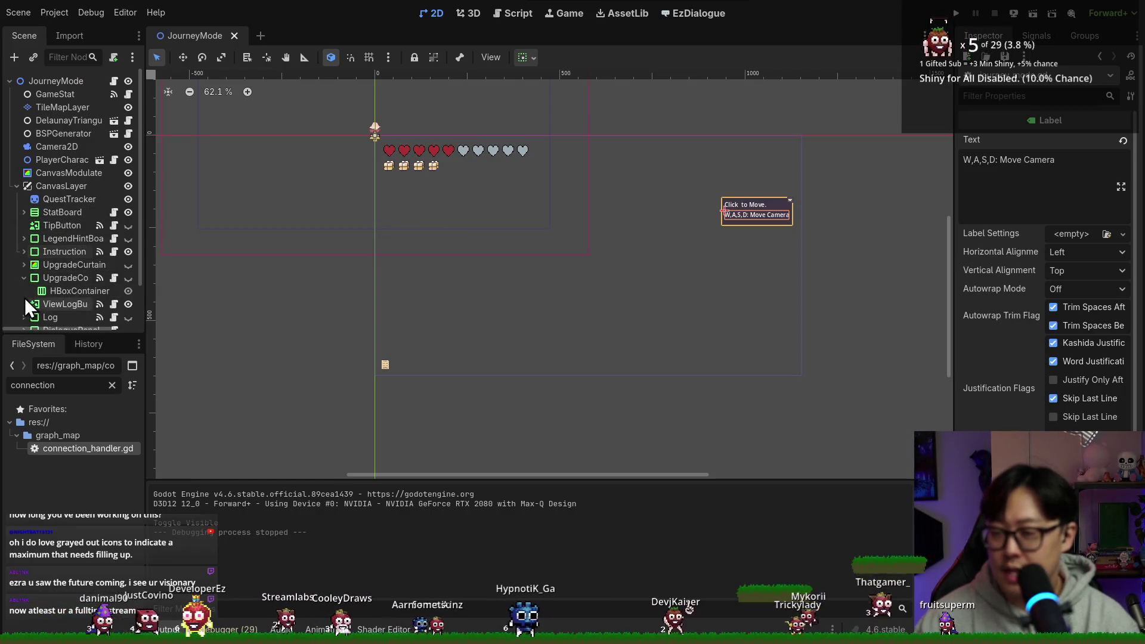
Add a PanelContainer as a child of CanvasLayer.
right_click(49, 191)
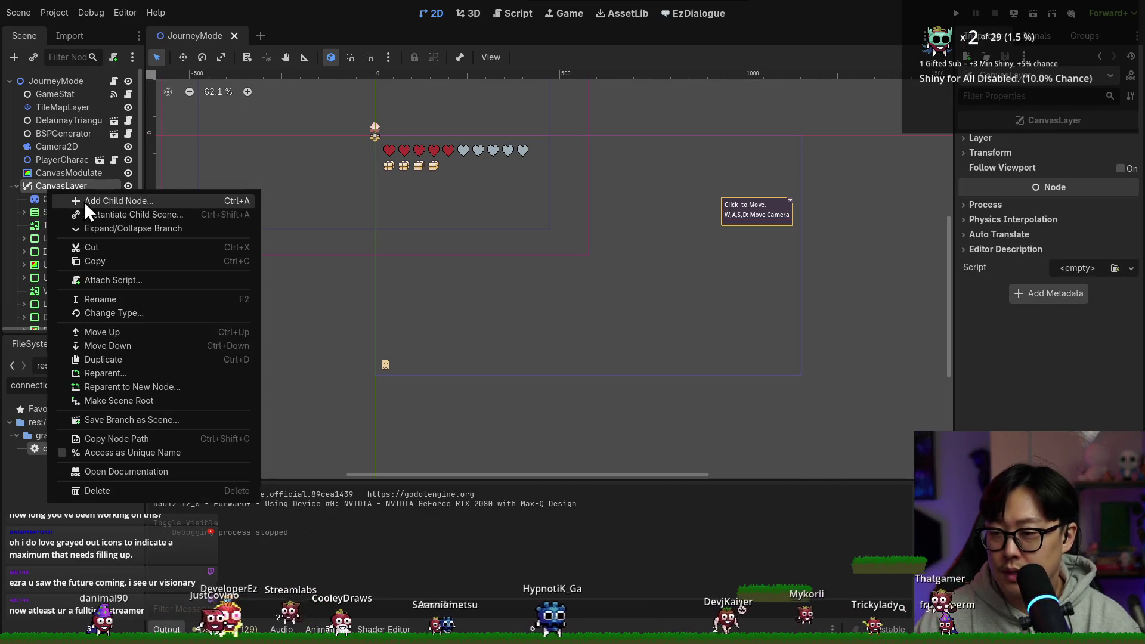
left_click(84, 202)
type("contain")
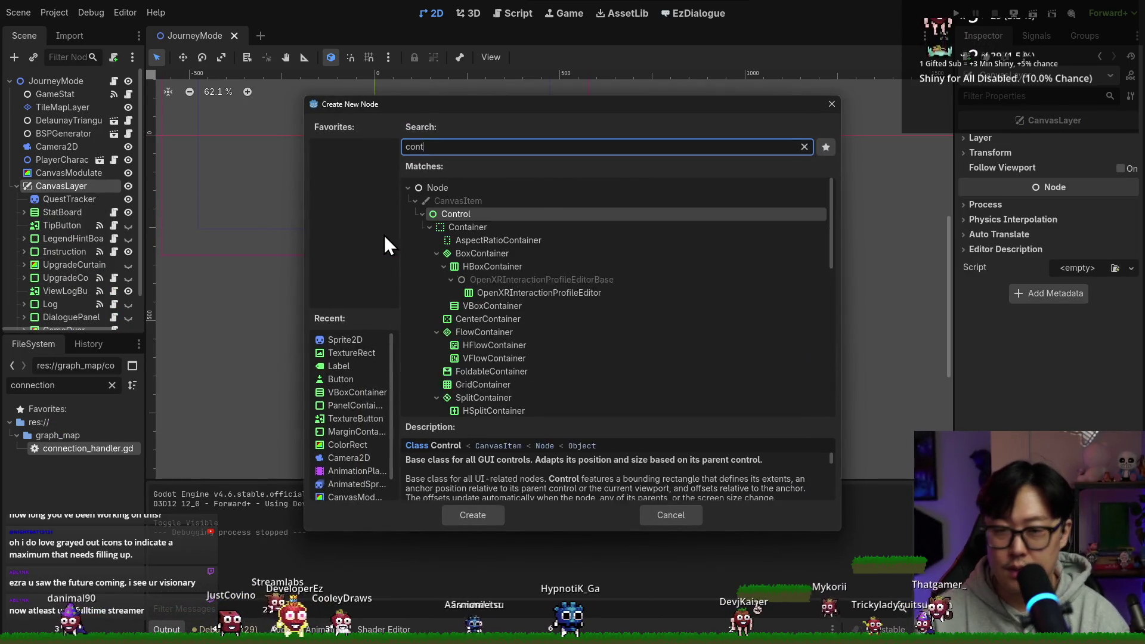
key("ctrl+a")
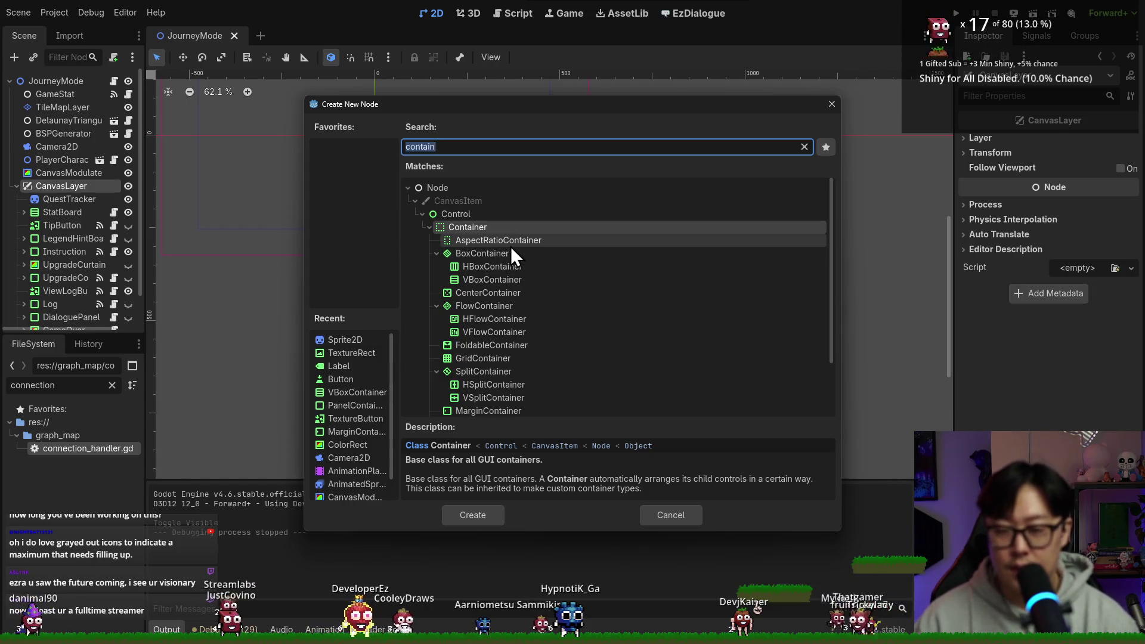
type("panel")
double_click(507, 241)
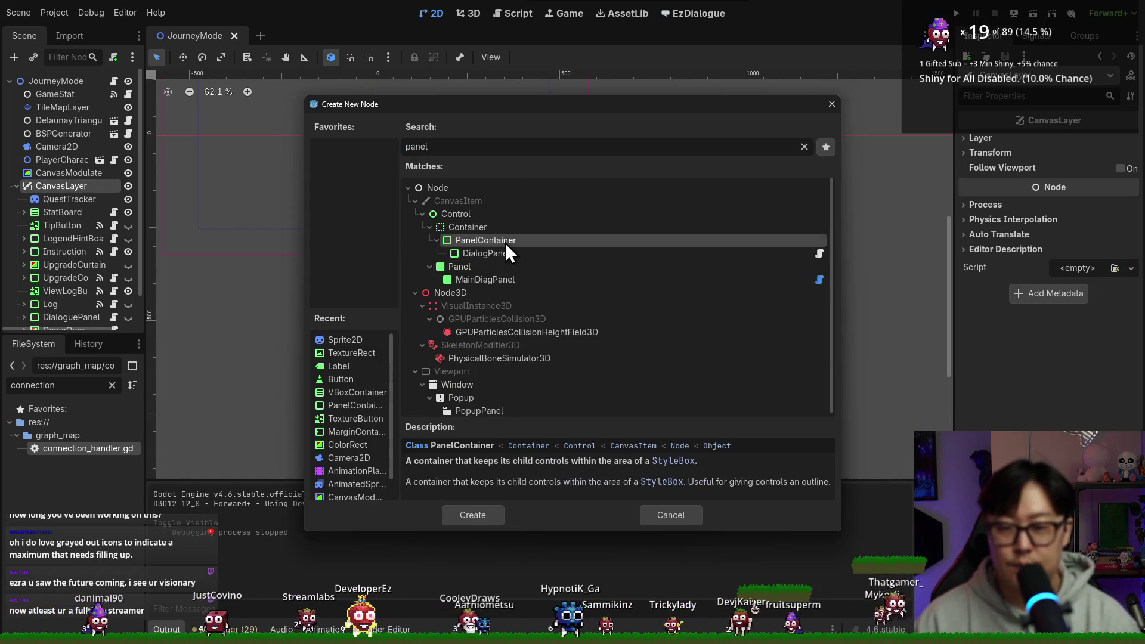
Move the new panel just below QuestTracker, rename it ActionBar, and save.
left_click_drag(64, 191, 69, 168)
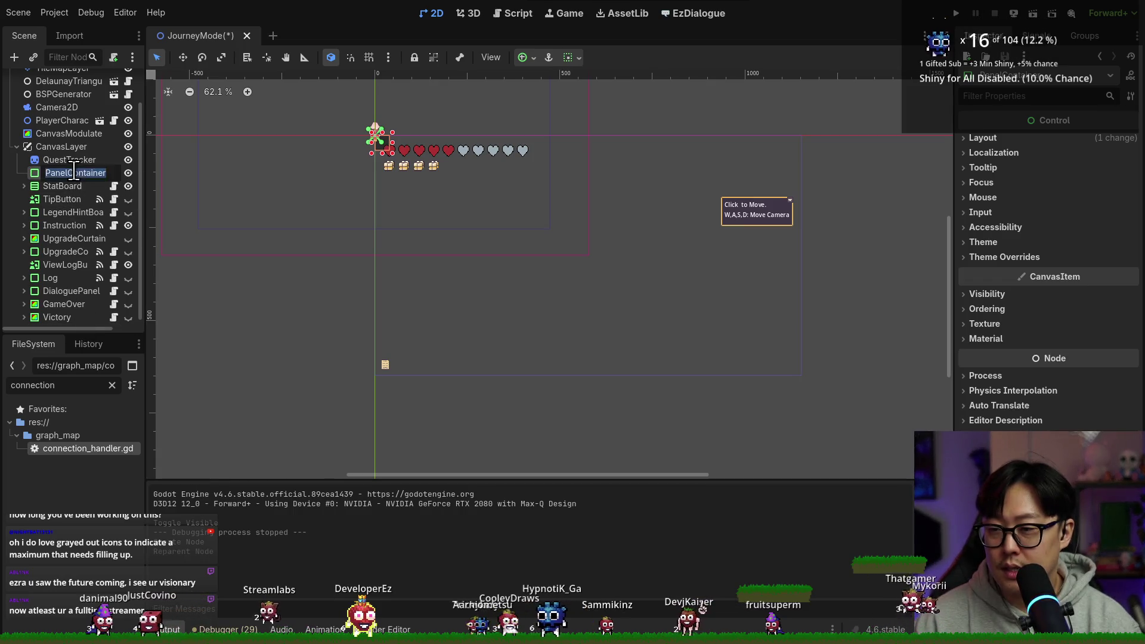
type("PoiAct")
key("BackSpace")
key("BackSpace")
key("BackSpace")
type("Act")
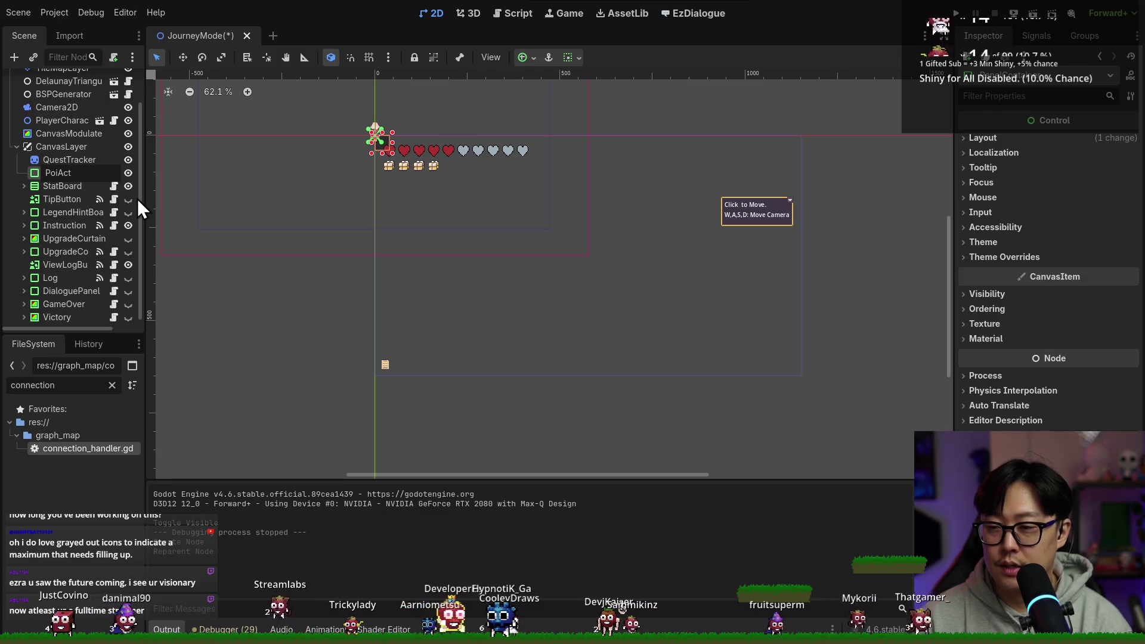
type("ionBar")
key("Return")
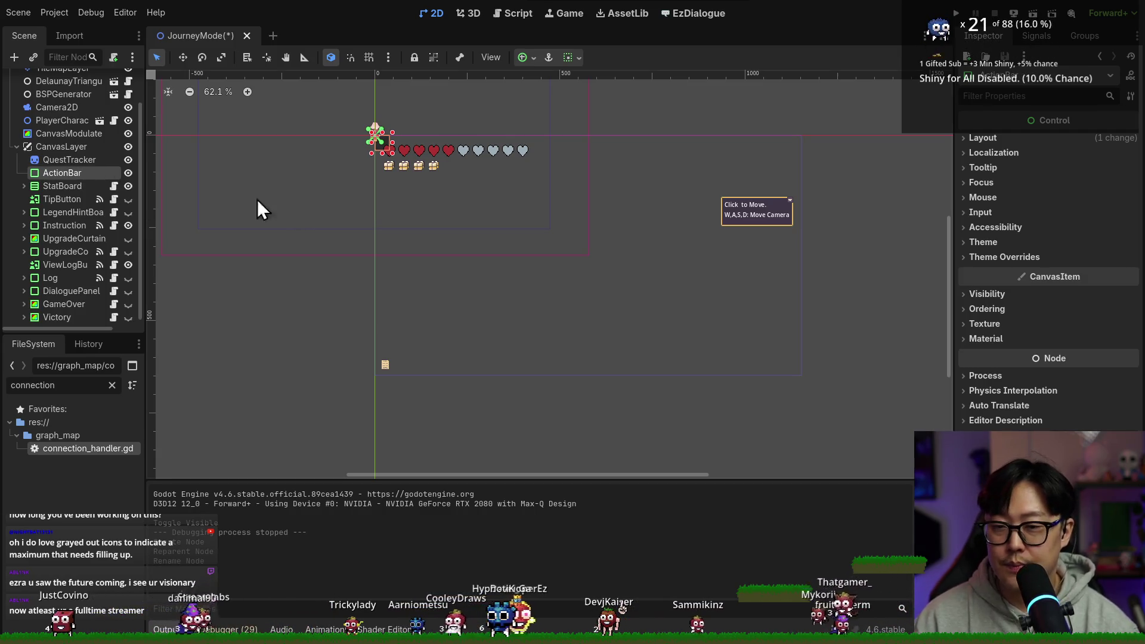
key("ctrl+s")
Add an HBoxContainer inside ActionBar and name it ButtonContainer.
right_click(91, 172)
left_click(140, 191)
type("hbox")
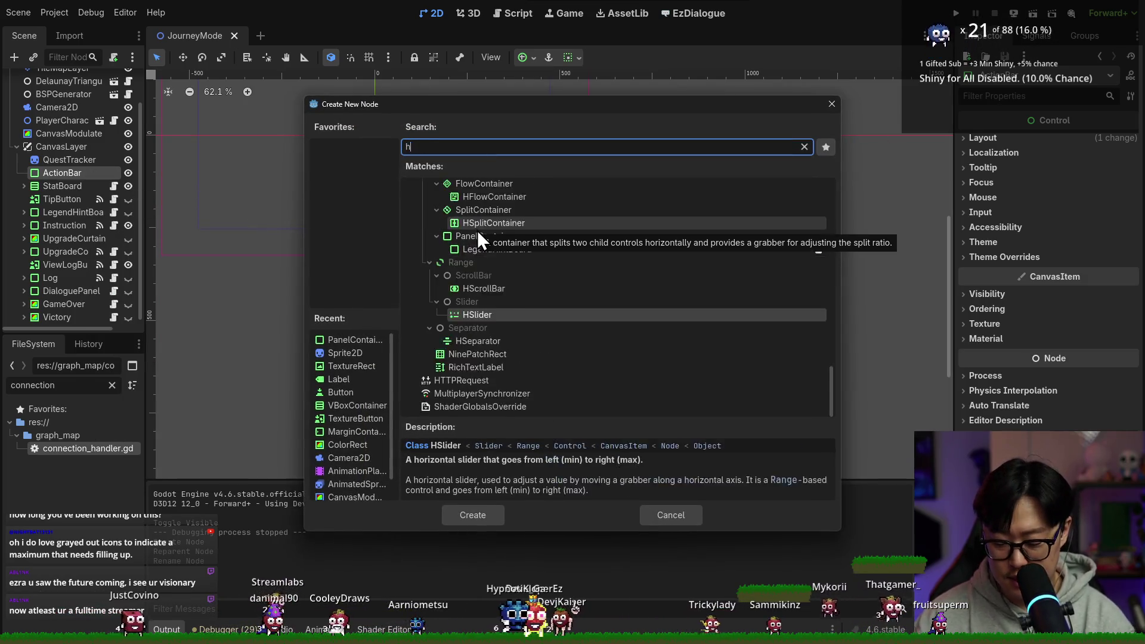
double_click(521, 292)
key("ctrl+s")
type("Butto")
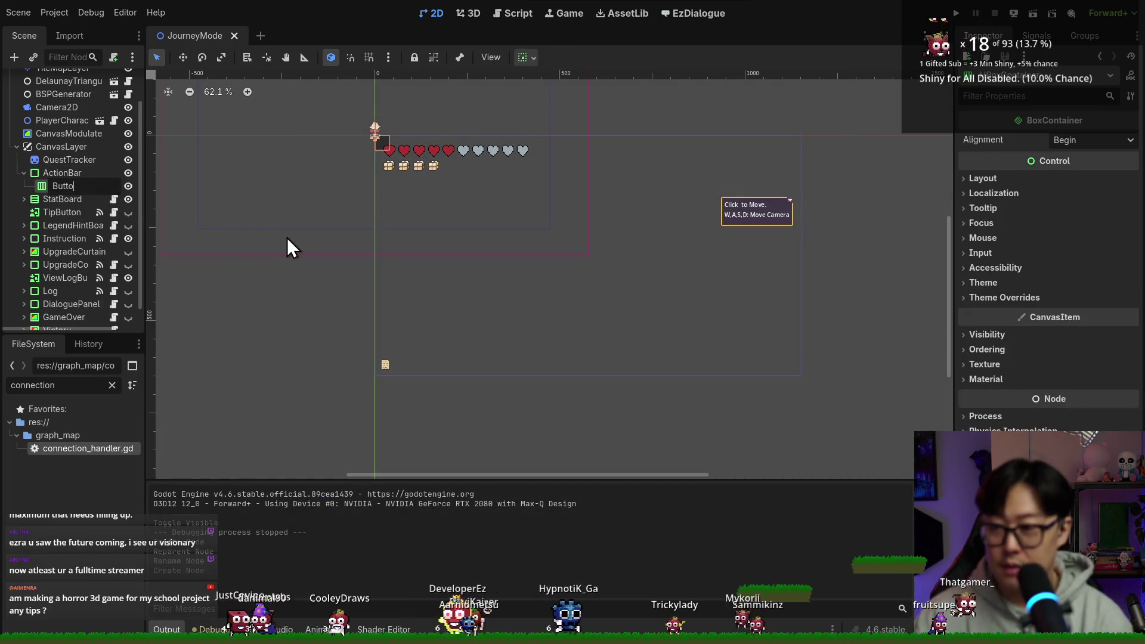
type("nContainer")
key("Return")
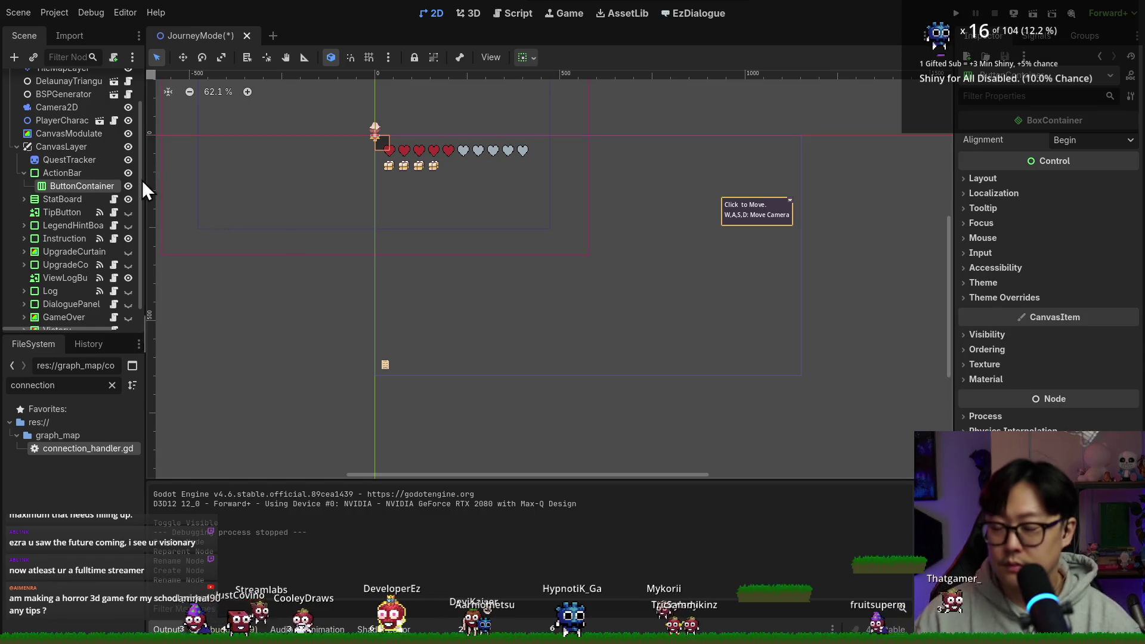
key("alt+Tab")
key("alt+Tab")
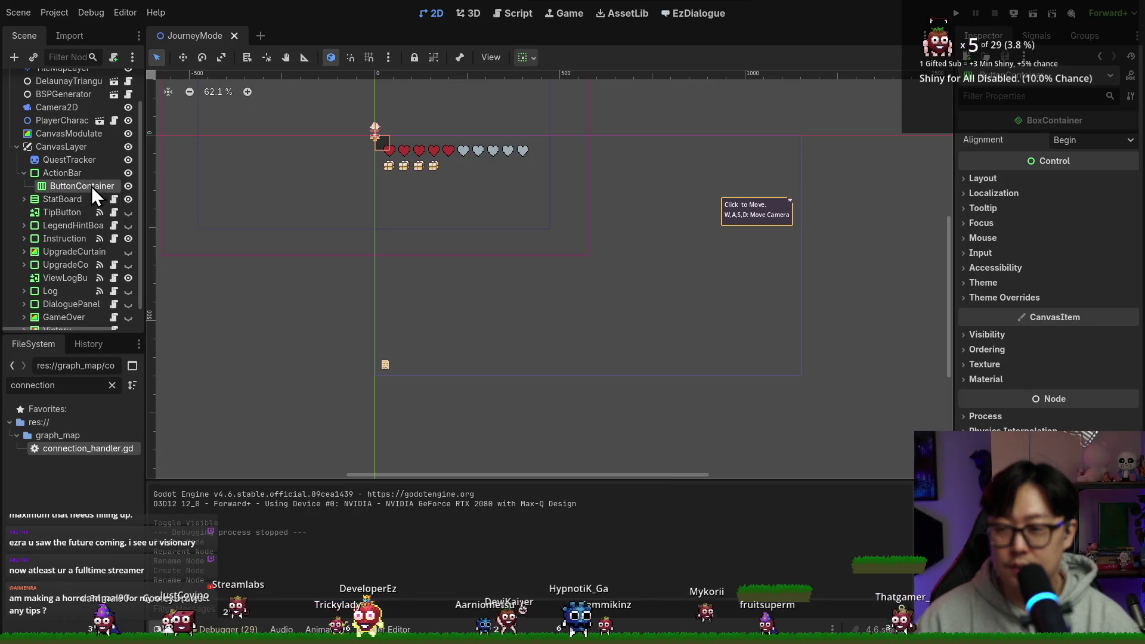
key("alt+Tab")
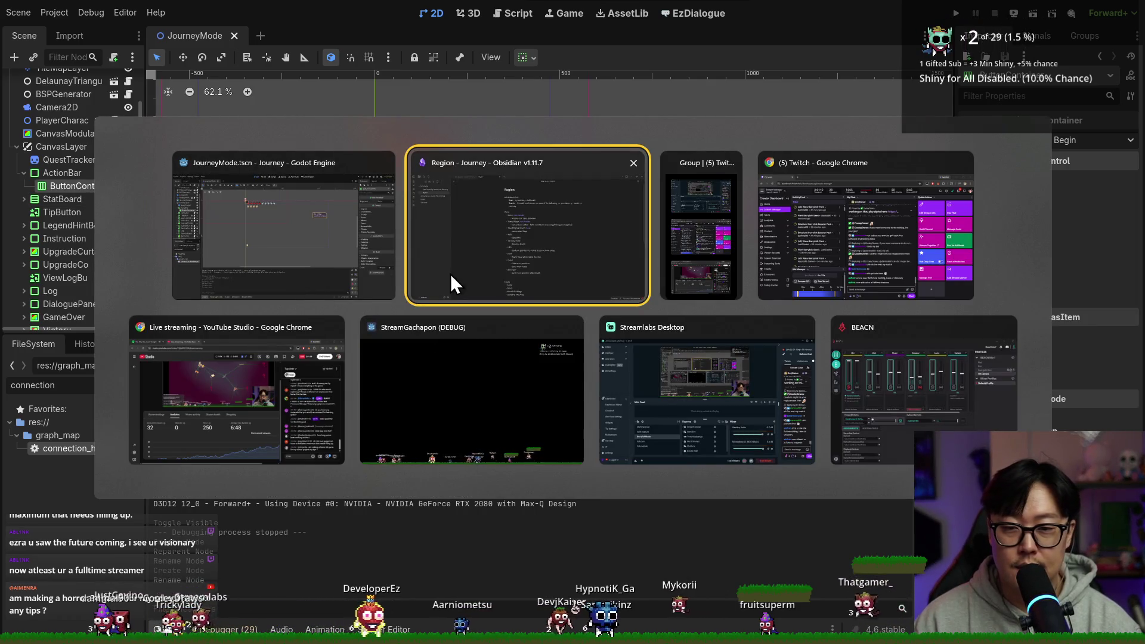
Review the Rest and Search lines in Obsidian's Region note, then bring Aseprite forward.
left_click(451, 274)
left_click(483, 130)
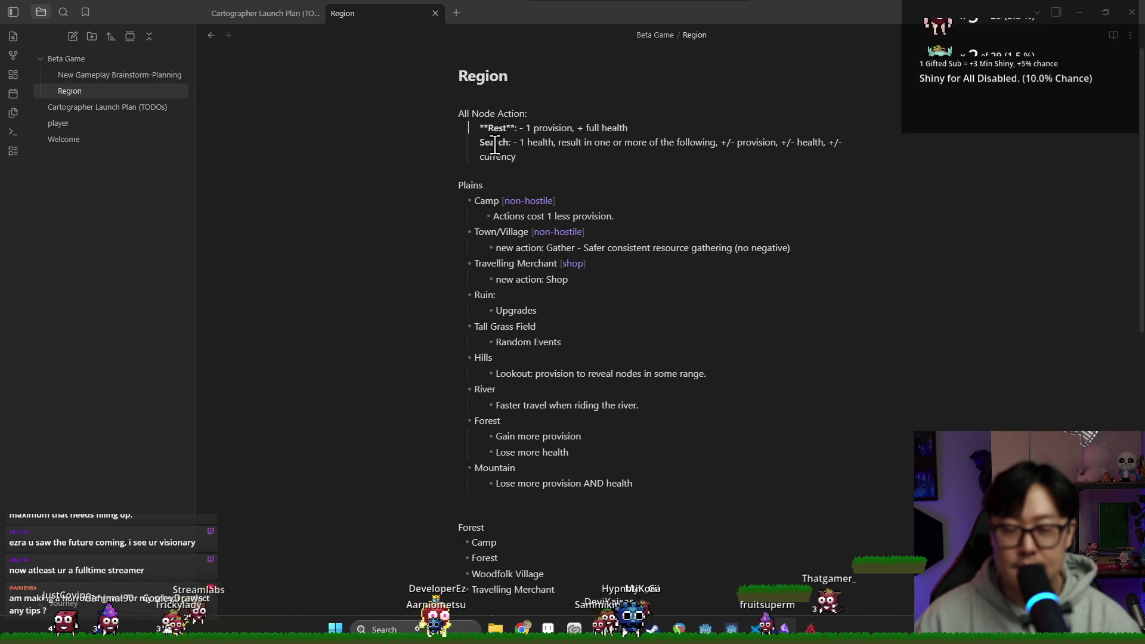
left_click(496, 142)
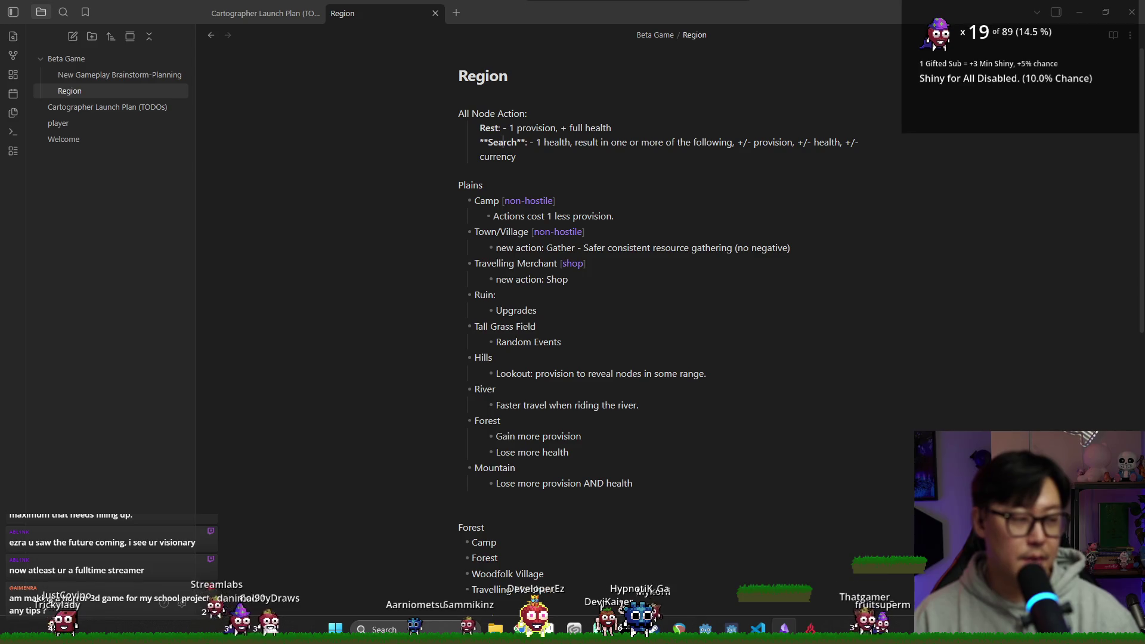
key("alt+Tab")
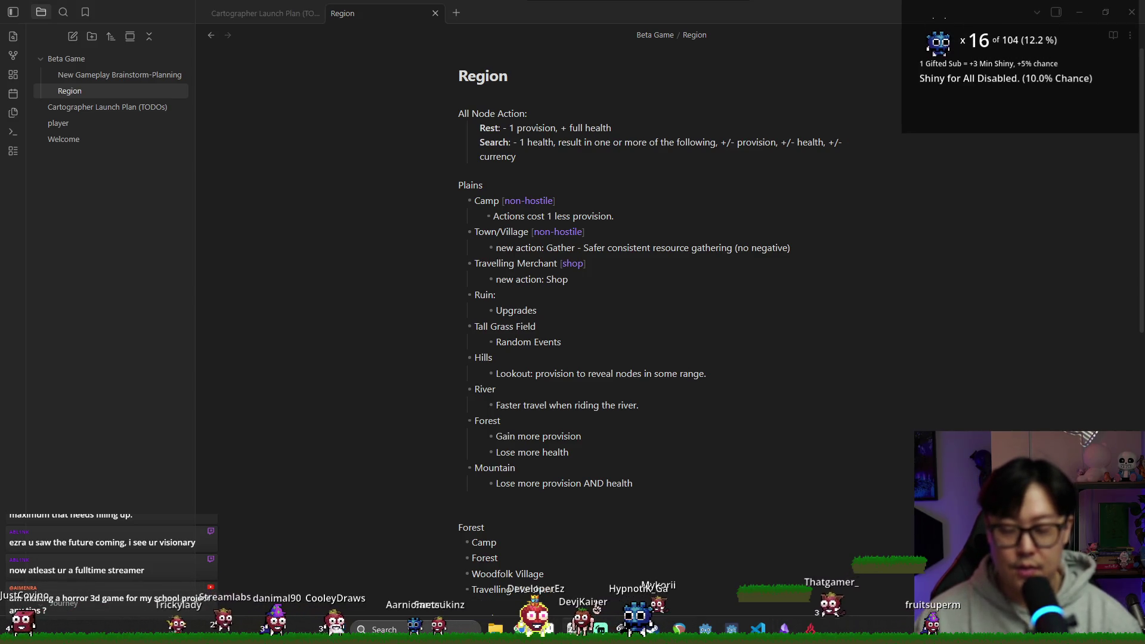
left_click(575, 630)
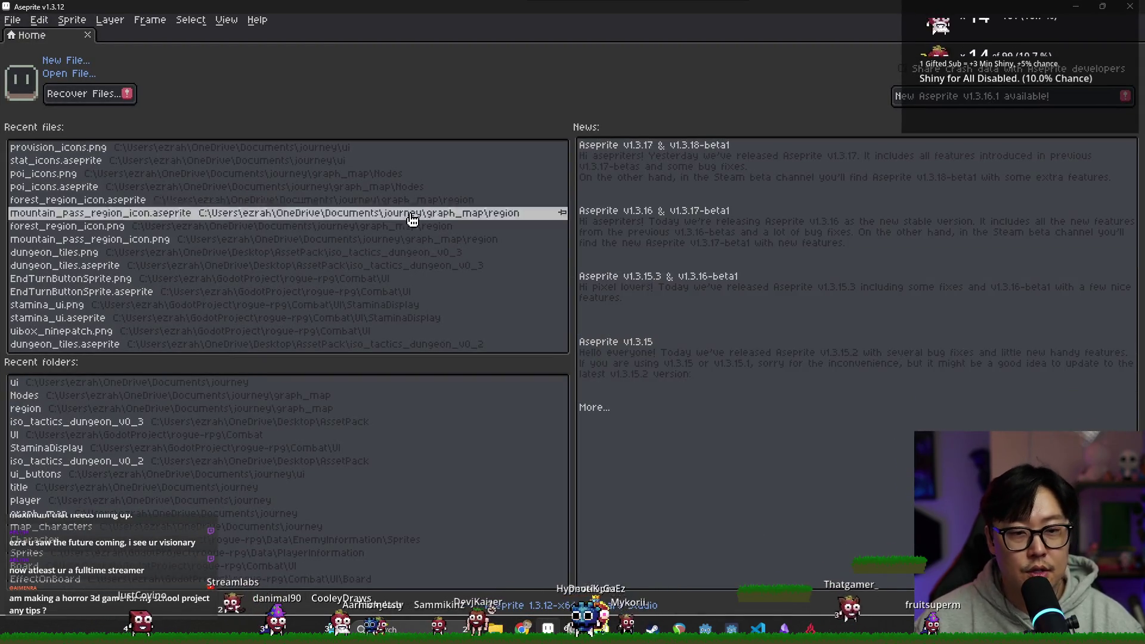
Create a new 64 by 64 sprite and load the pico palette preset.
left_click(12, 19)
left_click(24, 36)
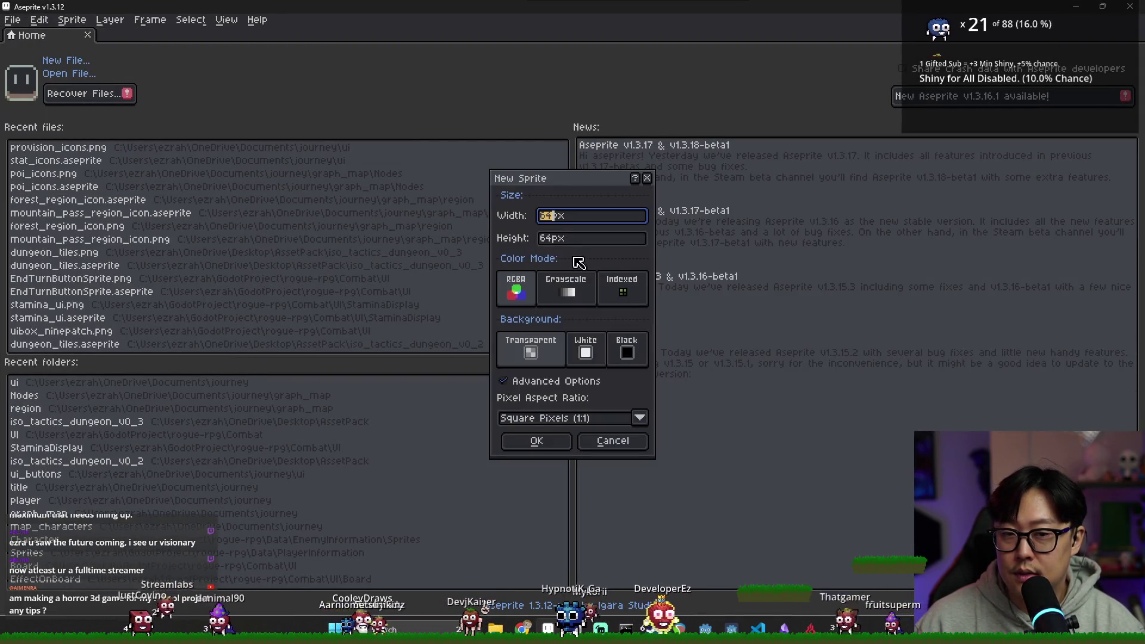
key("Return")
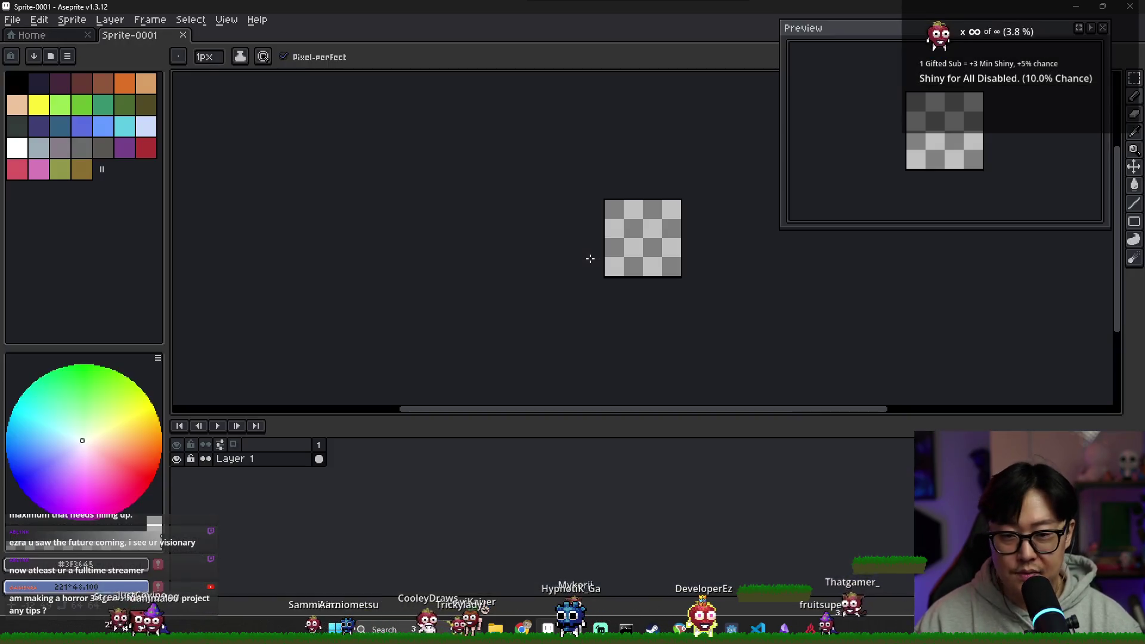
left_click(34, 56)
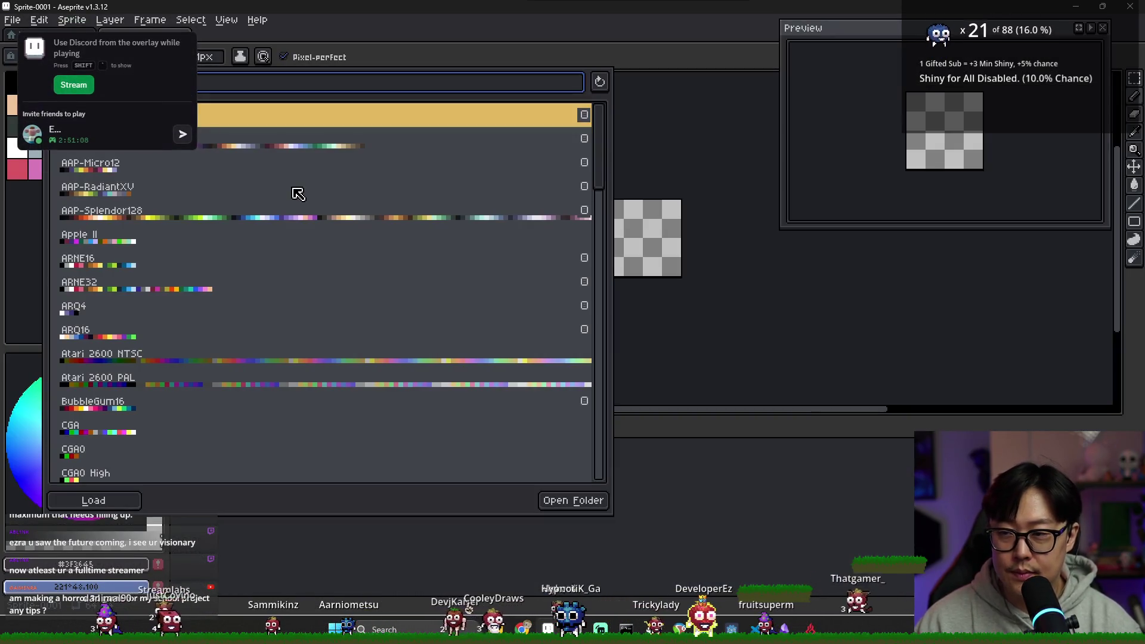
type("pico")
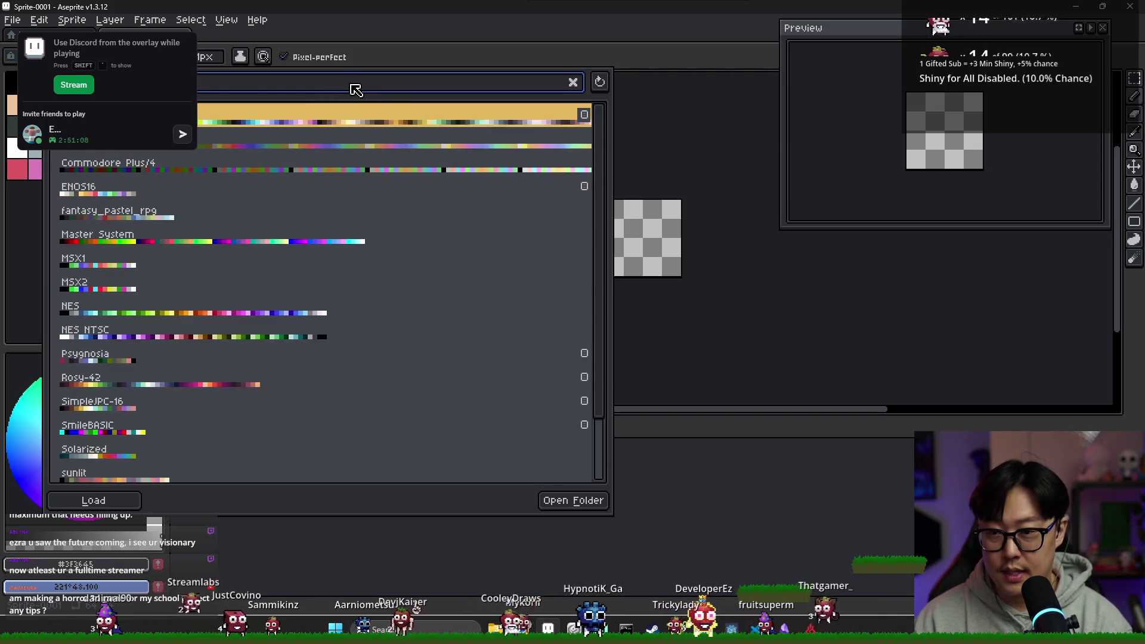
left_click(365, 117)
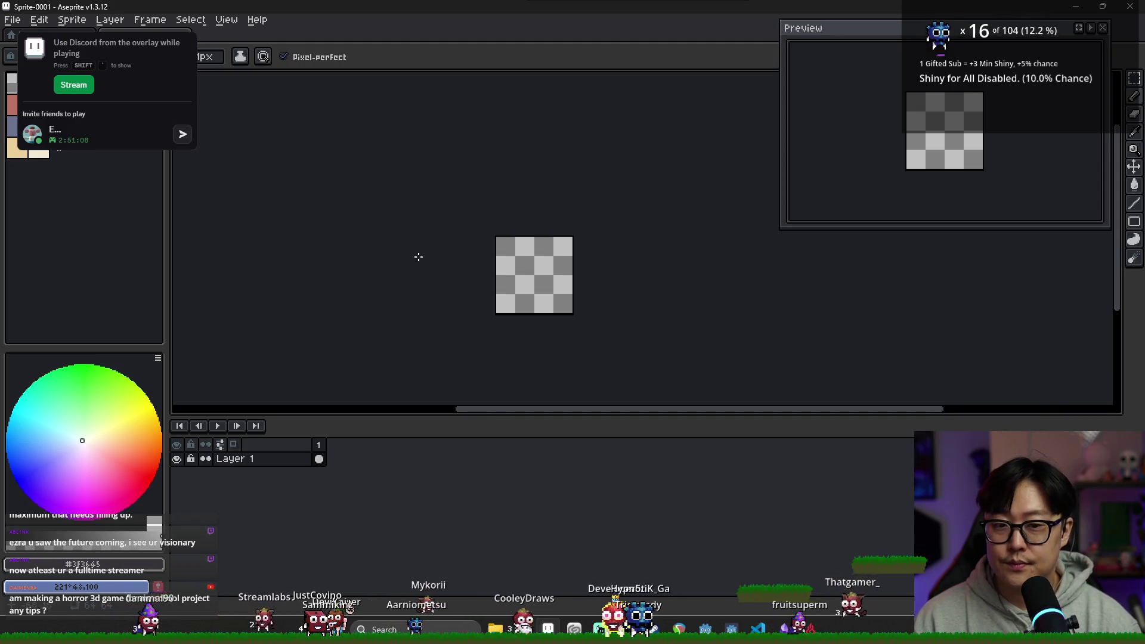
Pick red, undo the stray stroke, and draw a red flame outline stroke.
scroll(366, 240, "up", 3)
scroll(583, 333, "down", 1)
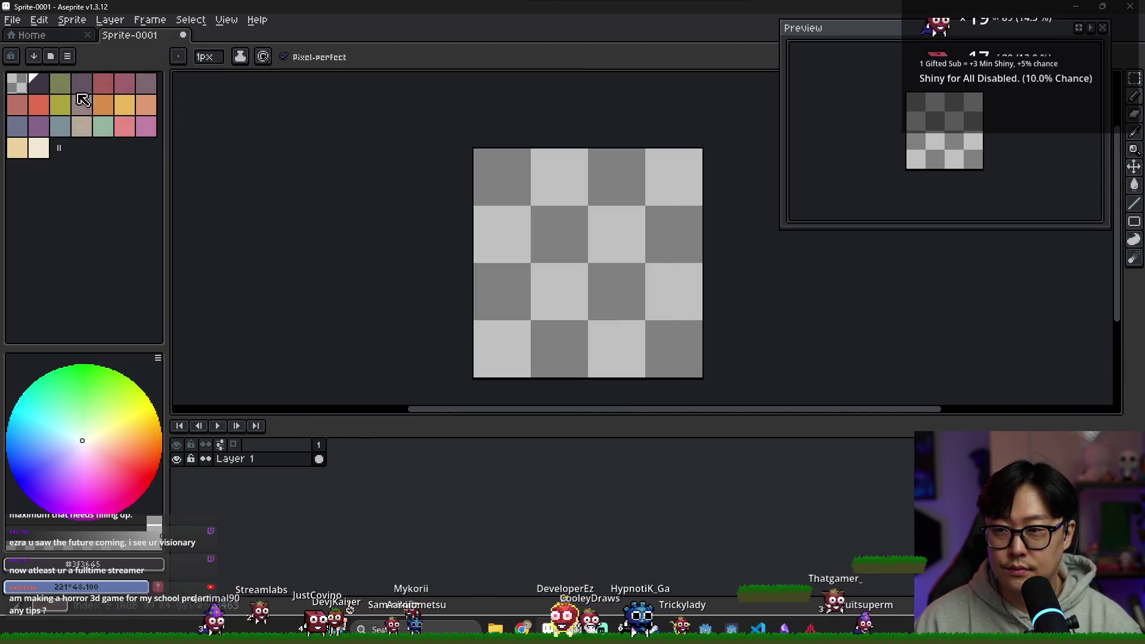
left_click(39, 105)
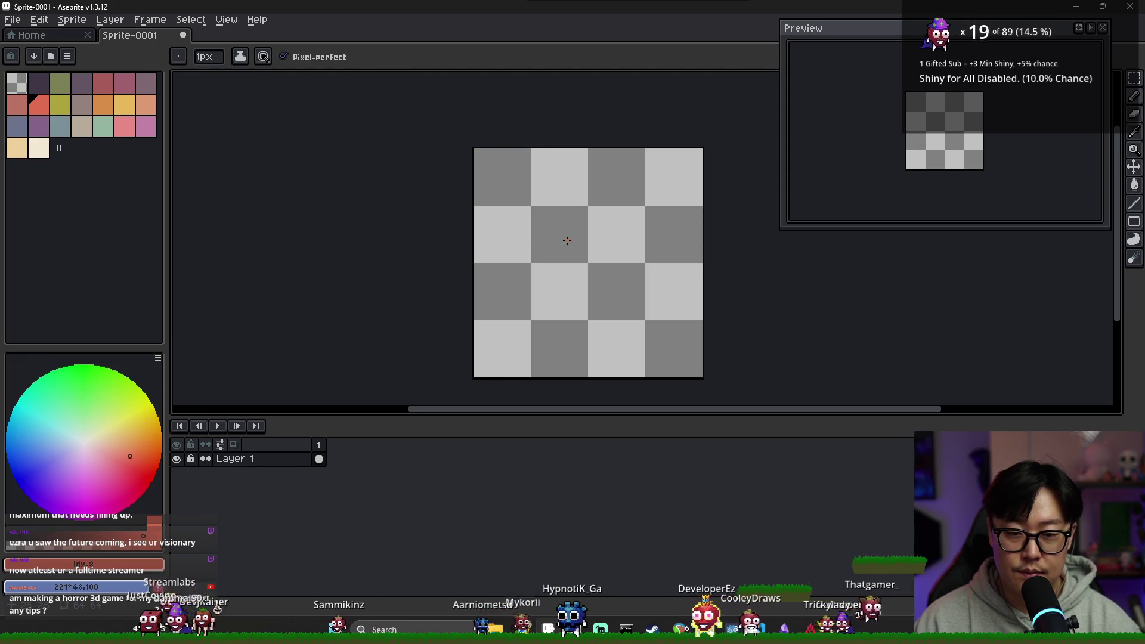
key("ctrl+z")
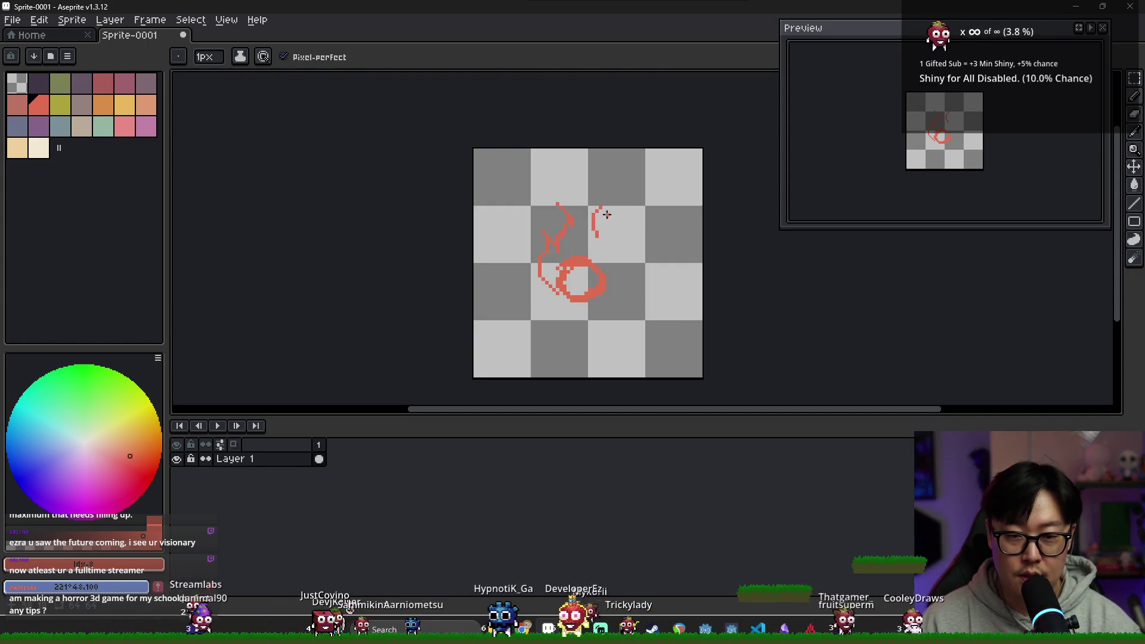
mouse_move(614, 188)
left_mouse_down()
mouse_move(613, 229)
mouse_move(639, 219)
mouse_move(623, 299)
mouse_move(572, 295)
left_mouse_up()
Bucket-fill the inside of the flame outline solid red.
key("g")
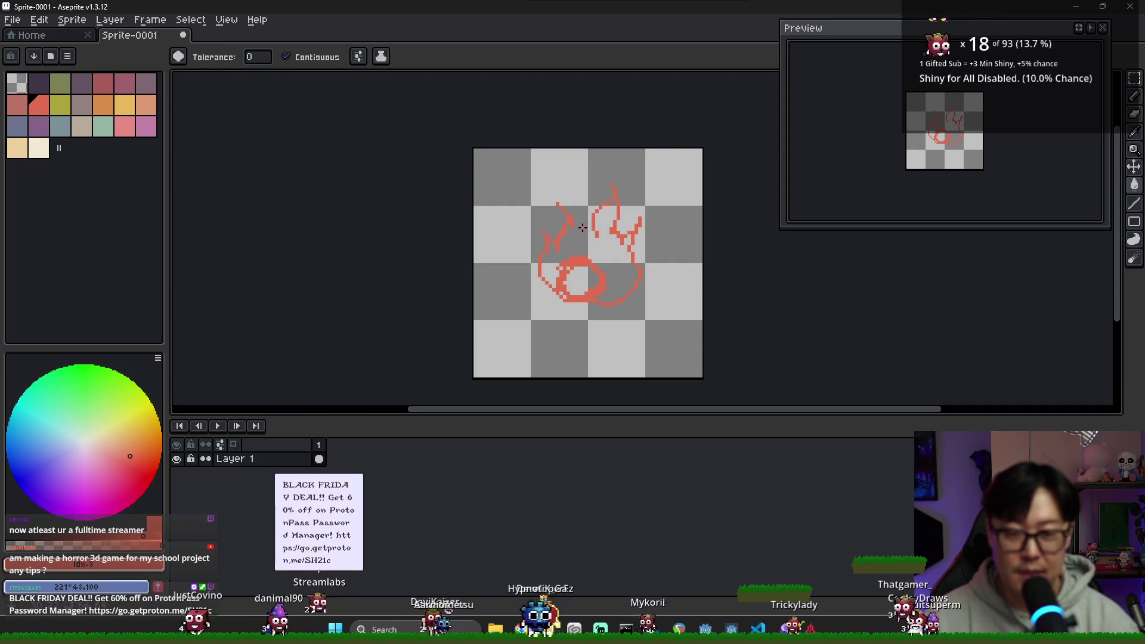
key("b")
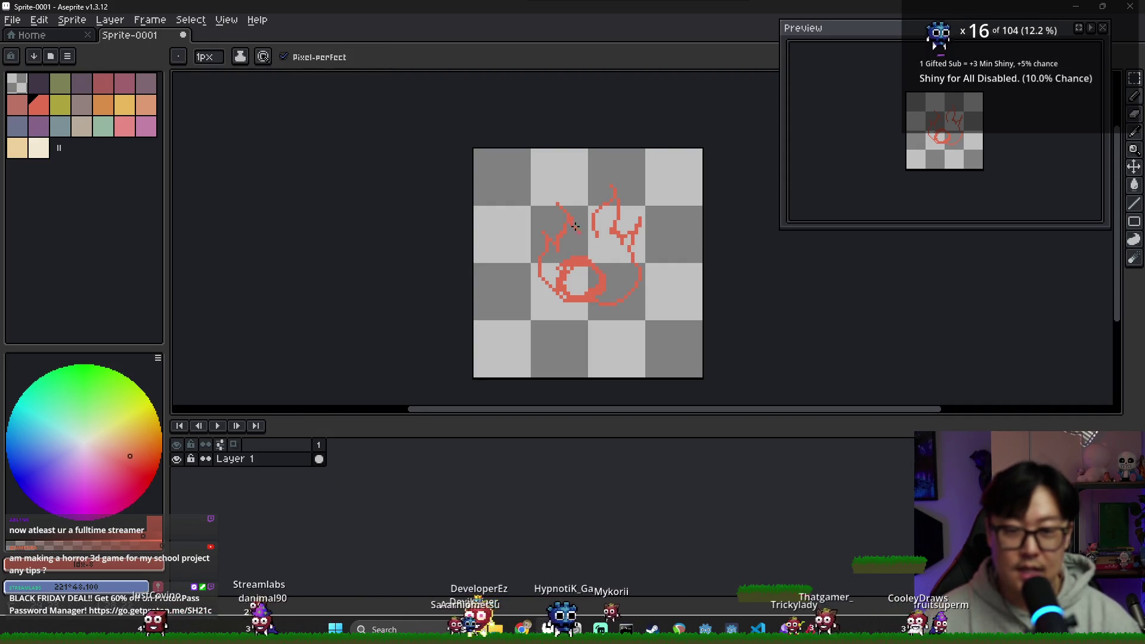
key("g")
left_click(595, 235)
scroll(583, 284, "up", 1)
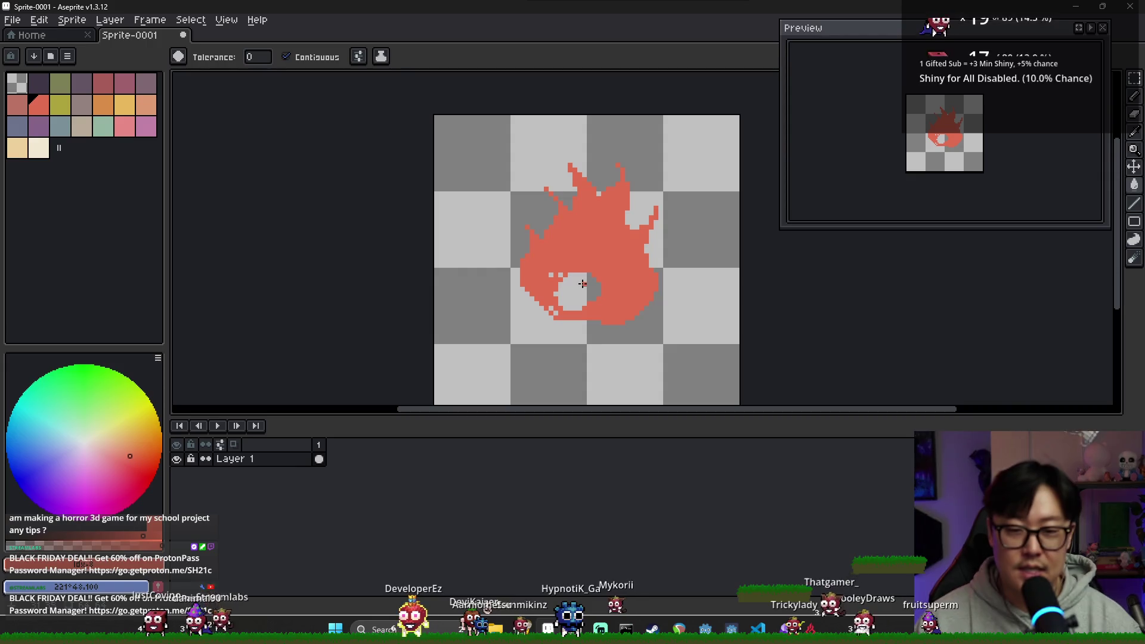
scroll(565, 292, "up", 1)
Add red pixels extending the flame's lower-left and upper-left edges.
key("b")
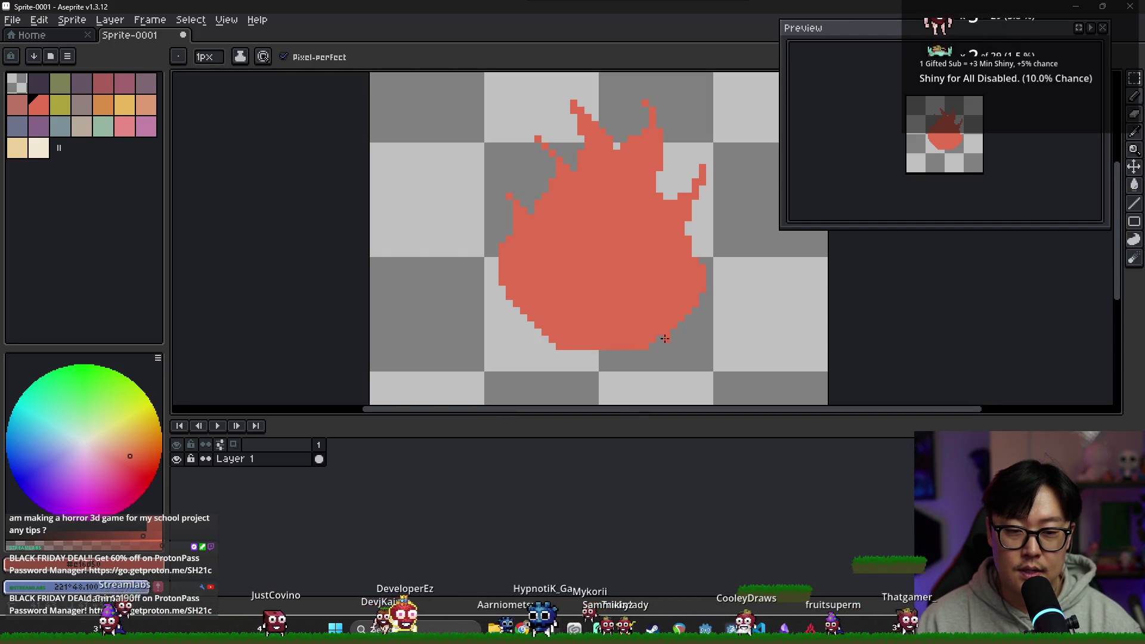
left_click_drag(514, 293, 519, 307)
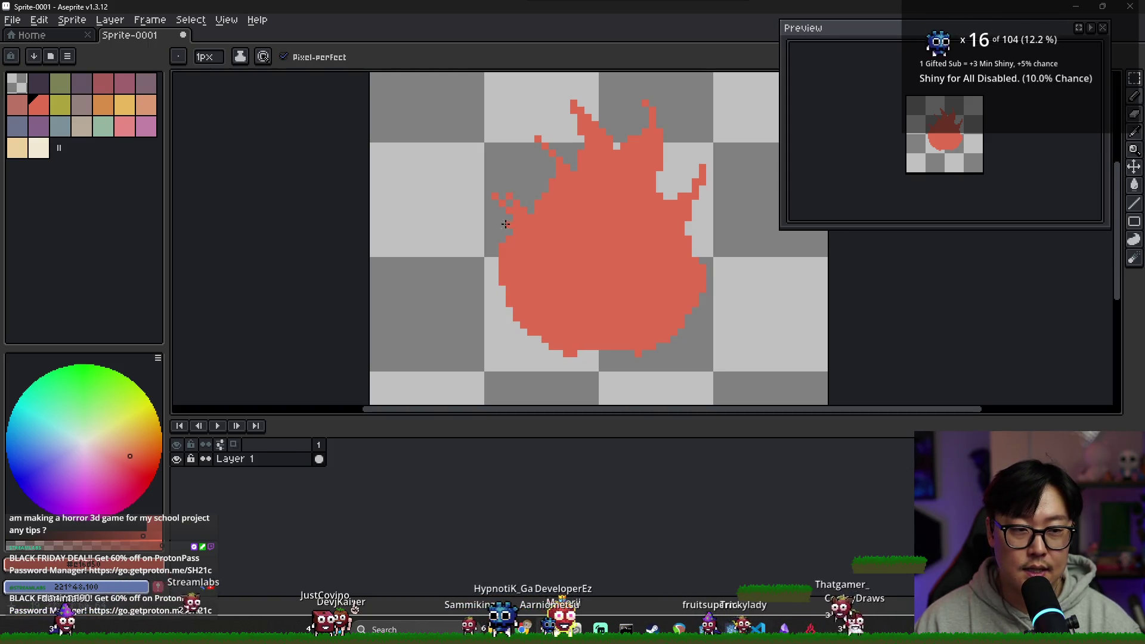
left_click_drag(490, 193, 532, 216)
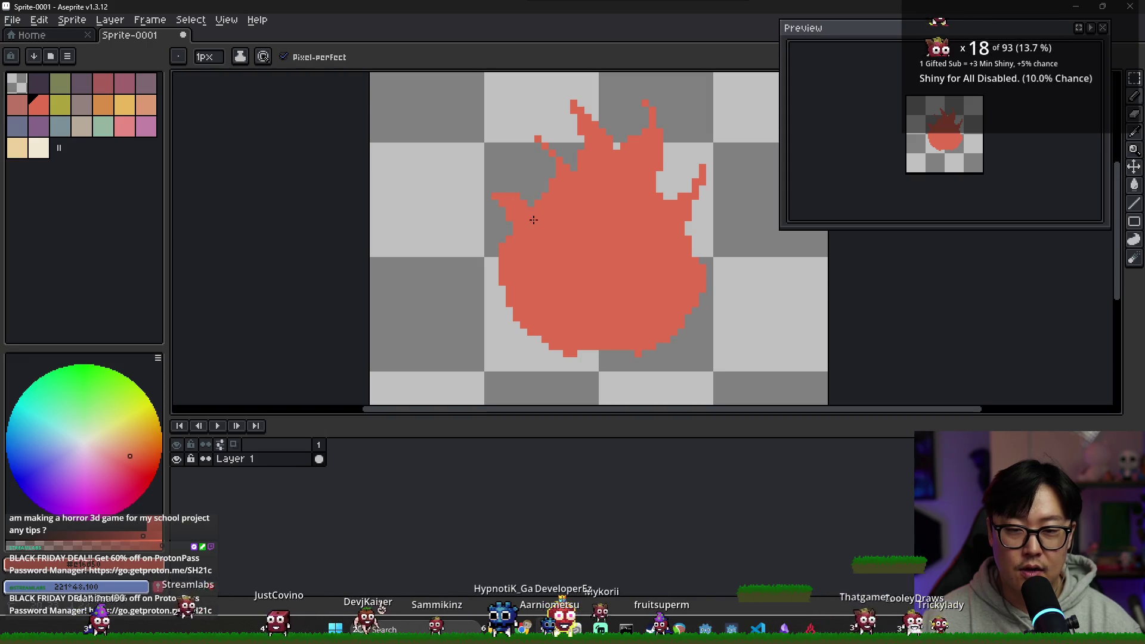
key("e")
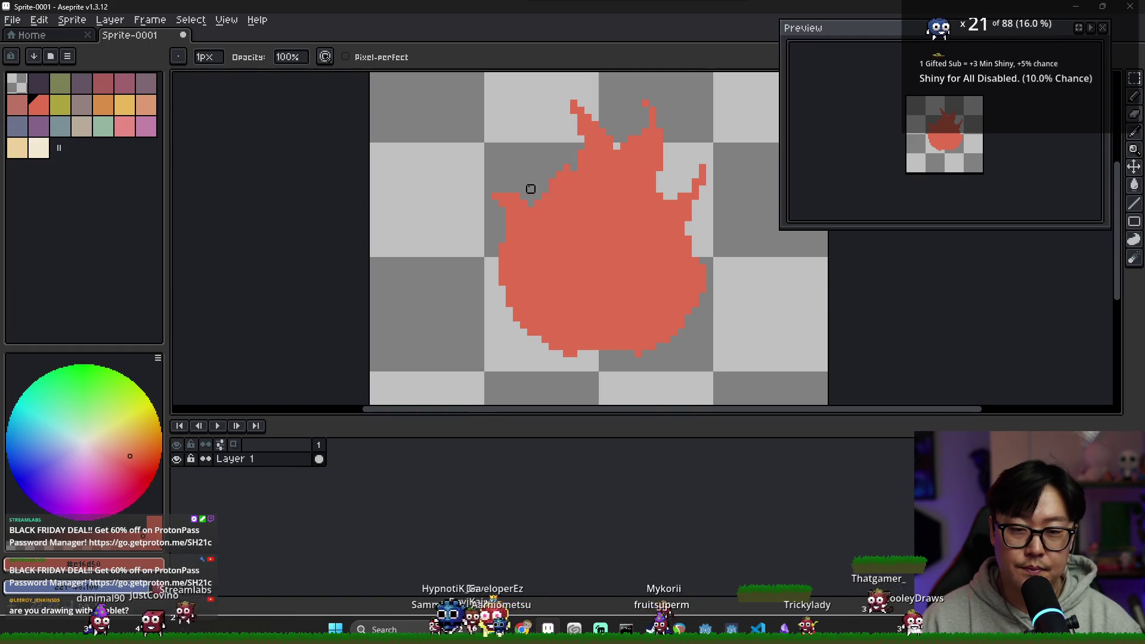
Add red pixels near the flame's top and erase the stray pixel above it.
scroll(574, 290, "down", 3)
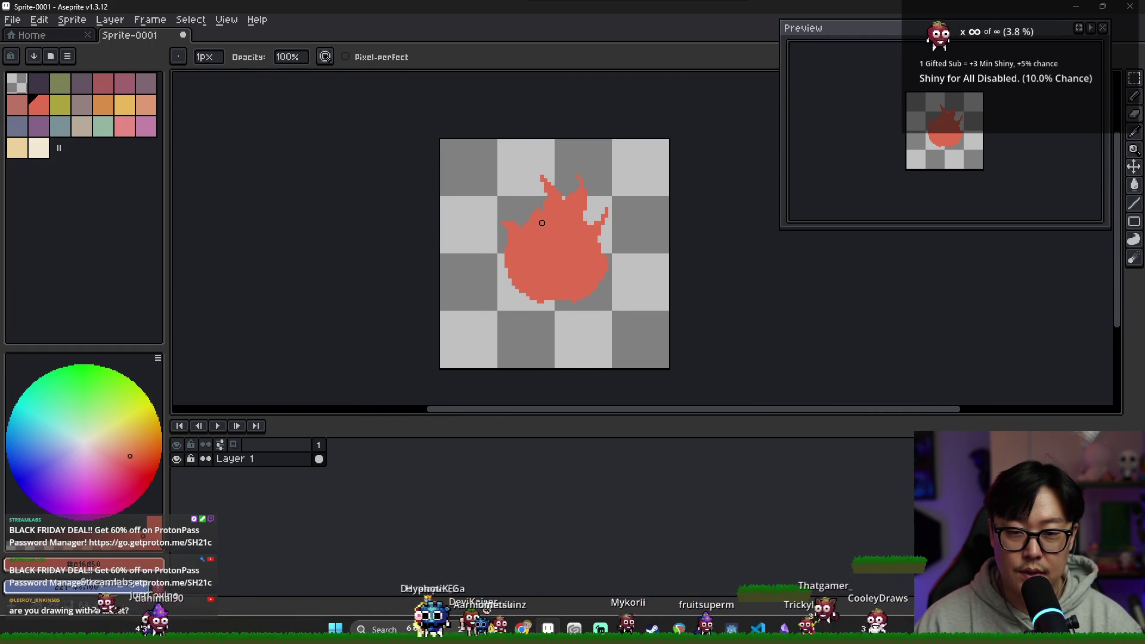
key("b")
scroll(540, 221, "up", 1)
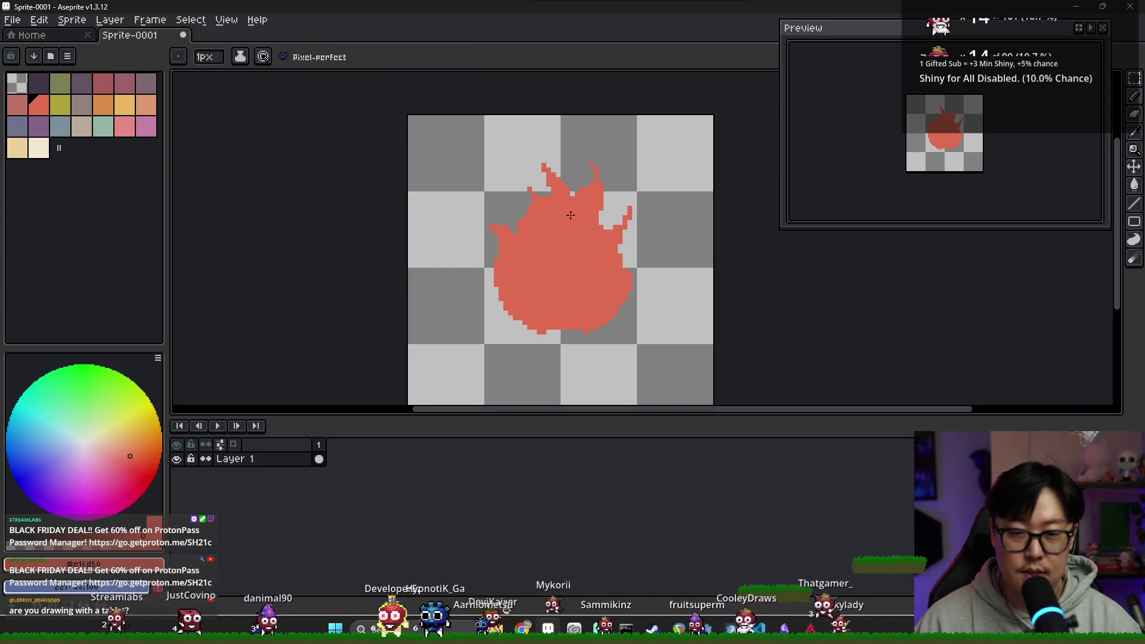
key("e")
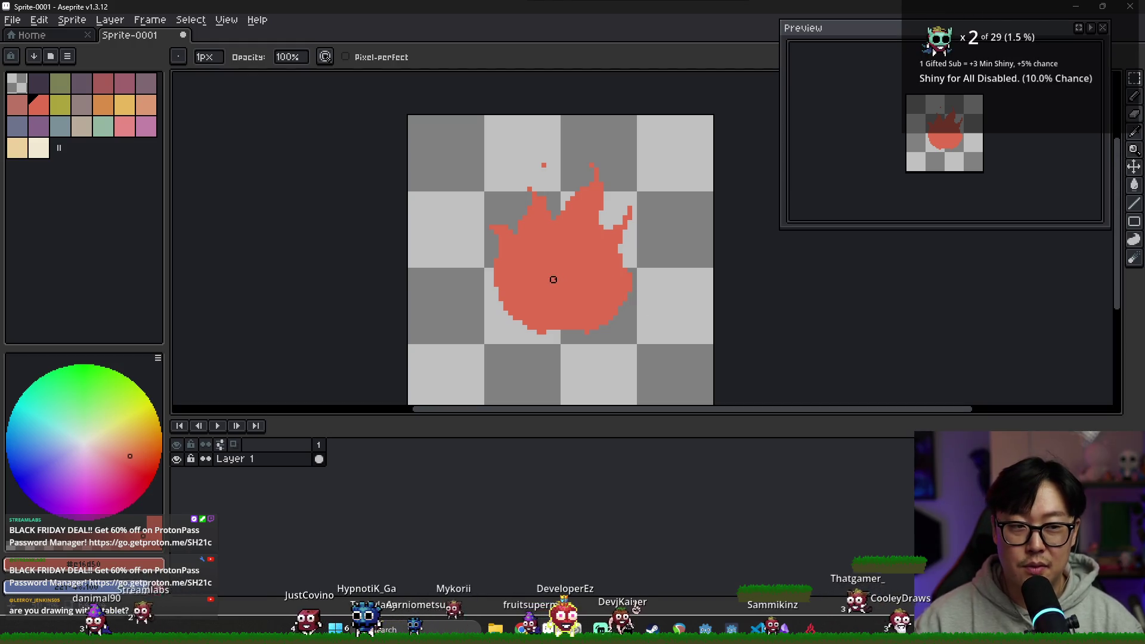
key("b")
left_click_drag(567, 173, 572, 182)
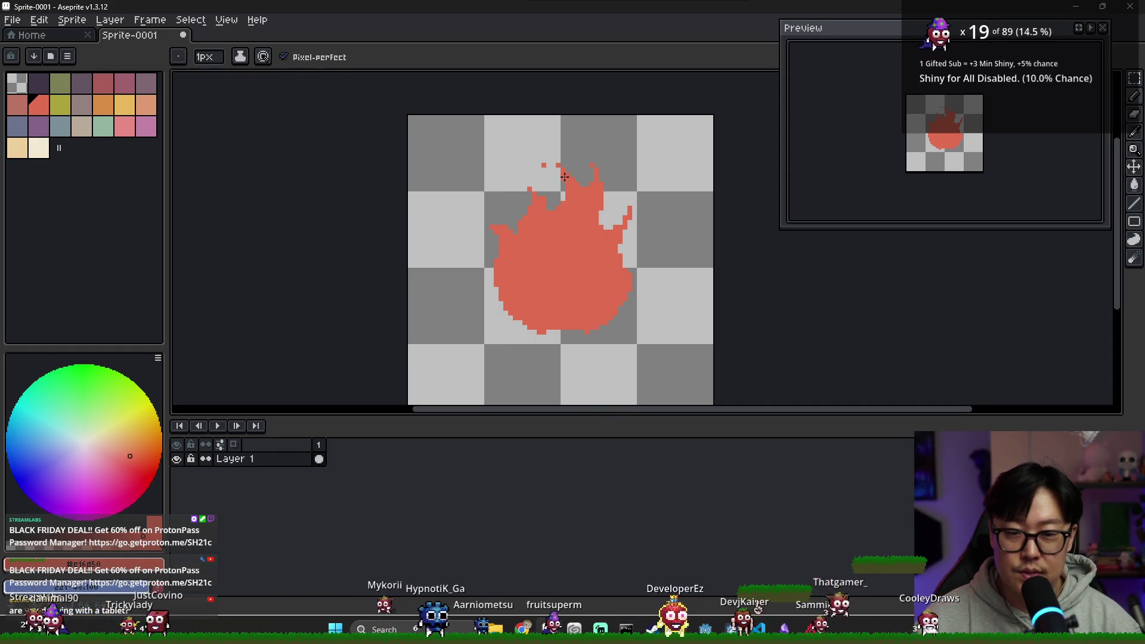
key("e")
left_click(544, 164)
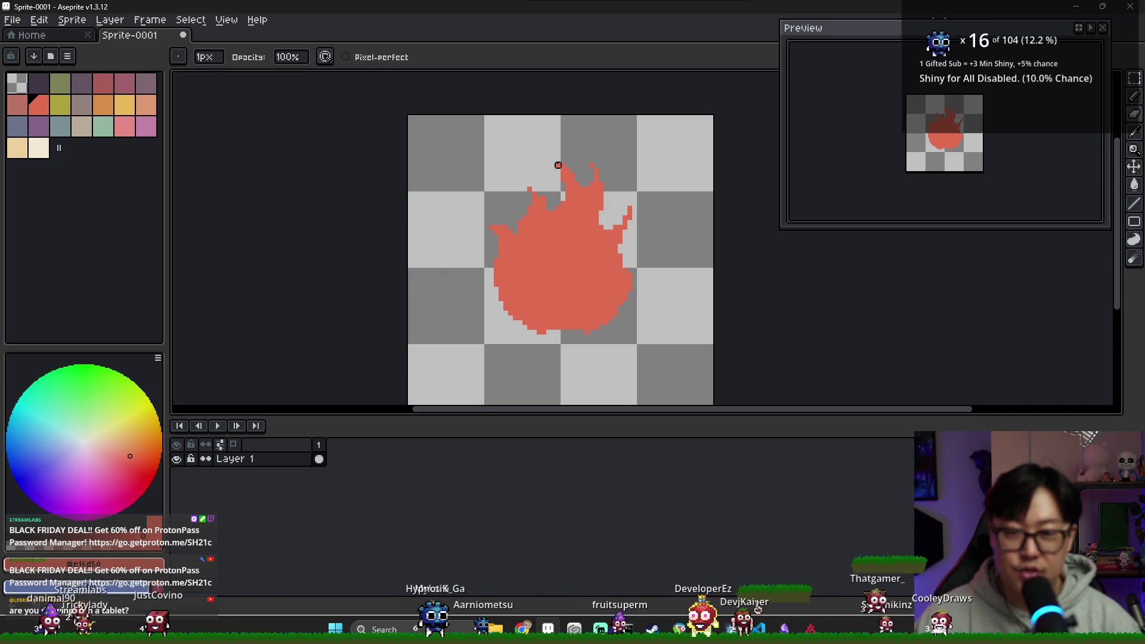
Extend and trim the flame's right edge, and erase the bump on its left edge.
key("b")
left_click_drag(600, 192, 634, 237)
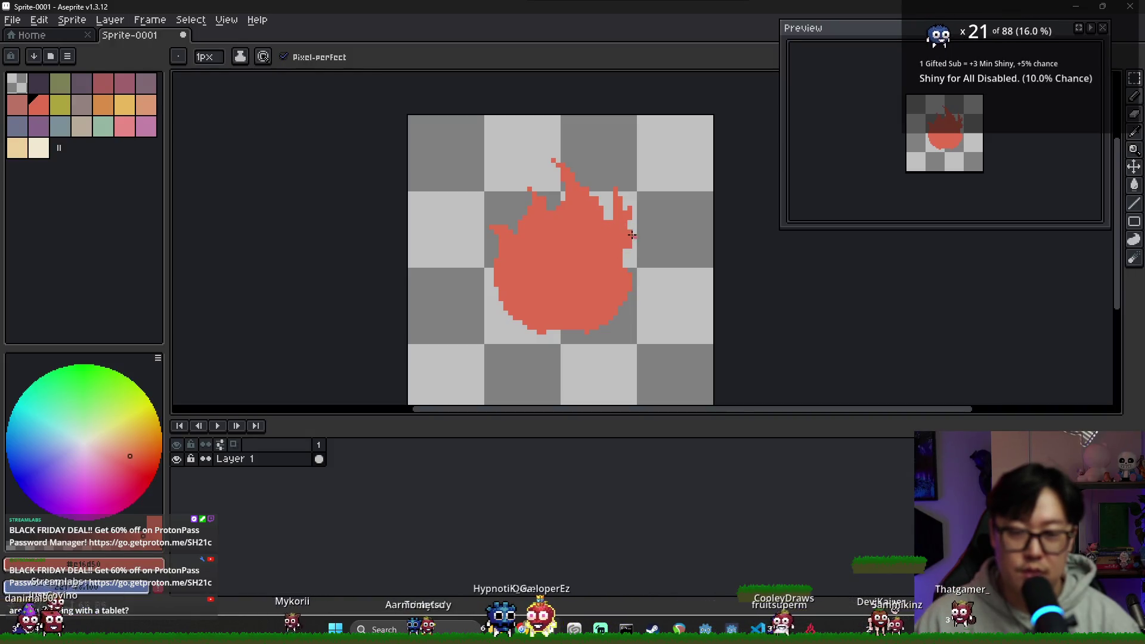
key("e")
mouse_move(631, 245)
left_mouse_down()
mouse_move(628, 223)
mouse_move(627, 307)
mouse_move(598, 318)
left_mouse_up()
key("b")
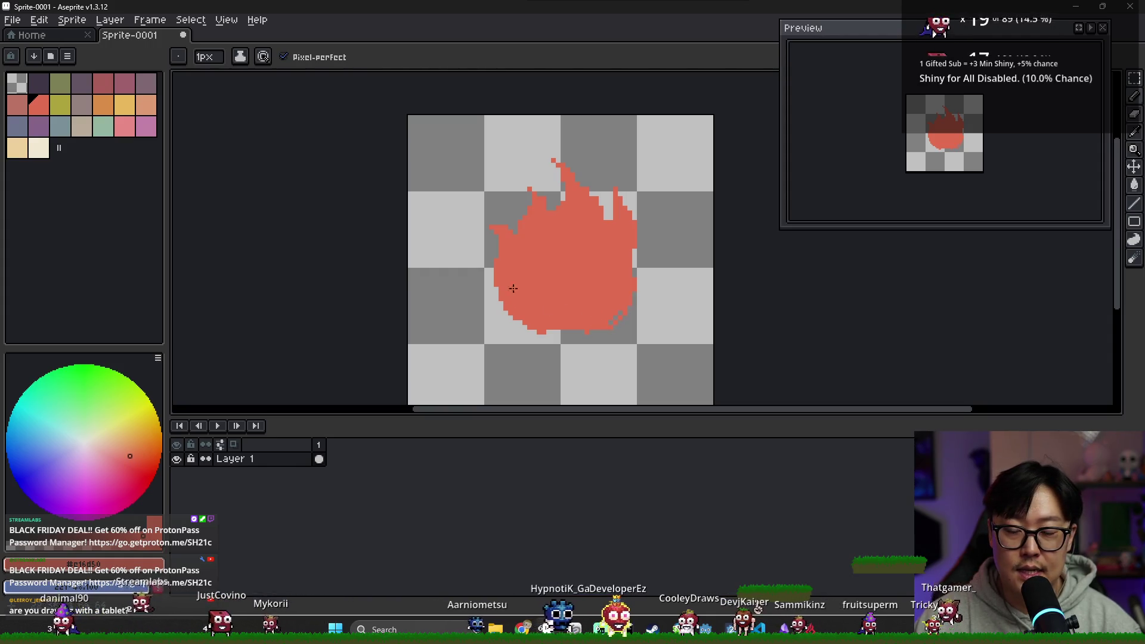
key("e")
left_click_drag(501, 275, 501, 313)
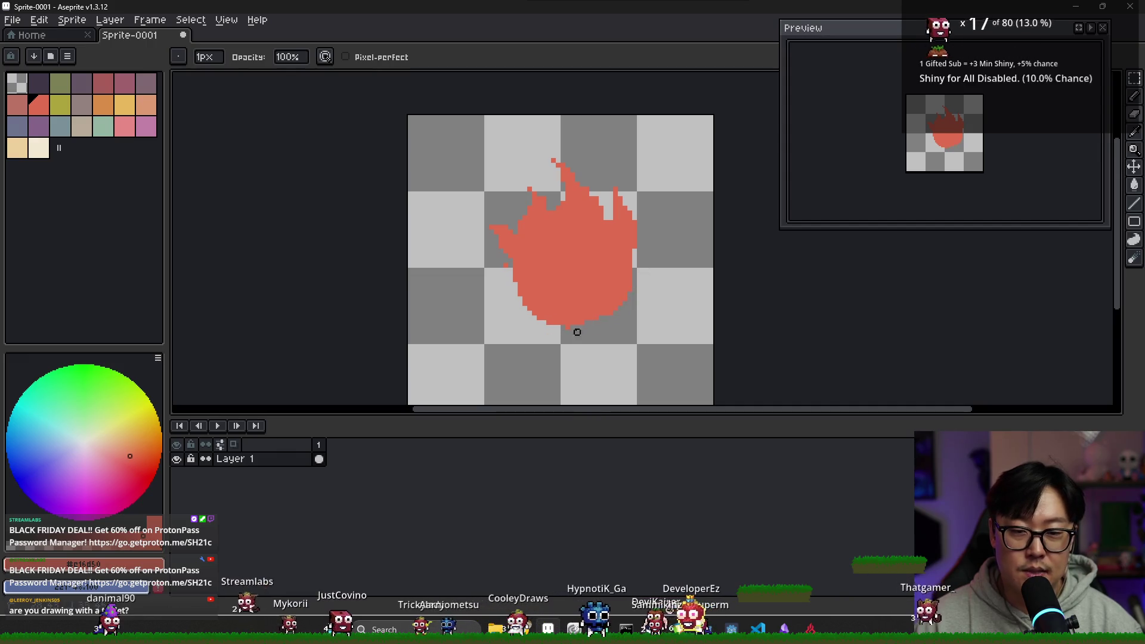
Draw a thin red wisp trailing off the flame's lower-left edge.
key("b")
left_click_drag(519, 298, 479, 279)
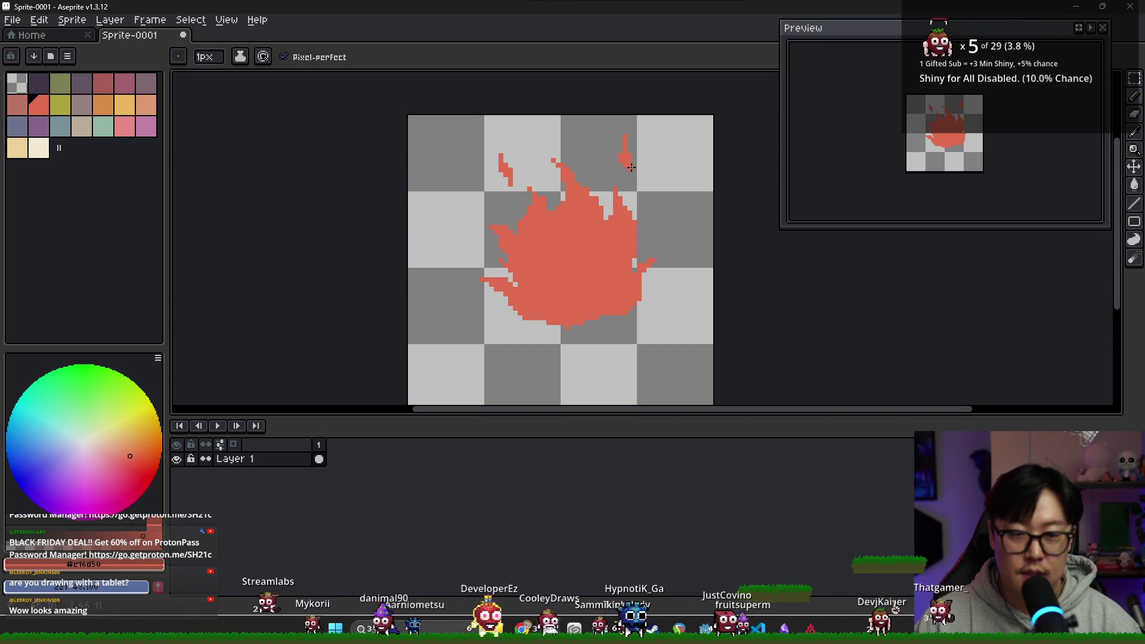
key("alt")
key("e")
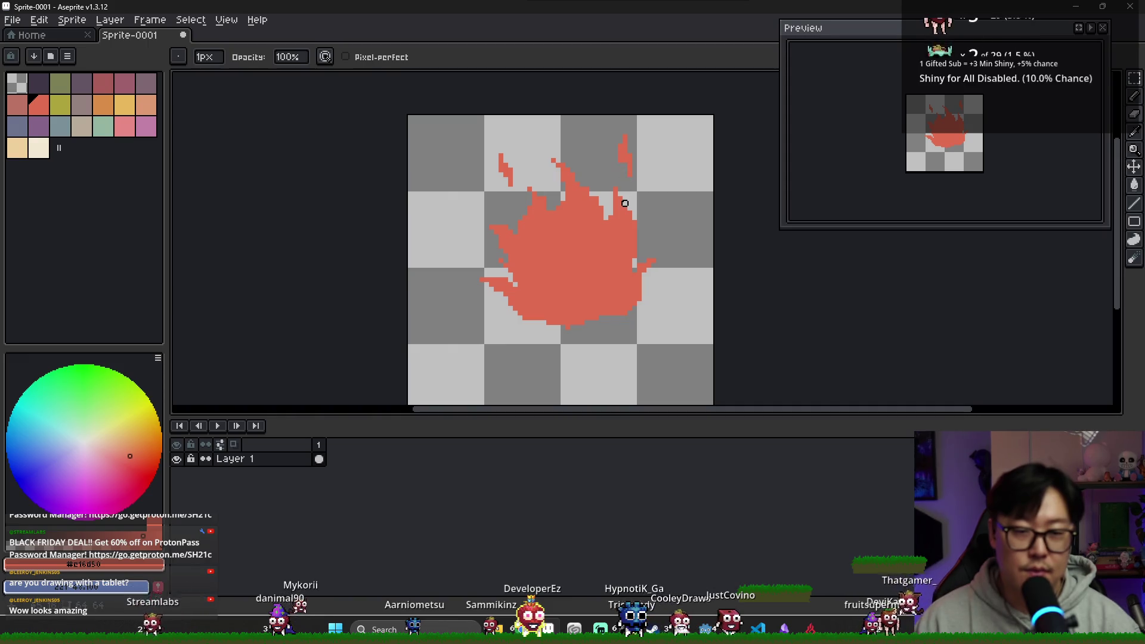
key("b")
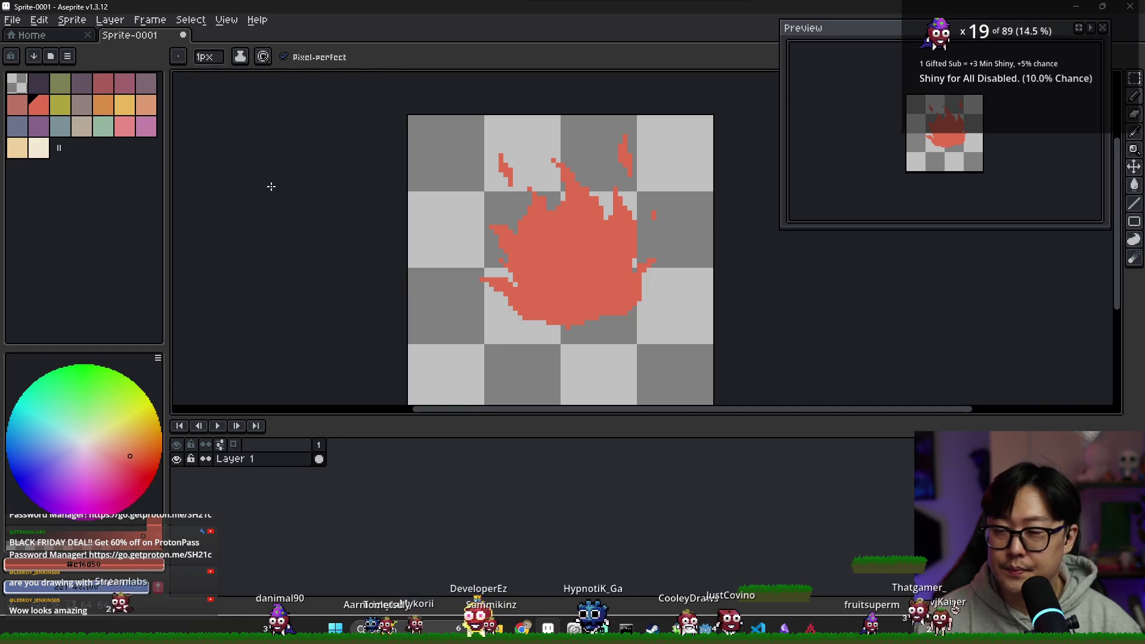
left_click(106, 107)
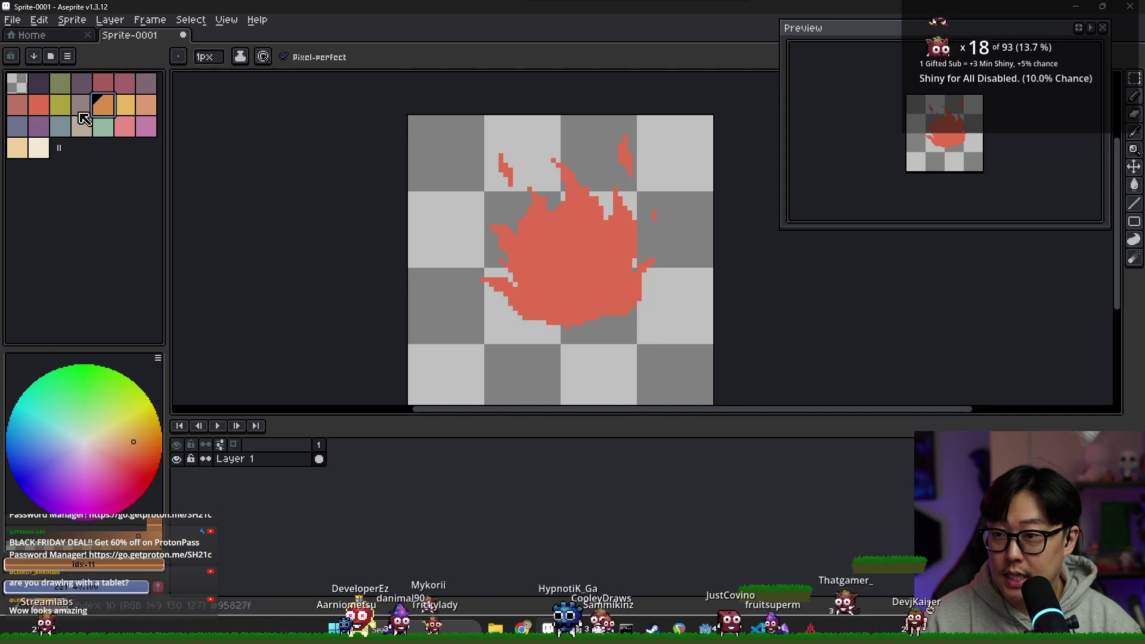
Recolour the whole fire and its detached flame tip dark red.
left_click(103, 84)
key("g")
left_click(544, 261)
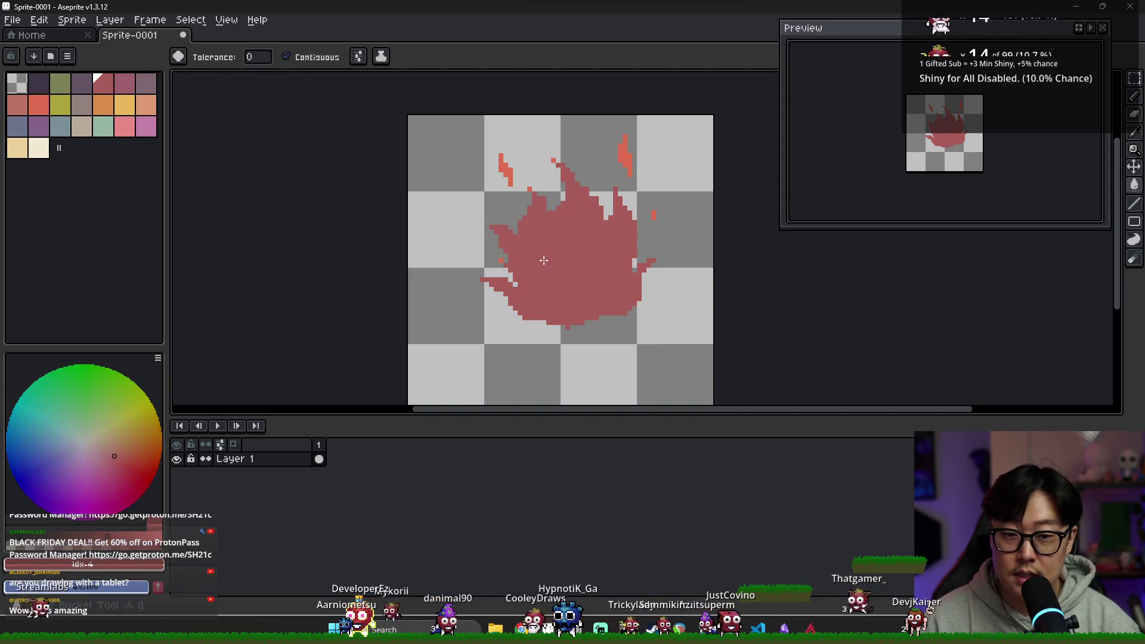
scroll(556, 151, "up", 1)
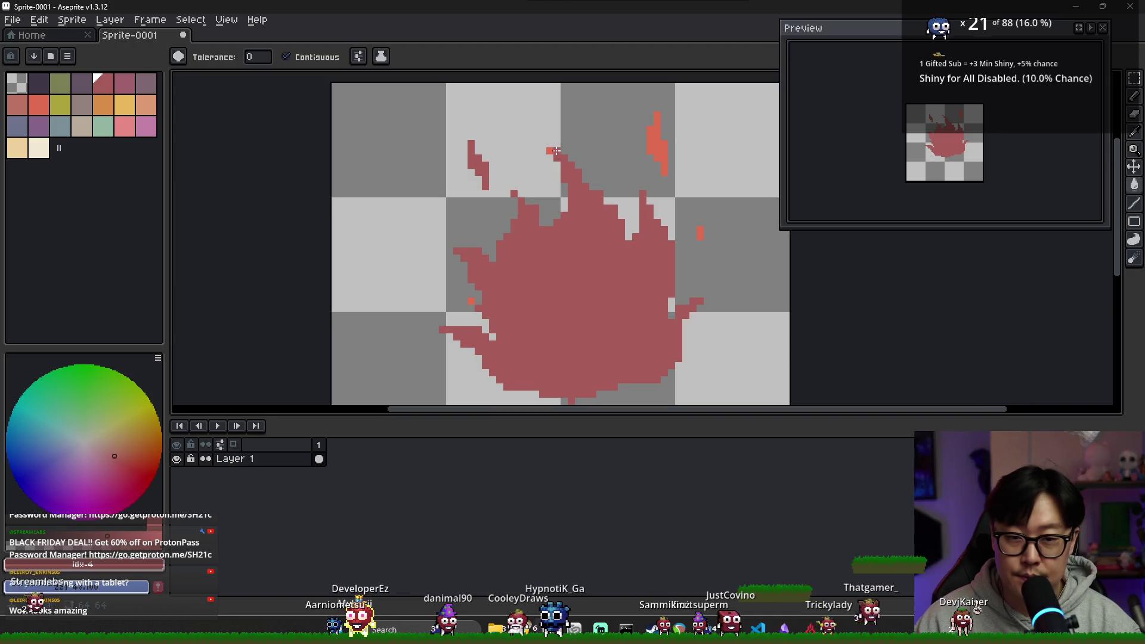
left_click(650, 150)
scroll(672, 163, "up", 1)
scroll(508, 290, "down", 2)
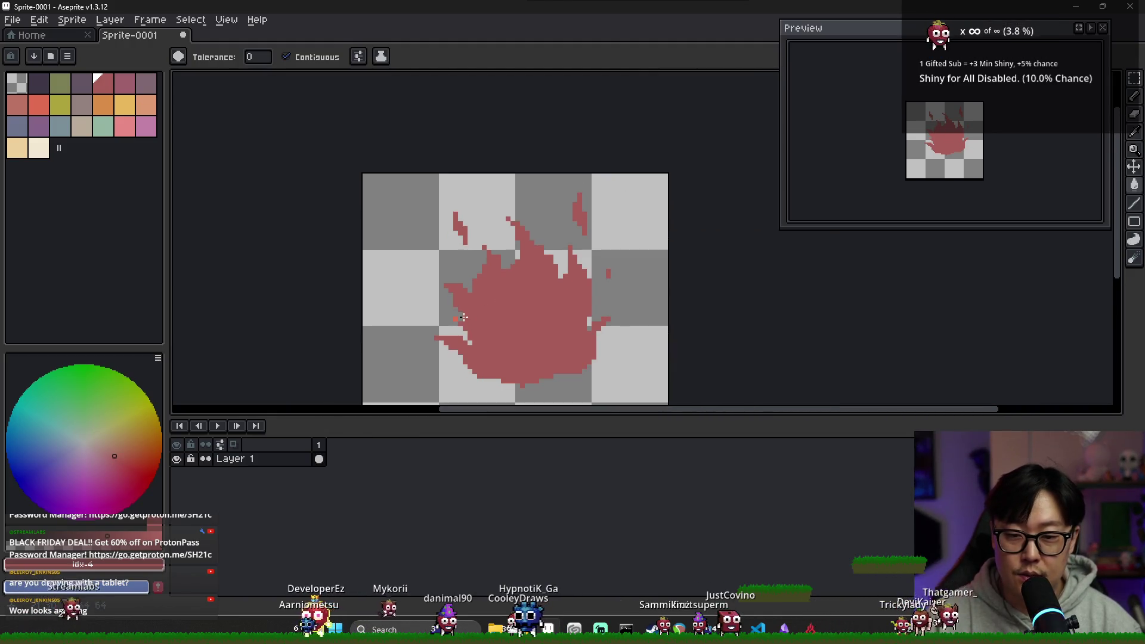
Draw orange inner-flame lines rising from the base and fill the shape solid orange.
left_click(103, 105)
key("b")
scroll(567, 379, "up", 1)
mouse_move(480, 370)
left_mouse_down()
mouse_move(481, 360)
mouse_move(505, 369)
left_mouse_up()
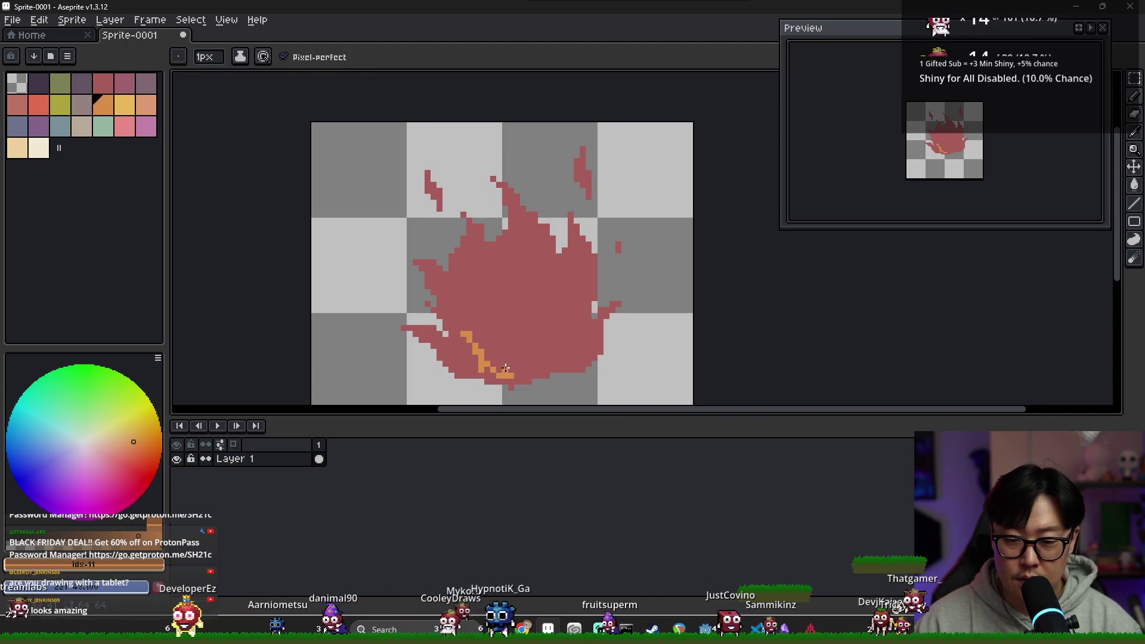
left_click_drag(495, 320, 530, 337)
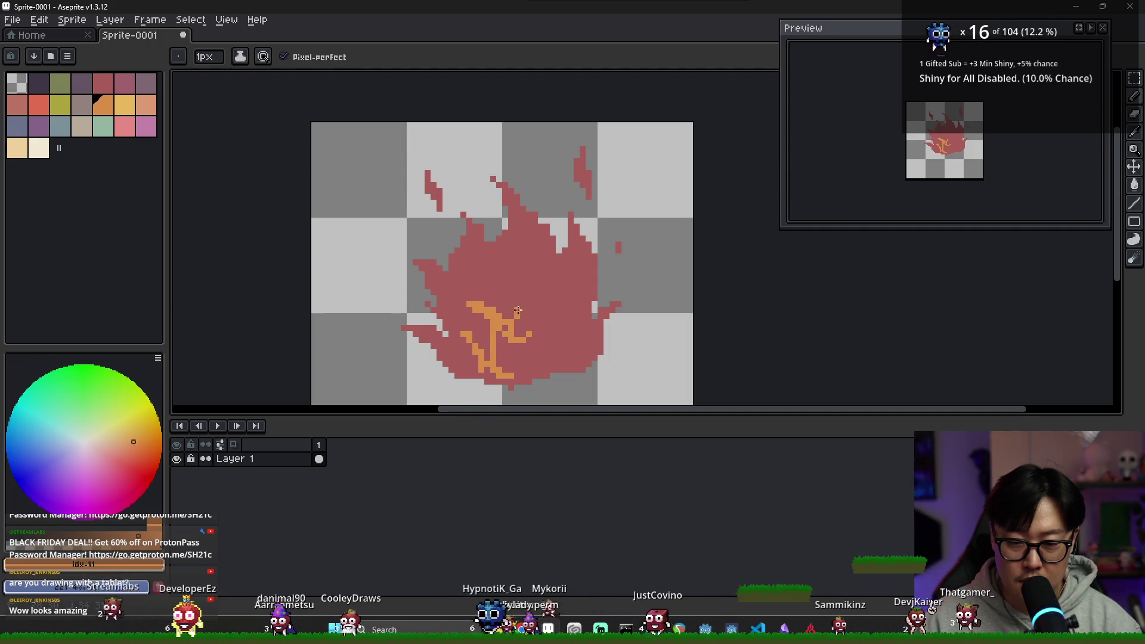
mouse_move(510, 322)
left_mouse_down()
mouse_move(553, 298)
mouse_move(551, 370)
left_mouse_up()
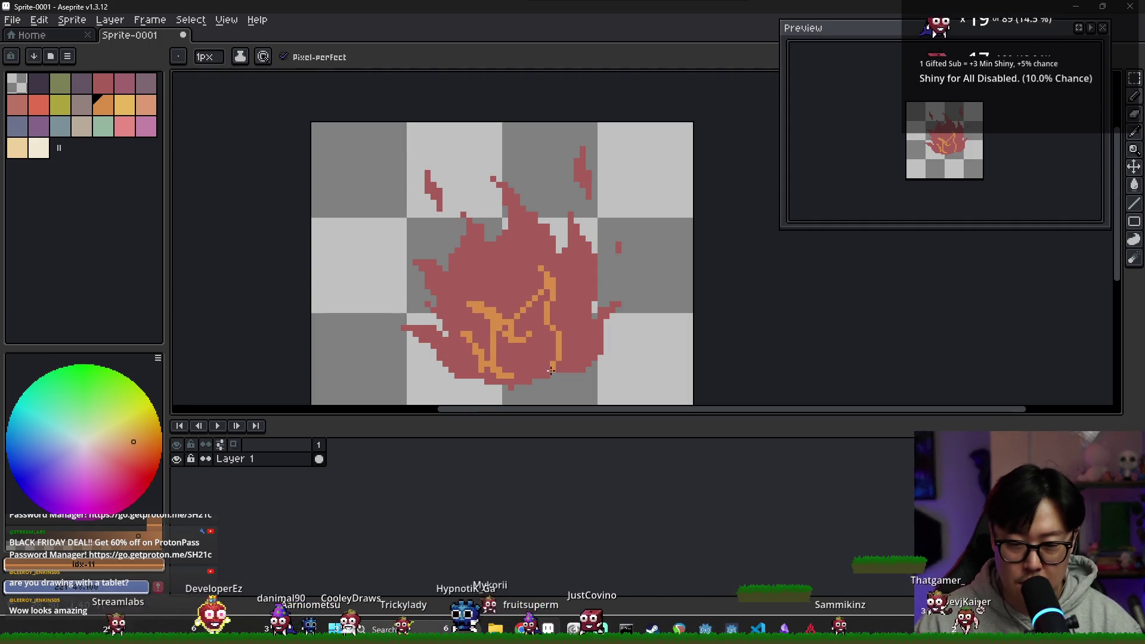
key("g")
left_click(506, 353)
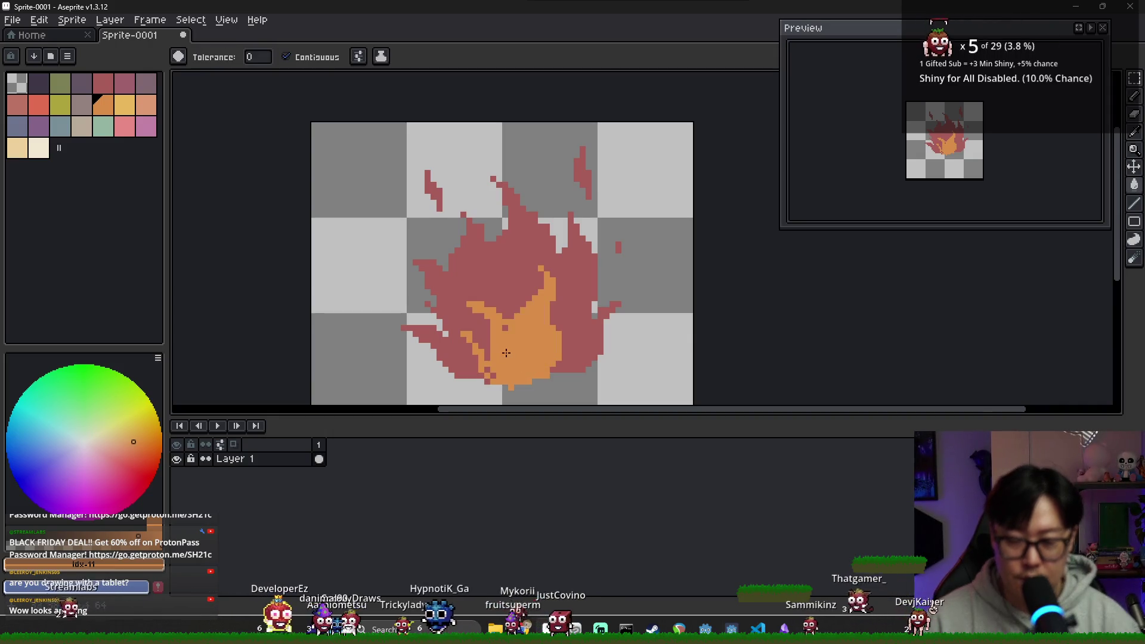
Paint an orange flame tongue and extra orange pixels into the red flame's left side.
scroll(507, 353, "up", 1)
key("b")
left_click(488, 317, "alt")
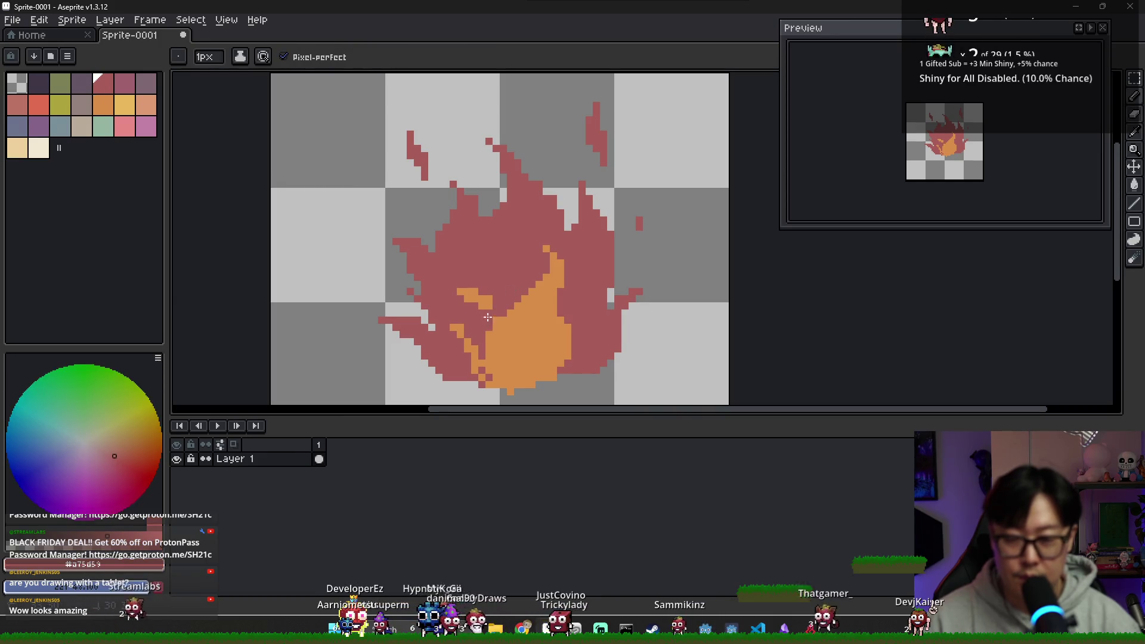
left_click(519, 317, "alt")
left_click(504, 247)
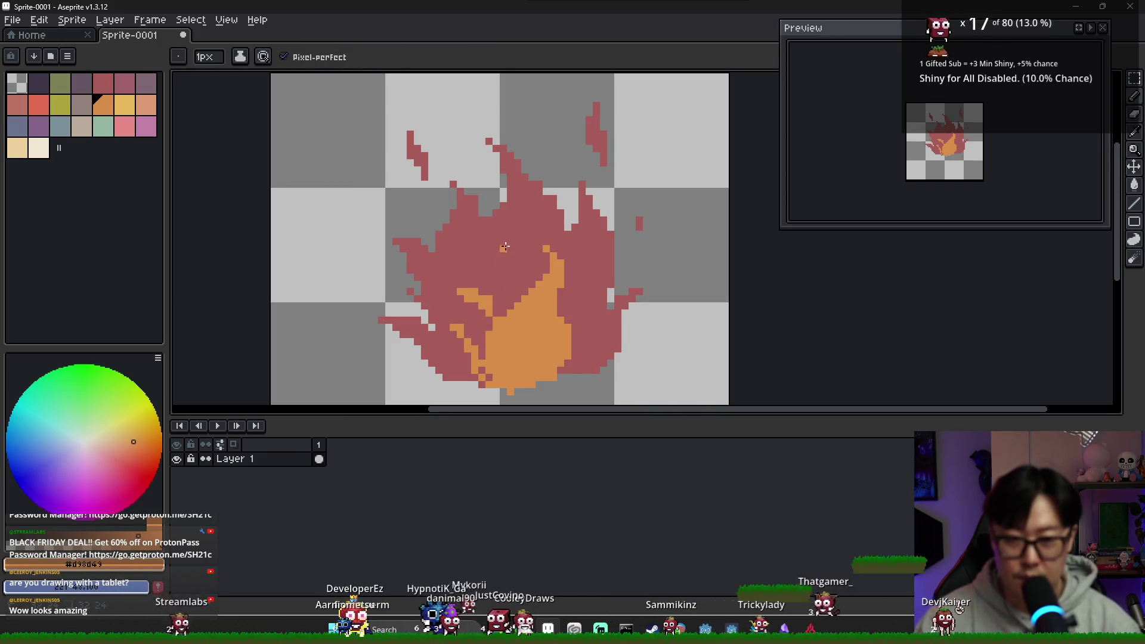
left_click_drag(505, 247, 517, 214)
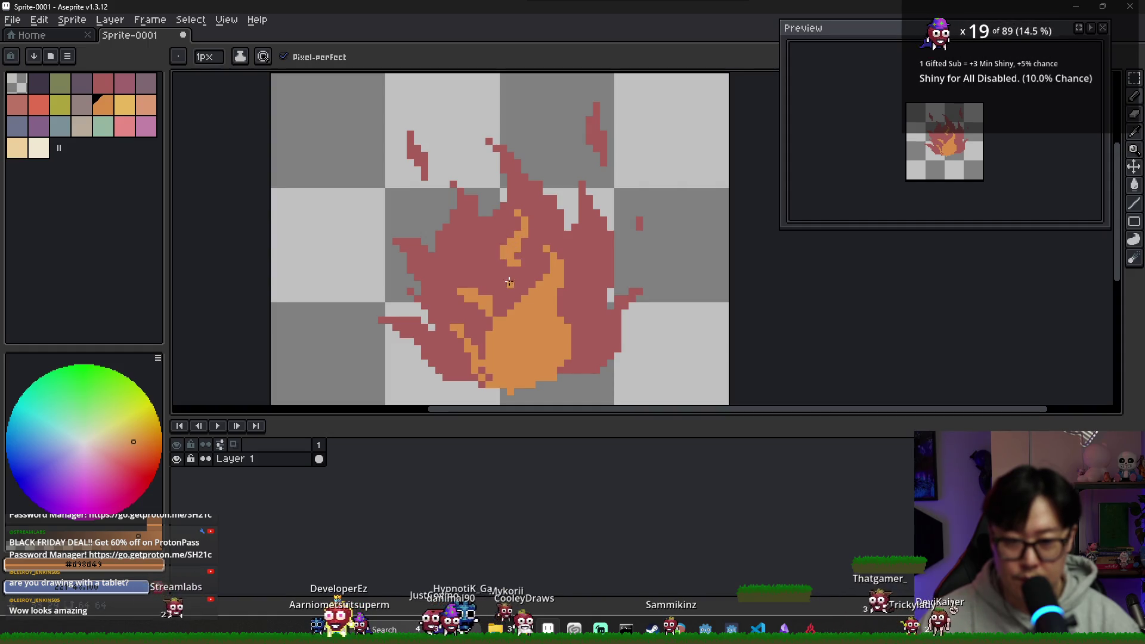
left_click(514, 325, "alt")
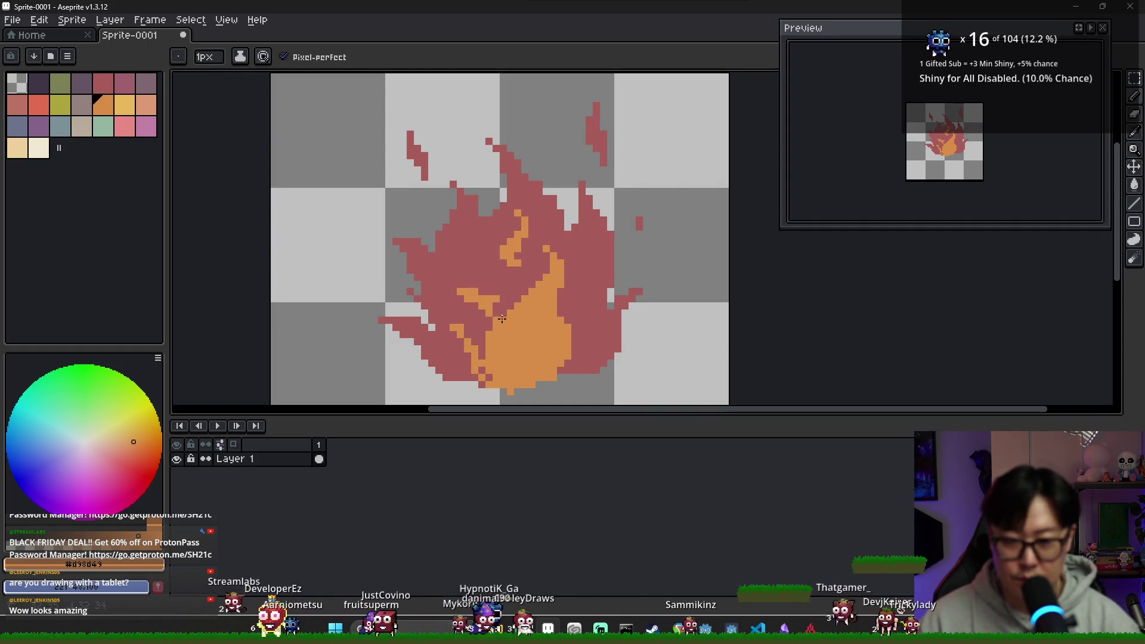
mouse_move(498, 313)
left_mouse_down()
mouse_move(480, 279)
mouse_move(463, 292)
mouse_move(492, 310)
mouse_move(454, 331)
left_mouse_up()
Touch up stray orange with flame red and extend the orange core into the lower flame.
left_click(465, 295, "alt")
left_click(504, 330, "alt")
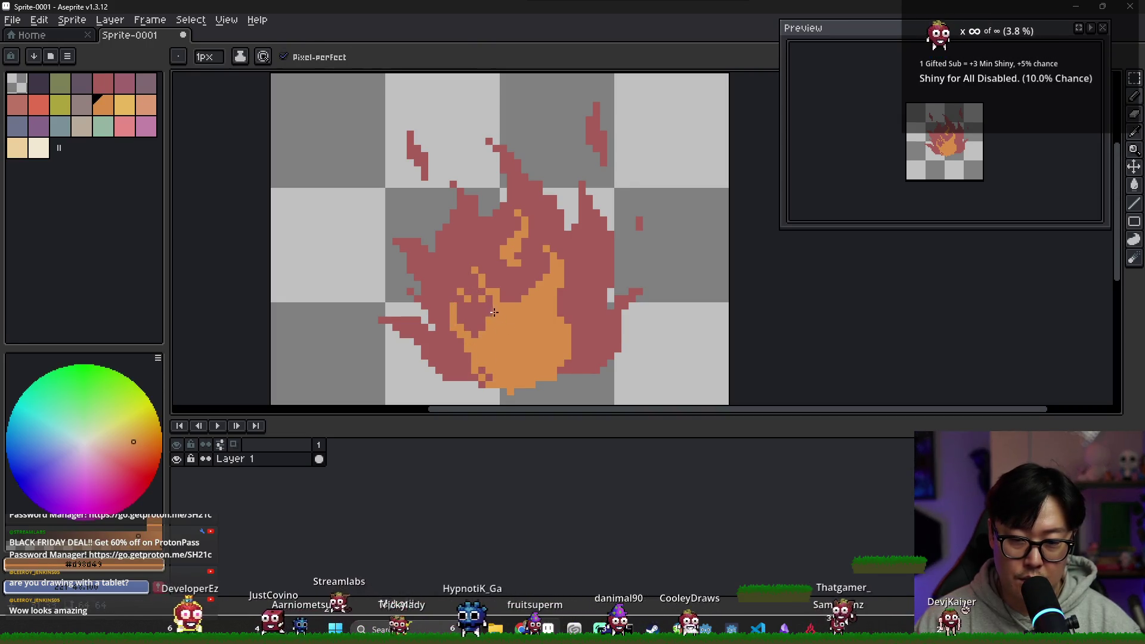
left_click(480, 300, "alt")
left_click(484, 280, "alt")
mouse_move(484, 279)
left_mouse_down()
mouse_move(475, 266)
mouse_move(490, 296)
left_mouse_up()
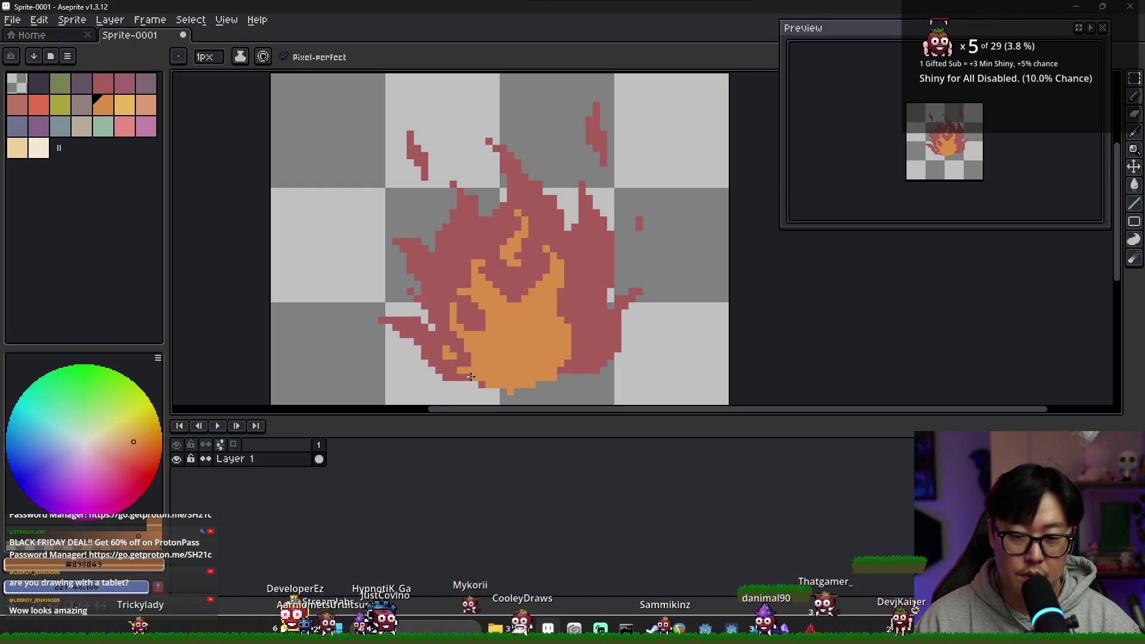
left_click_drag(590, 335, 585, 357)
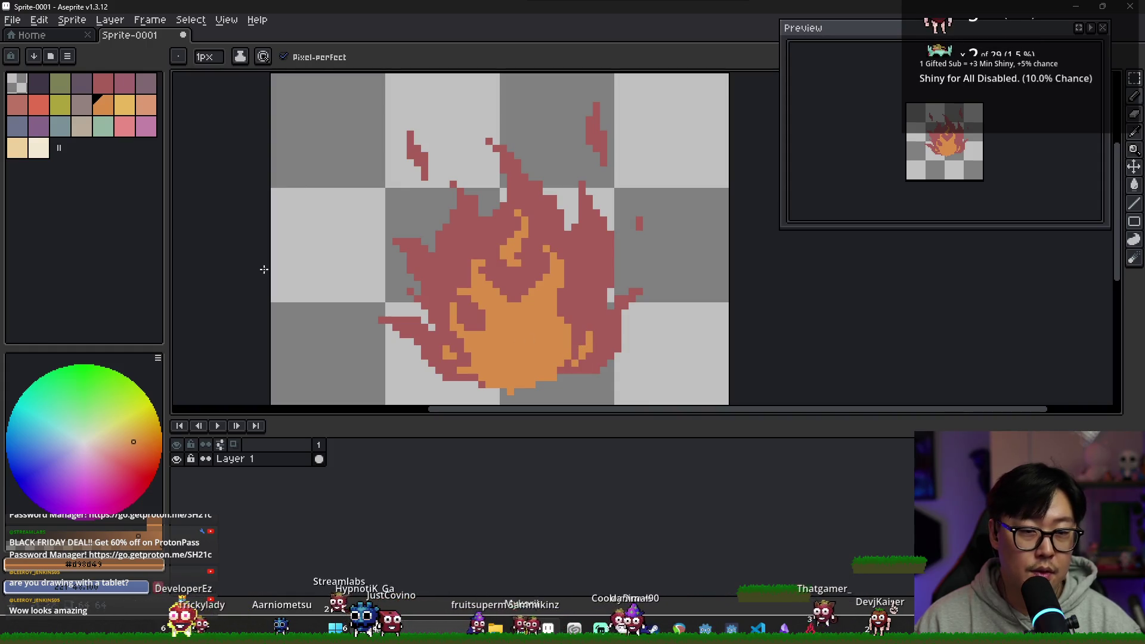
key("bracketright")
Pencil a lighter yellow highlight along the bottom of the flame's core.
mouse_move(496, 360)
left_mouse_down()
mouse_move(516, 372)
mouse_move(544, 331)
left_mouse_up()
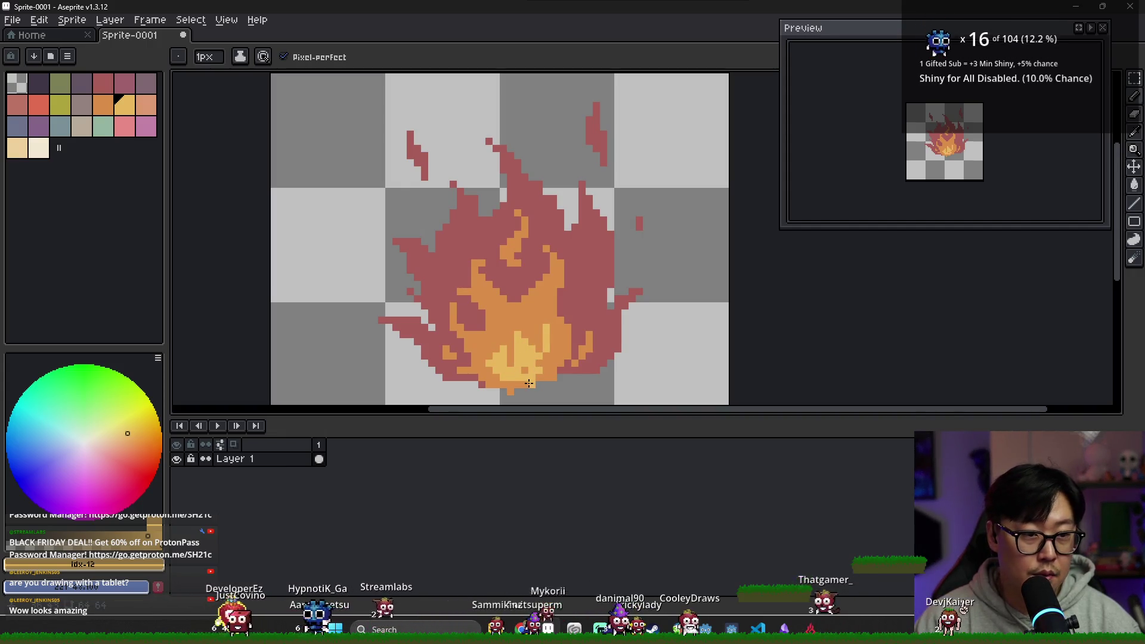
key("i")
left_click(524, 345)
key("b")
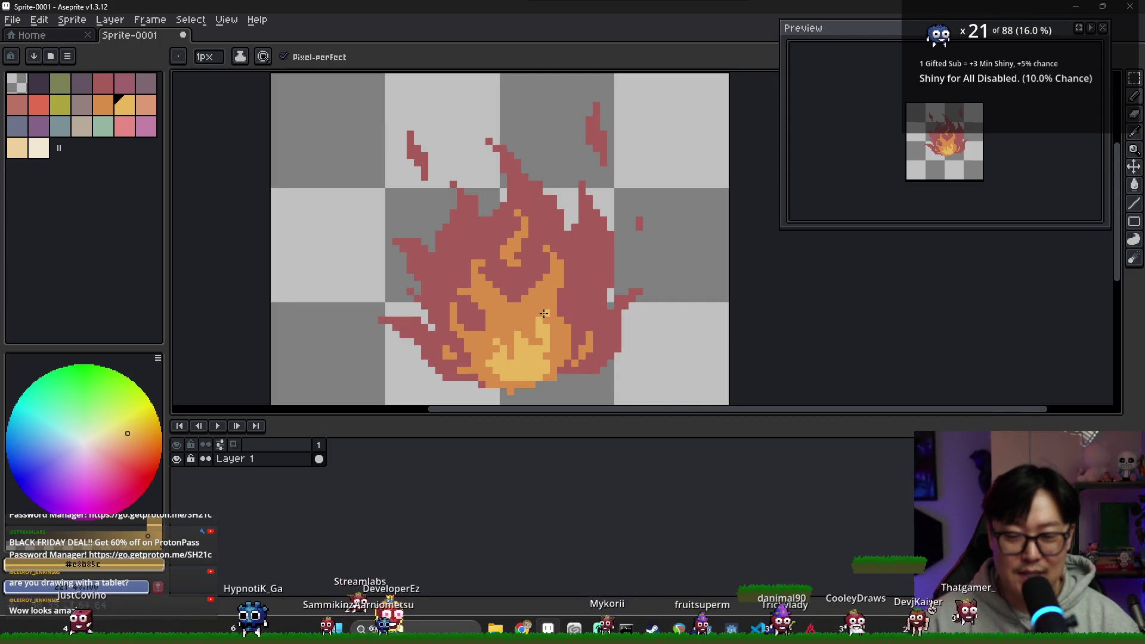
Eyedrop the flame's oranges, light yellow and red to touch up its colours.
left_click(561, 338, "alt")
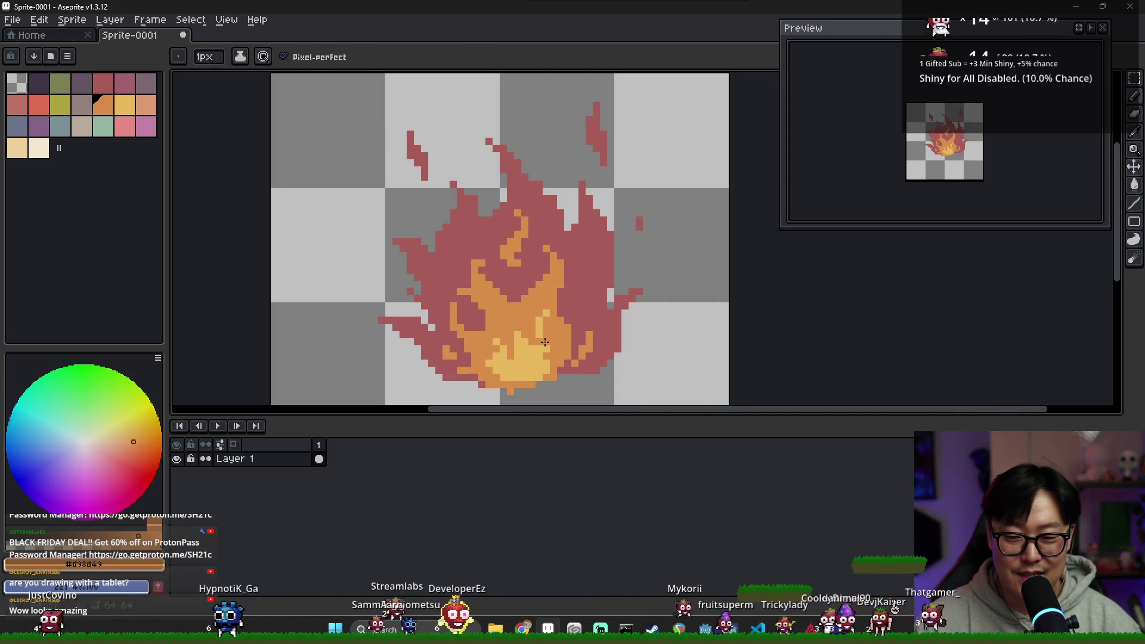
left_click(541, 332, "alt")
left_click(545, 296, "alt")
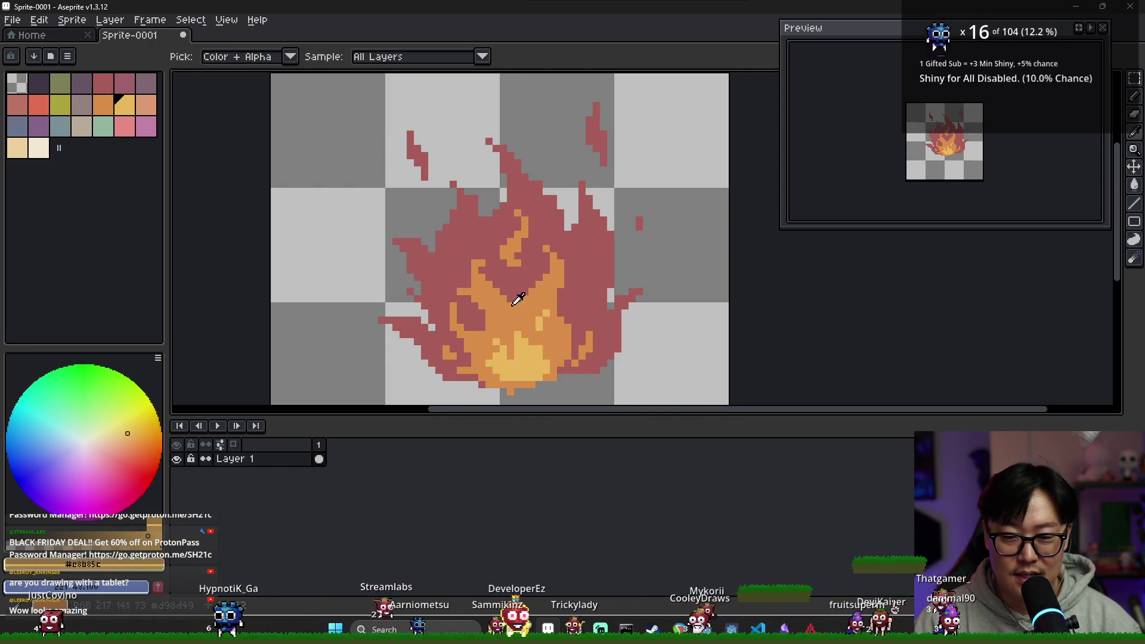
left_click(499, 292, "alt")
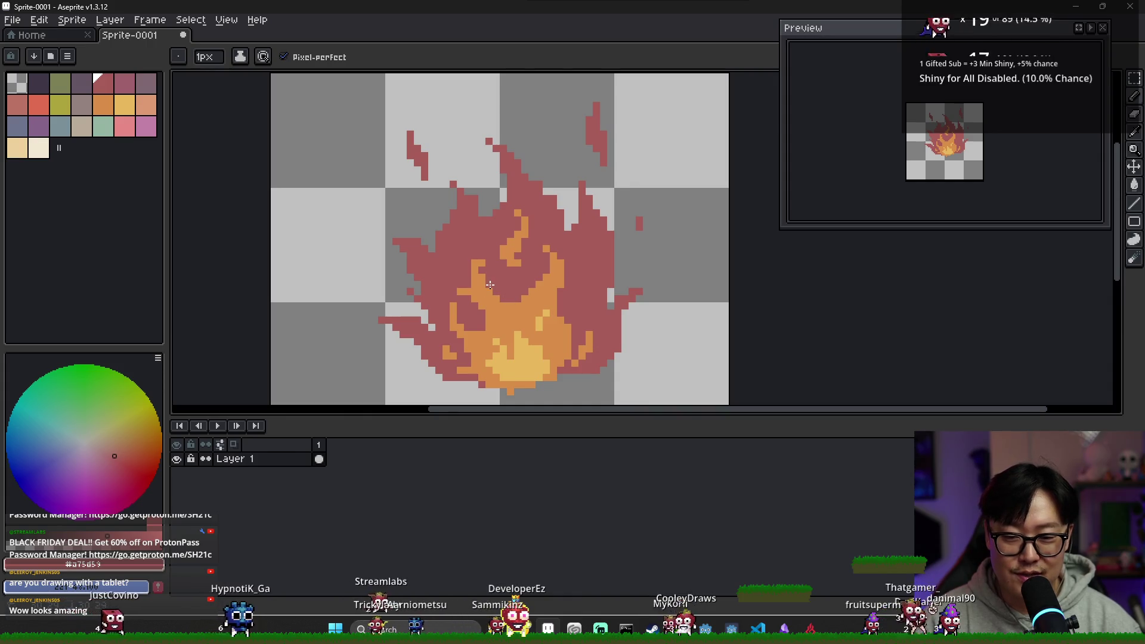
left_click(537, 298, "alt")
scroll(590, 334, "down", 2)
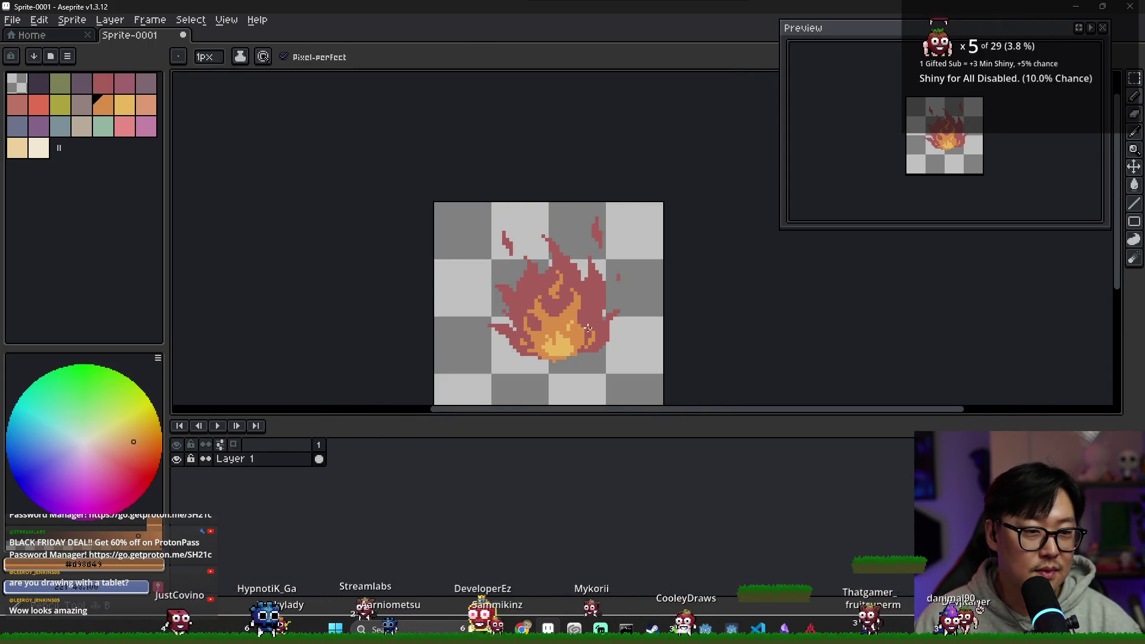
Shift the flame down and to the left, undoing an accidental erase.
key("v")
left_click_drag(588, 339, 572, 356)
scroll(549, 349, "up", 3)
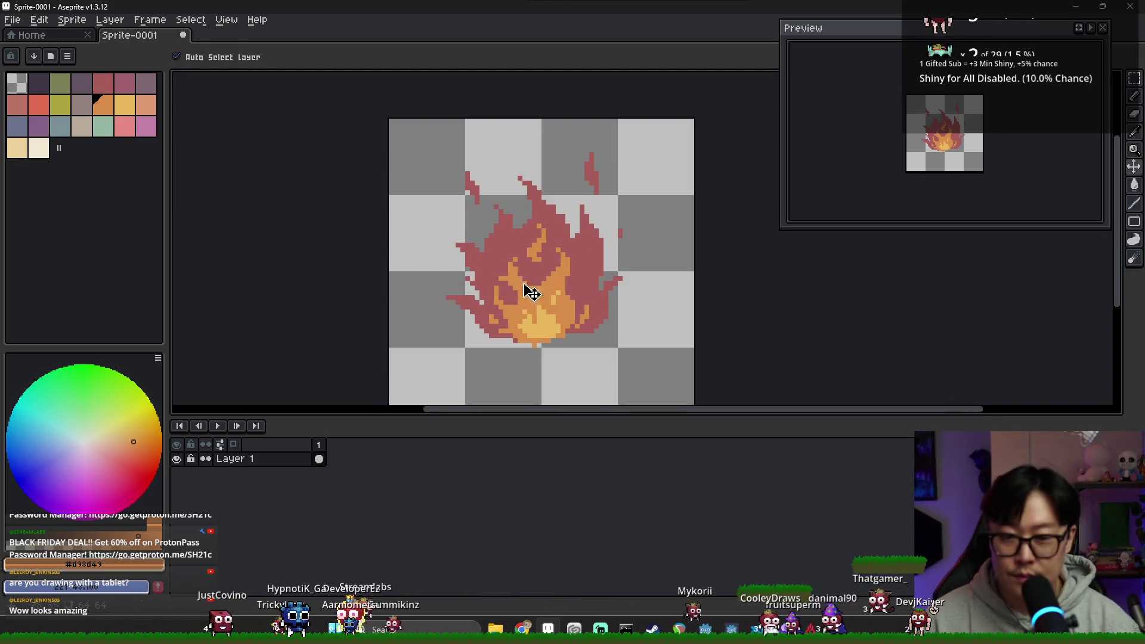
left_click(521, 219, "alt")
key("b")
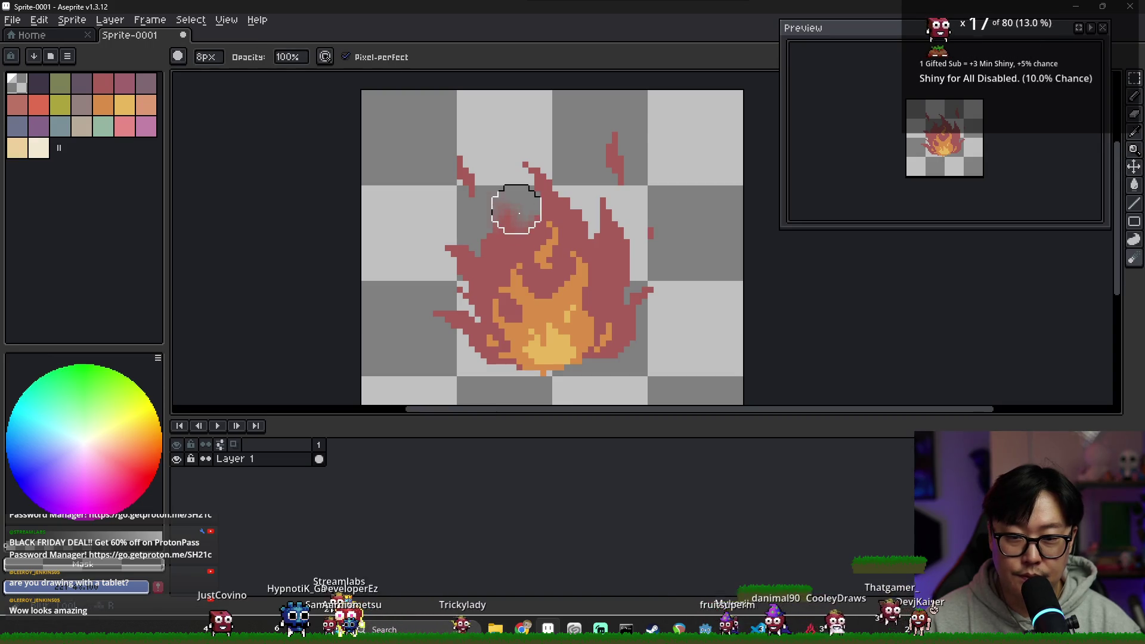
key("ctrl+z")
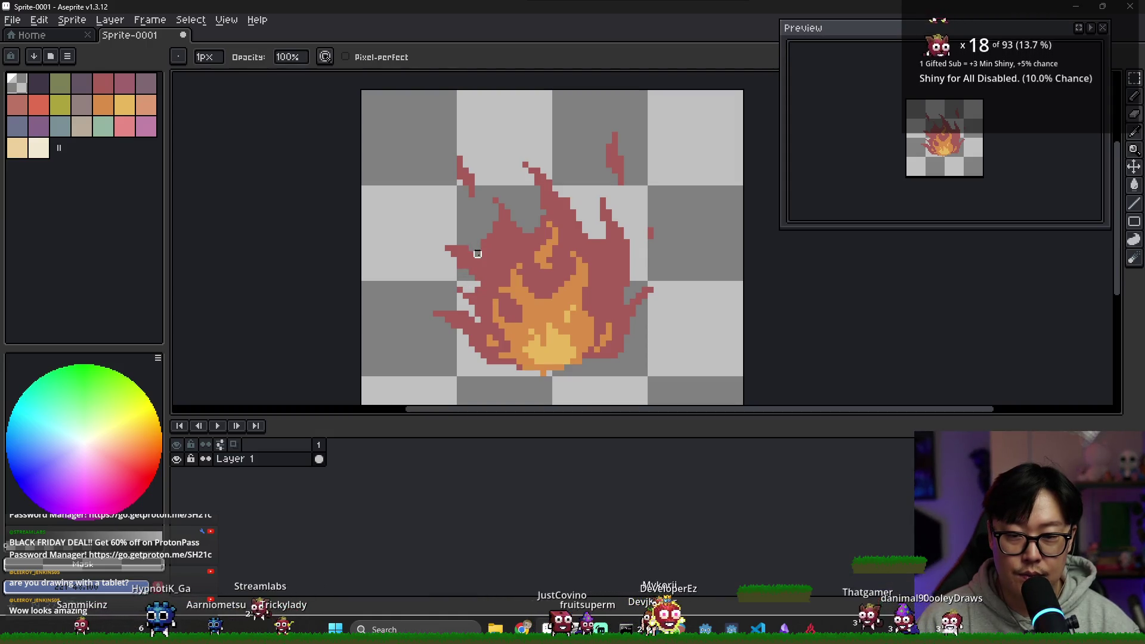
Add red pixels along the flame's left edge.
left_click(465, 250, "alt")
left_click_drag(458, 247, 440, 248)
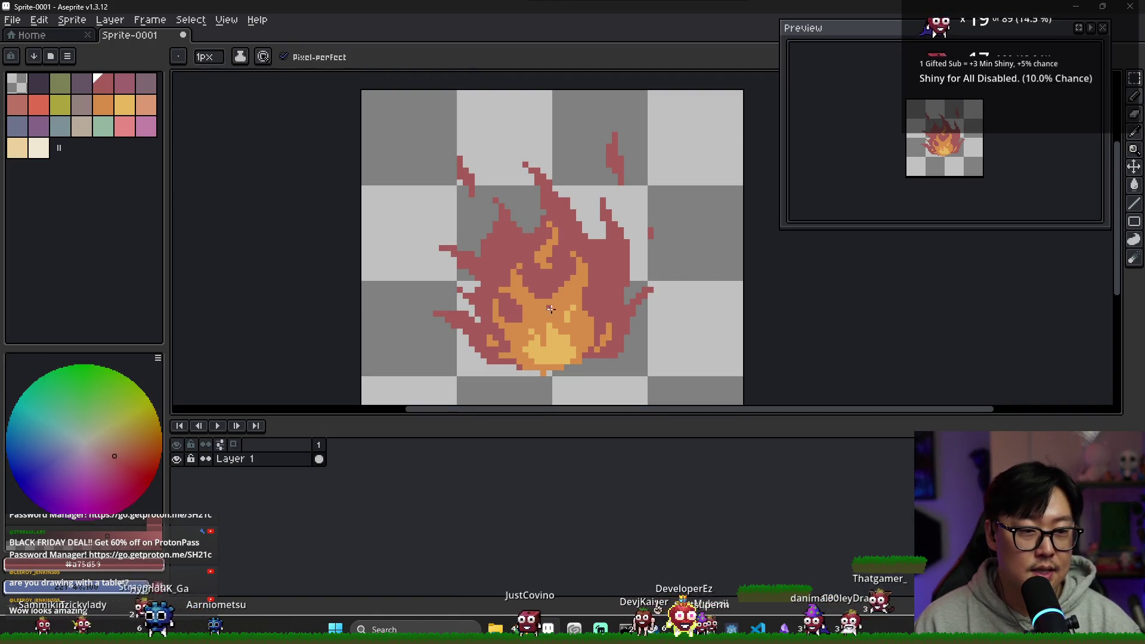
scroll(551, 308, "down", 4)
scroll(571, 327, "up", 1)
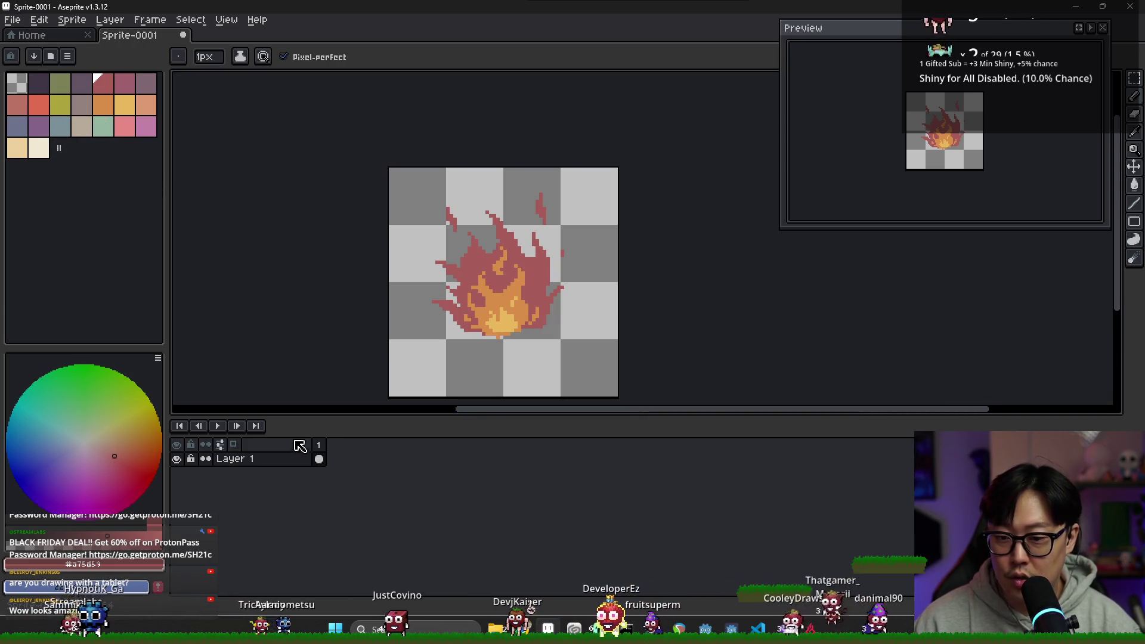
right_click(289, 462)
Add a new empty layer and move it beneath the fire layer.
mouse_move(307, 485)
left_click(412, 484)
left_click_drag(294, 477, 287, 476)
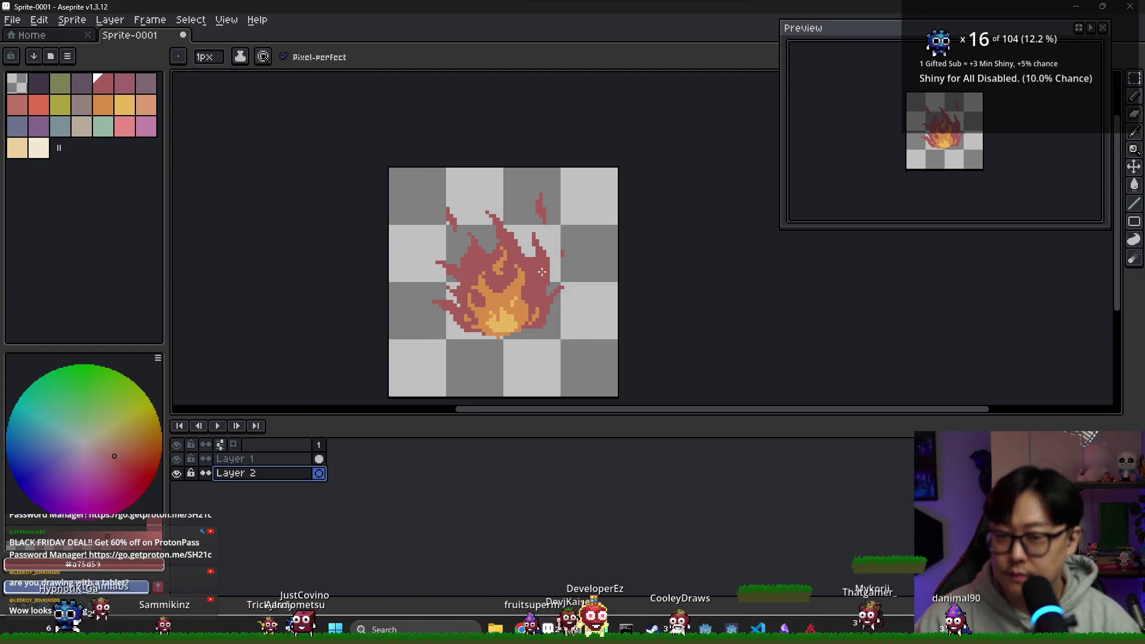
left_click_drag(274, 206, 241, 173)
Hide the fire layer and outline two crossed logs in a dark colour.
left_click(38, 83)
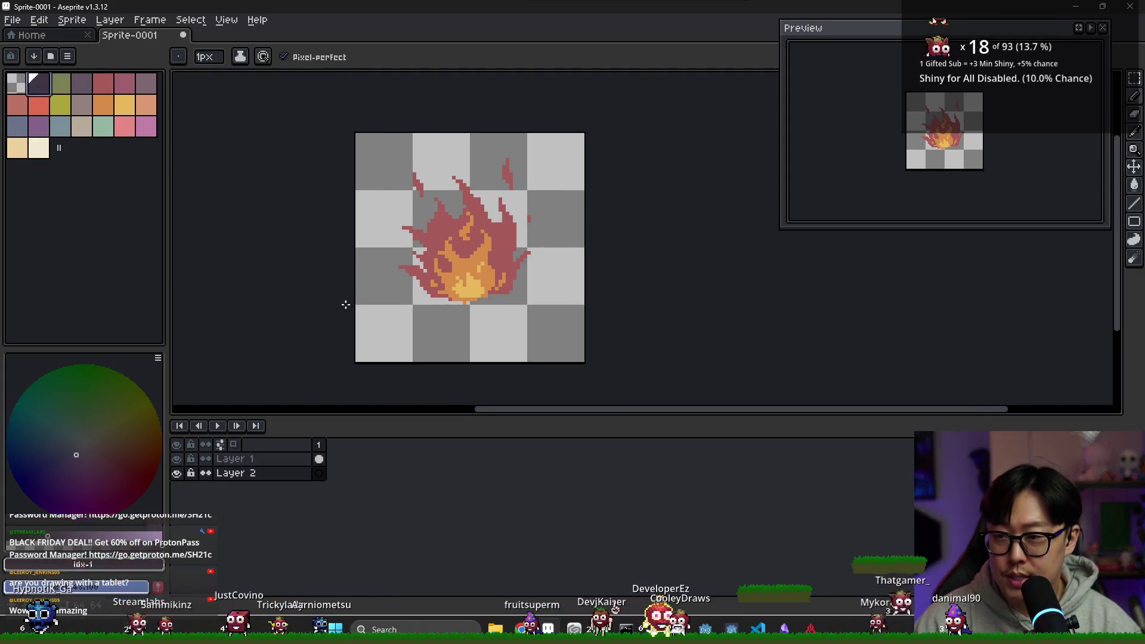
scroll(370, 304, "up", 2)
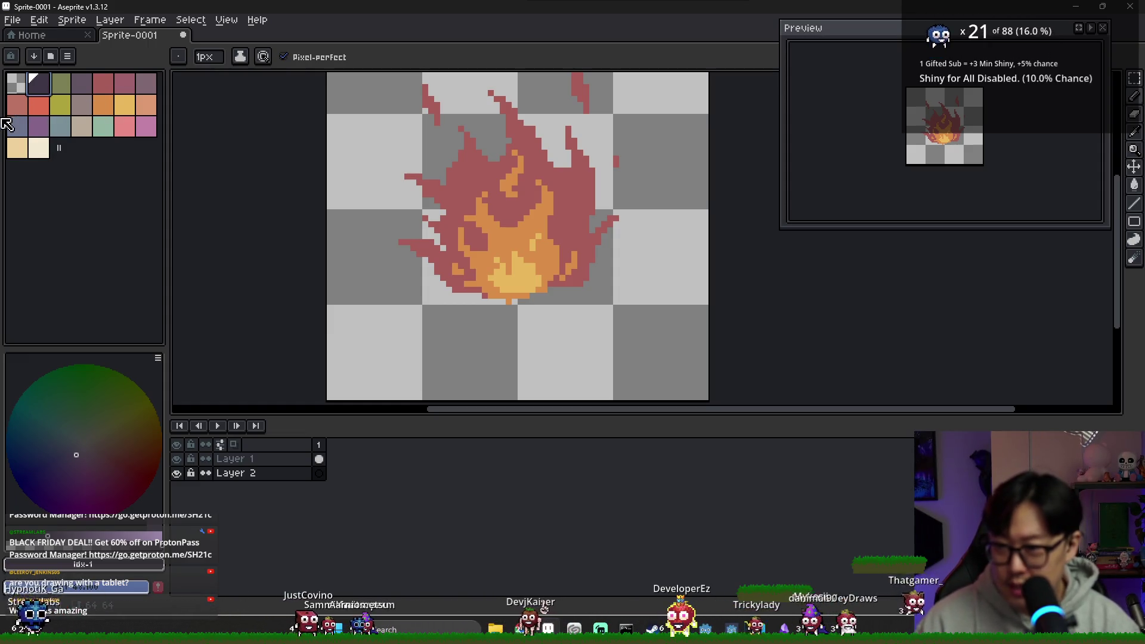
mouse_move(452, 294)
left_mouse_down()
mouse_move(395, 313)
mouse_move(394, 348)
mouse_move(420, 344)
left_mouse_up()
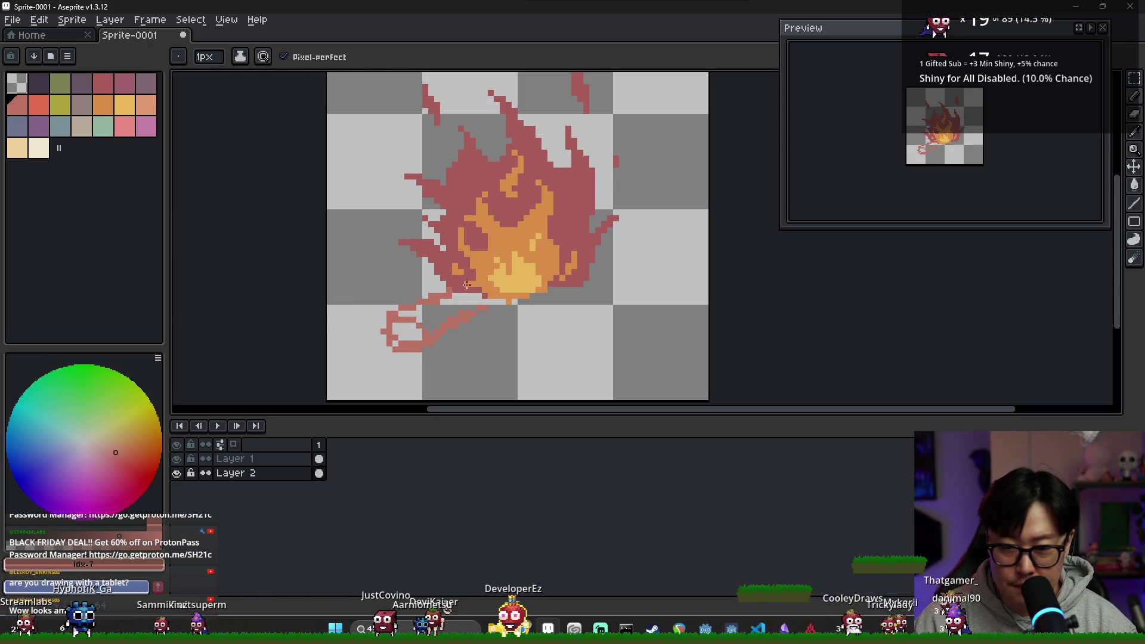
left_click(177, 458)
mouse_move(418, 302)
left_mouse_down()
mouse_move(468, 284)
mouse_move(484, 306)
mouse_move(525, 283)
mouse_move(519, 292)
mouse_move(563, 326)
left_mouse_up()
mouse_move(542, 277)
left_mouse_down()
mouse_move(602, 311)
mouse_move(576, 316)
mouse_move(568, 336)
left_mouse_up()
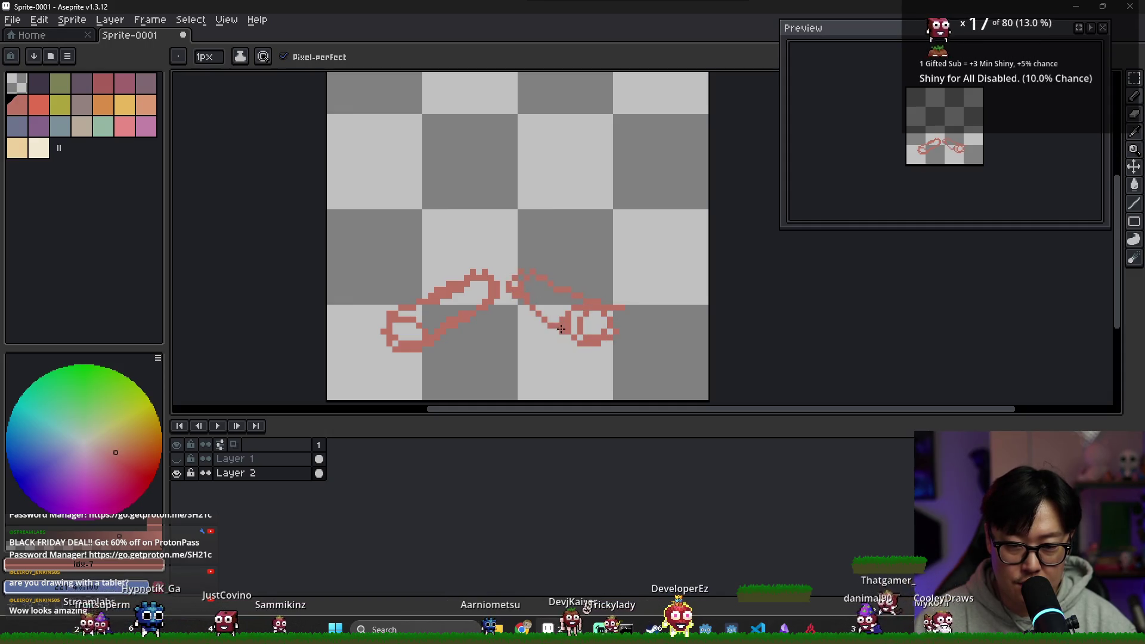
Bucket-fill the log interiors, then show the fire layer again.
key("g")
left_click(551, 309)
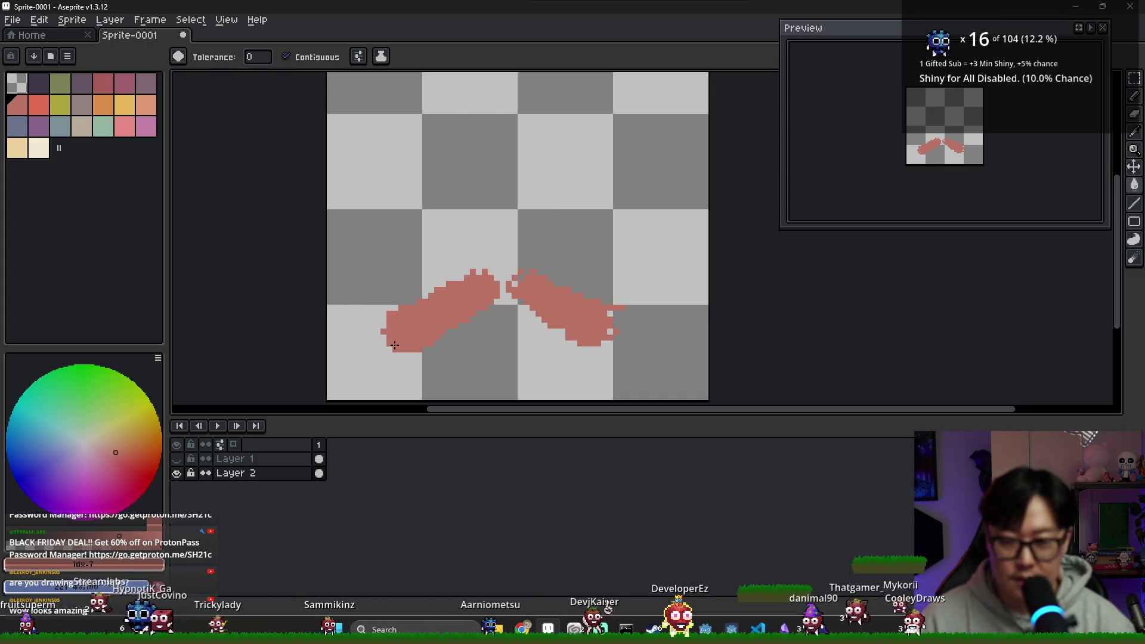
left_click(177, 458)
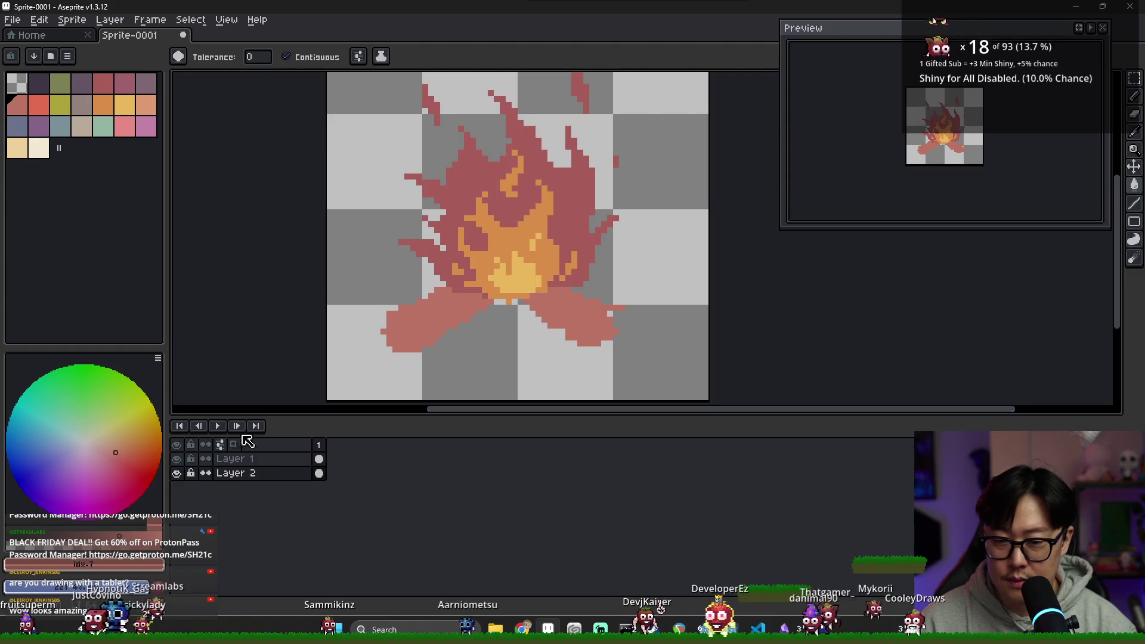
Shade the logs with dark strokes across them and along their lower edges.
key("b")
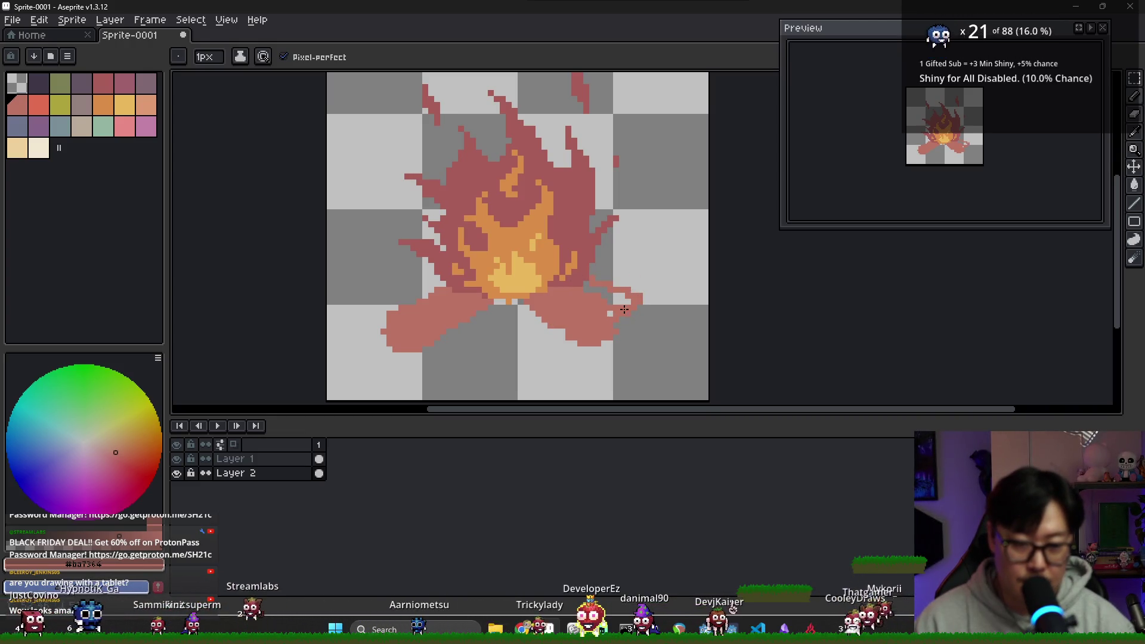
key("g")
key("b")
mouse_move(475, 314)
left_mouse_down()
mouse_move(474, 352)
mouse_move(498, 373)
left_mouse_up()
left_click_drag(522, 300, 506, 365)
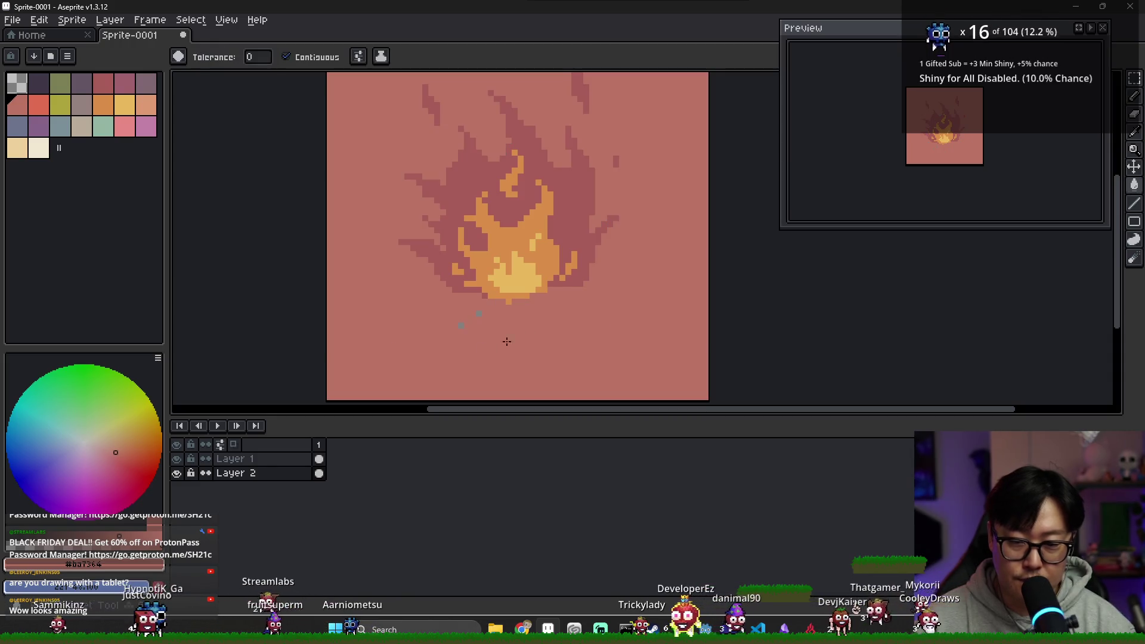
scroll(503, 274, "up", 4)
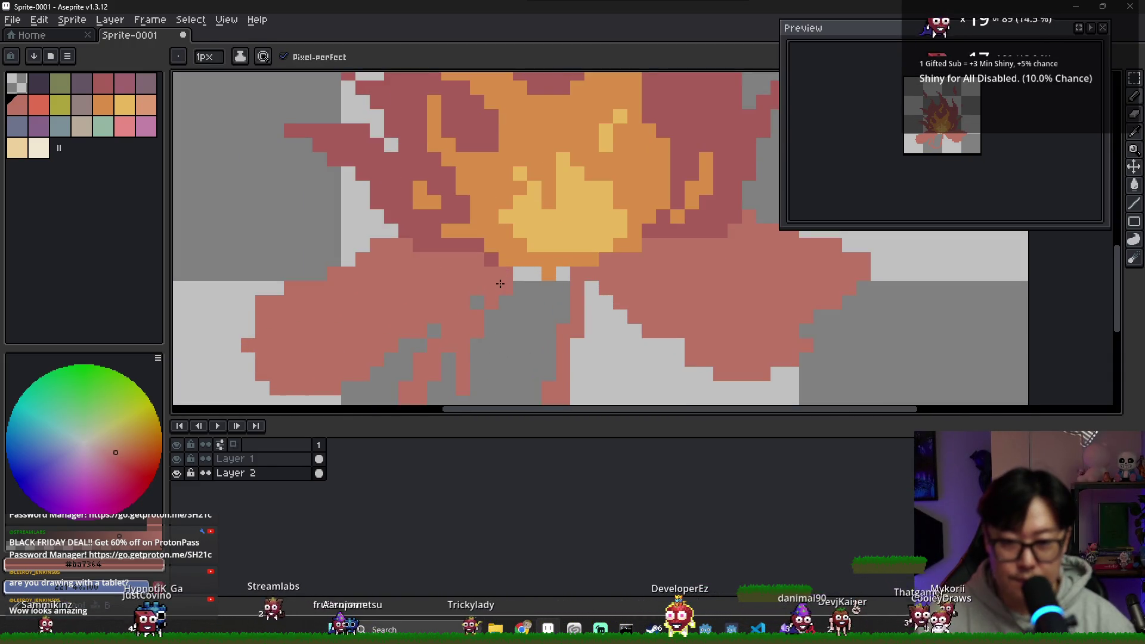
scroll(569, 274, "down", 6)
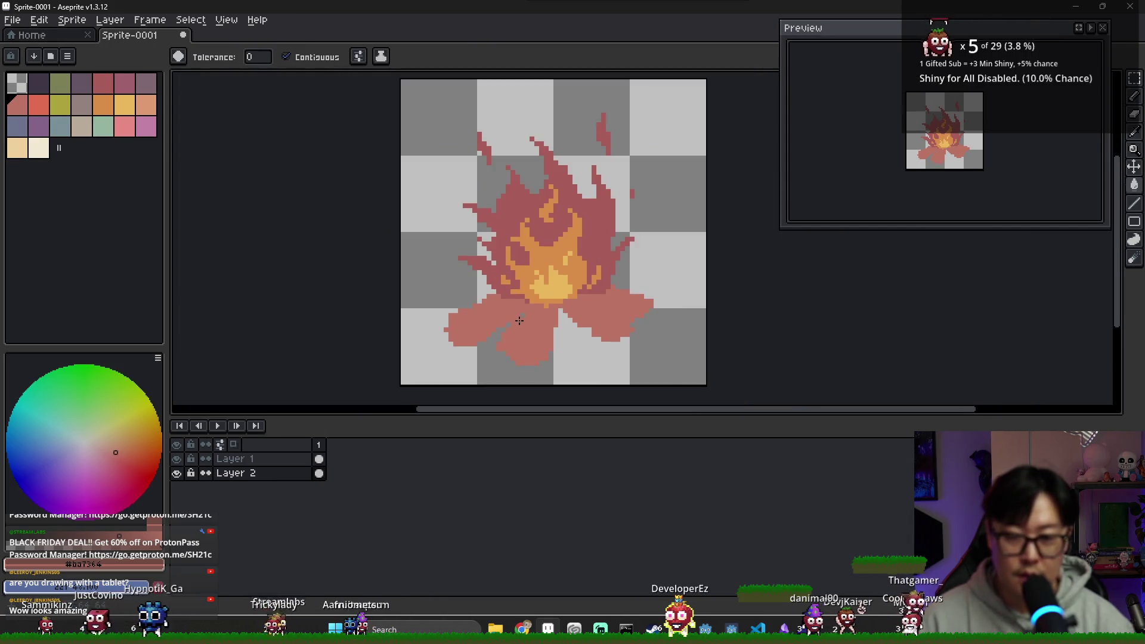
Sample fire oranges and paint a warm glow along the right log's edge.
left_click(567, 292, "alt")
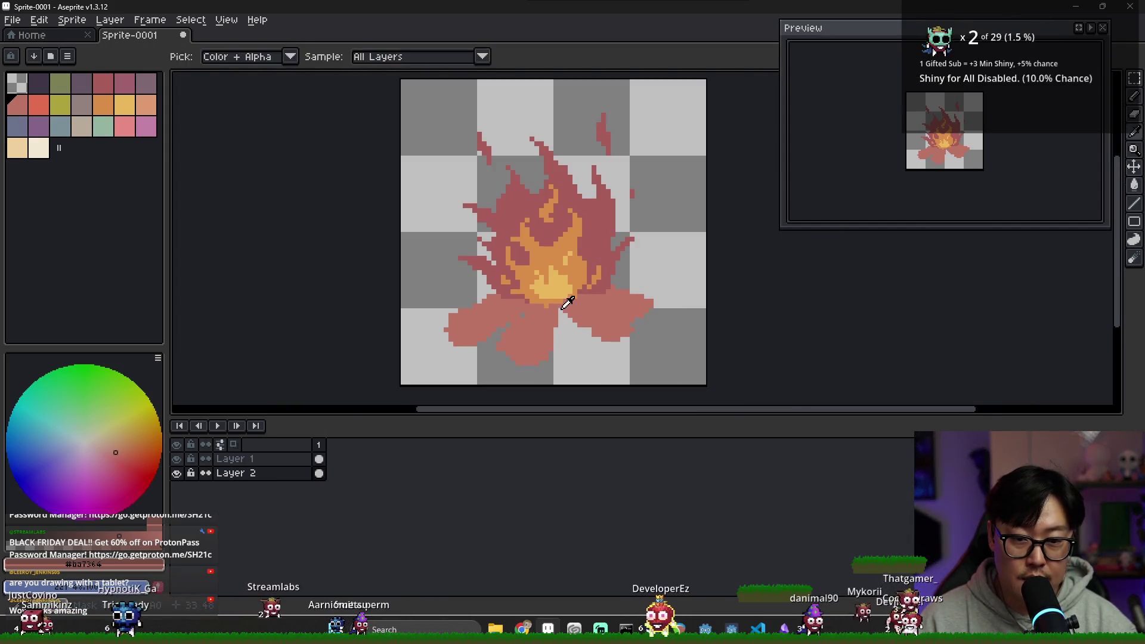
mouse_move(606, 339)
left_mouse_down()
mouse_move(624, 345)
mouse_move(630, 334)
left_mouse_up()
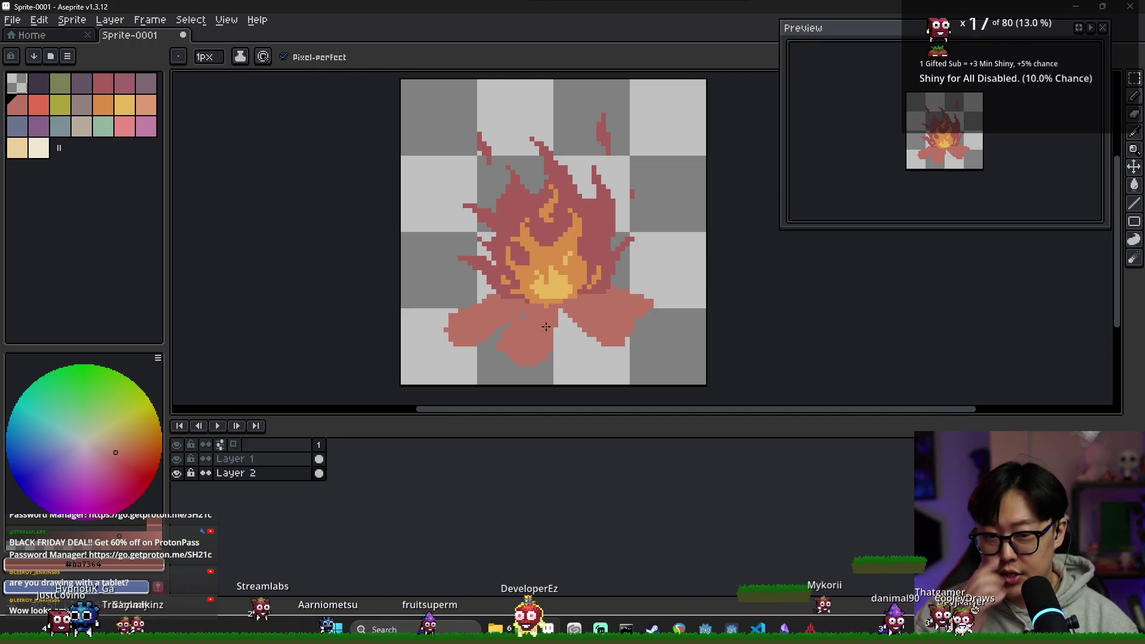
scroll(535, 332, "up", 2)
left_click_drag(575, 334, 500, 304)
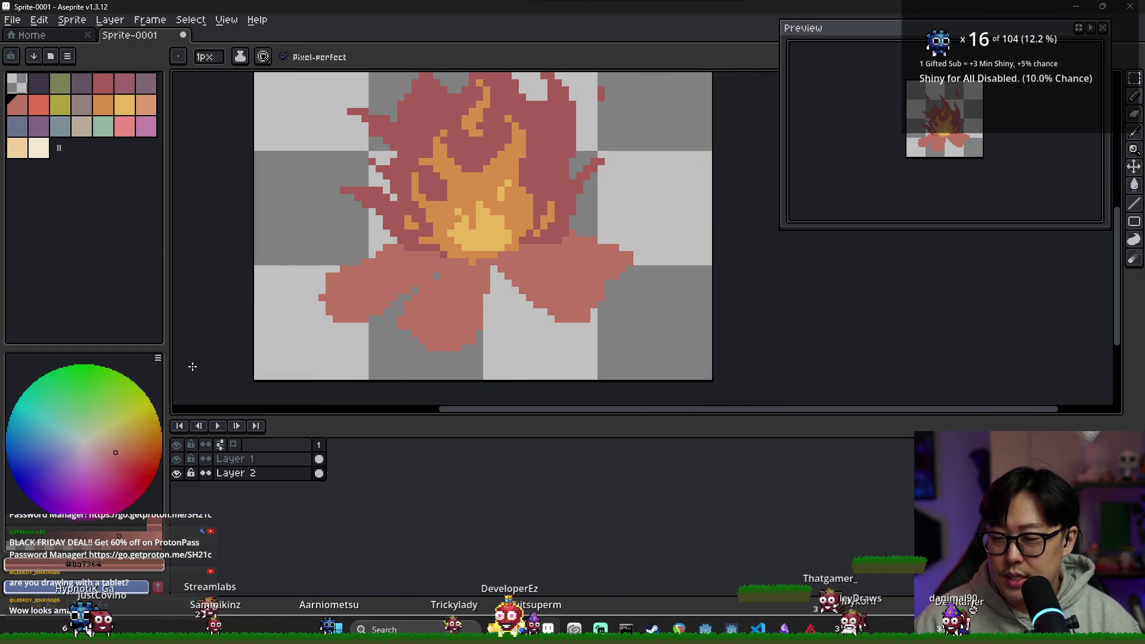
left_click(474, 224, "alt")
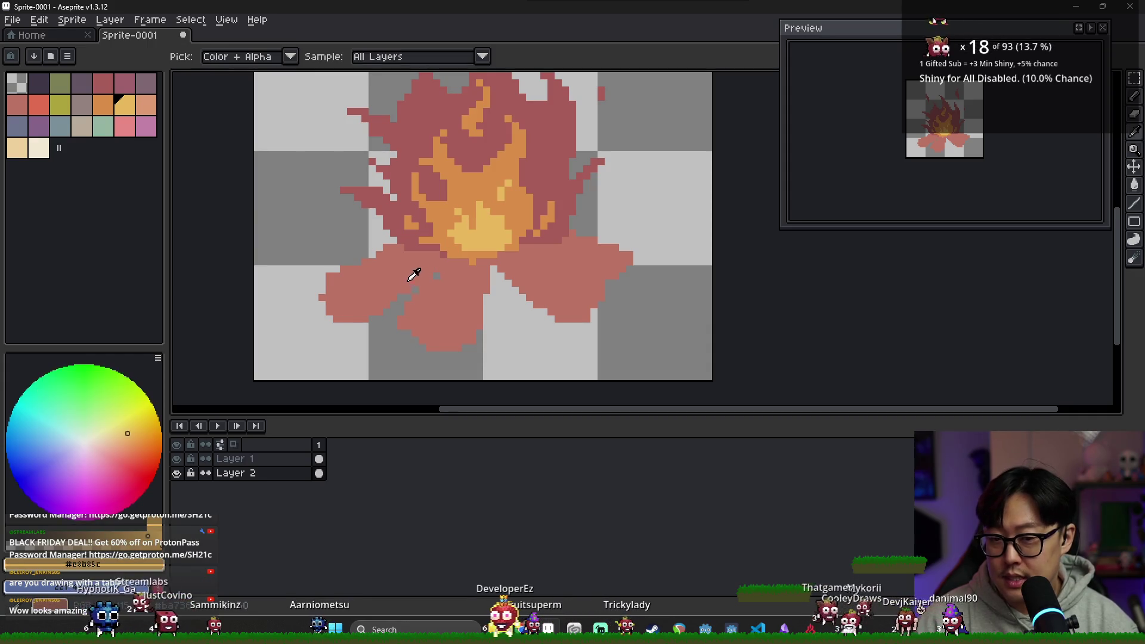
left_click(396, 269, "alt")
left_click(430, 240, "alt")
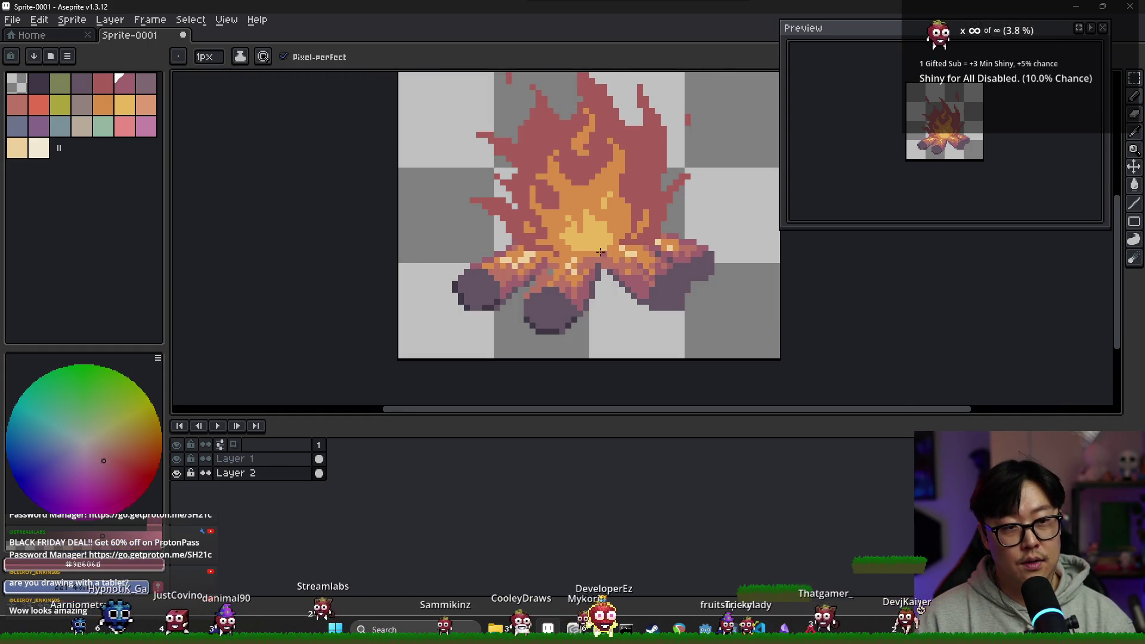
Add cream highlight pixels to the glow along the logs' top edges.
scroll(627, 253, "up", 3)
left_click(571, 274, "alt")
left_click(560, 271)
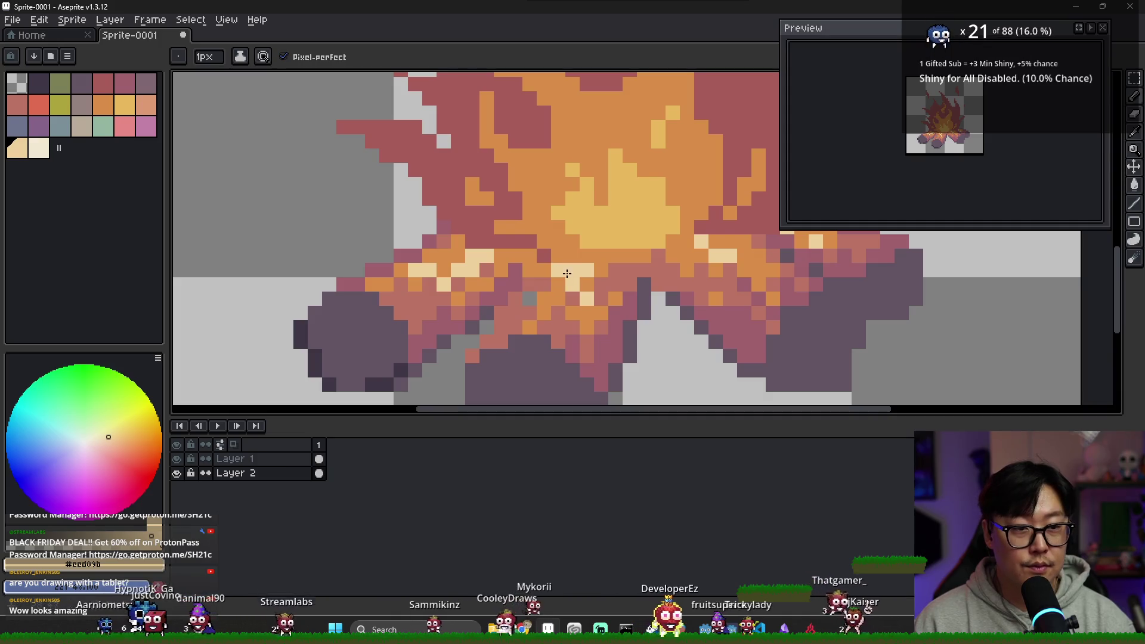
left_click(601, 284)
left_click(616, 269)
left_click(687, 256)
left_click(687, 270)
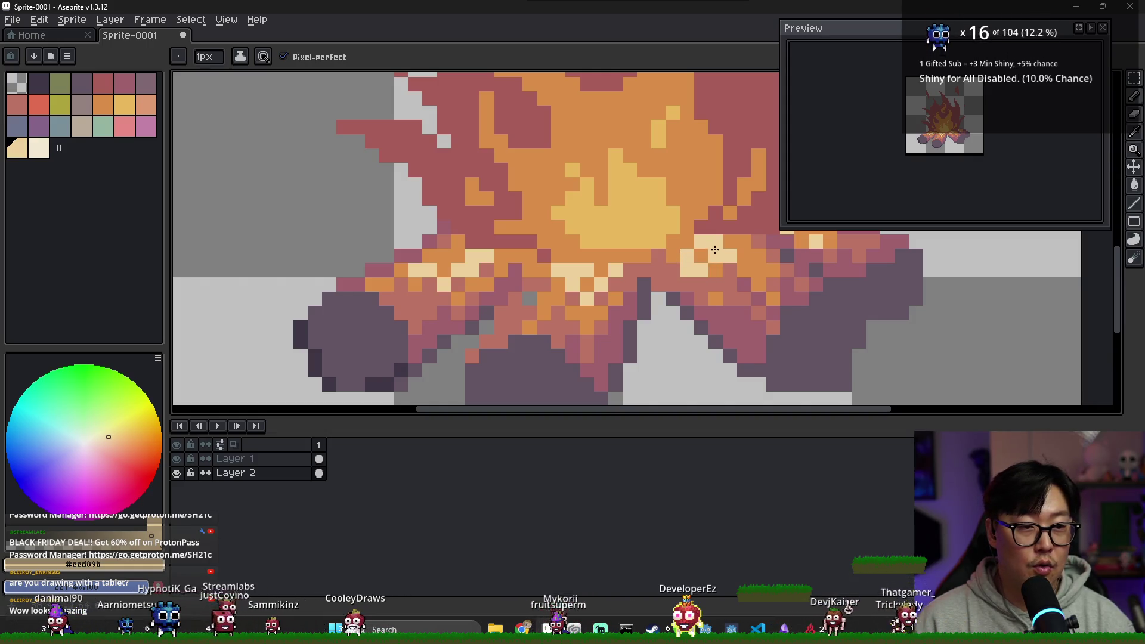
Zoom out to view the whole sprite and select Layer 1.
scroll(762, 255, "down", 1)
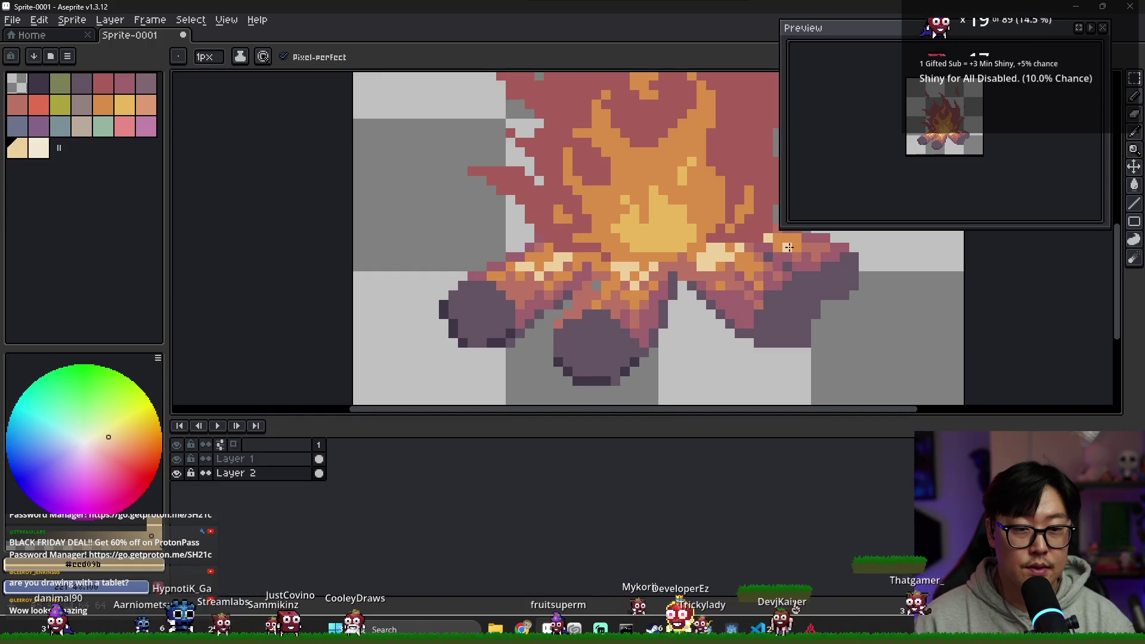
scroll(752, 250, "right", 2)
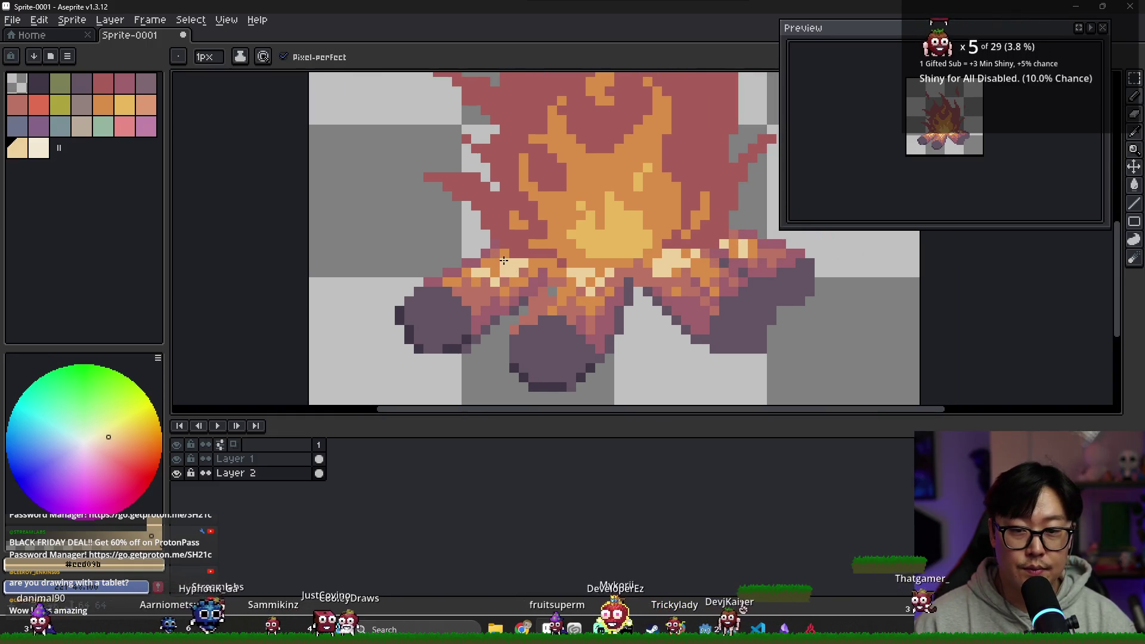
scroll(584, 264, "down", 2)
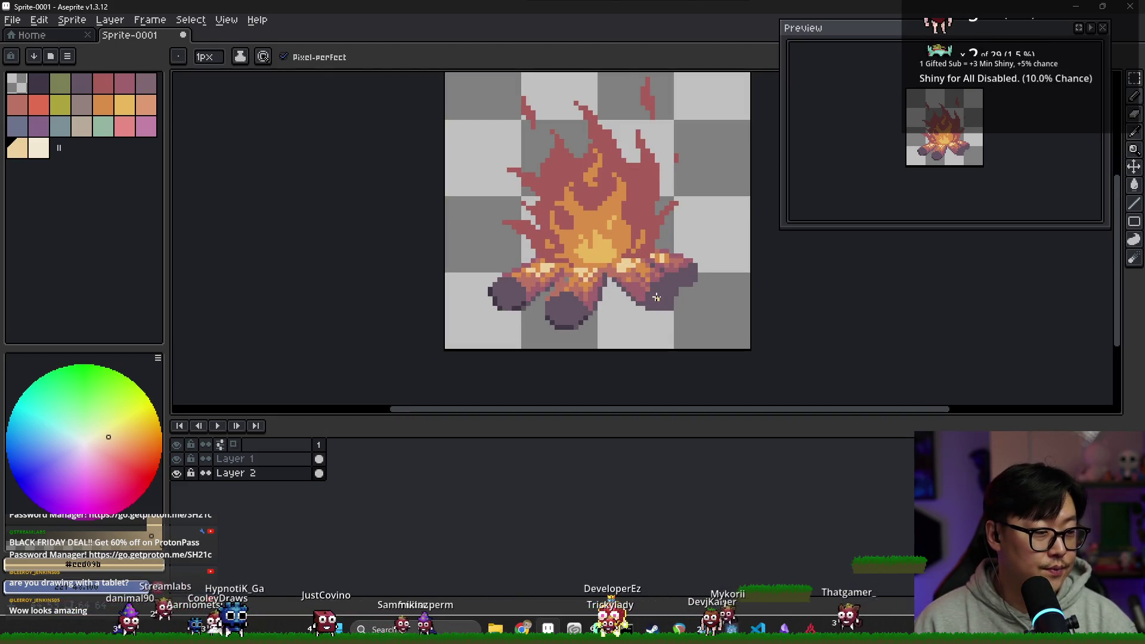
scroll(588, 179, "down", 1)
left_click(598, 263, "ctrl")
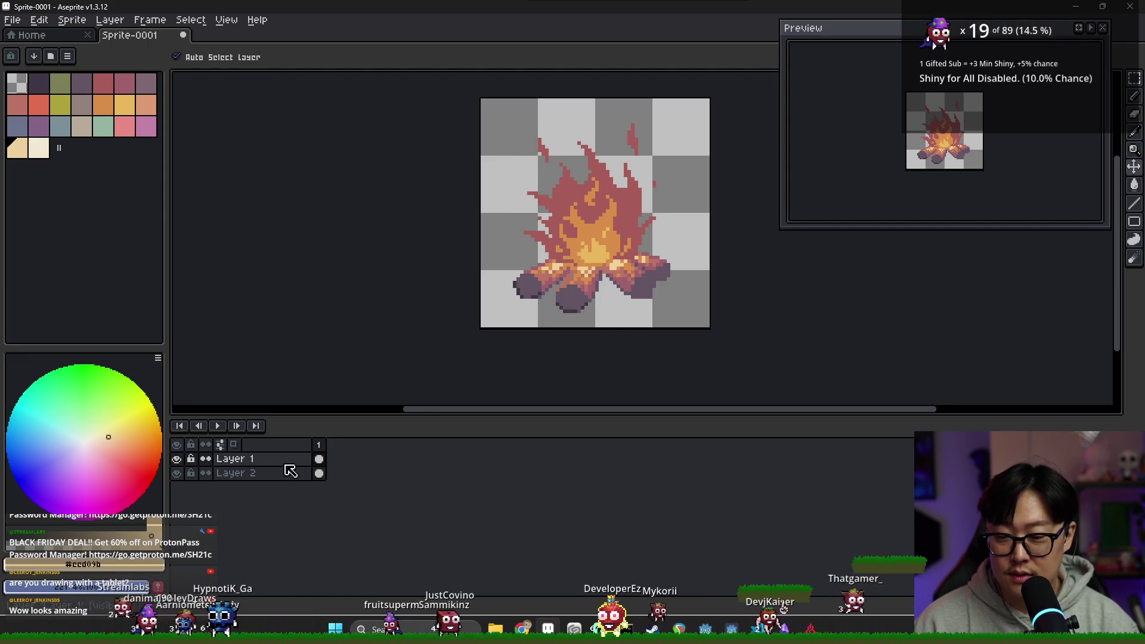
Nudge the campfire on both layers slightly up and right, then switch to the browser search.
left_click(320, 474, "shift")
mouse_move(579, 285)
left_mouse_down()
mouse_move(583, 269)
mouse_move(573, 281)
left_mouse_up()
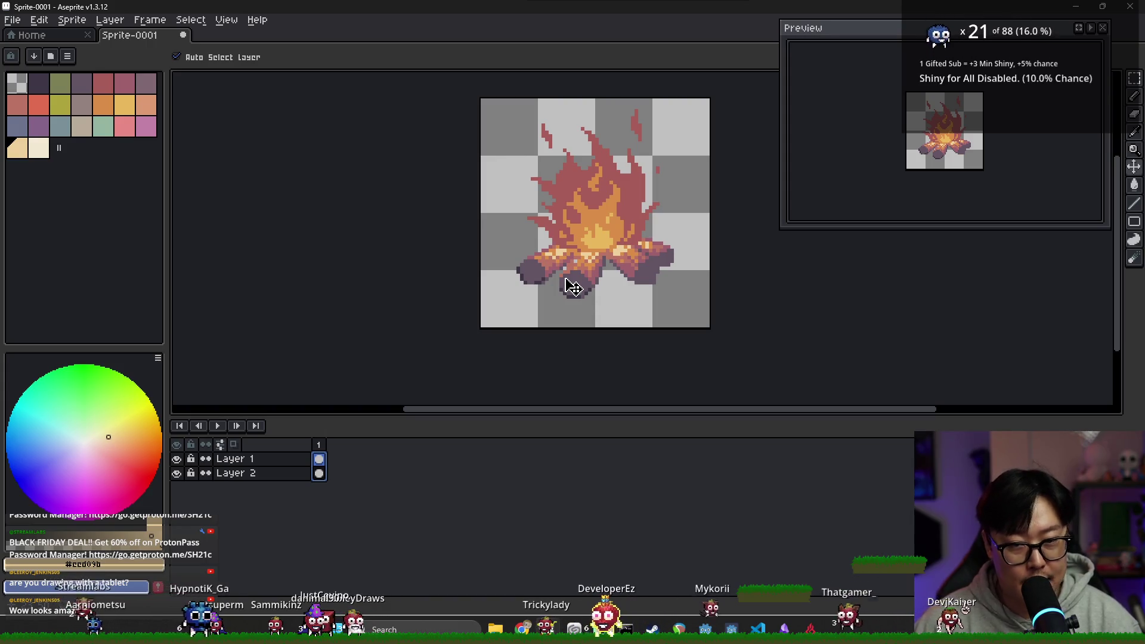
key("alt+Tab")
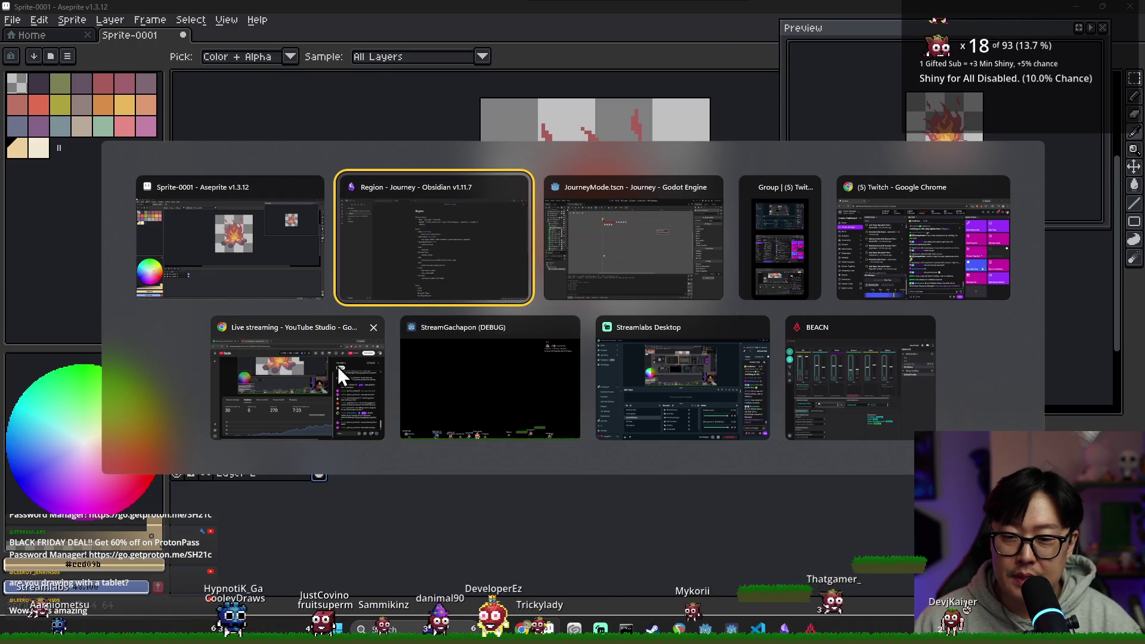
key("Escape")
key("alt+Tab")
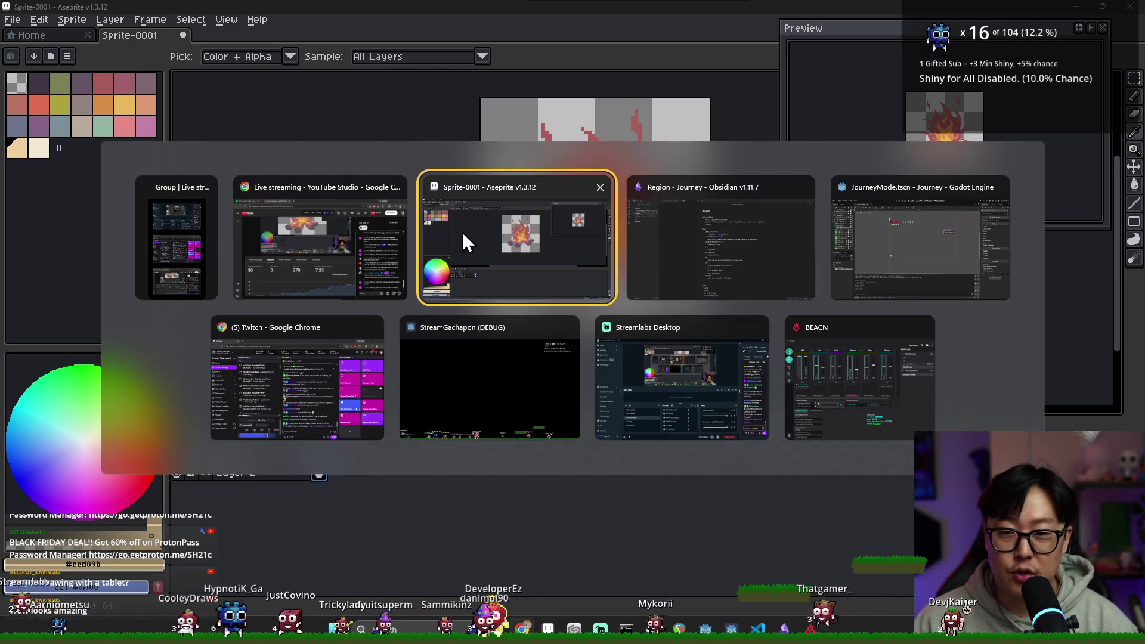
left_click(527, 258)
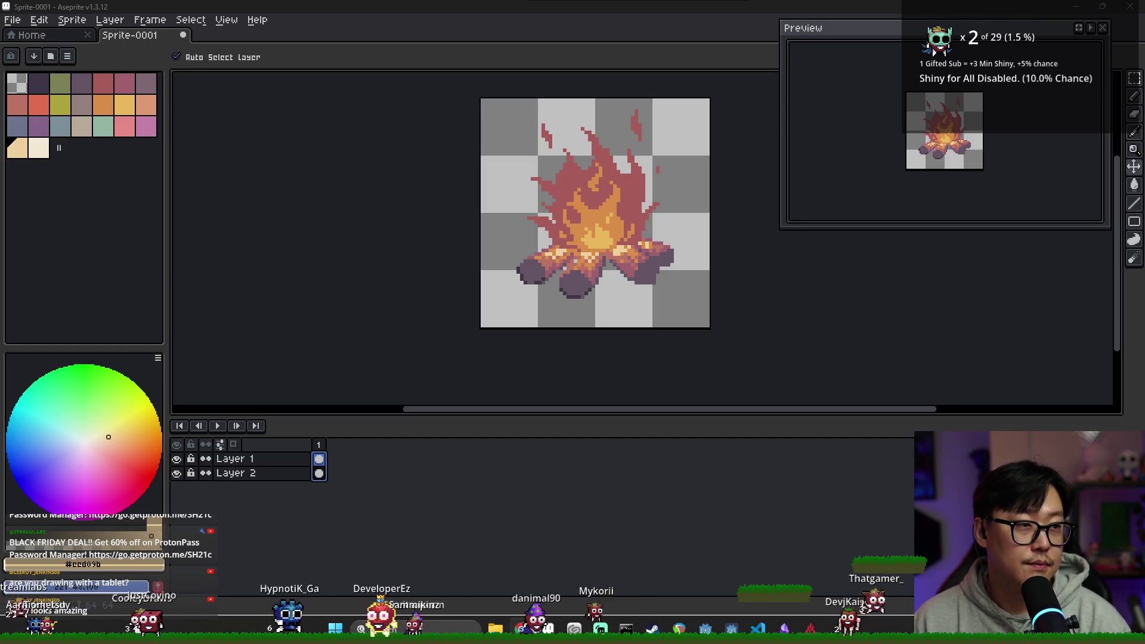
key("alt+Tab")
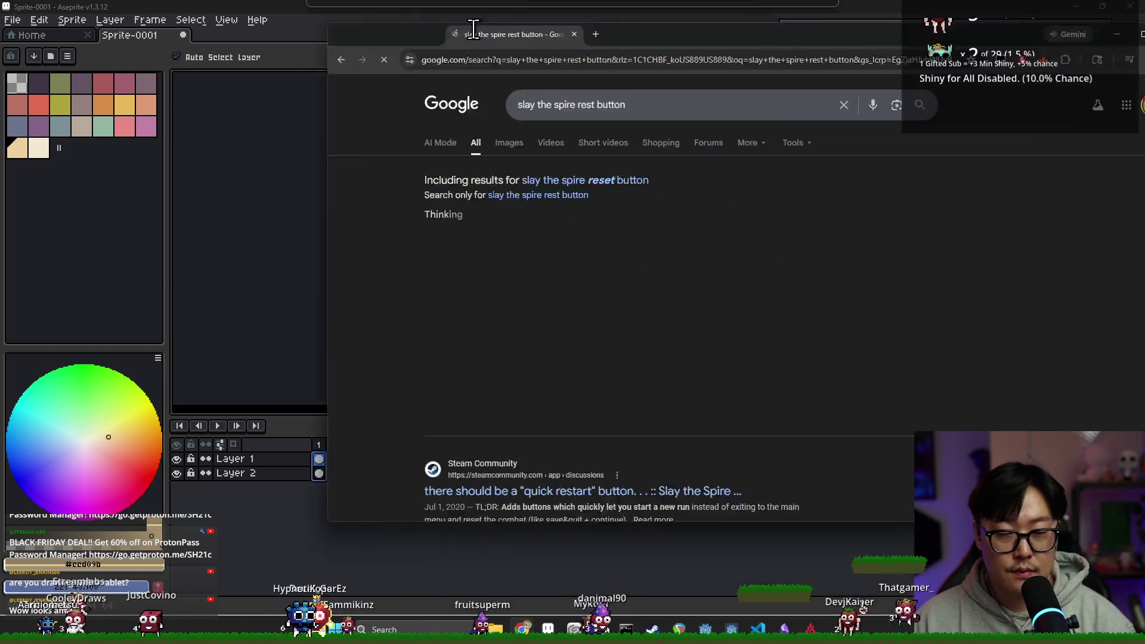
Browse Slay the Spire rest-site image references in Chrome, including the Reddit image, then close the tab.
double_click(334, 20)
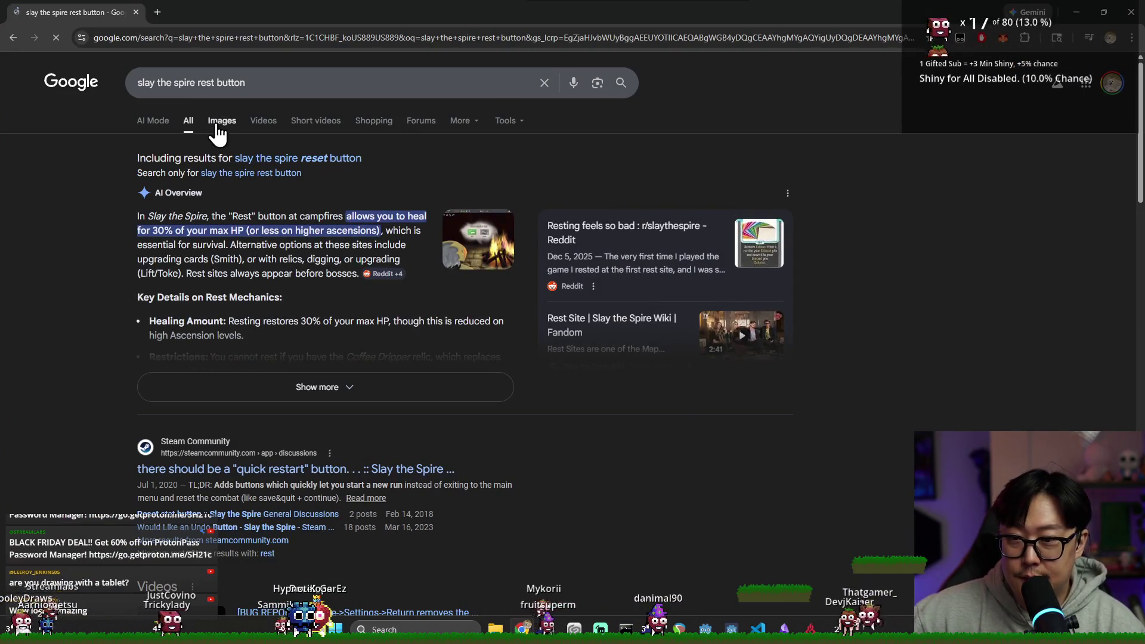
left_click(219, 126)
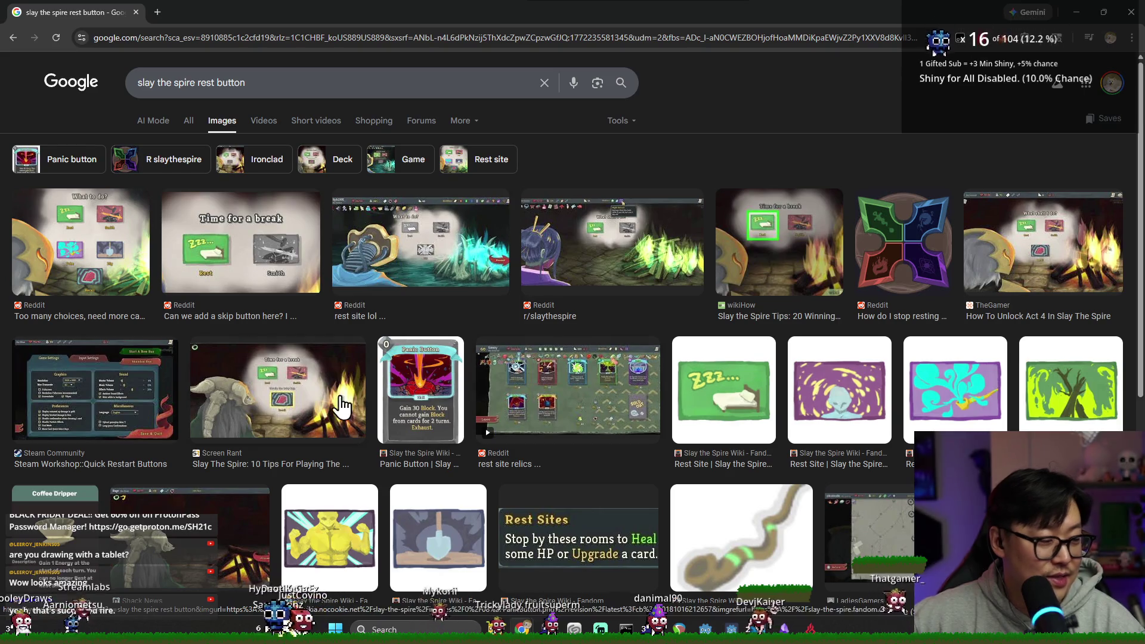
left_click(298, 318)
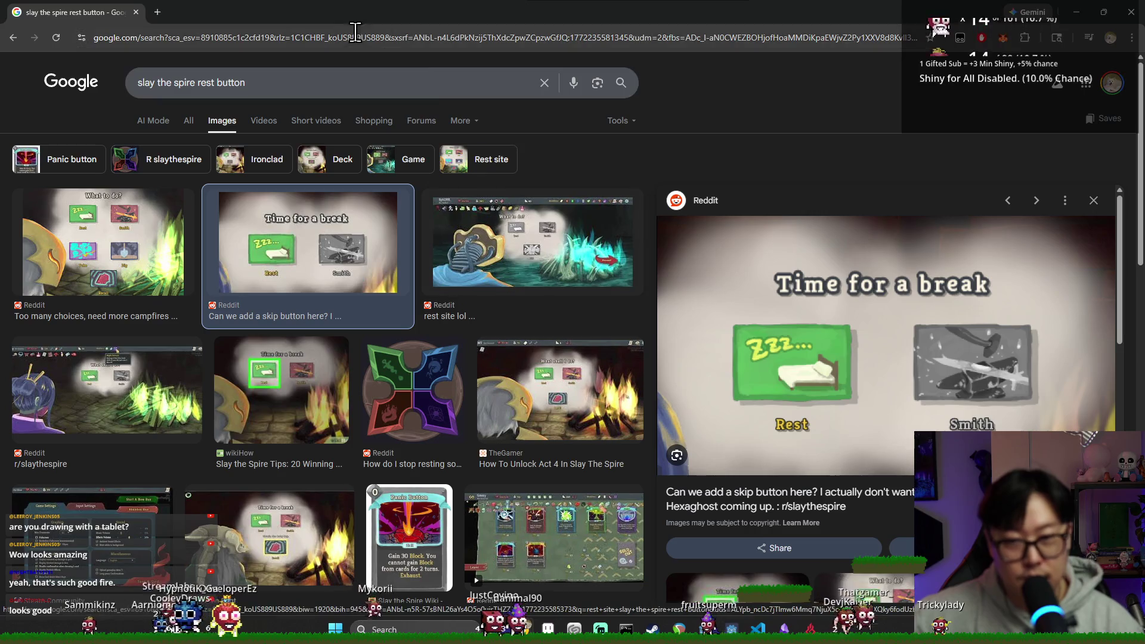
left_click(139, 11)
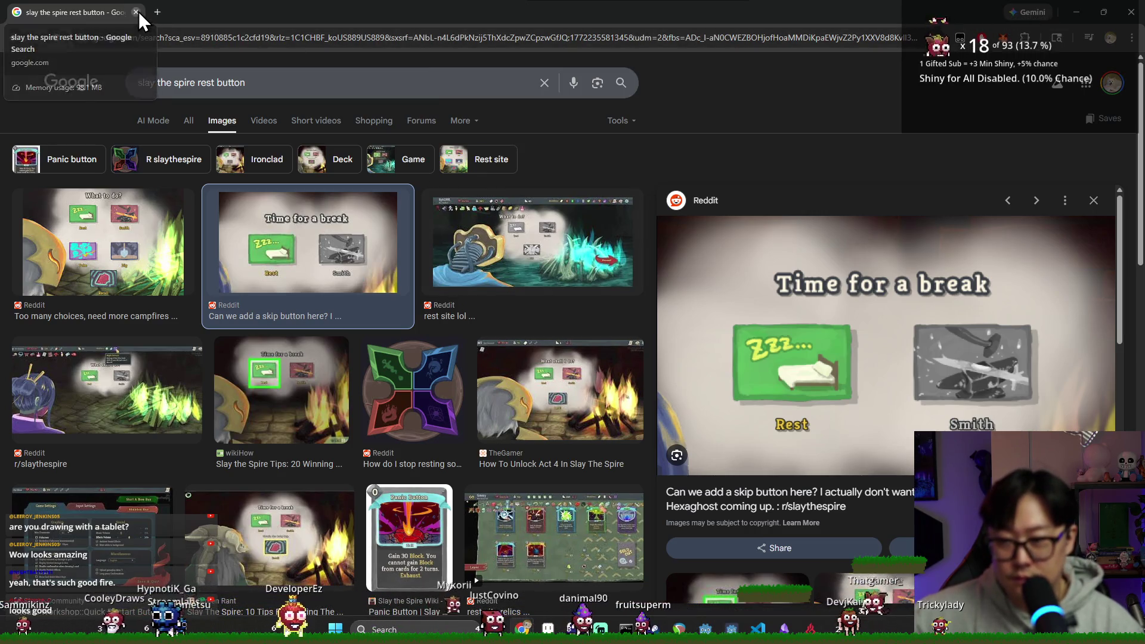
scroll(683, 263, "down", 1)
scroll(601, 266, "up", 1)
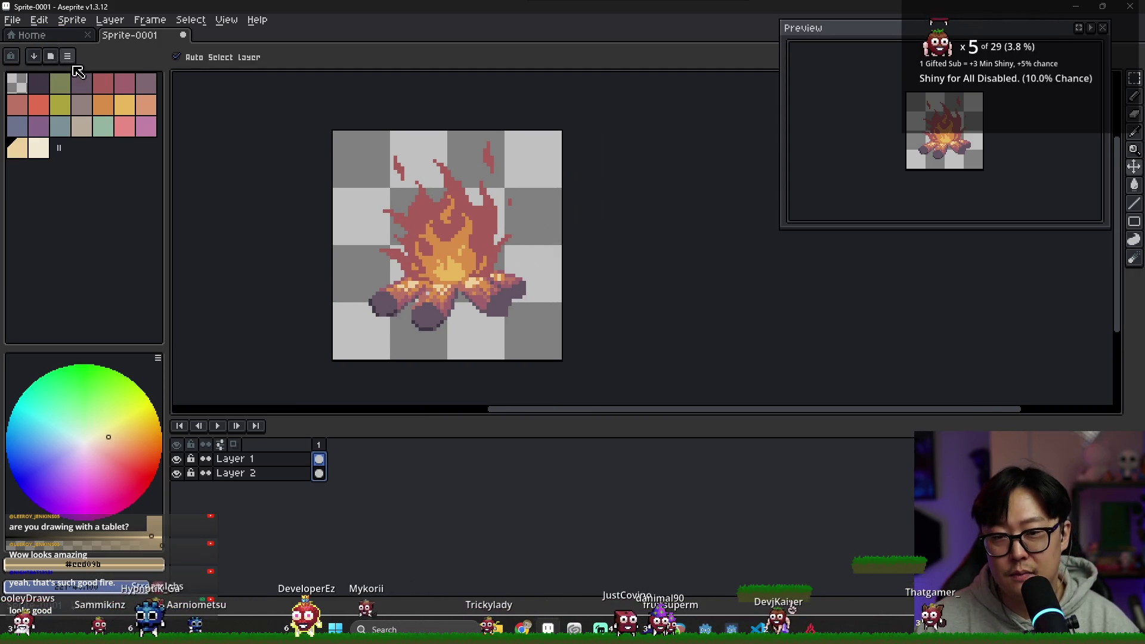
Use Sprite > Canvas Size to add 16 px to width (80 px) and height.
left_click(13, 24)
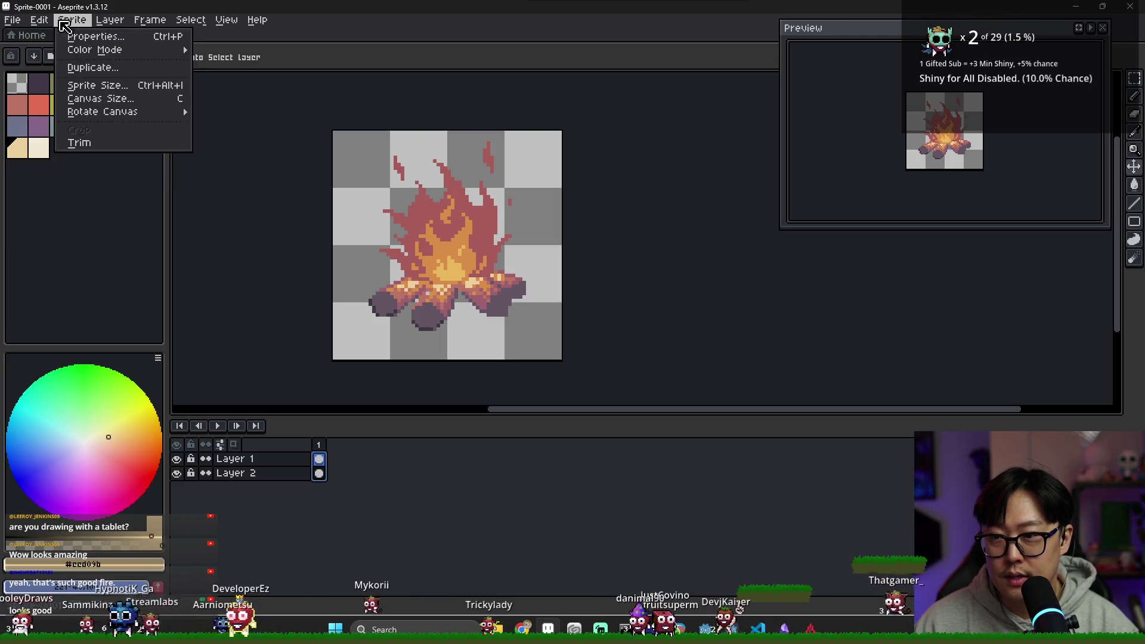
left_click(98, 99)
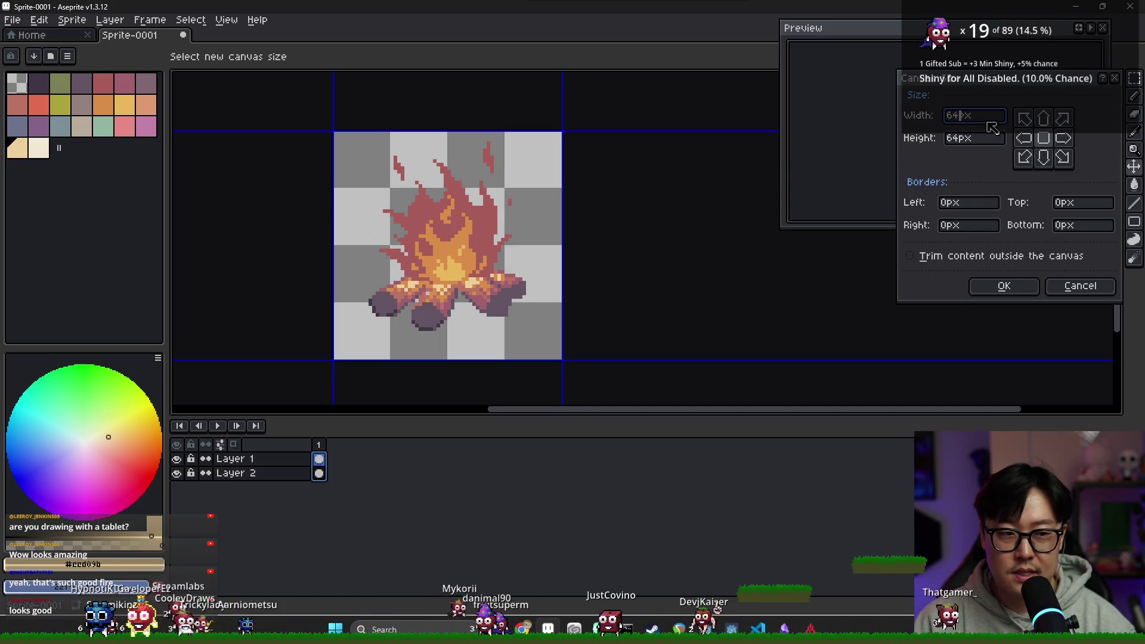
type("16")
key("Tab")
type("+")
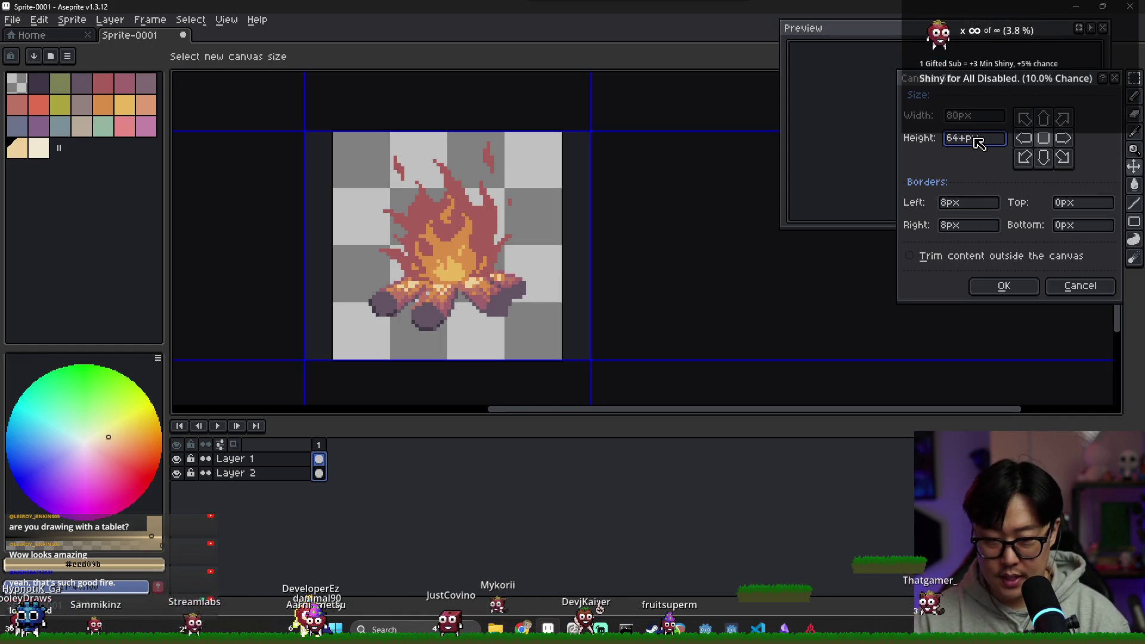
type("16")
key("Return")
scroll(578, 187, "down", 4)
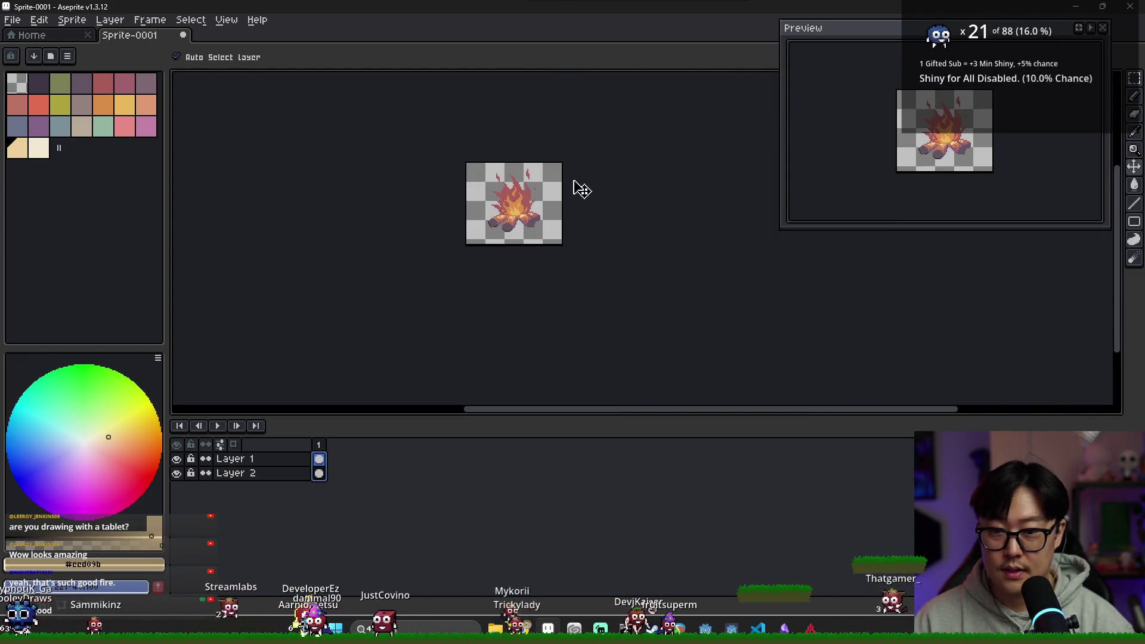
scroll(574, 213, "up", 4)
scroll(575, 214, "down", 1)
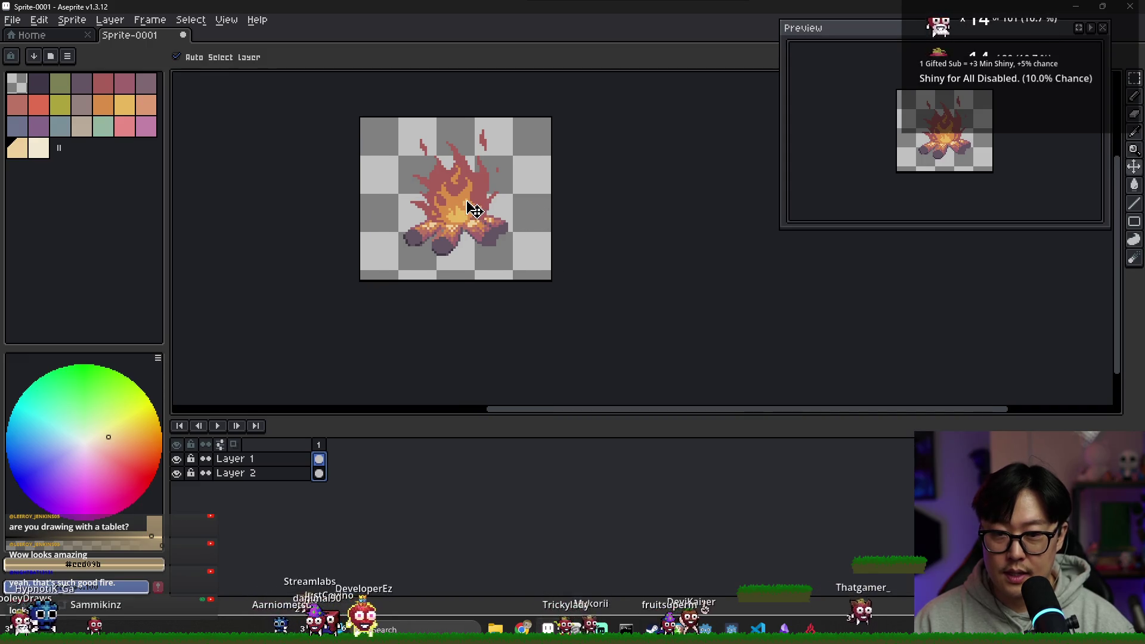
Add a new Layer 3 from Layer 2's menu and move it to the bottom.
left_click(263, 473)
right_click(289, 475)
mouse_move(341, 505)
left_click(428, 502)
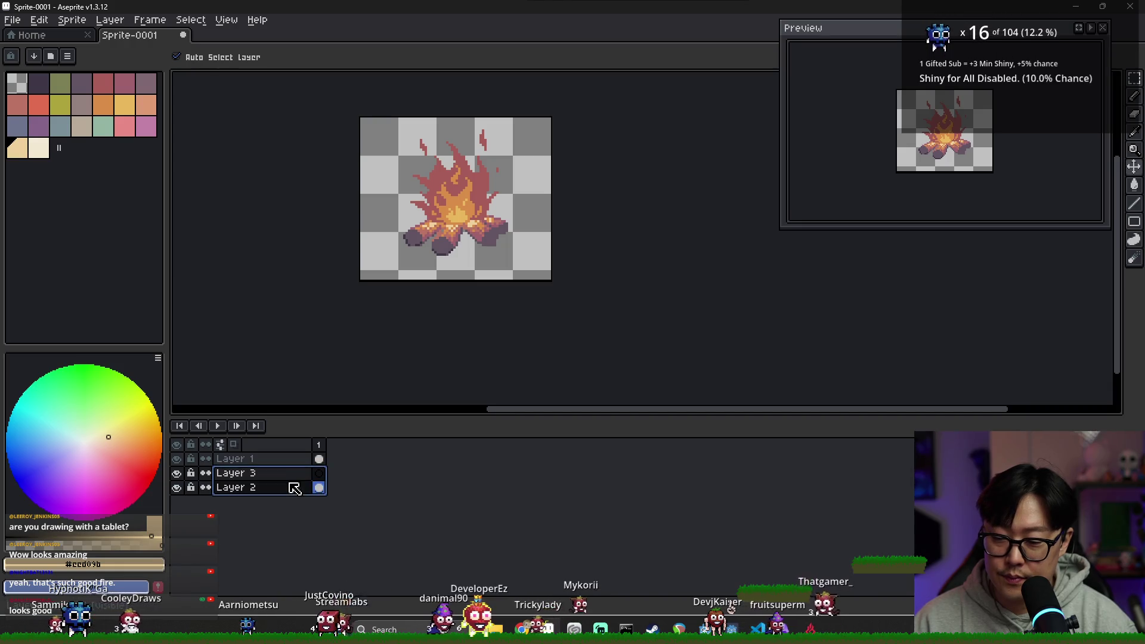
left_click_drag(293, 486, 297, 498)
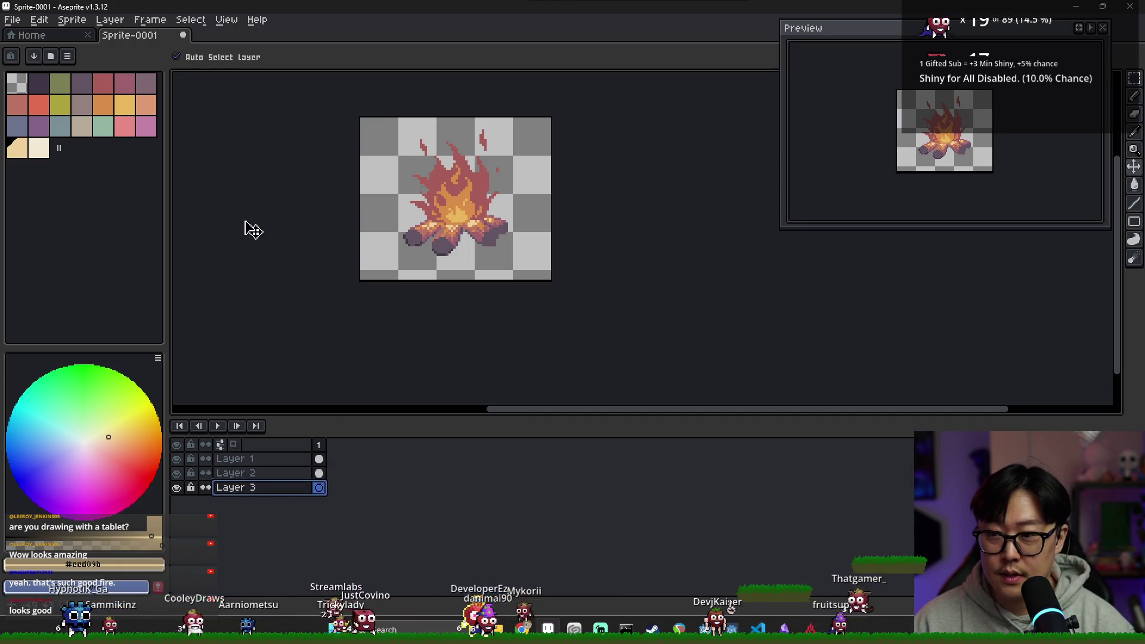
scroll(404, 223, "up", 2)
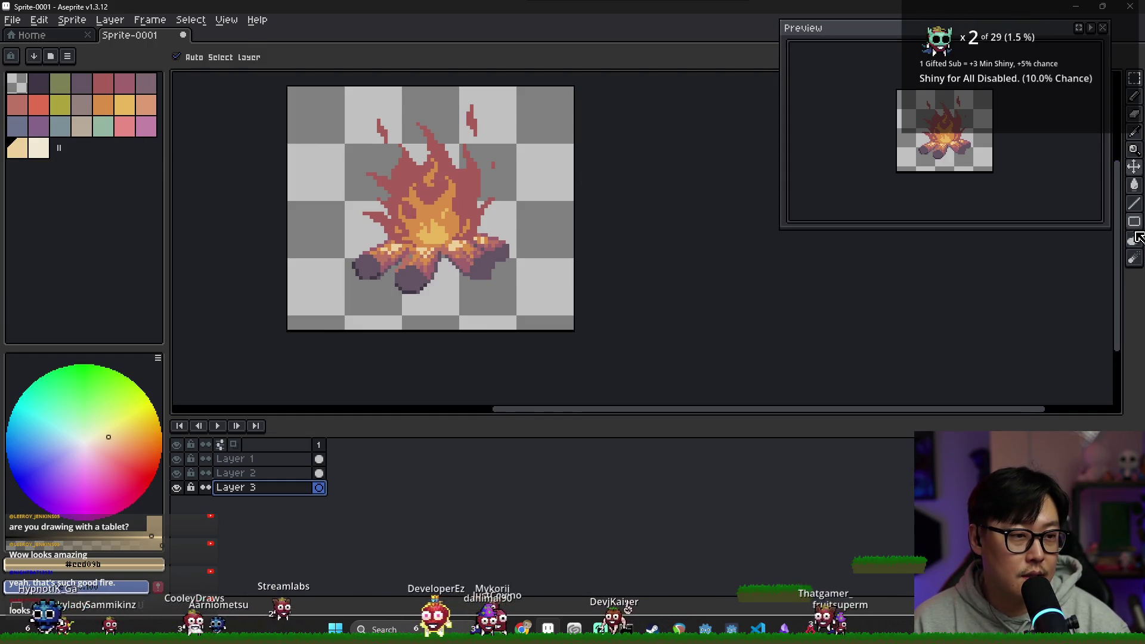
Draw a filled beige rectangle over the background, then undo it.
left_click(1138, 237)
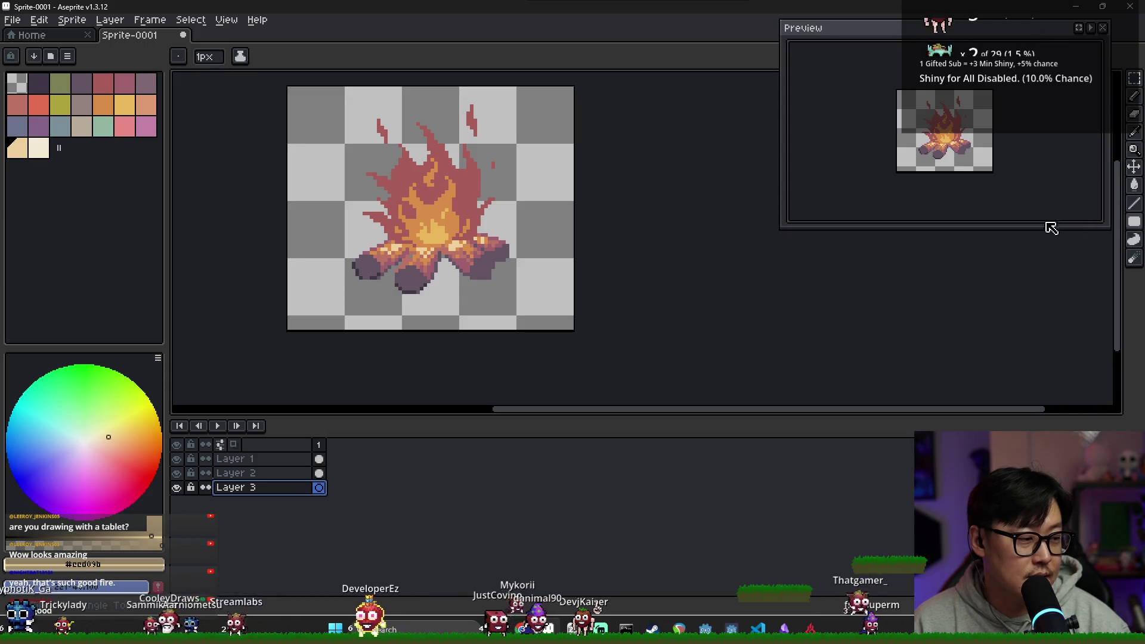
left_click_drag(301, 104, 542, 319)
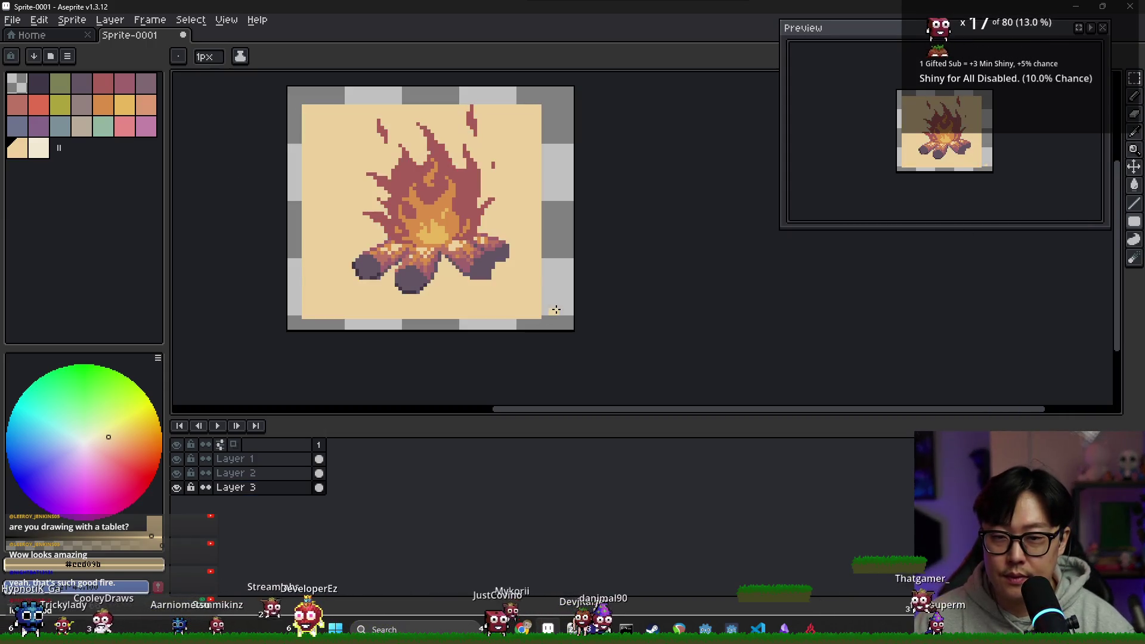
key("ctrl+z")
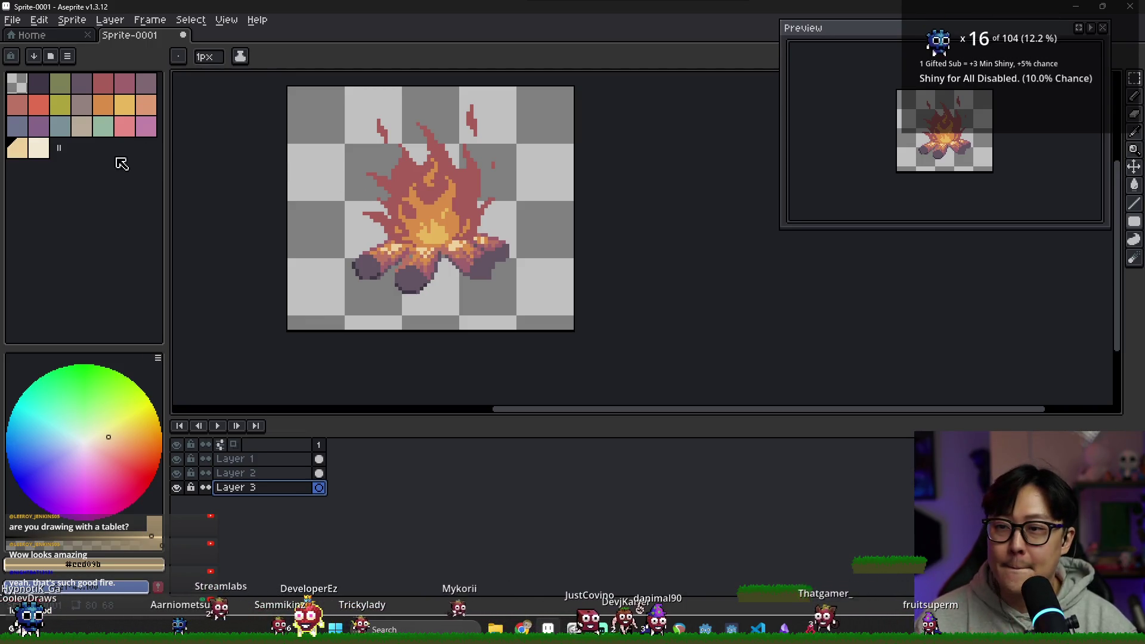
key("alt+Tab")
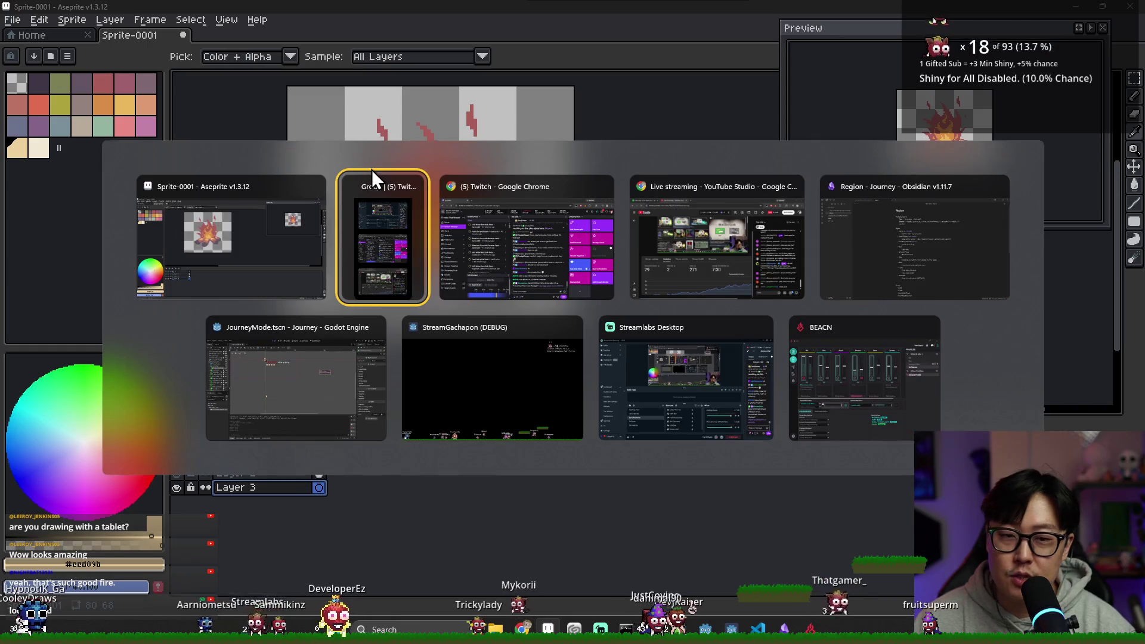
key("Escape")
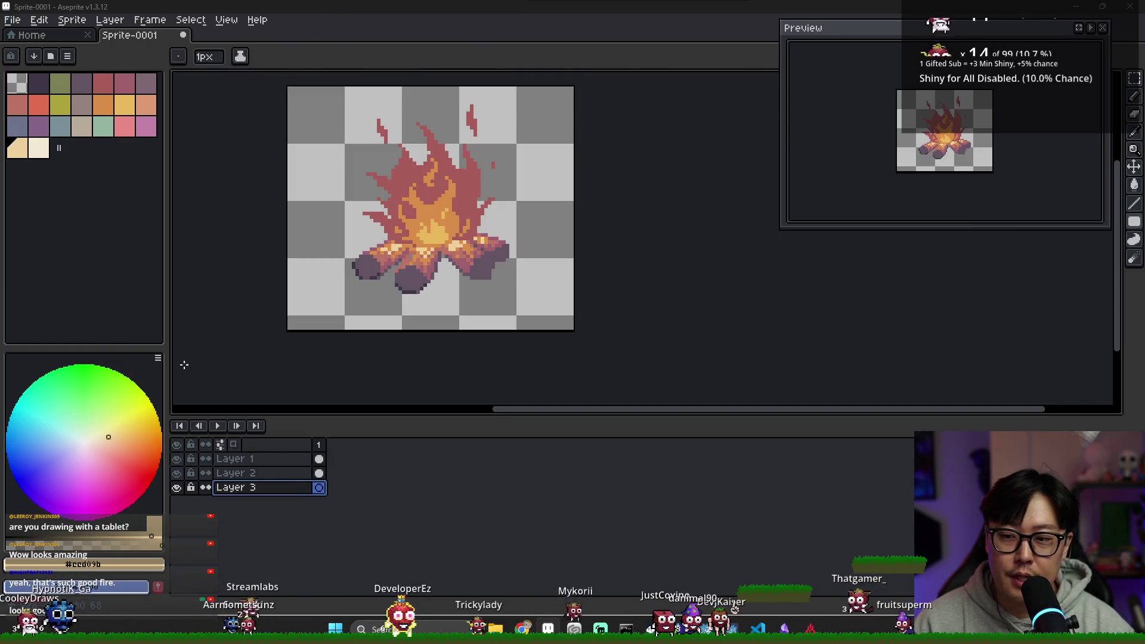
Fill the background with a light-green rectangle.
left_click(133, 463)
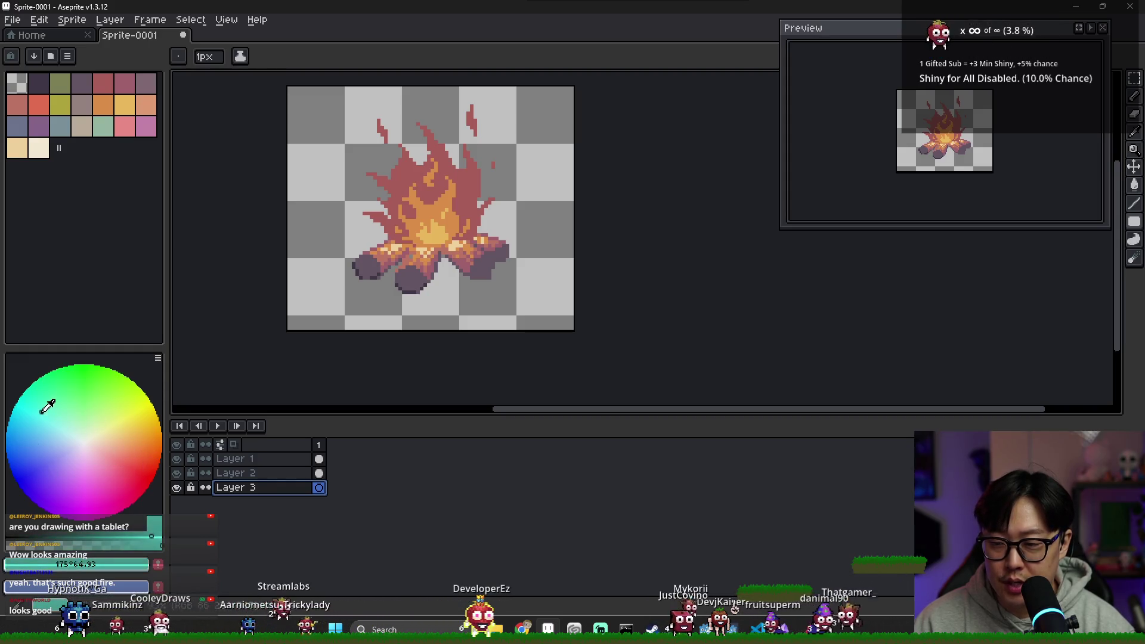
left_click(111, 127)
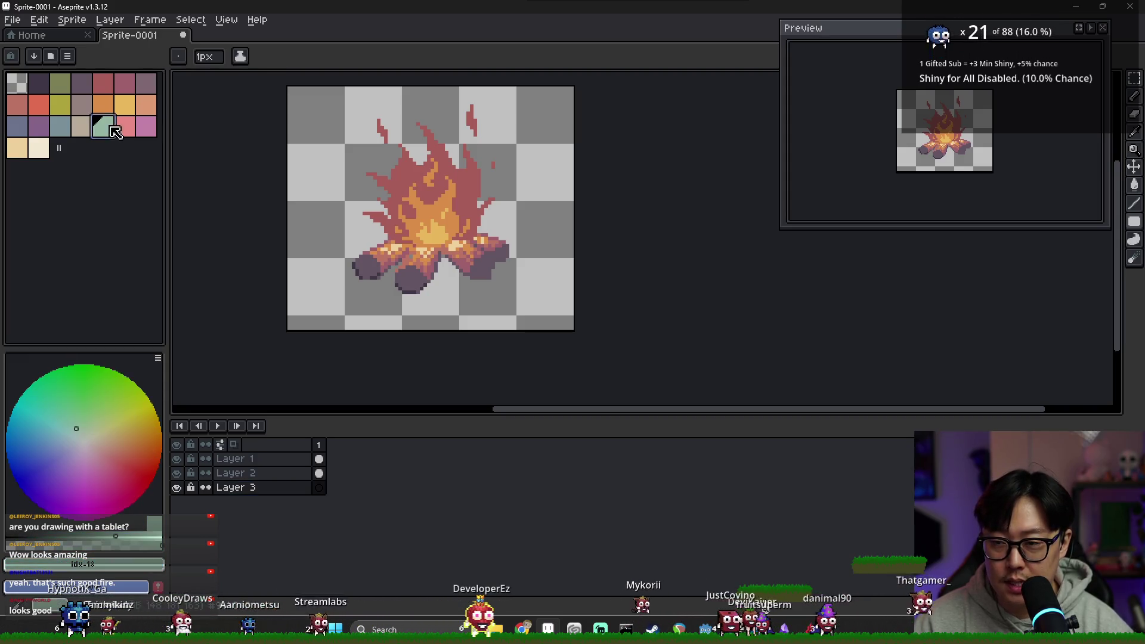
mouse_move(296, 106)
left_mouse_down()
mouse_move(565, 320)
mouse_move(501, 311)
mouse_move(561, 312)
left_mouse_up()
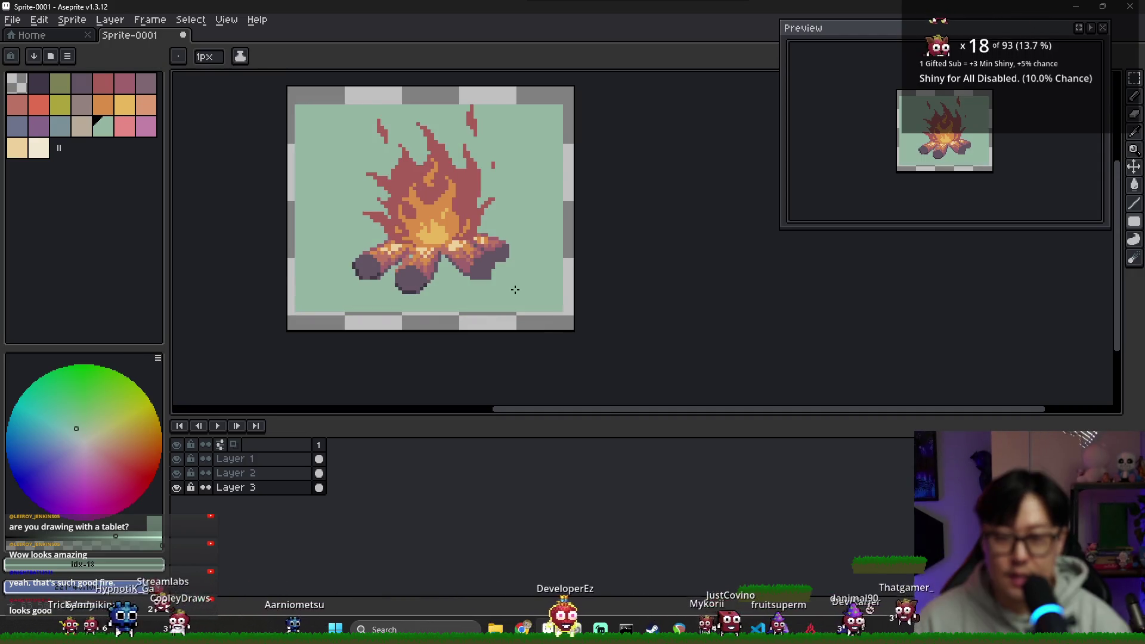
Shift the light-green background about 8 px right and paint green along the top and bottom edges.
key("v")
left_click_drag(524, 294, 529, 295)
key("b")
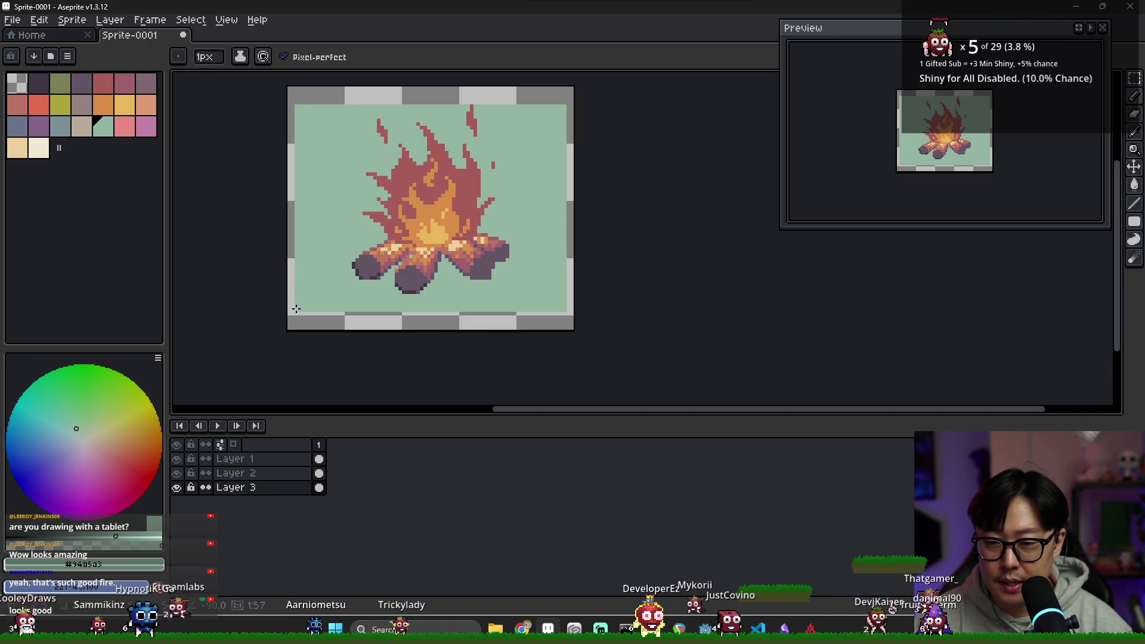
left_click_drag(296, 312, 564, 315)
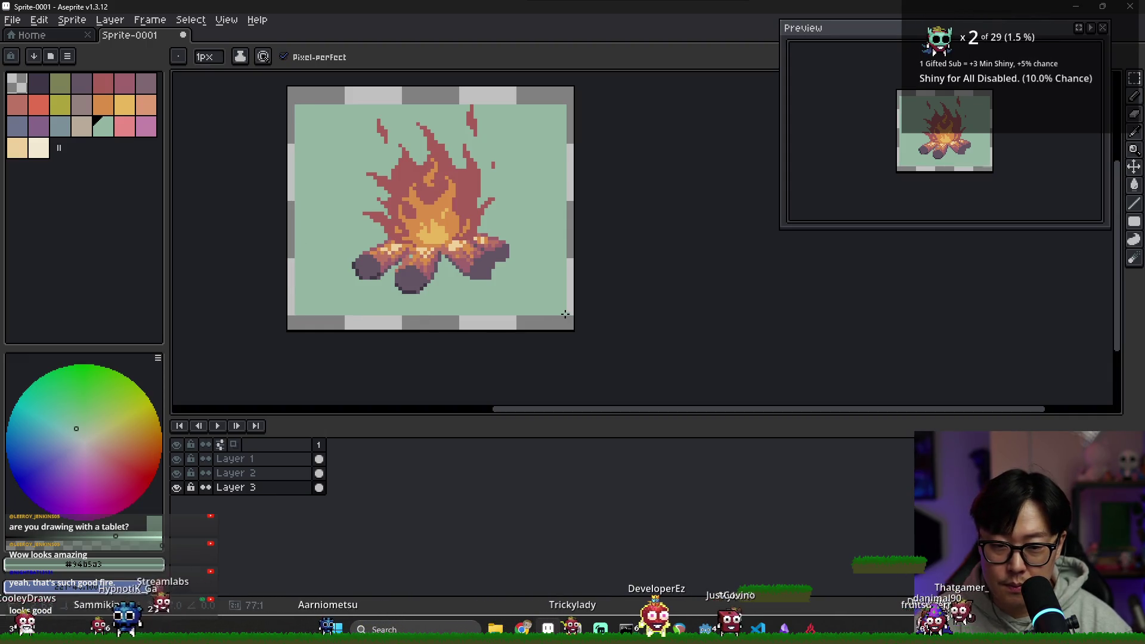
left_click_drag(297, 102, 556, 99)
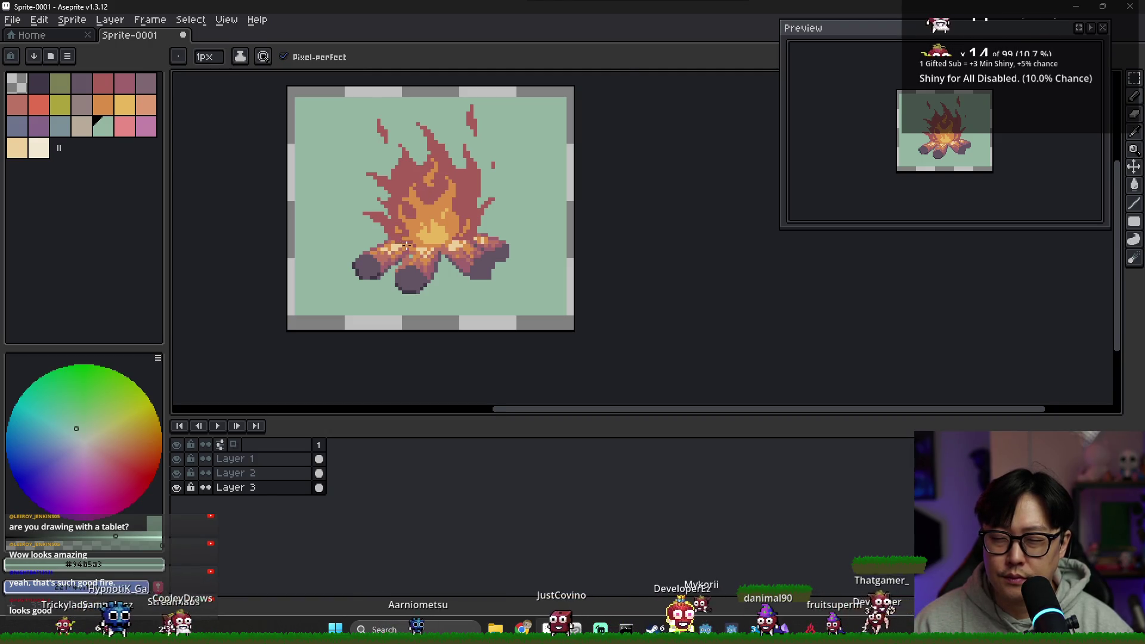
scroll(407, 245, "up", 2)
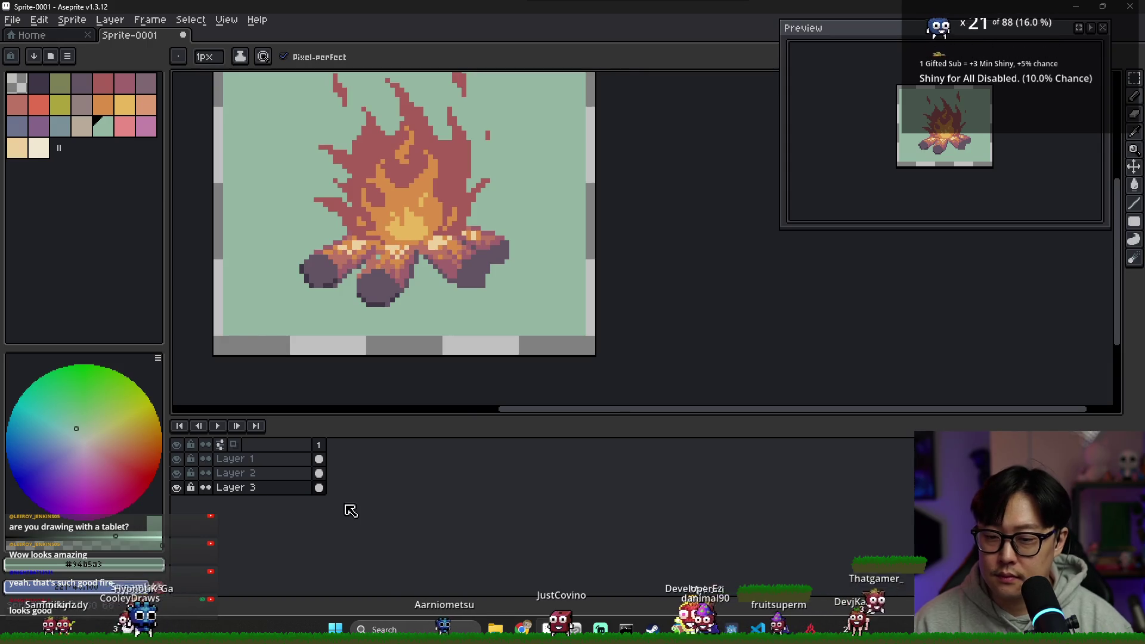
Create Layer 4 above Layer 3 from the layer menu.
right_click(296, 489)
mouse_move(332, 519)
left_click(441, 516)
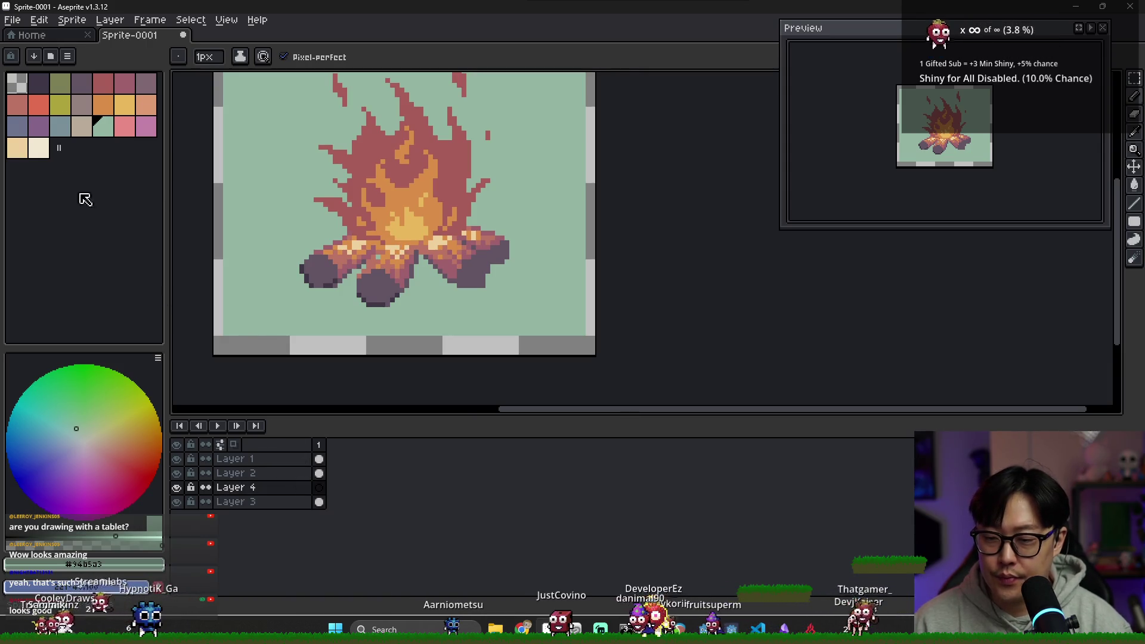
Paint a dark purple shadow under the logs with an 8 px brush.
left_click(48, 86)
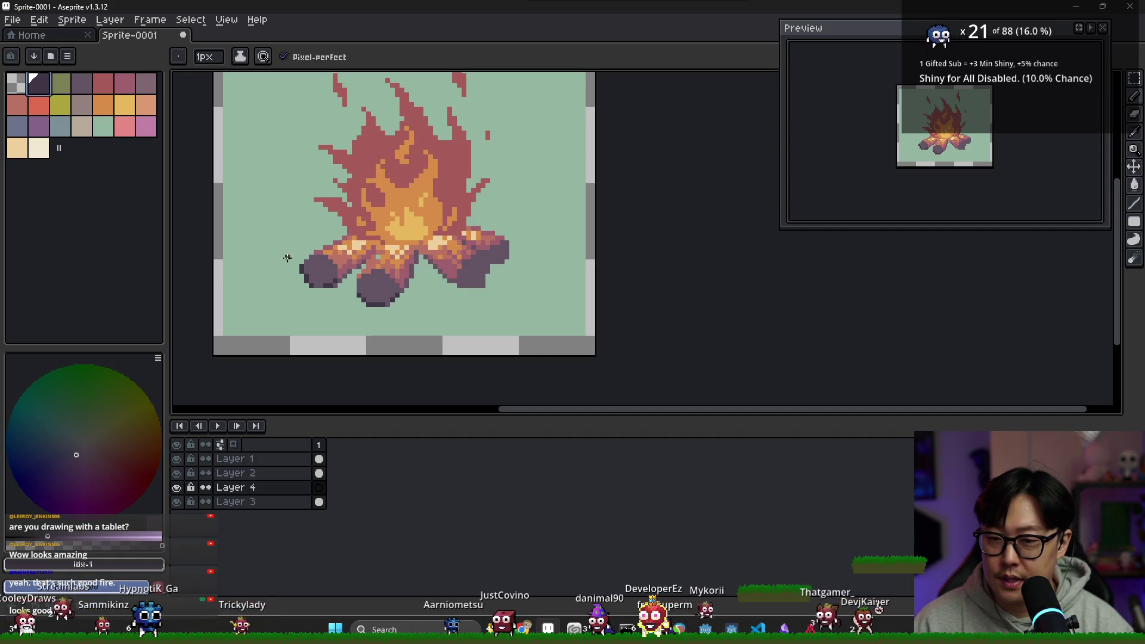
left_click(204, 56)
left_click_drag(232, 72, 211, 73)
mouse_move(299, 268)
left_mouse_down()
mouse_move(424, 291)
mouse_move(525, 286)
mouse_move(537, 245)
mouse_move(334, 232)
mouse_move(485, 242)
mouse_move(501, 226)
mouse_move(318, 246)
left_mouse_up()
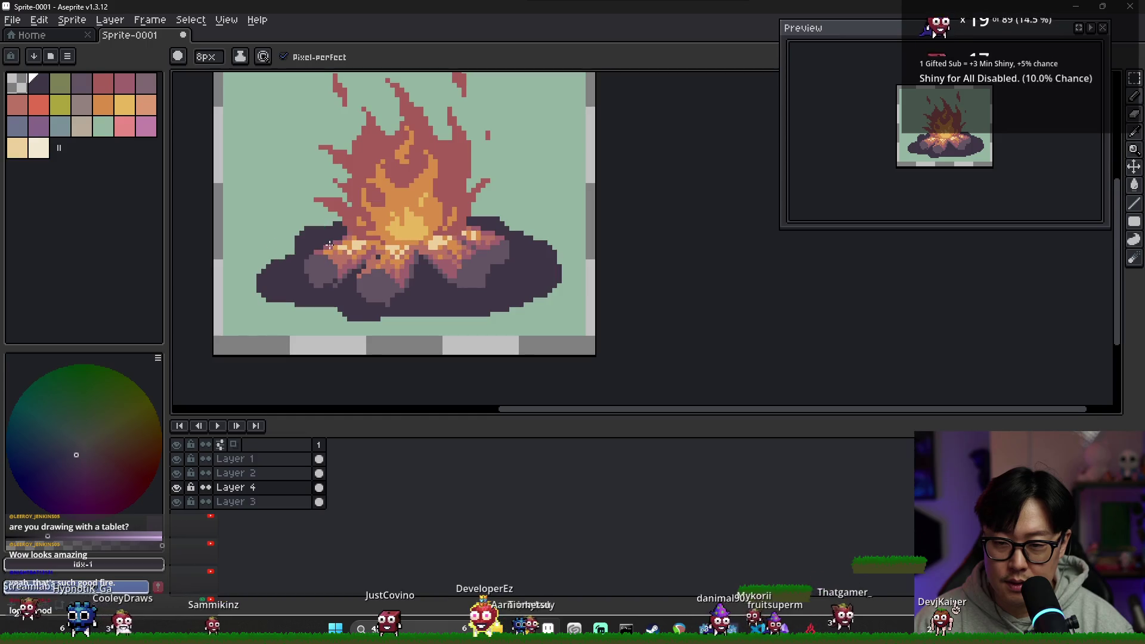
Switch back to a 1 px brush and scatter dark pixels along the shadow's left edge.
left_click_drag(219, 70, 208, 80)
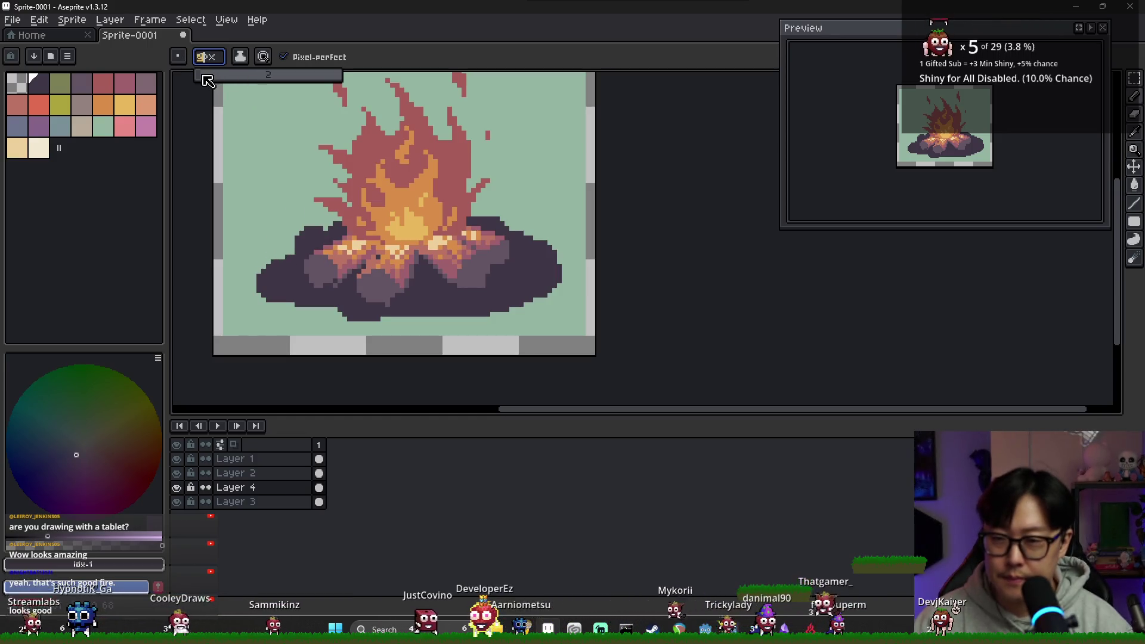
left_click(292, 256)
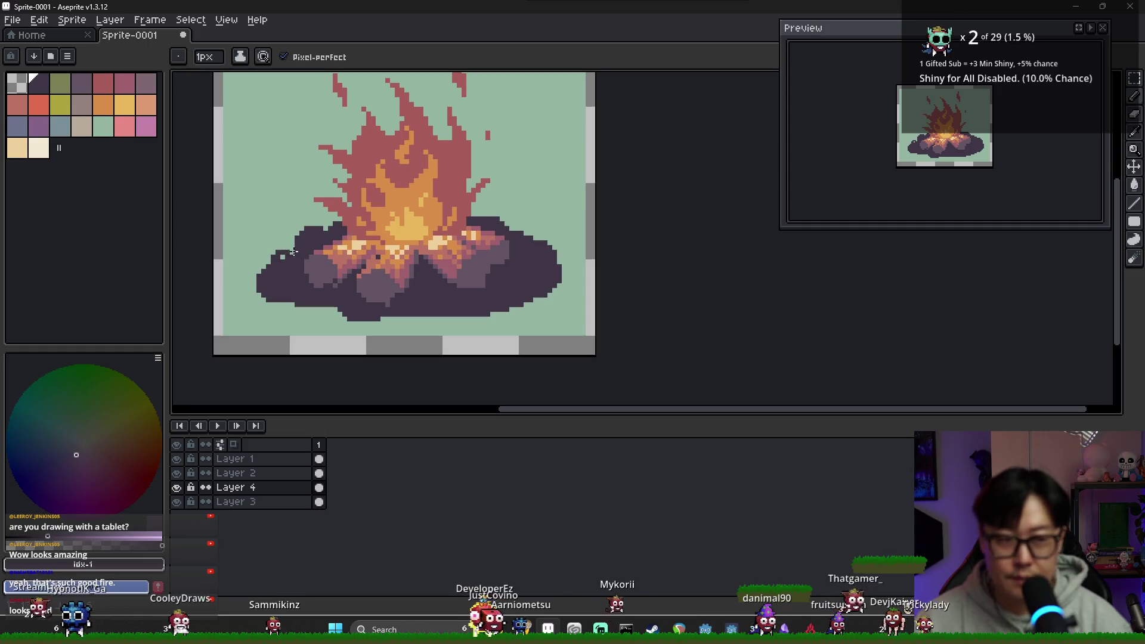
mouse_move(280, 238)
left_mouse_down()
mouse_move(262, 263)
mouse_move(263, 299)
mouse_move(296, 313)
left_mouse_up()
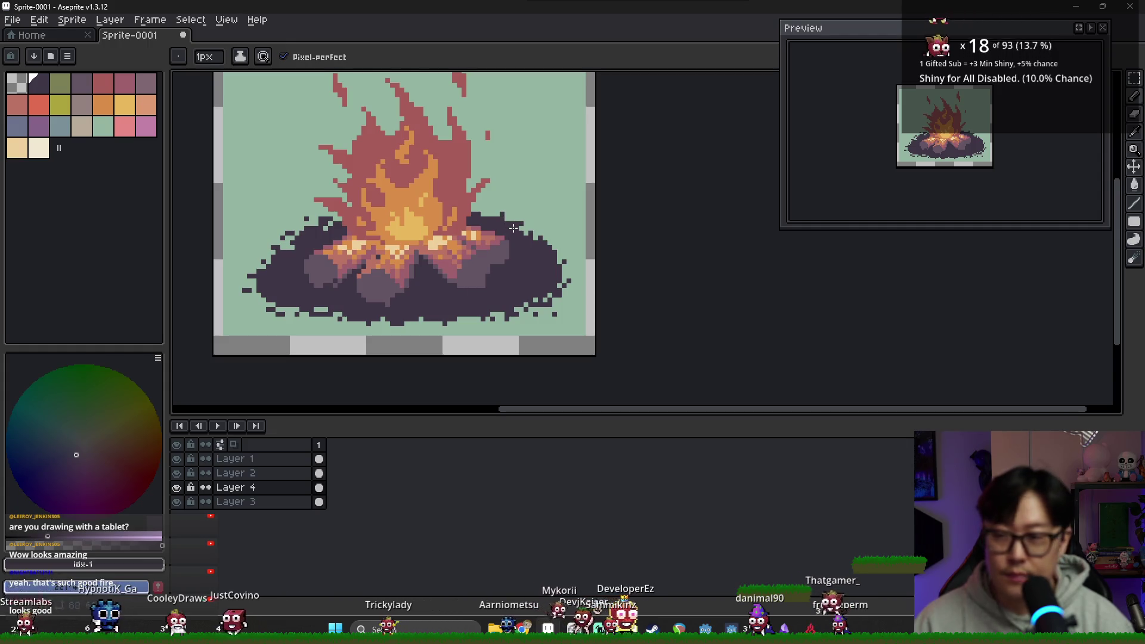
scroll(509, 220, "down", 3)
scroll(515, 218, "up", 2)
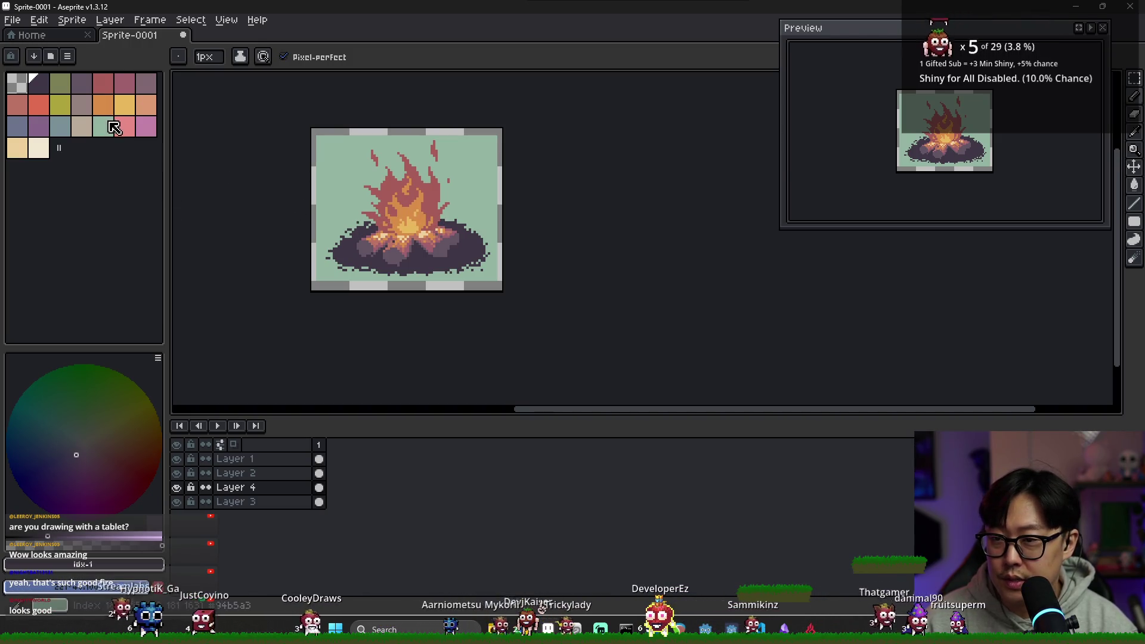
left_click(38, 126)
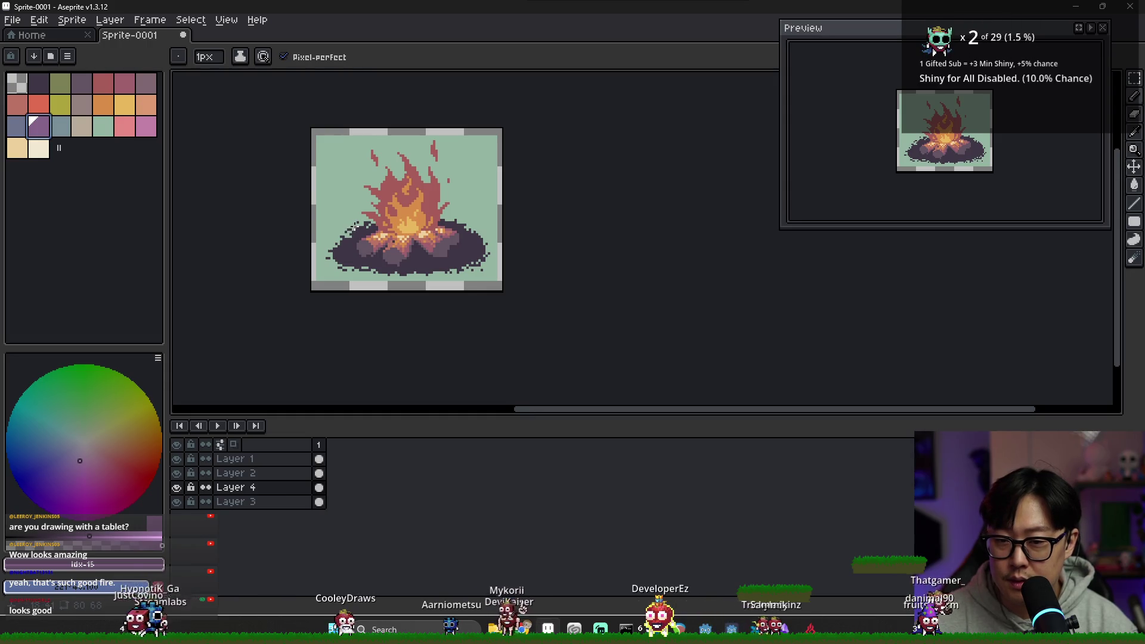
Draw a purple pencil line left of the flames and undo a premature bucket fill.
left_click_drag(353, 226, 353, 180)
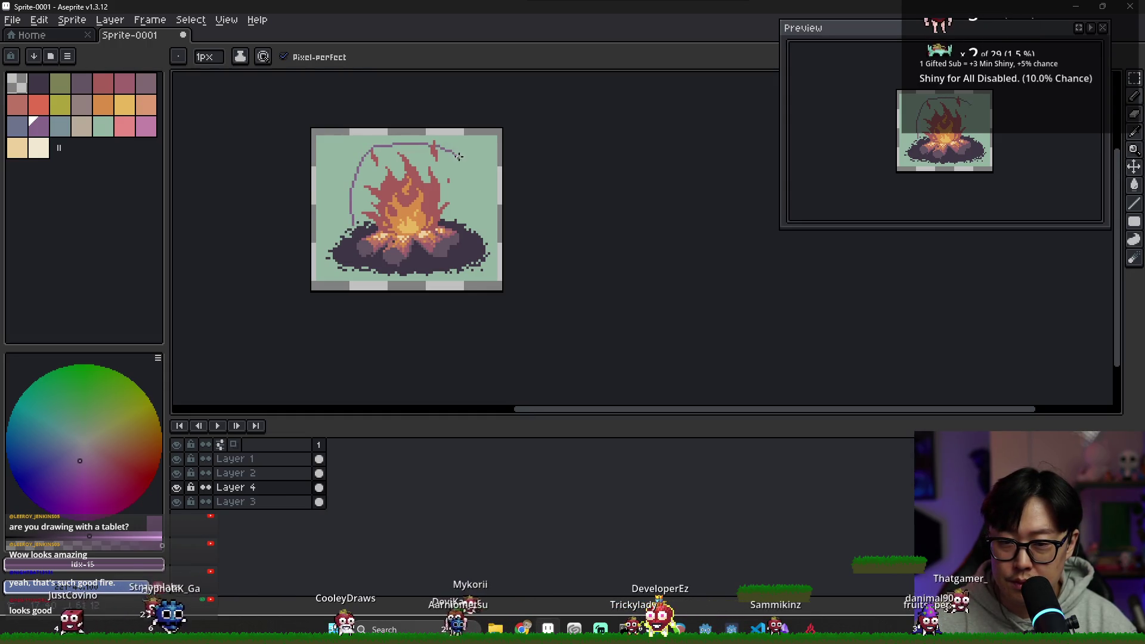
key("g")
left_click(469, 218)
key("ctrl+z")
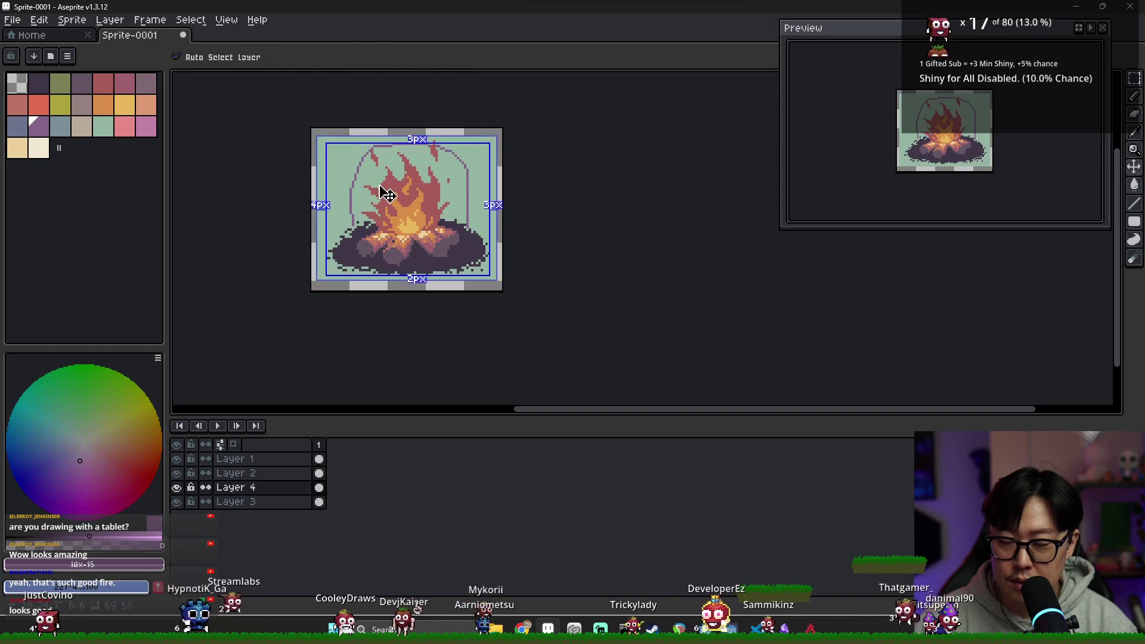
scroll(422, 227, "up", 1)
scroll(274, 243, "up", 1)
Bucket-fill the arch interior and mint background purple, then undo that fill and select Layer 3.
key("b")
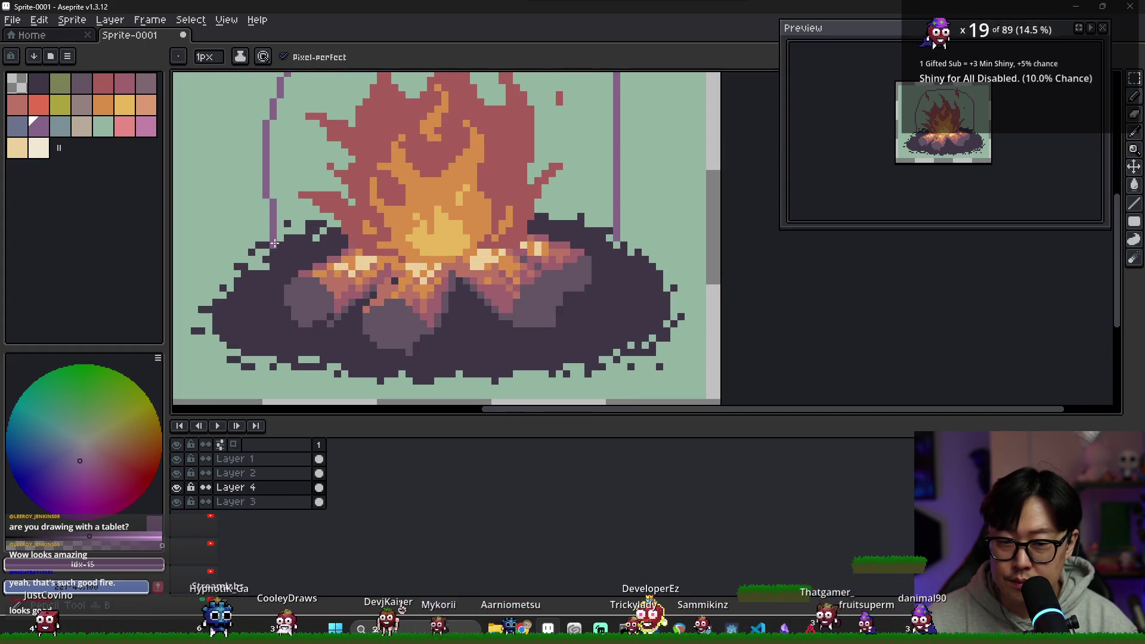
key("g")
left_click(592, 238)
scroll(501, 177, "down", 1)
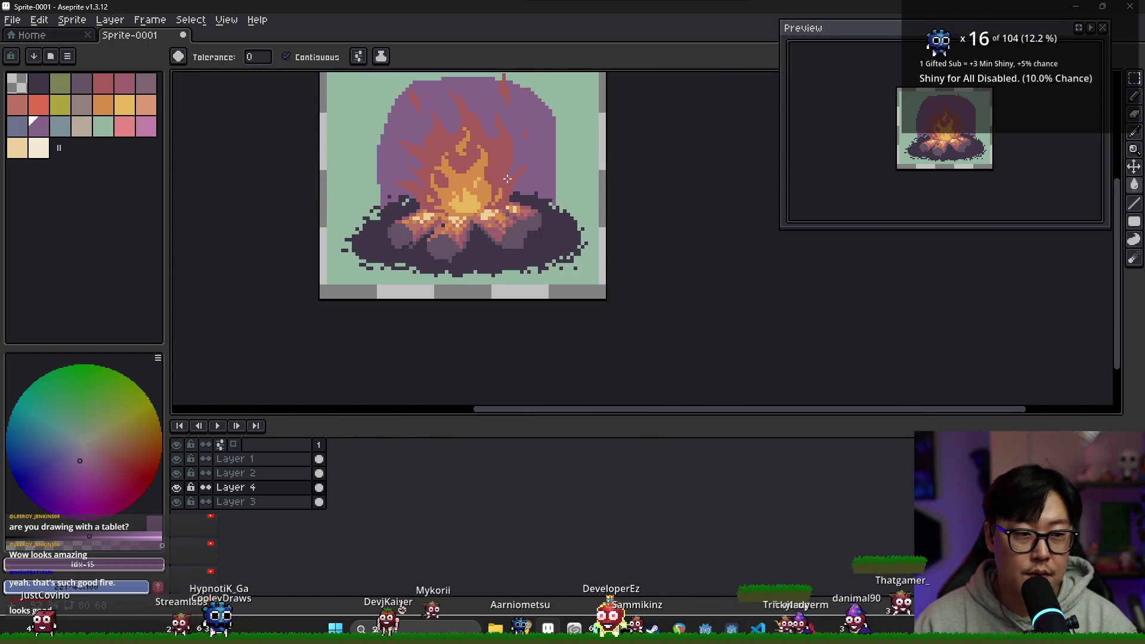
left_click(374, 163)
scroll(374, 162, "down", 1)
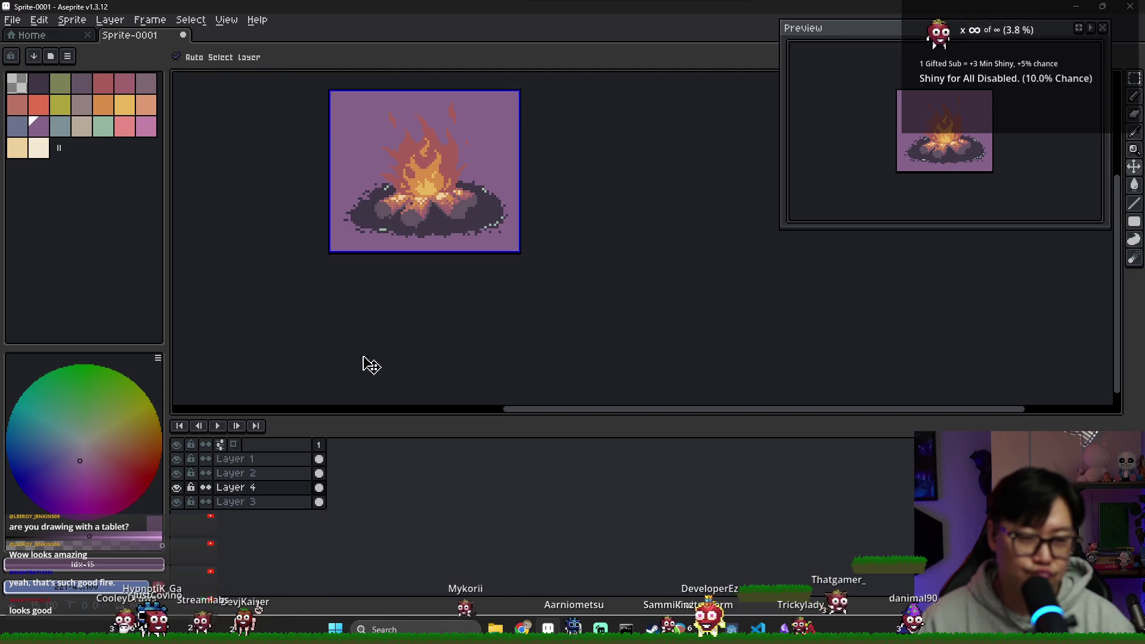
key("ctrl+z")
left_click(321, 502)
Refill the mint background purple on Layer 3, hide Layer 4, and place a pixel on Layer 4.
left_click(361, 243)
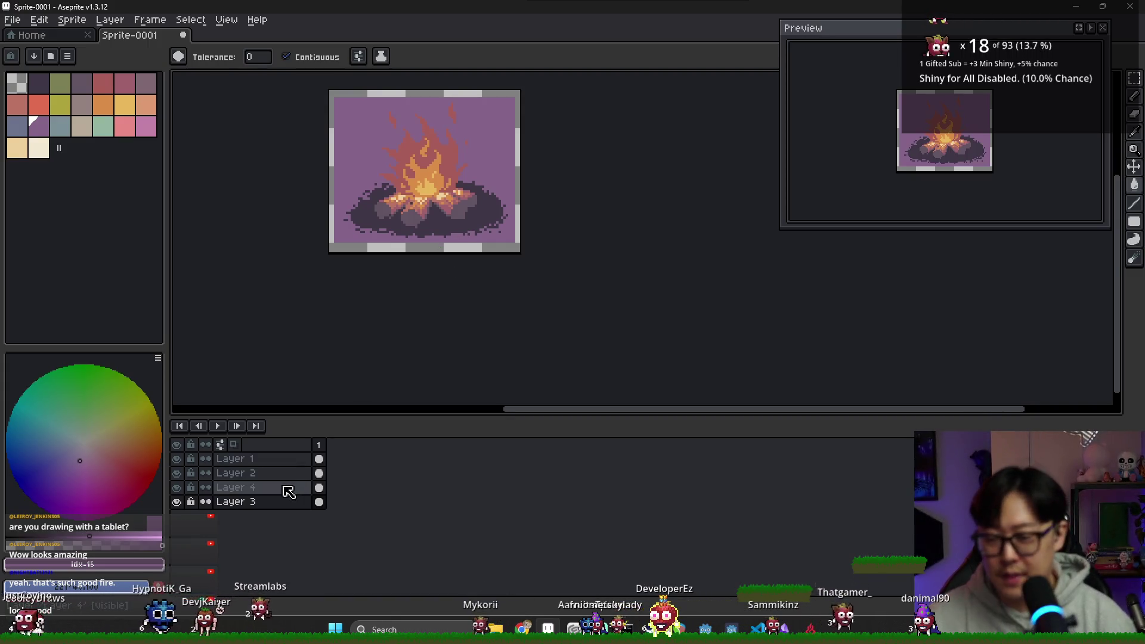
left_click(177, 487)
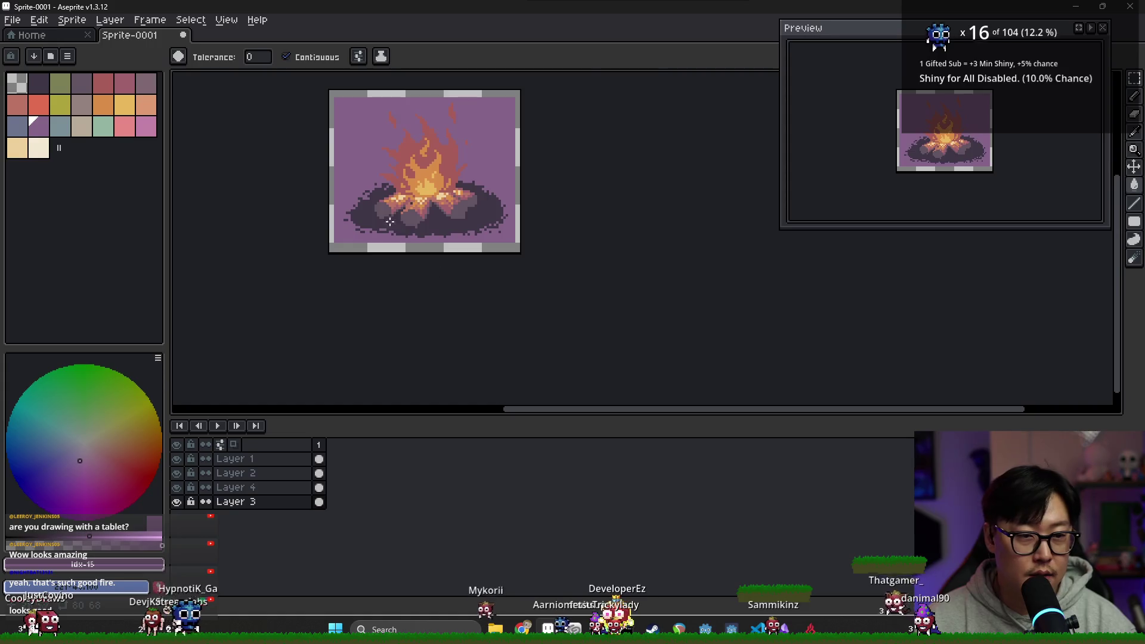
scroll(389, 221, "up", 2)
key("b")
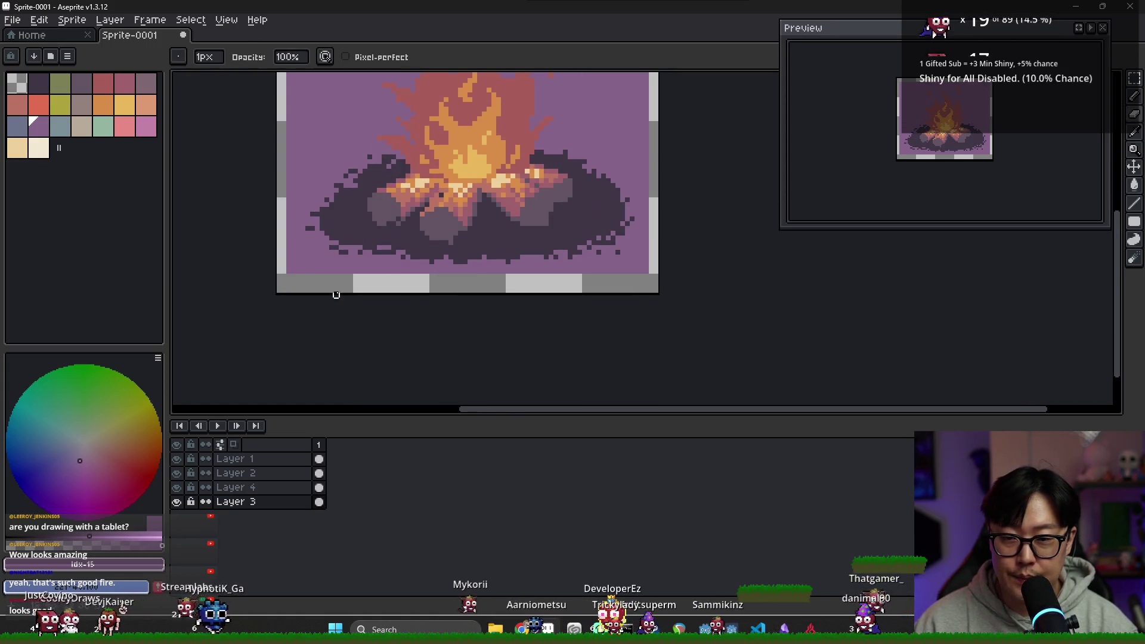
left_click(319, 488)
left_click(379, 157)
scroll(376, 160, "up", 1)
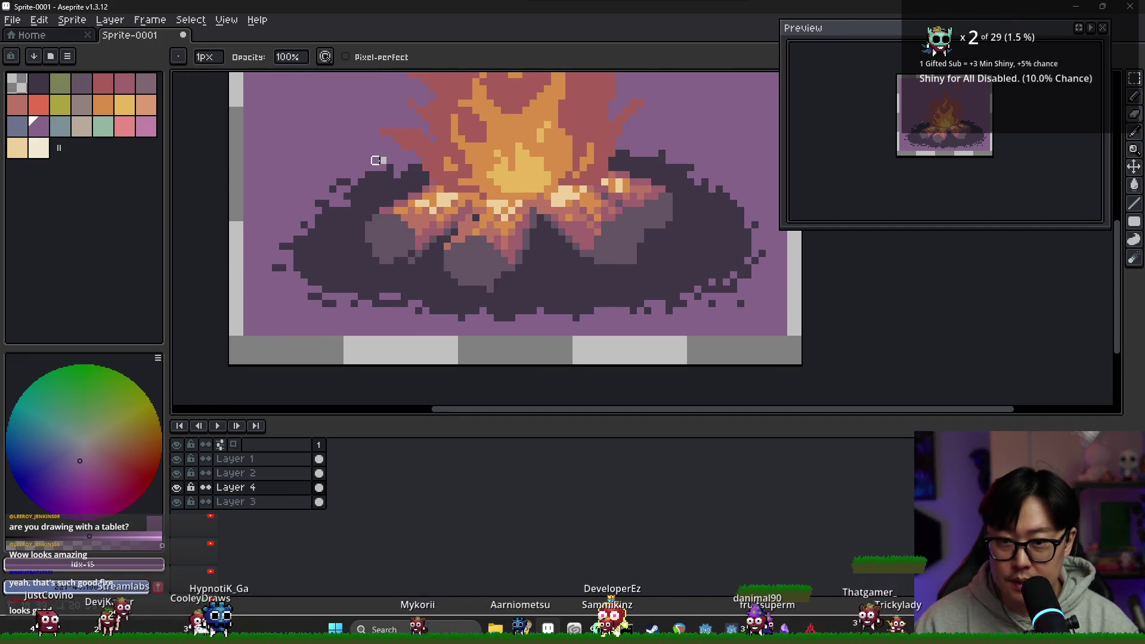
Sample the dark log colour from the canvas, then pick dark pink as the drawing colour.
left_click(319, 502)
key("g")
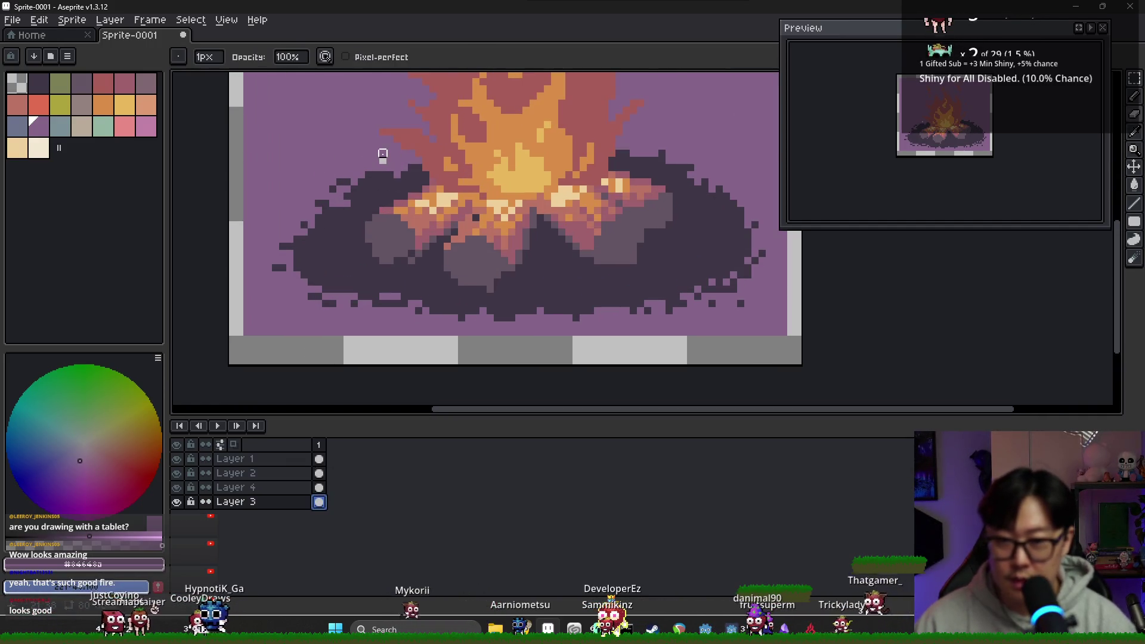
left_click(319, 487)
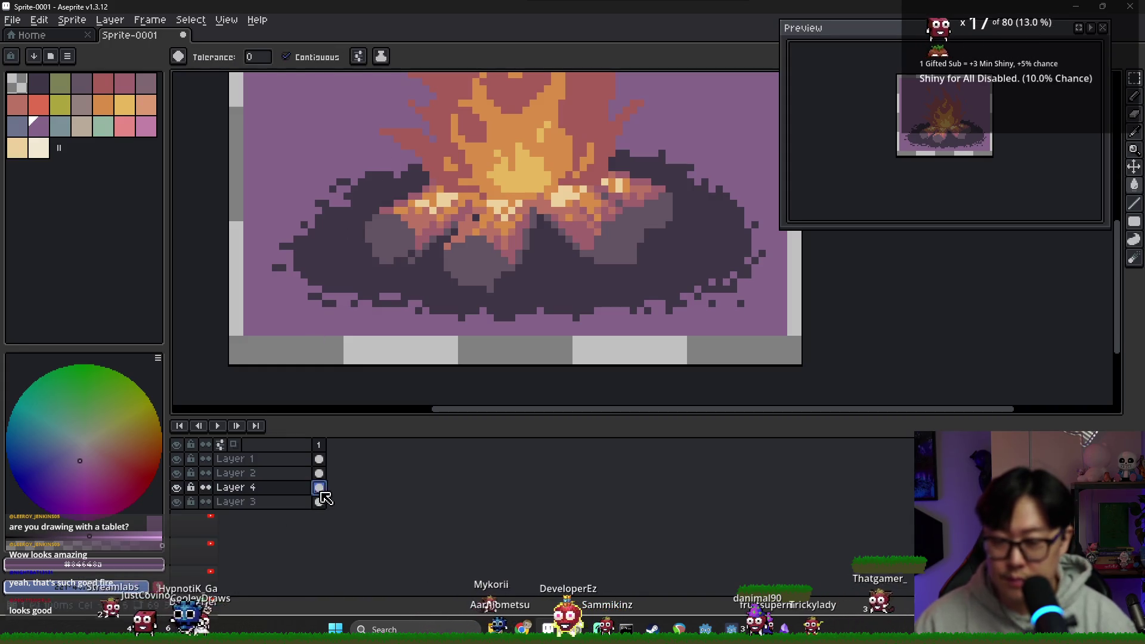
key("b")
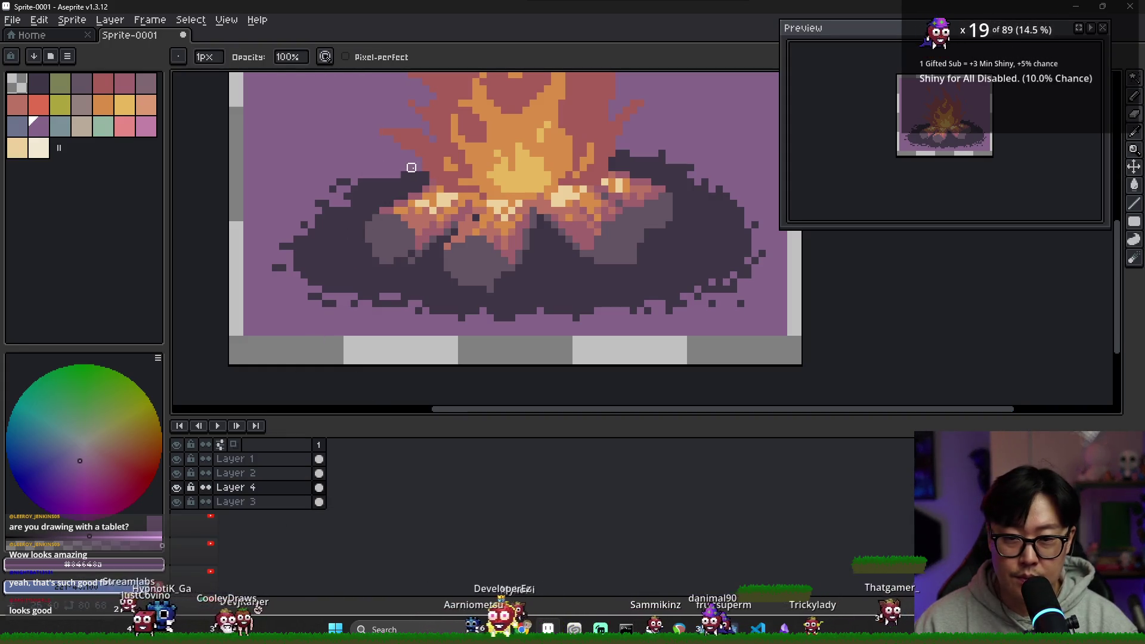
key("v")
key("b")
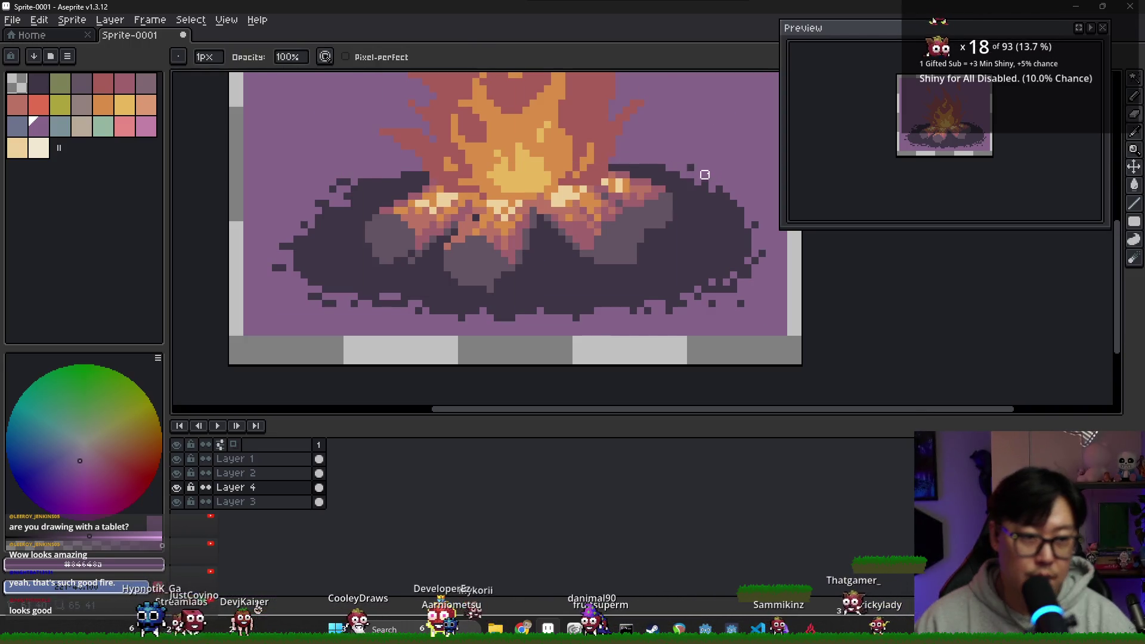
scroll(769, 203, "down", 2)
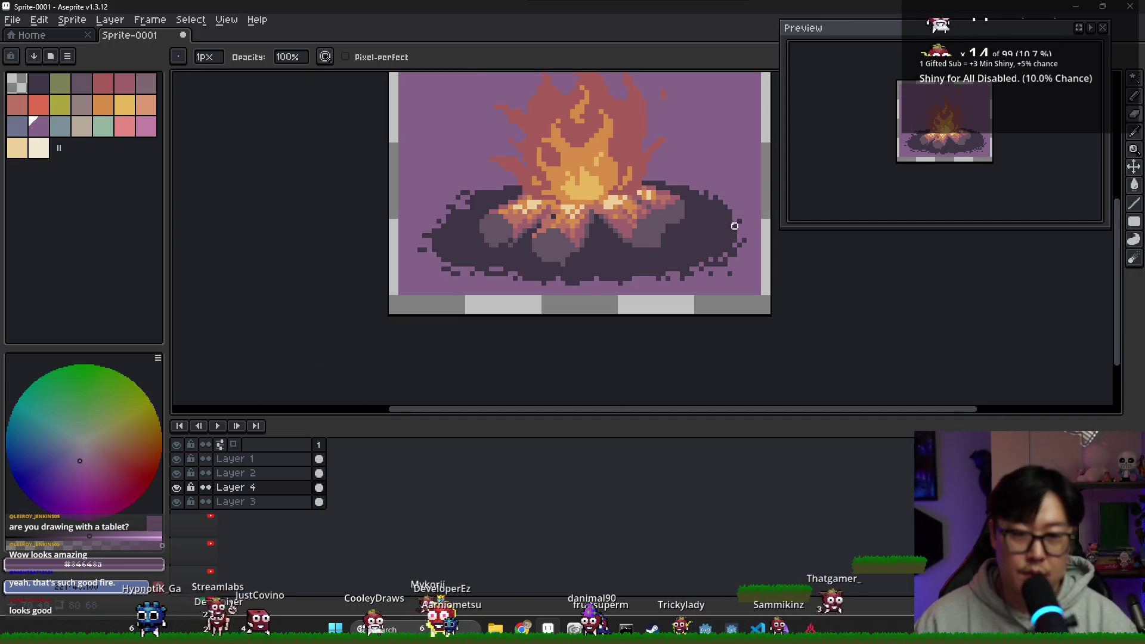
left_click(566, 239, "alt")
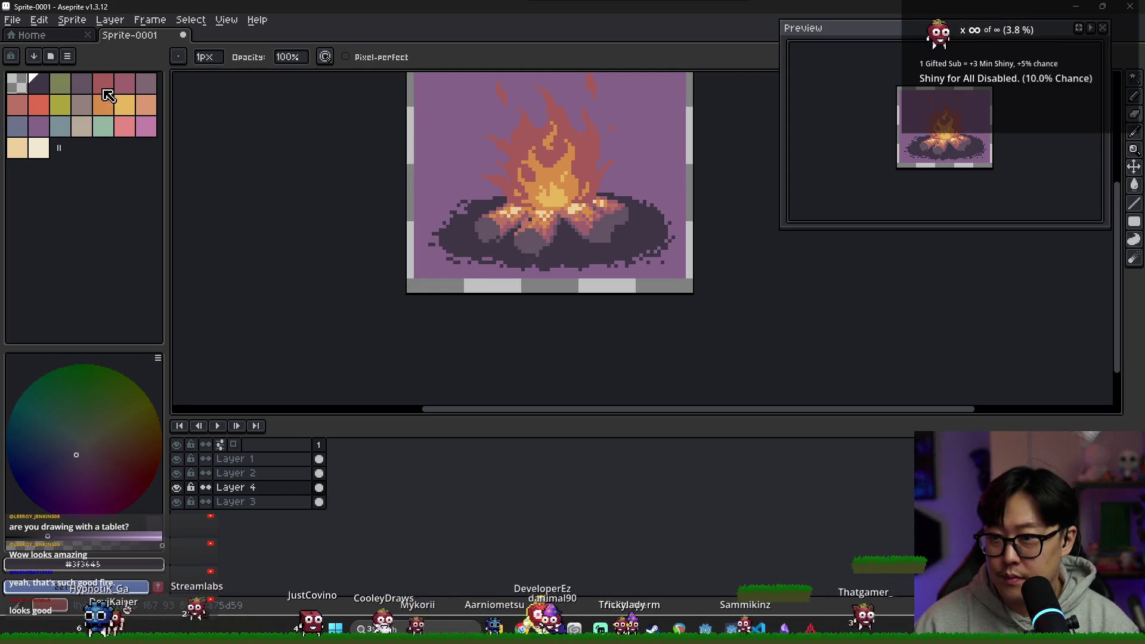
left_click(124, 83)
key("e")
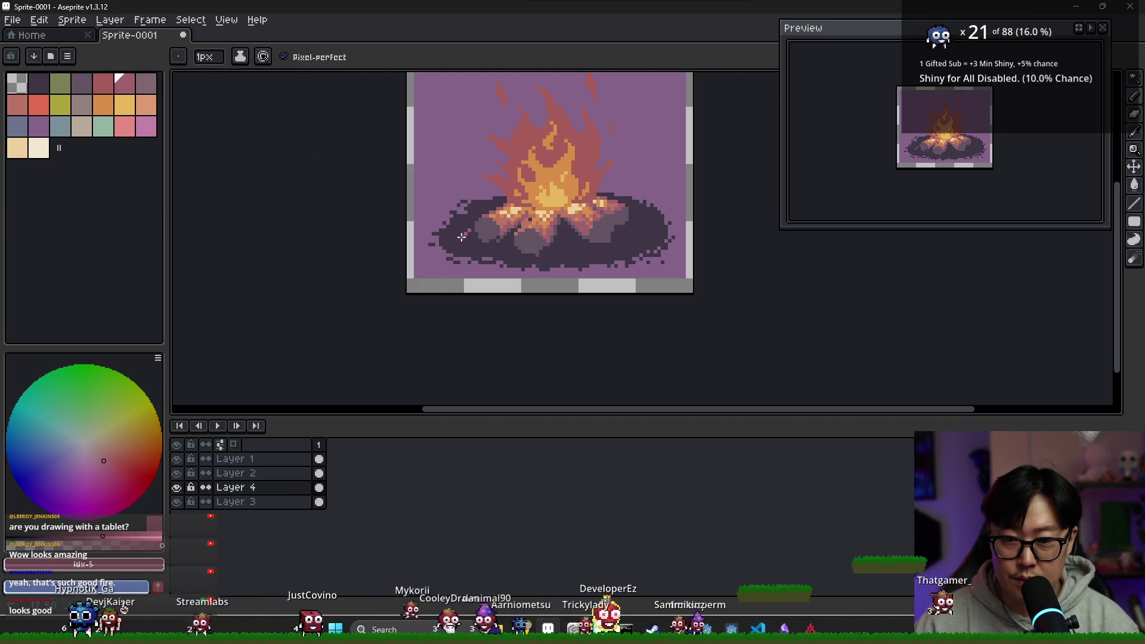
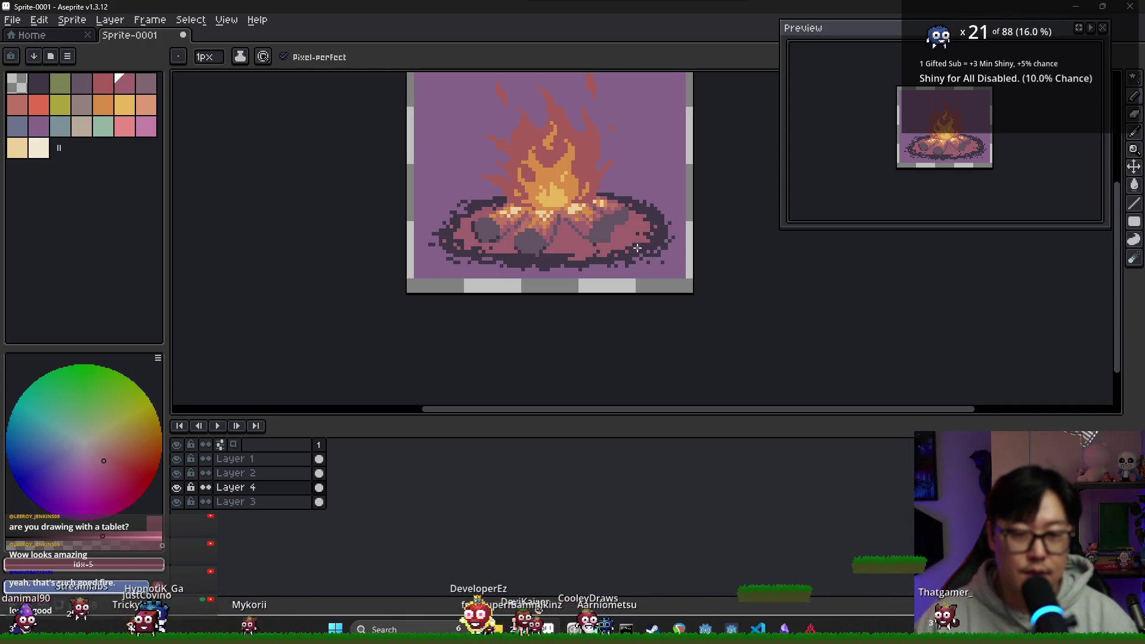
Sample the dark purple and the pinkish ash colours from the fire ring.
left_click(575, 257, "alt")
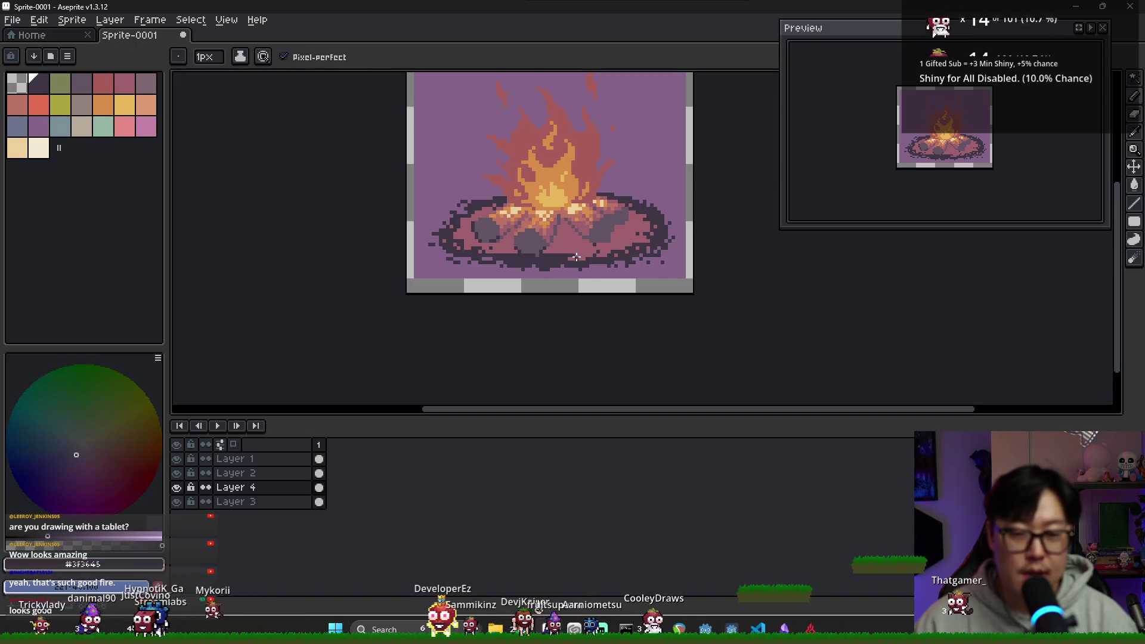
left_click(557, 257, "alt")
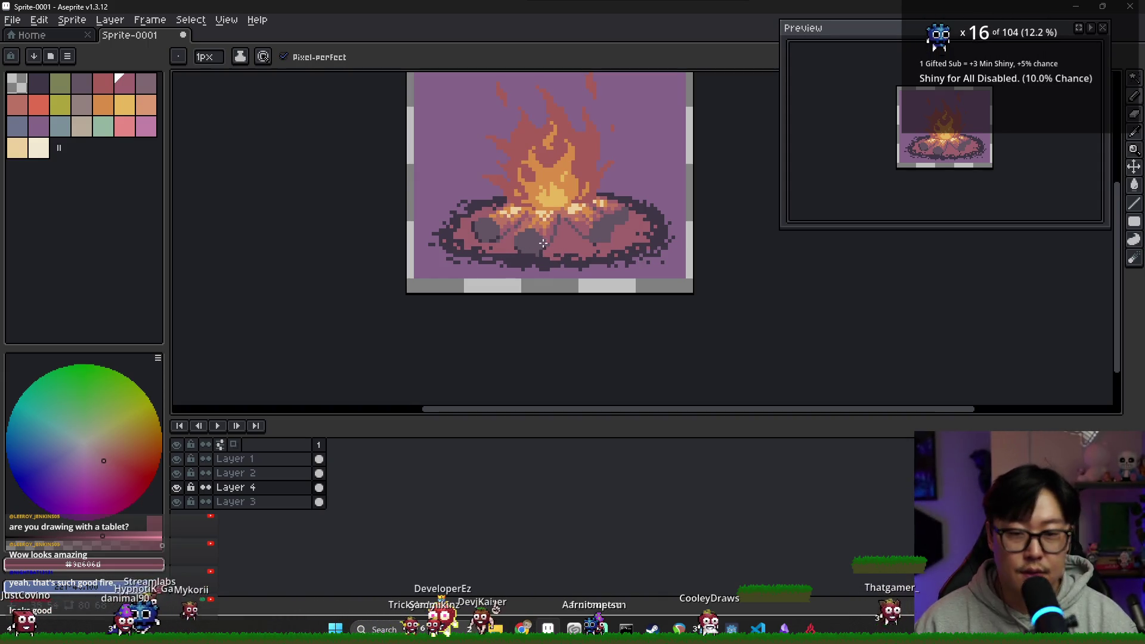
scroll(543, 243, "up", 2)
left_click(541, 249, "alt")
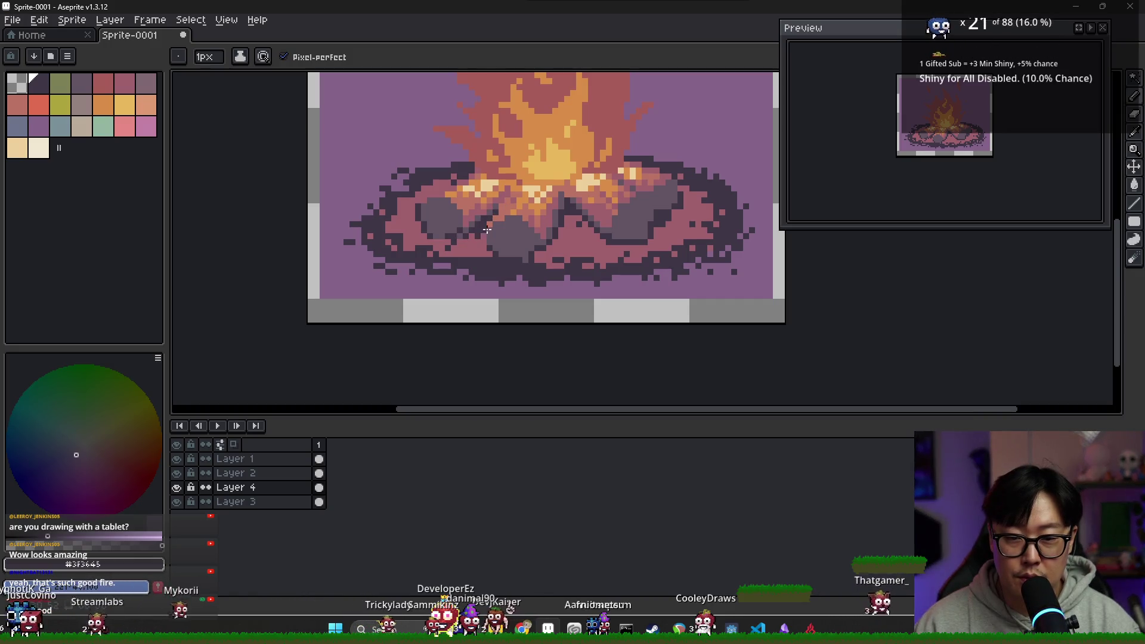
Sample a colour from the pink ash ring.
scroll(594, 241, "down", 1)
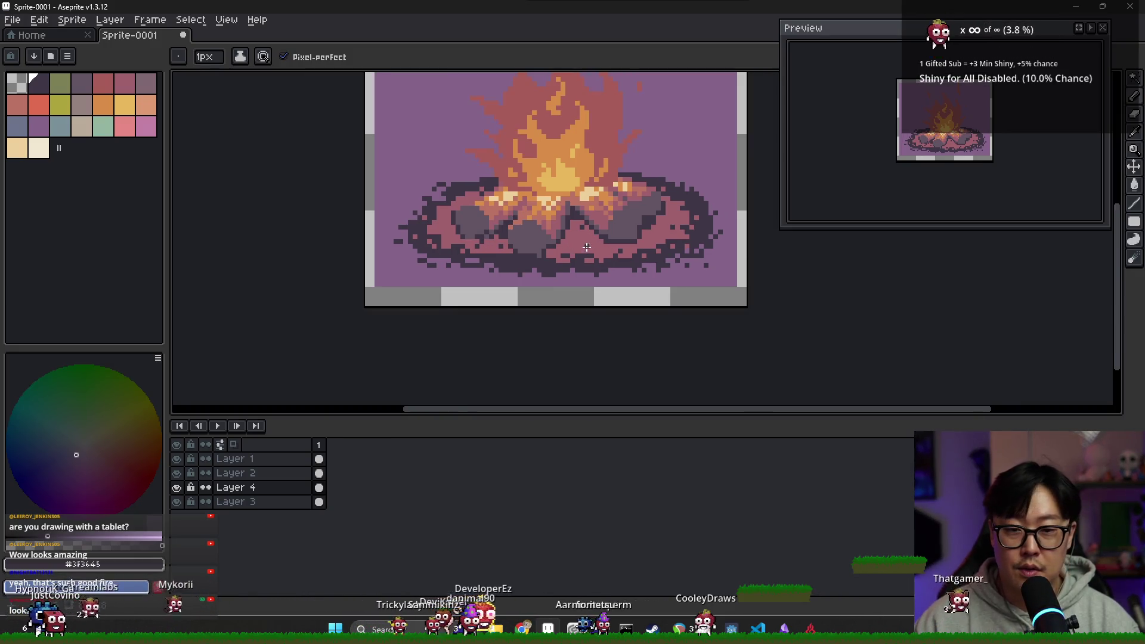
key("alt")
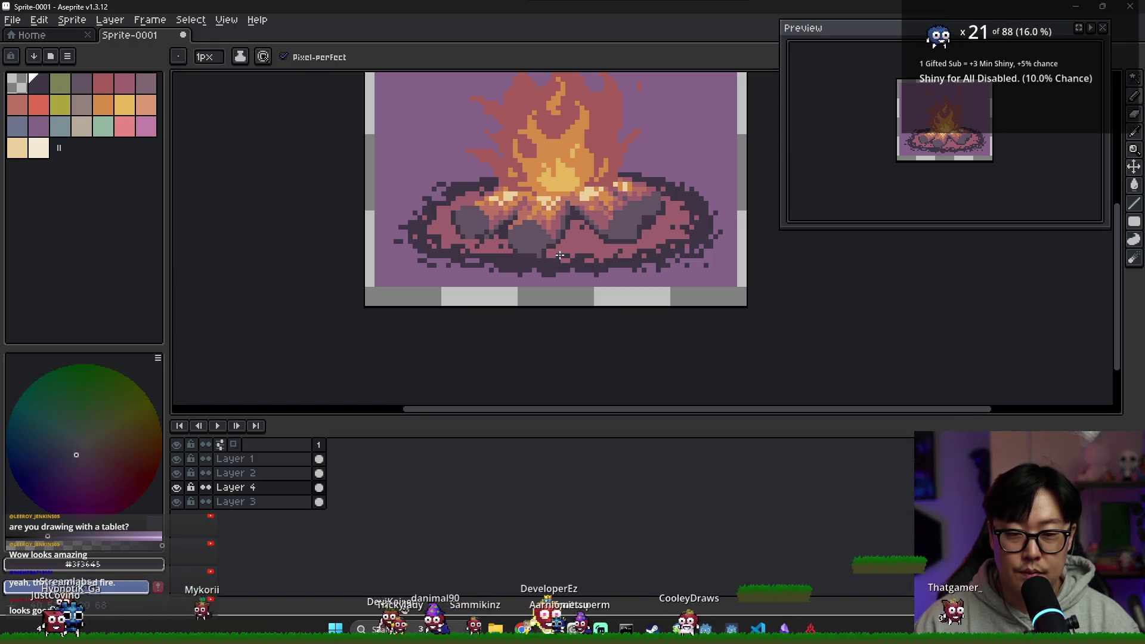
scroll(559, 256, "down", 1)
scroll(566, 254, "up", 2)
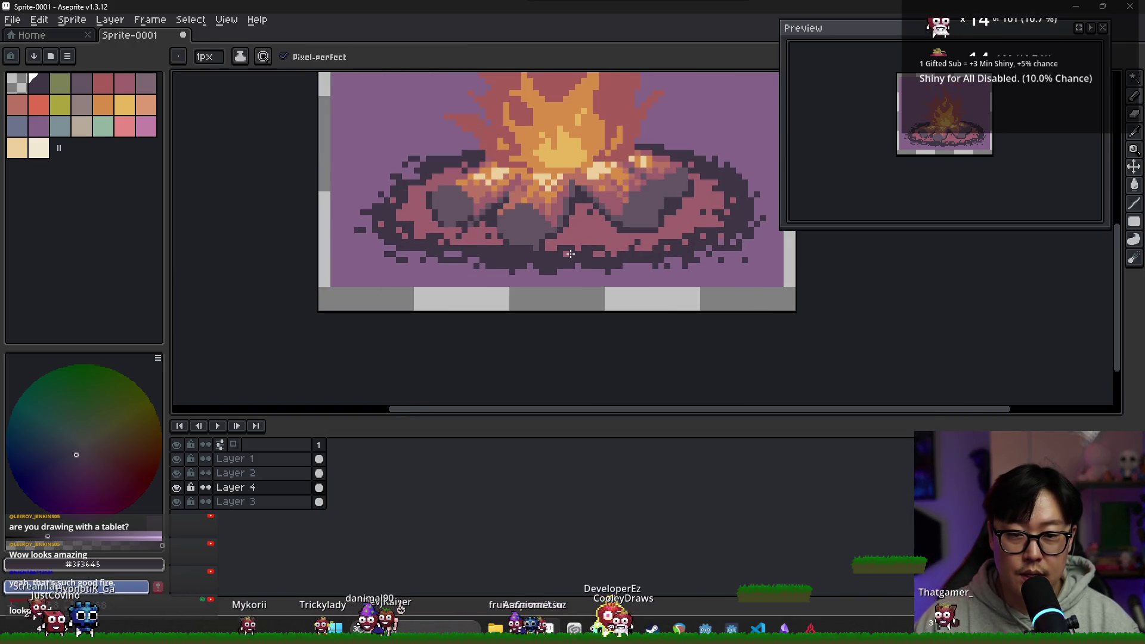
scroll(618, 253, "down", 2)
key("alt")
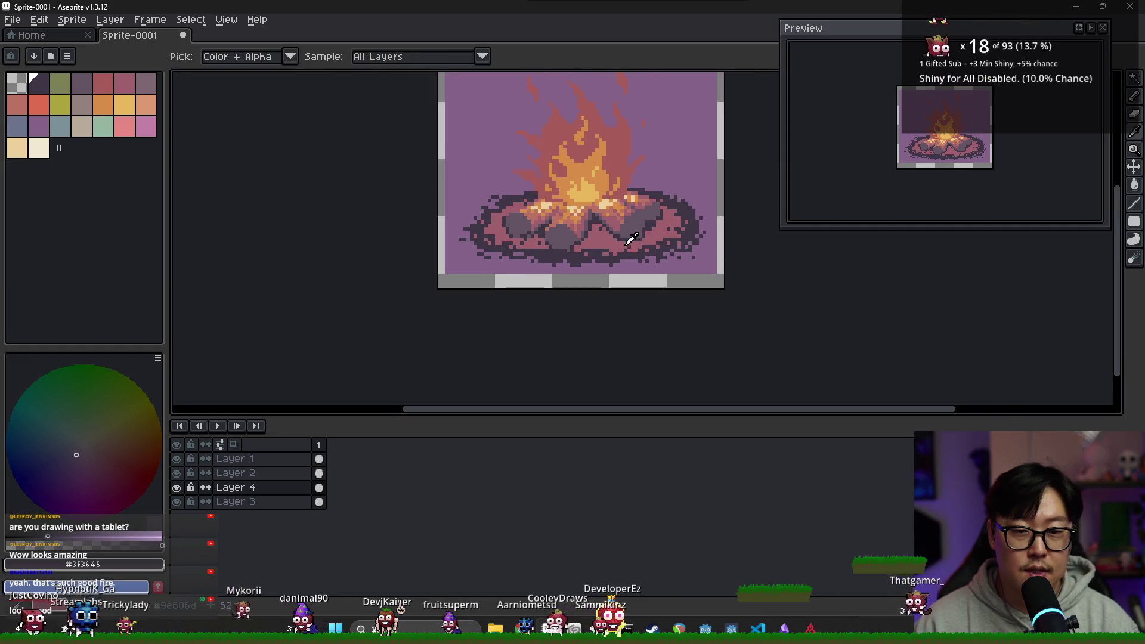
scroll(604, 222, "up", 3)
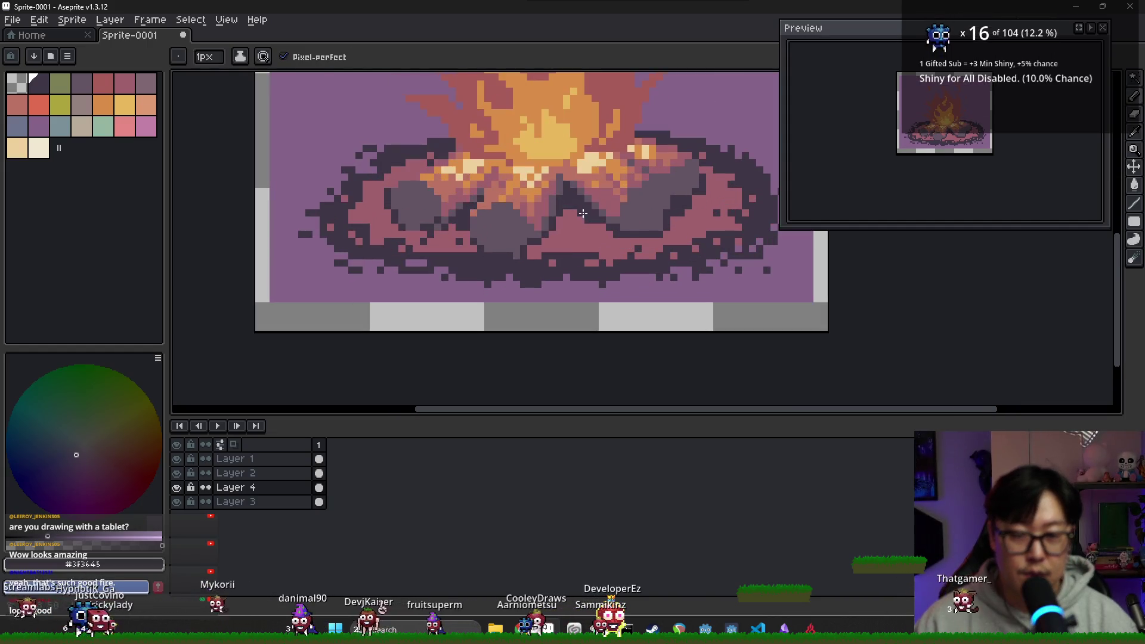
scroll(597, 230, "down", 1)
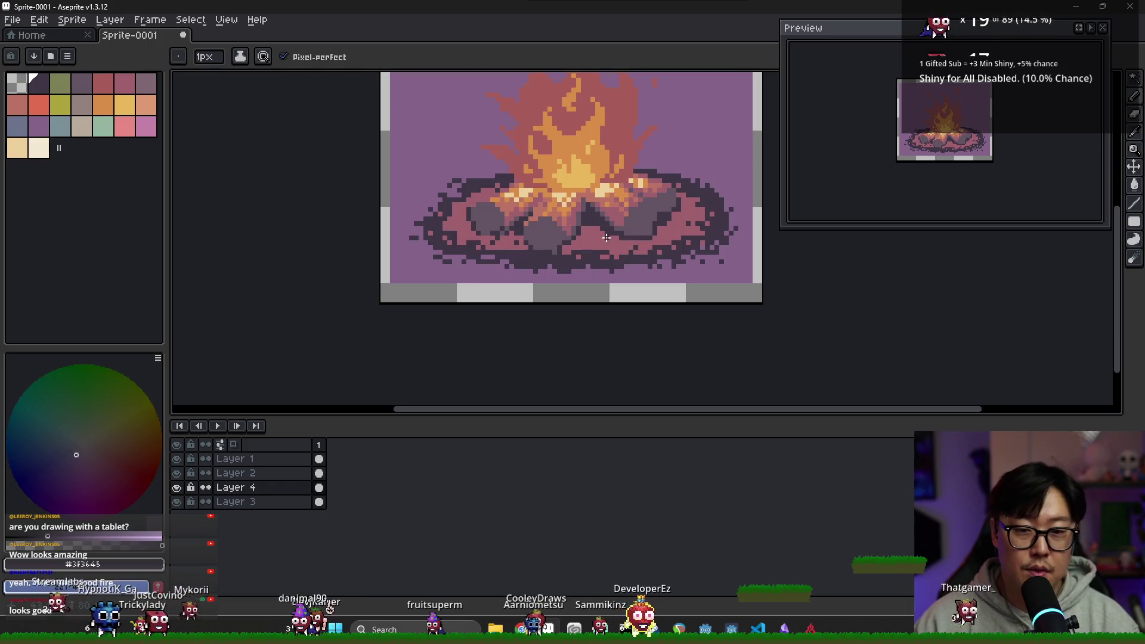
scroll(599, 234, "down", 1)
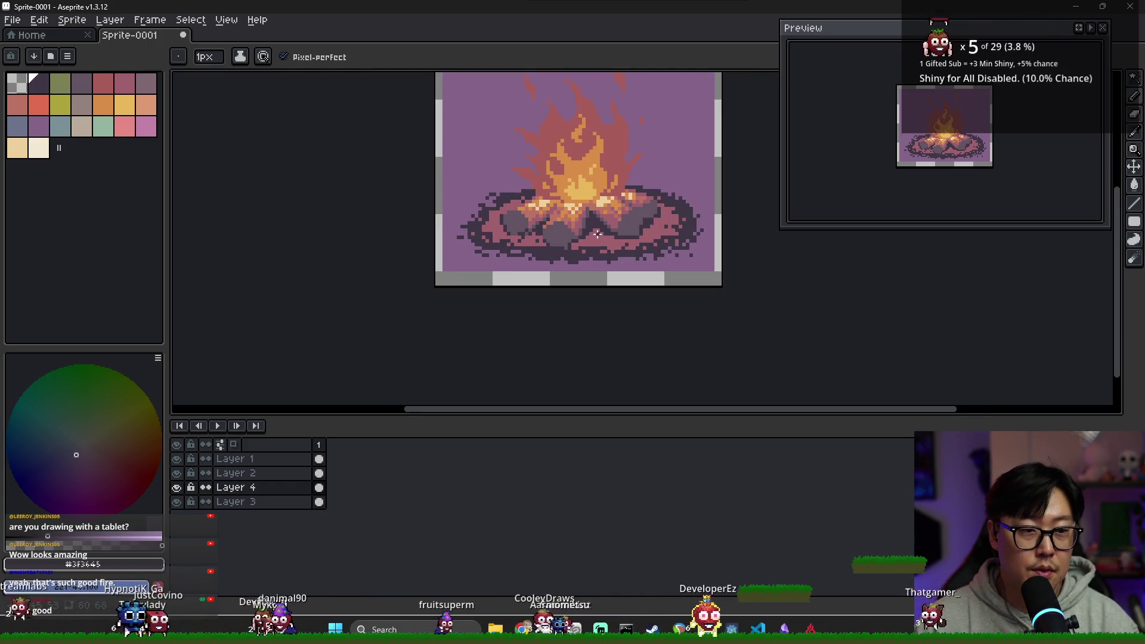
scroll(601, 236, "up", 2)
left_click(592, 234, "alt")
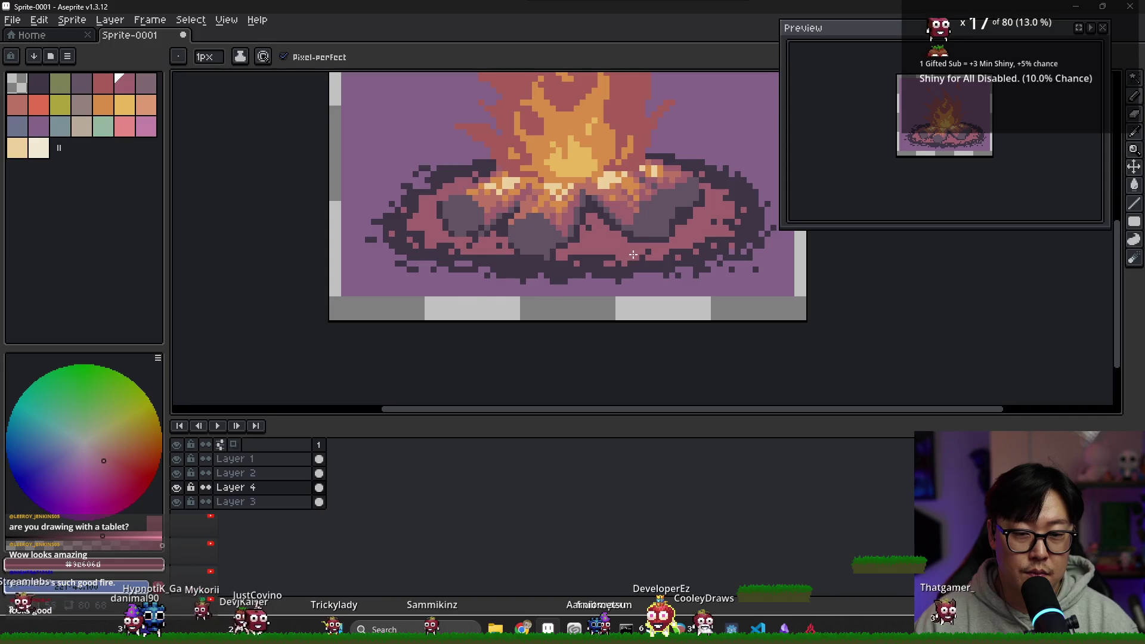
Sample the dark purple outline colour and recheck the pink ash colour.
scroll(629, 248, "down", 2)
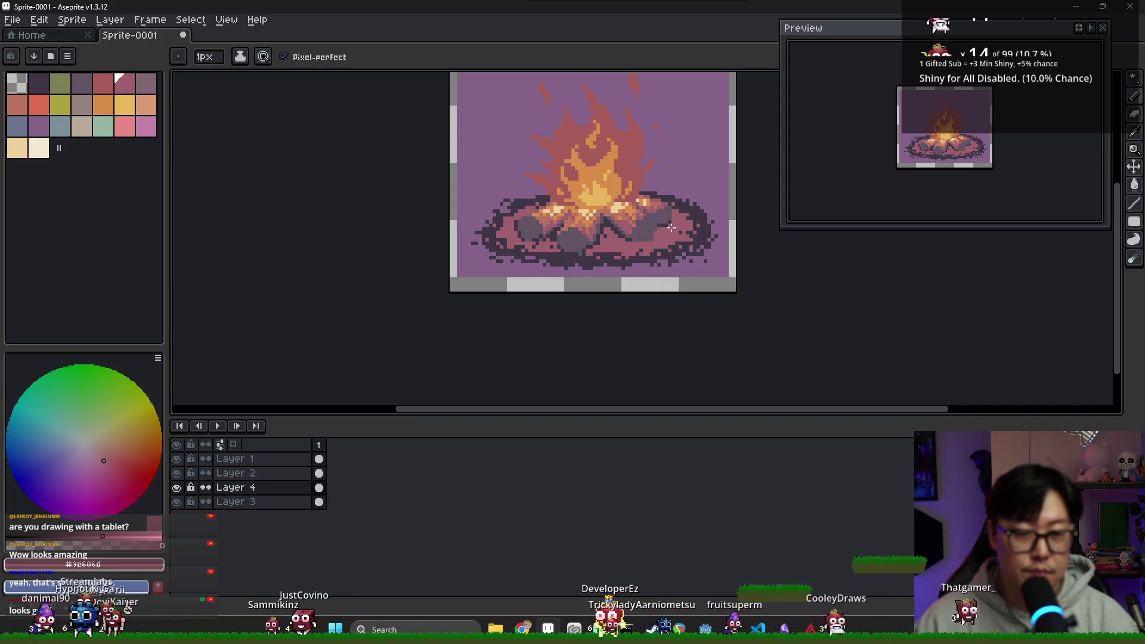
scroll(674, 213, "up", 2)
key("alt")
left_click(620, 247, "alt")
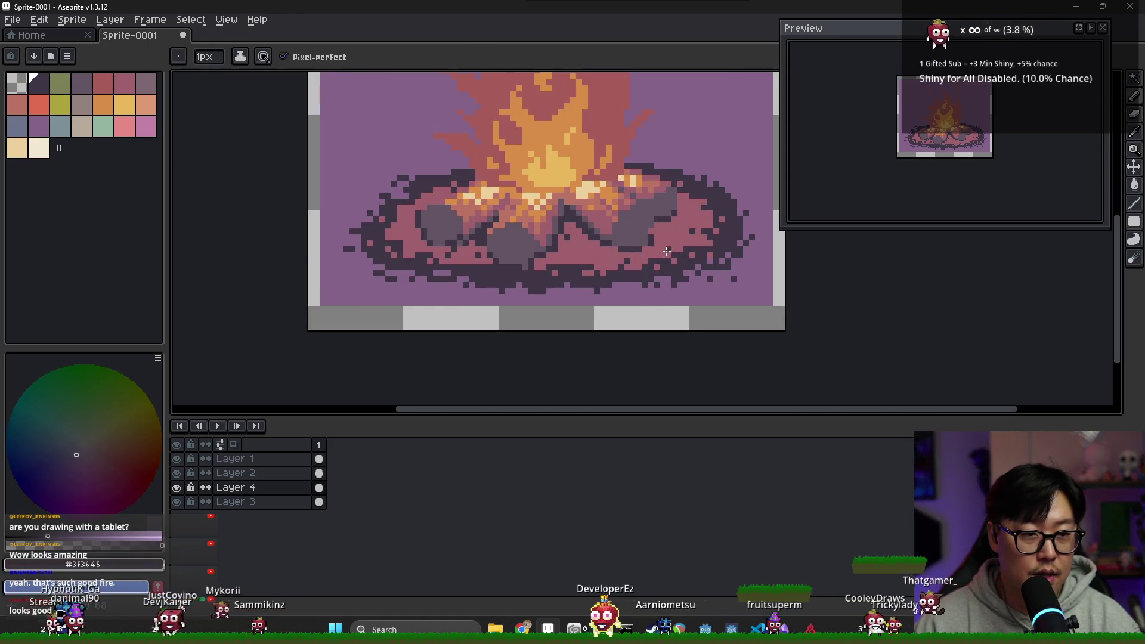
left_click(667, 250, "alt")
left_click(632, 251, "alt")
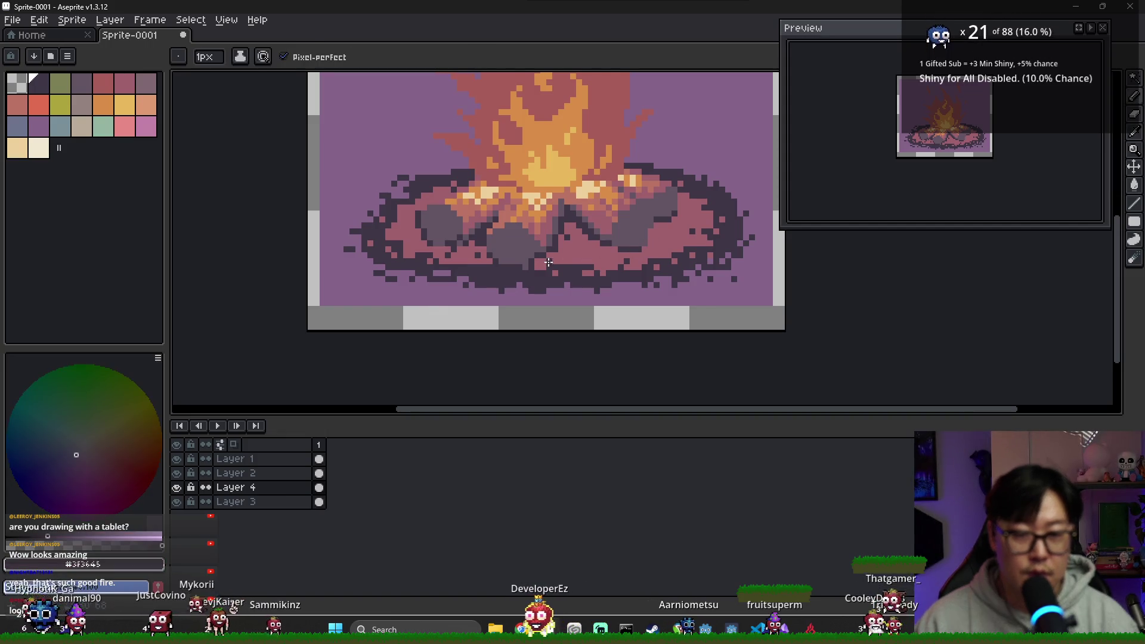
left_click(580, 272, "alt")
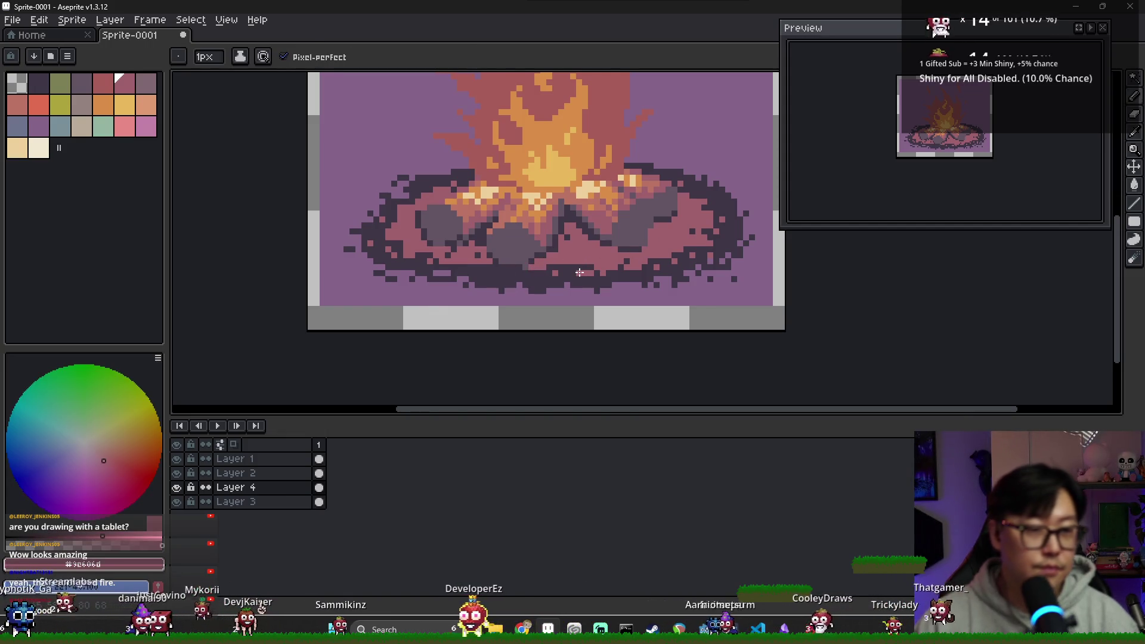
scroll(580, 272, "down", 1)
scroll(579, 263, "up", 2)
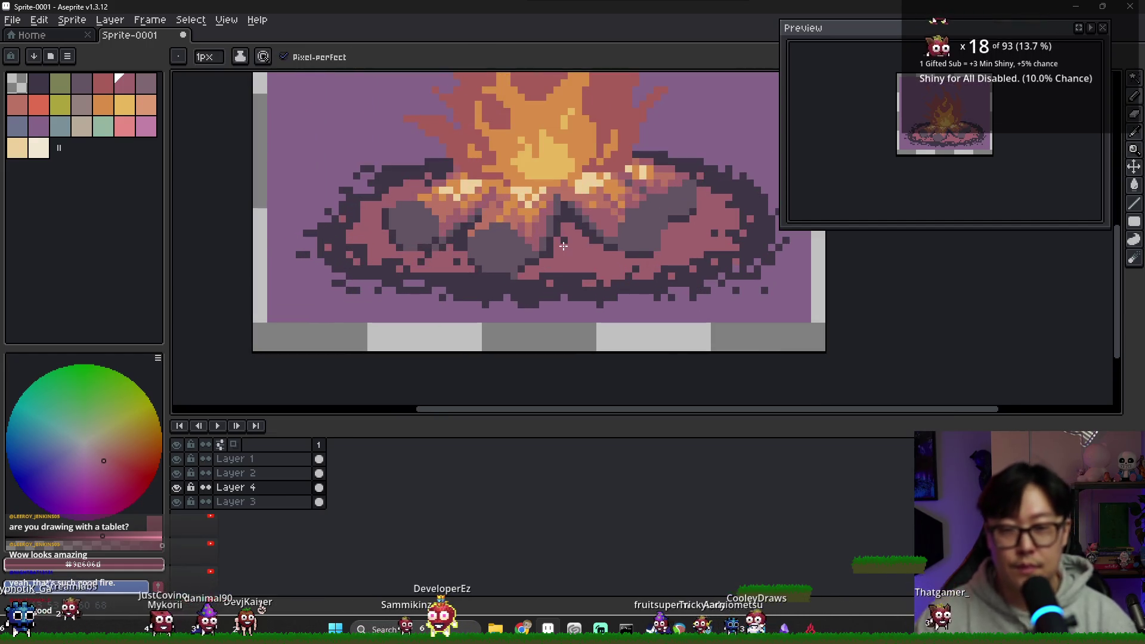
scroll(580, 264, "down", 2)
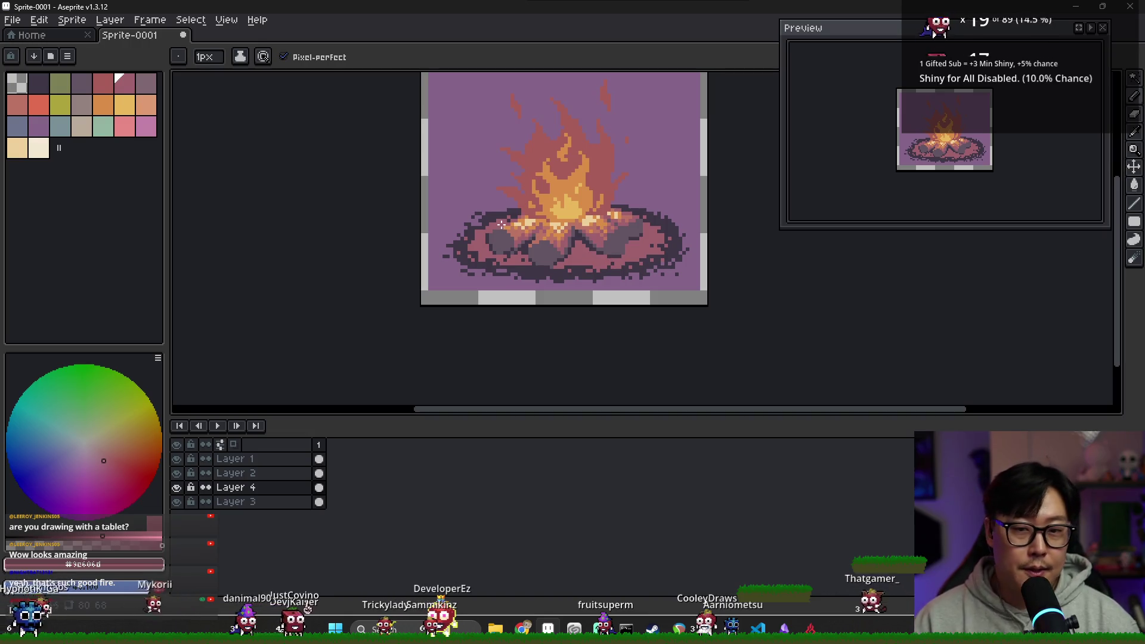
Sample the salmon colour from the flames.
key("e")
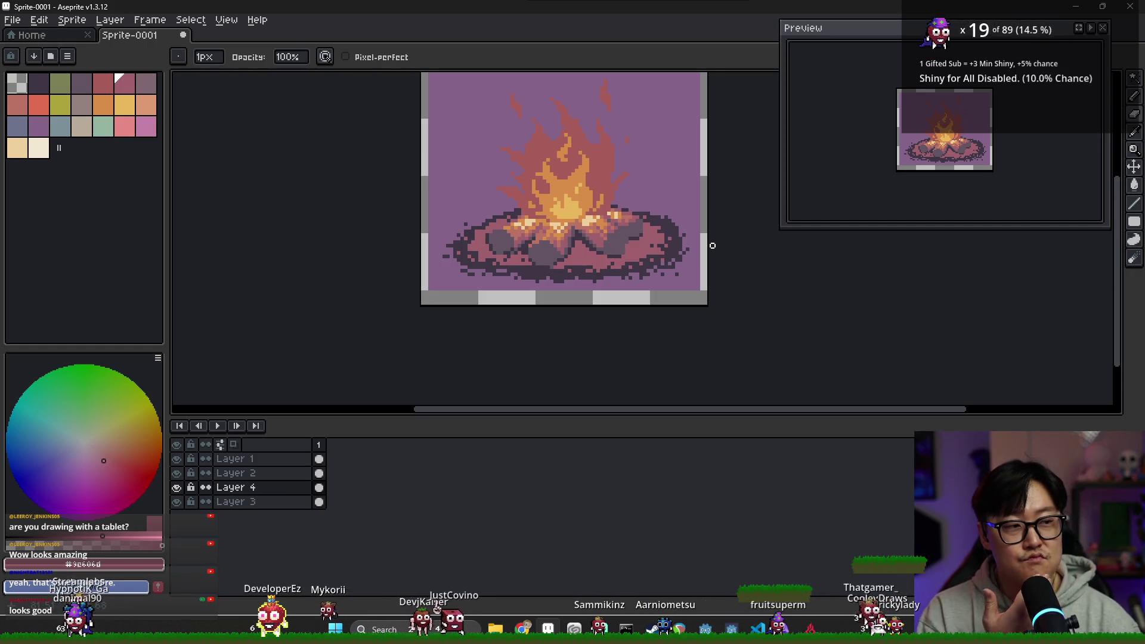
scroll(621, 185, "down", 1)
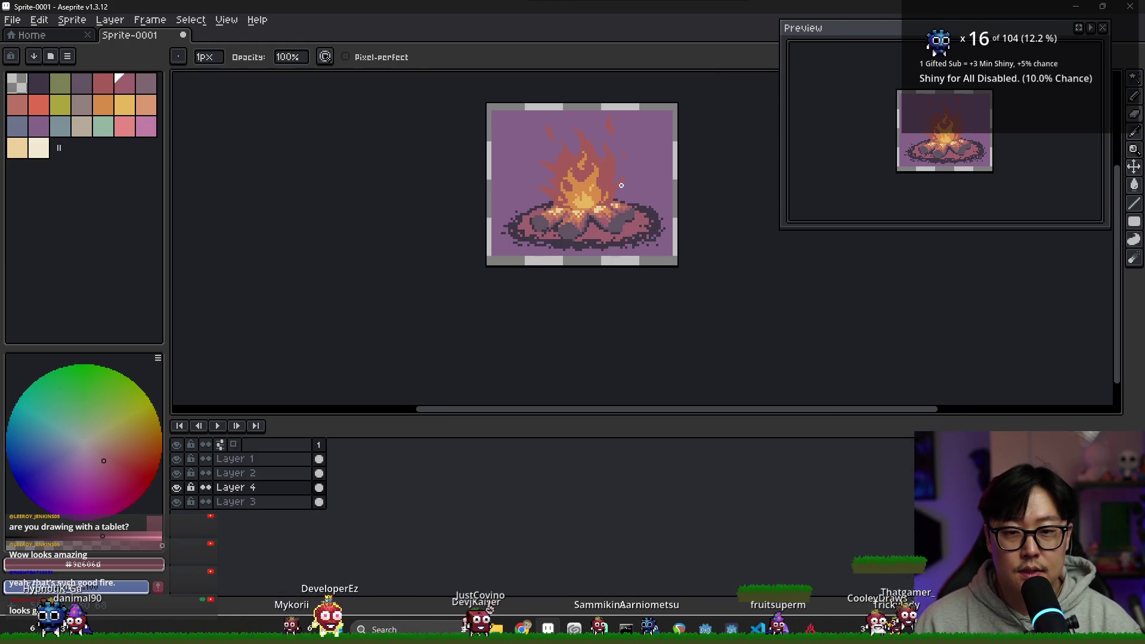
scroll(623, 192, "up", 1)
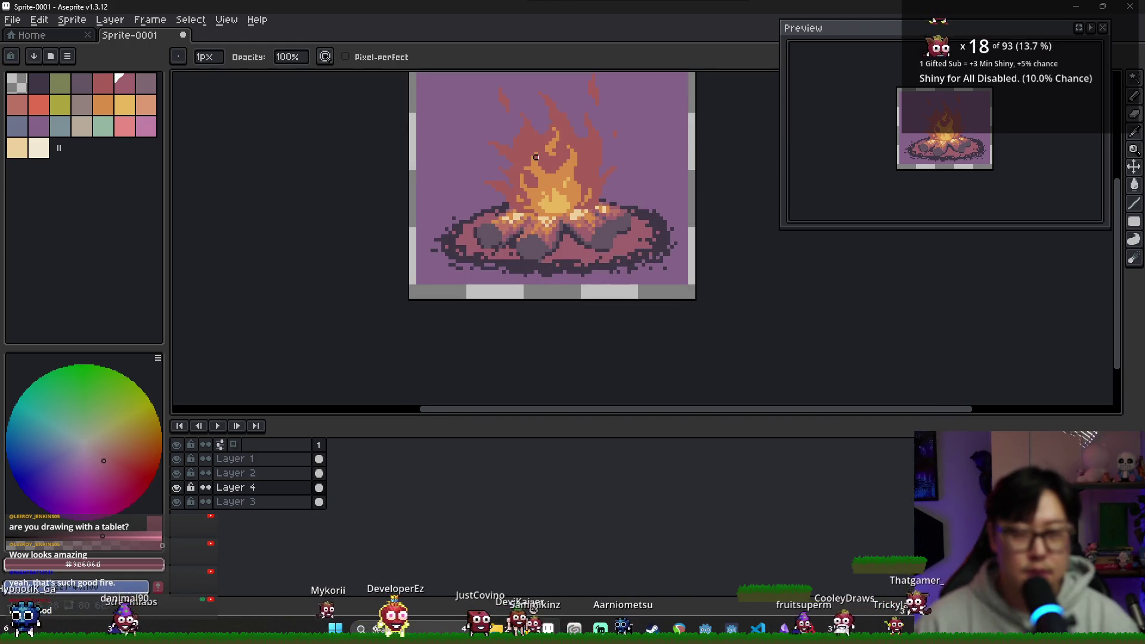
scroll(517, 152, "up", 1)
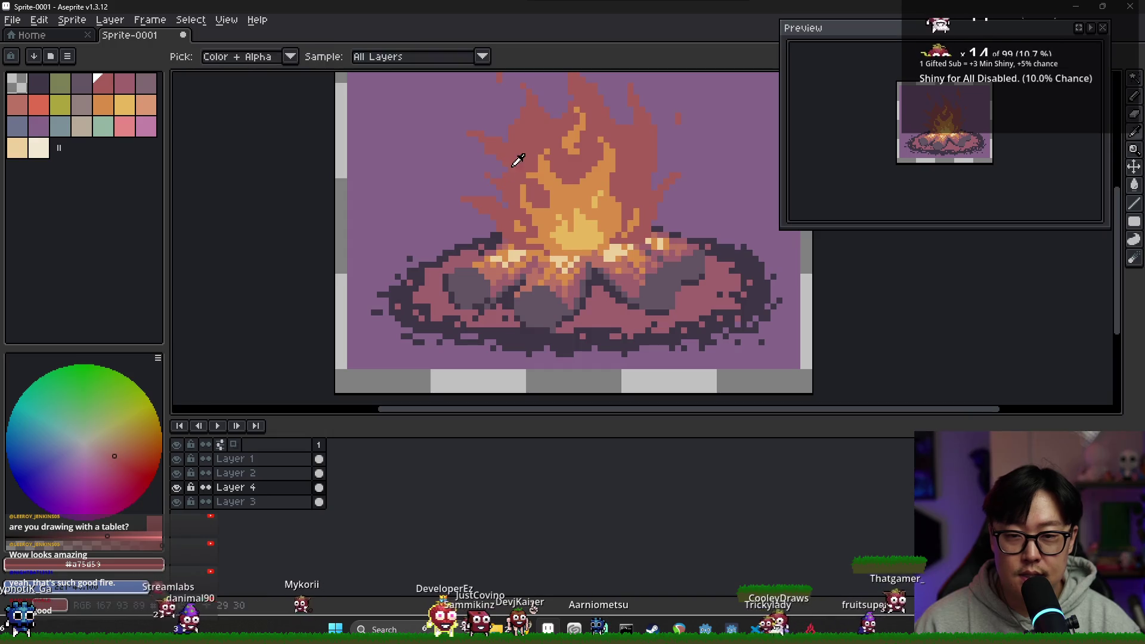
left_click(519, 159, "alt")
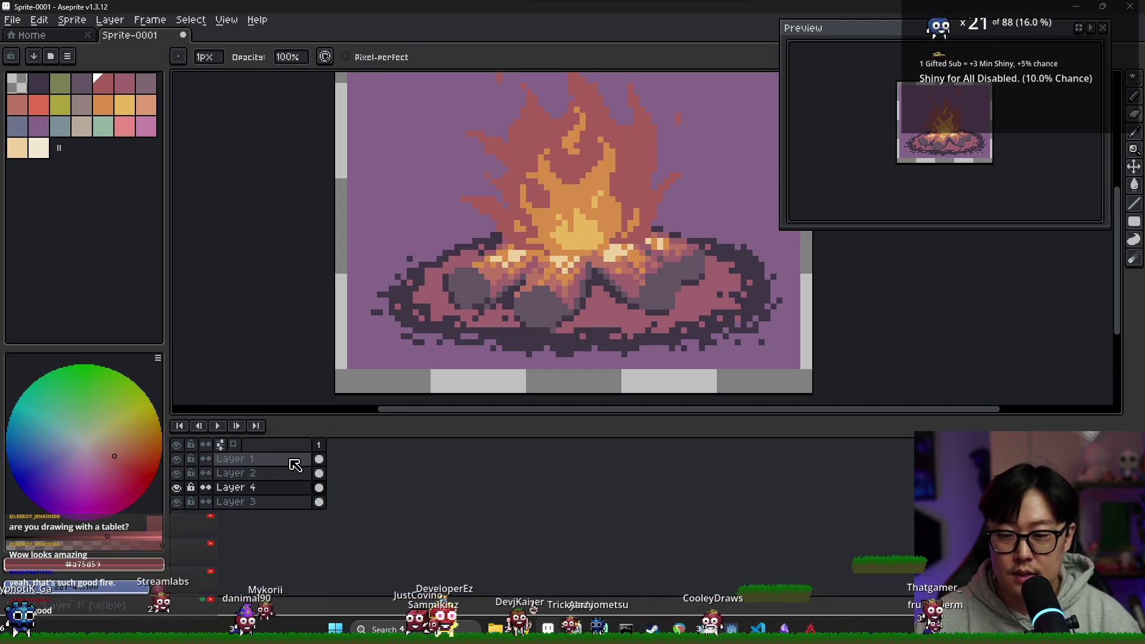
Toggle Layer 3 and Layer 4 visibility to isolate the purple background.
left_click(177, 489)
left_click(176, 489)
left_click(177, 504)
left_click(179, 503)
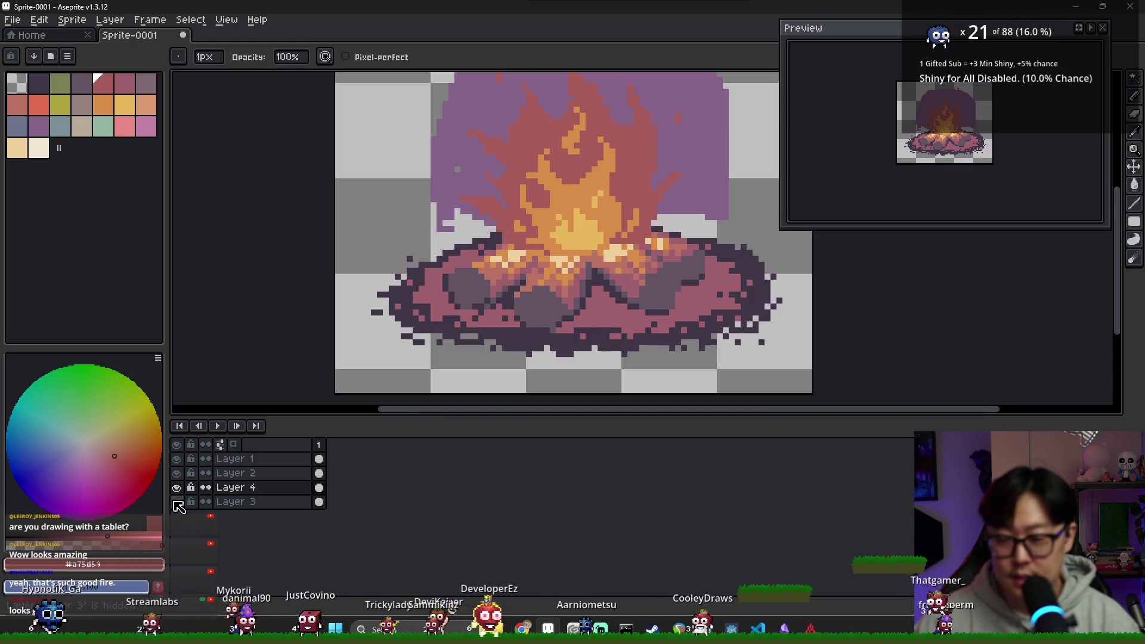
left_click(177, 501)
left_click(176, 488)
left_click(181, 489)
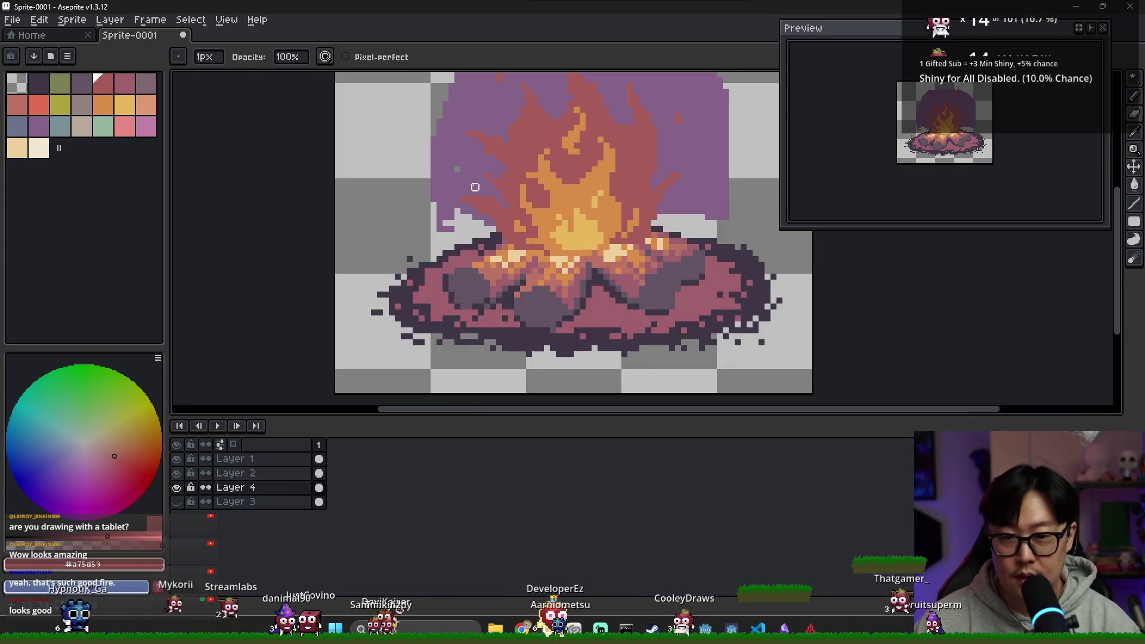
Select and delete the purple background, then undo the deletion and dismiss the save window.
key("w")
left_click(474, 189)
key("Delete")
key("ctrl+z")
key("ctrl+s")
key("Escape")
Try filling the background with blue-grey, then undo the fill.
scroll(416, 273, "down", 1)
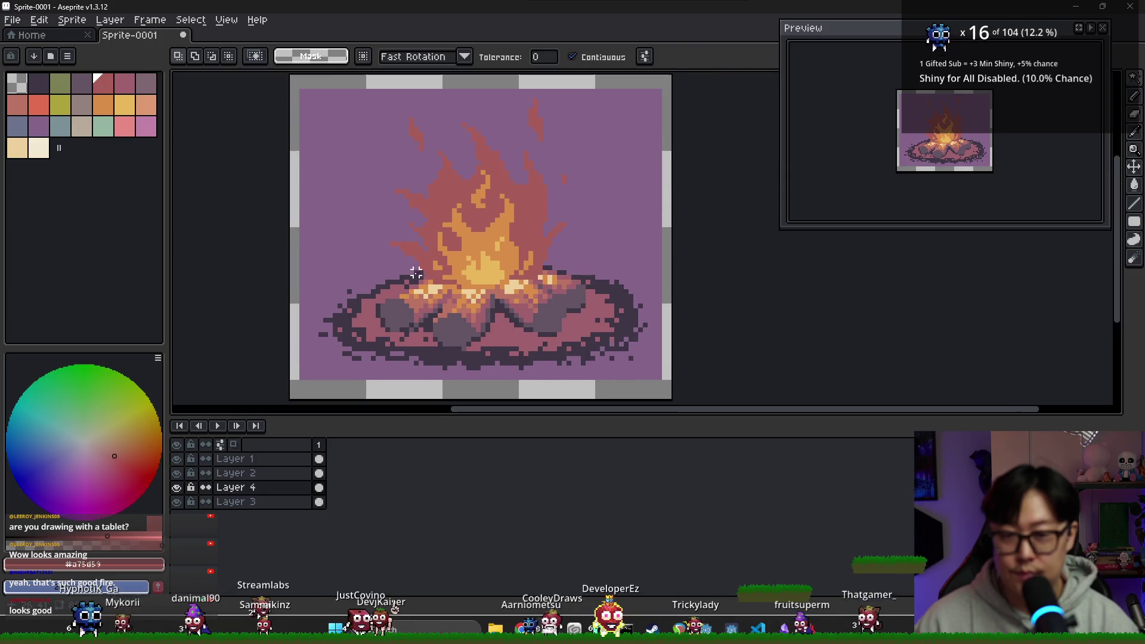
left_click(417, 273, "alt")
scroll(352, 238, "down", 1)
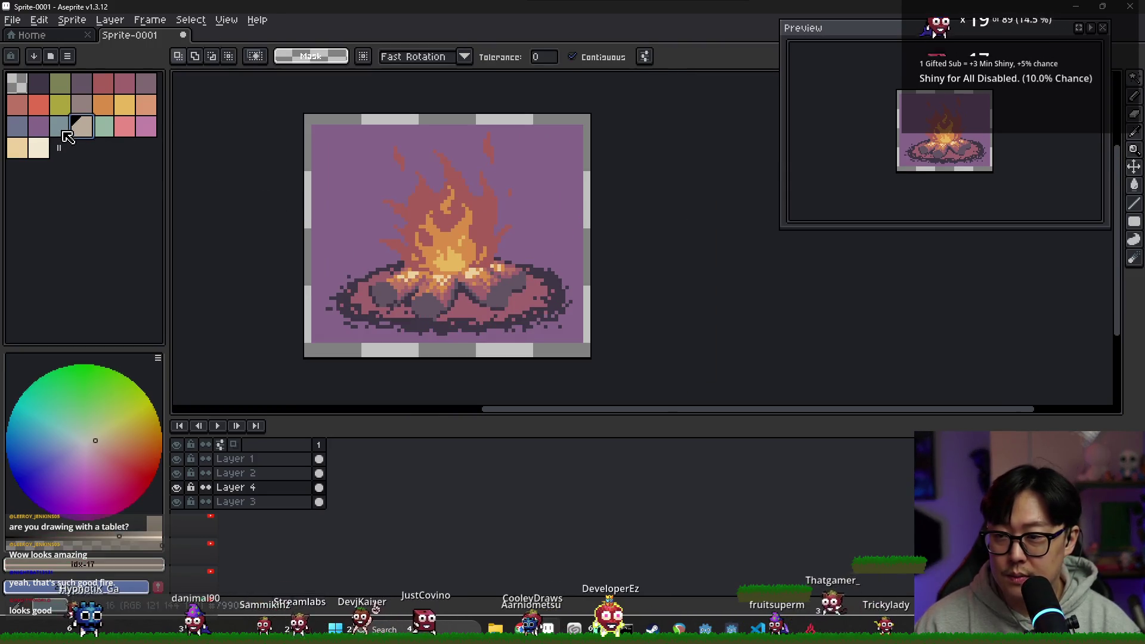
left_click(62, 126)
key("g")
left_click(359, 202)
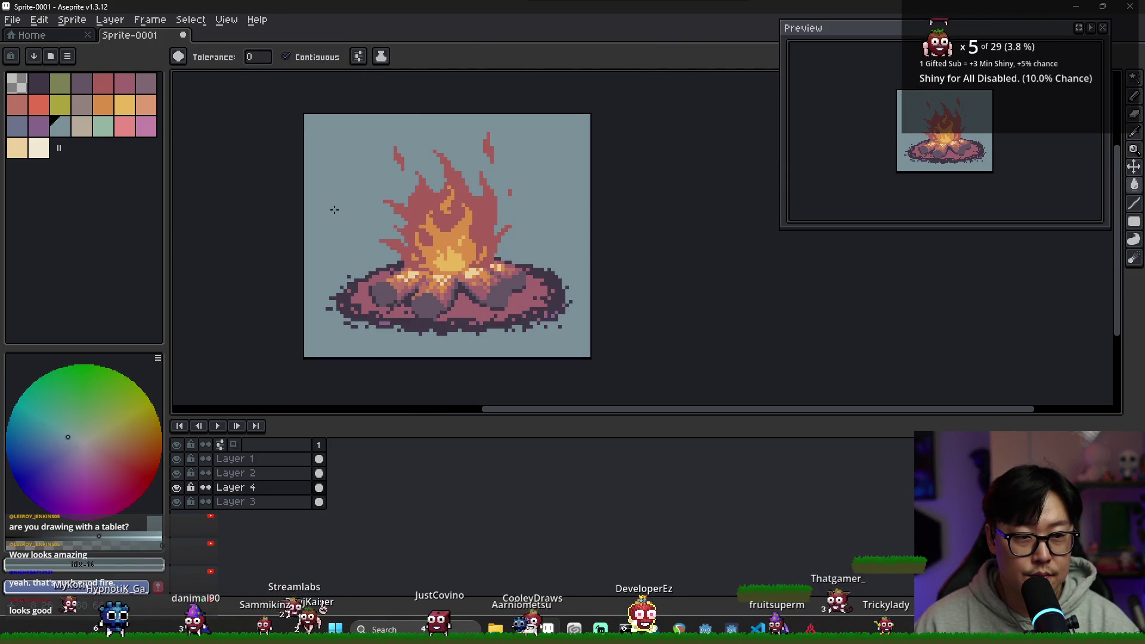
key("ctrl+z")
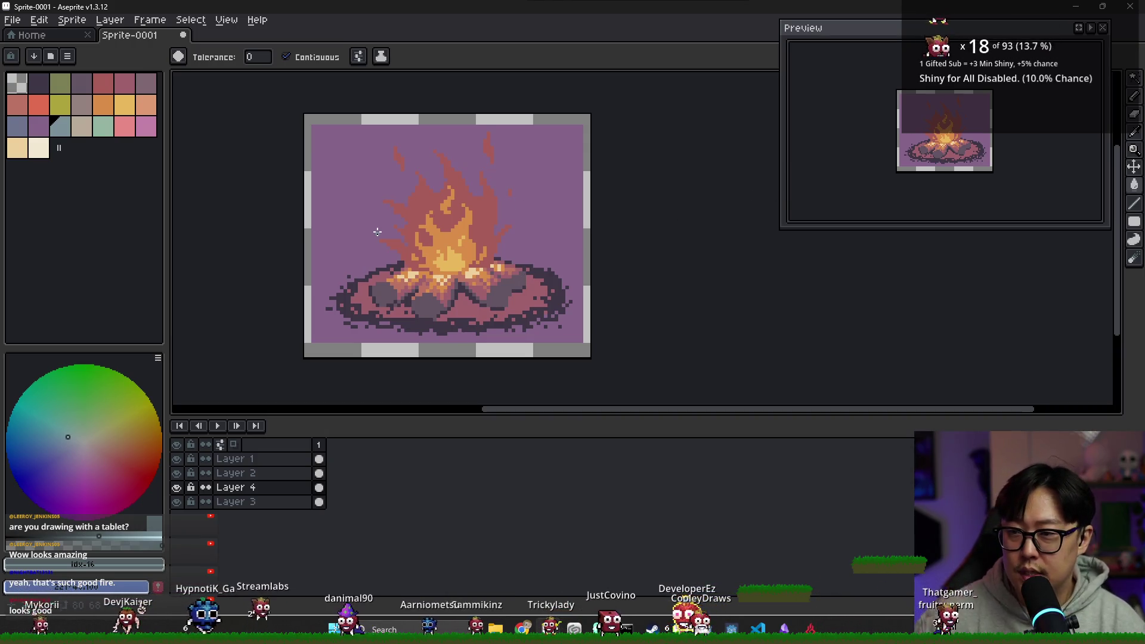
Fill the background with the dark purple palette colour.
left_click(81, 84)
left_click(368, 210)
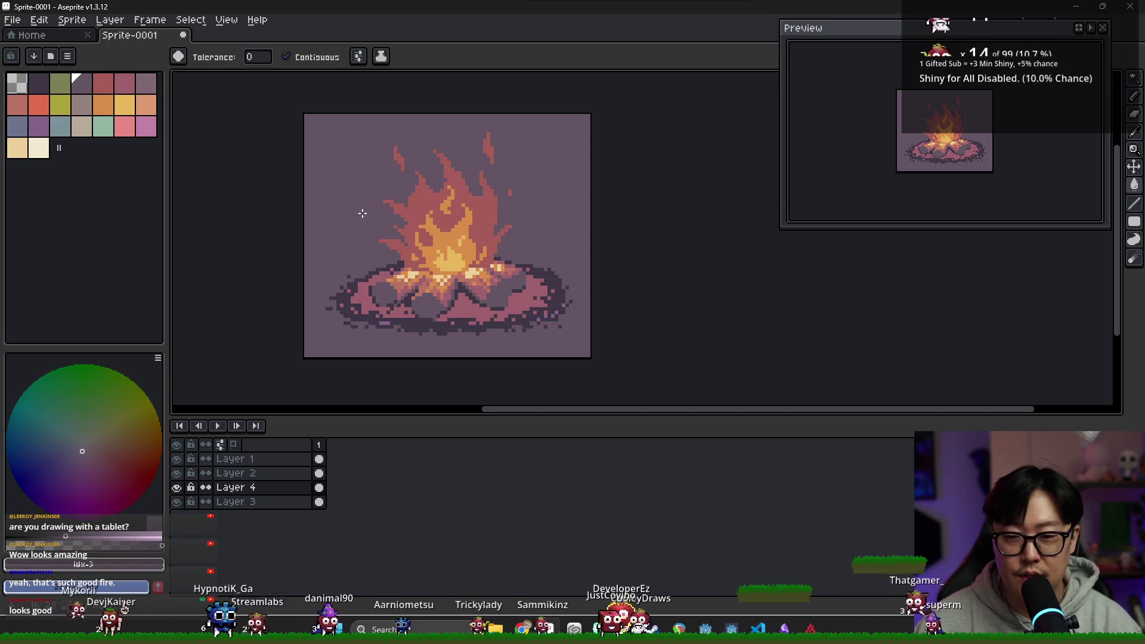
scroll(398, 227, "right", 2)
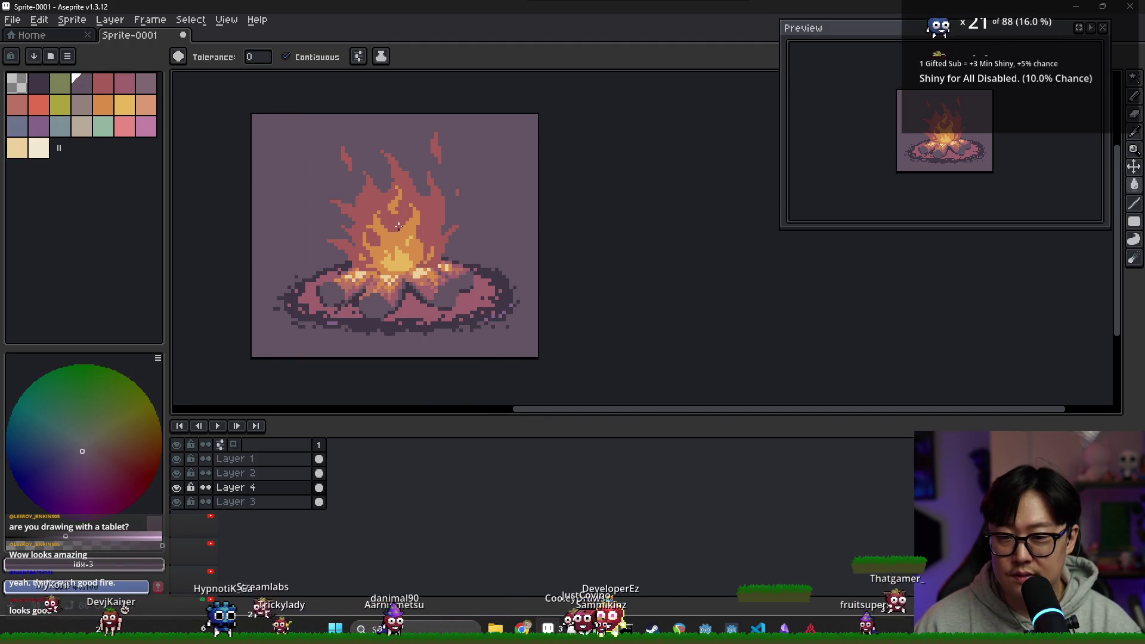
scroll(322, 325, "up", 2)
Toggle Layer 3 to compare backgrounds and restore its purple background.
left_click(176, 488)
left_click(176, 488)
left_click(176, 488)
left_click(319, 501)
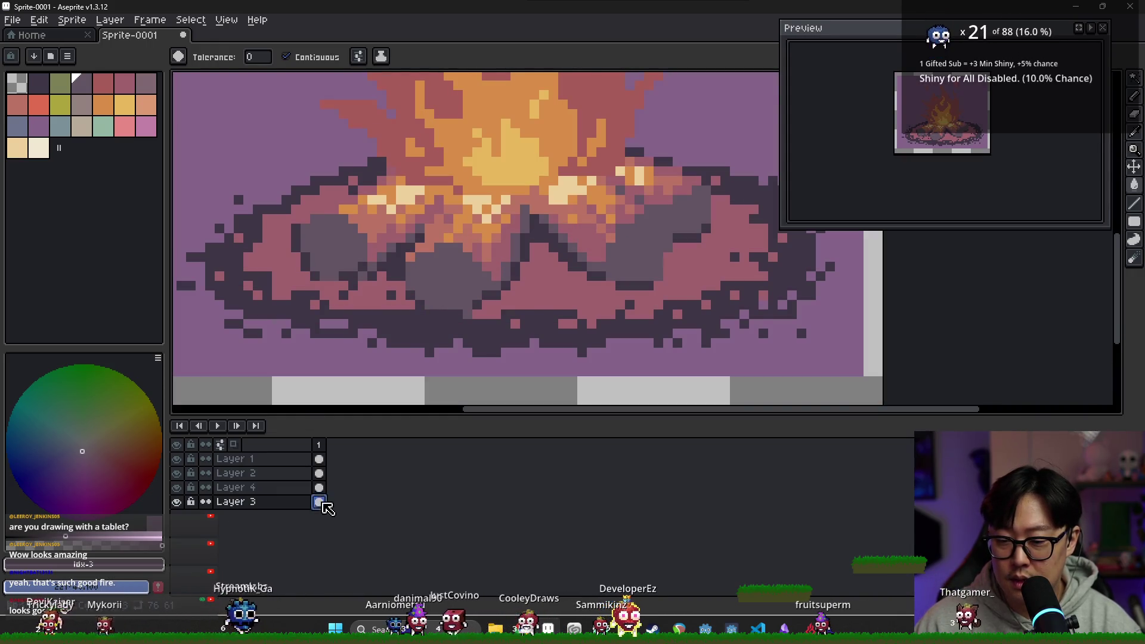
left_click(349, 364)
scroll(351, 334, "down", 2)
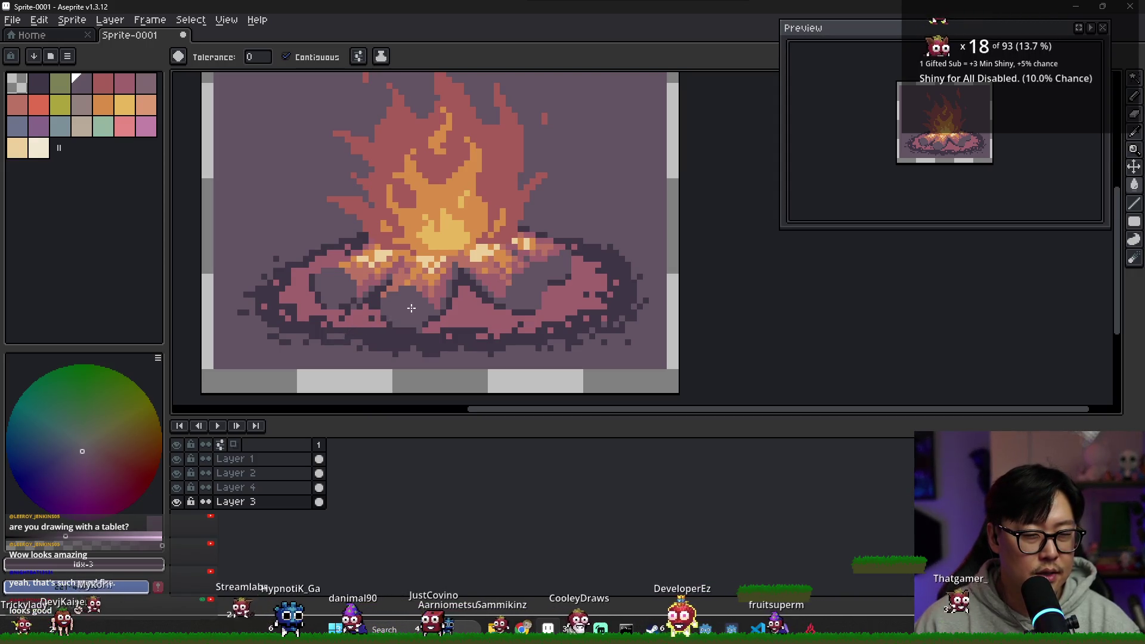
scroll(411, 308, "right", 2)
scroll(344, 241, "down", 1)
scroll(322, 358, "up", 1)
Make Layer 4 active, hide and unhide it, and pick the dark stone colour.
left_click(319, 488)
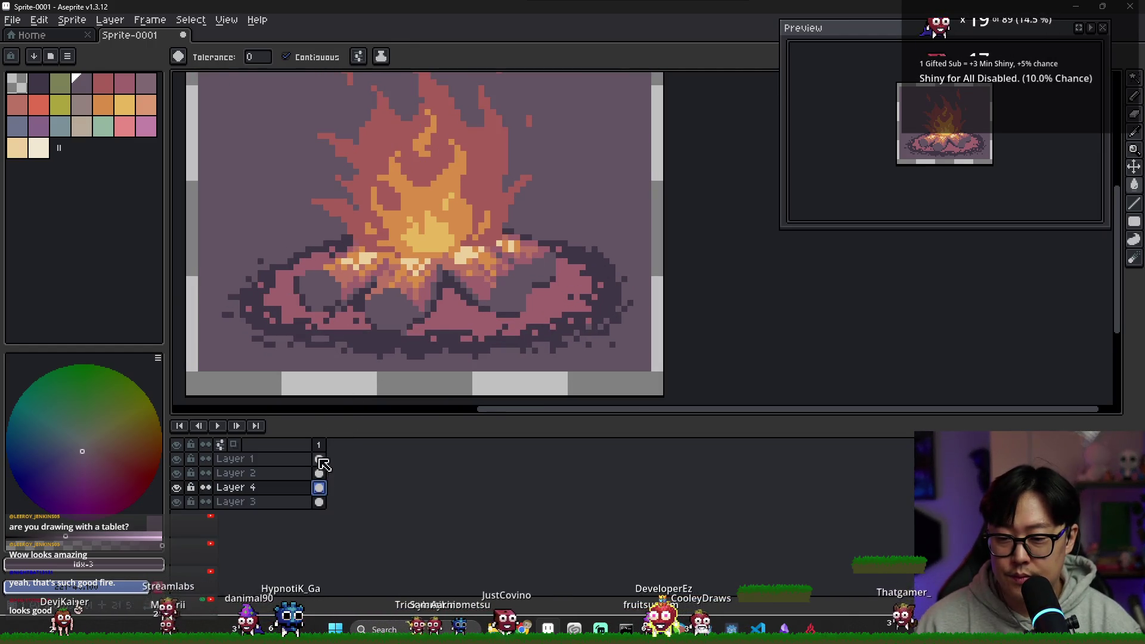
key("b")
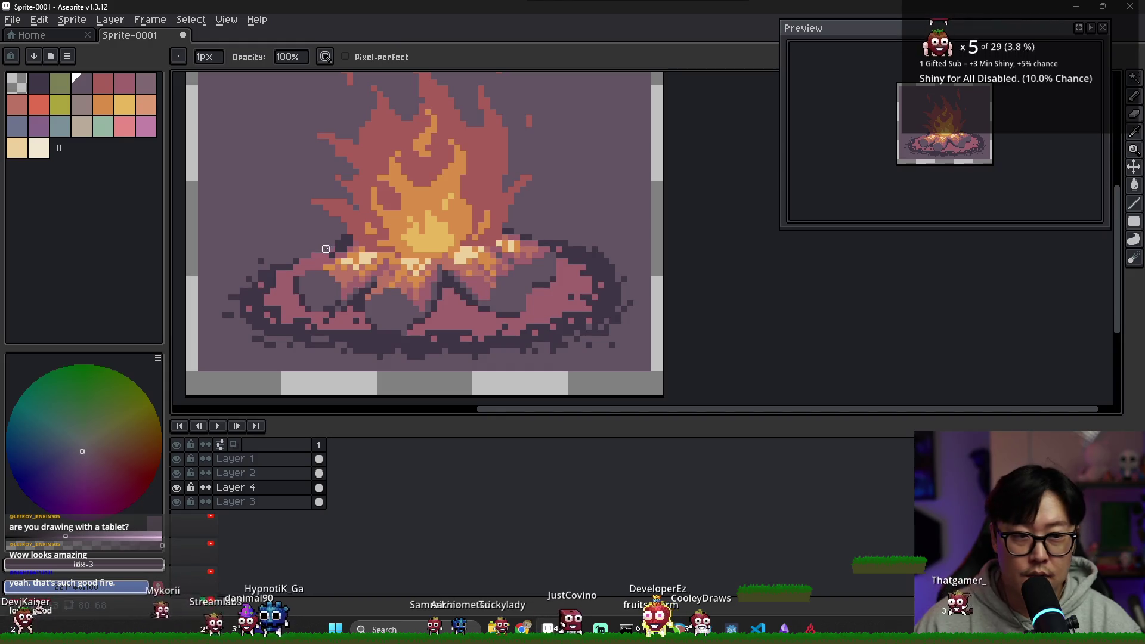
key("v")
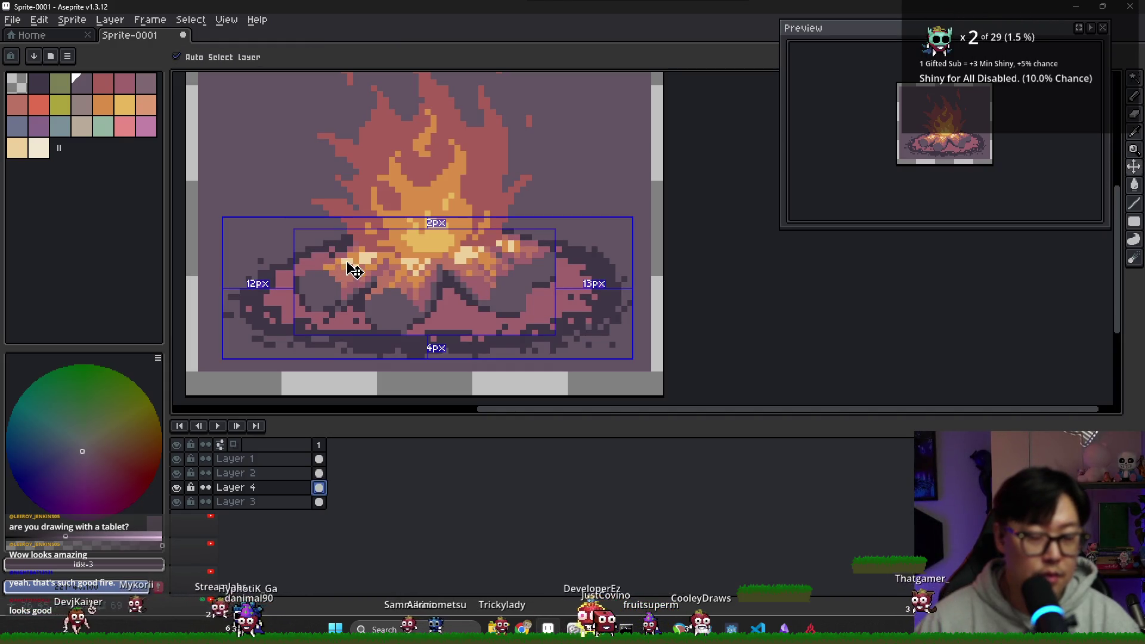
key("b")
scroll(345, 267, "up", 2)
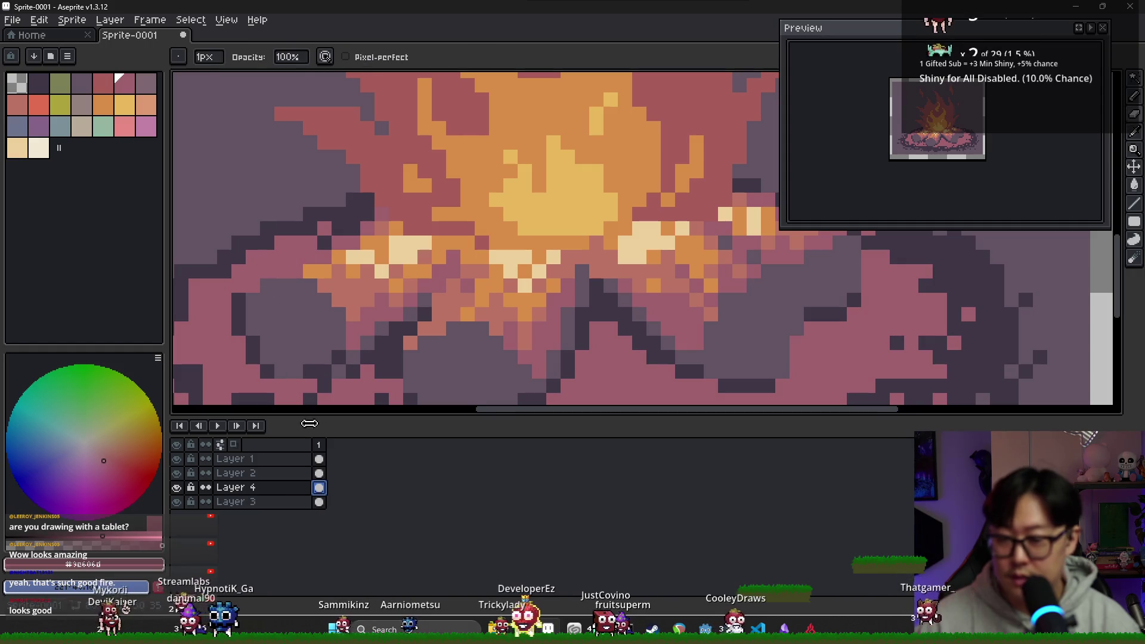
left_click(176, 487)
left_click(176, 487)
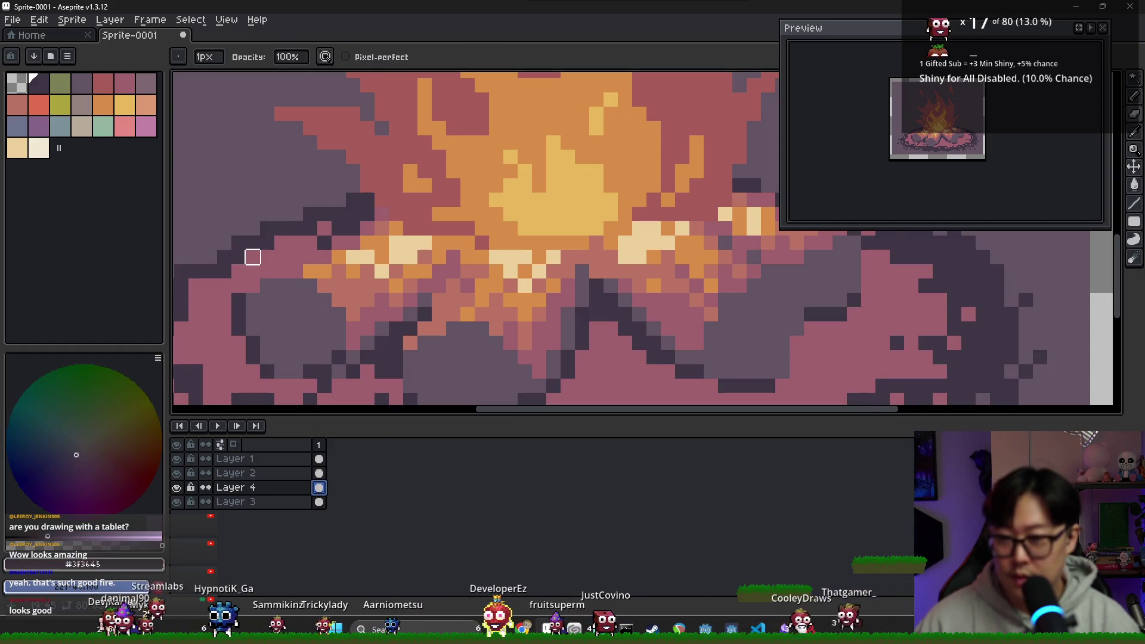
left_click(251, 255, "alt")
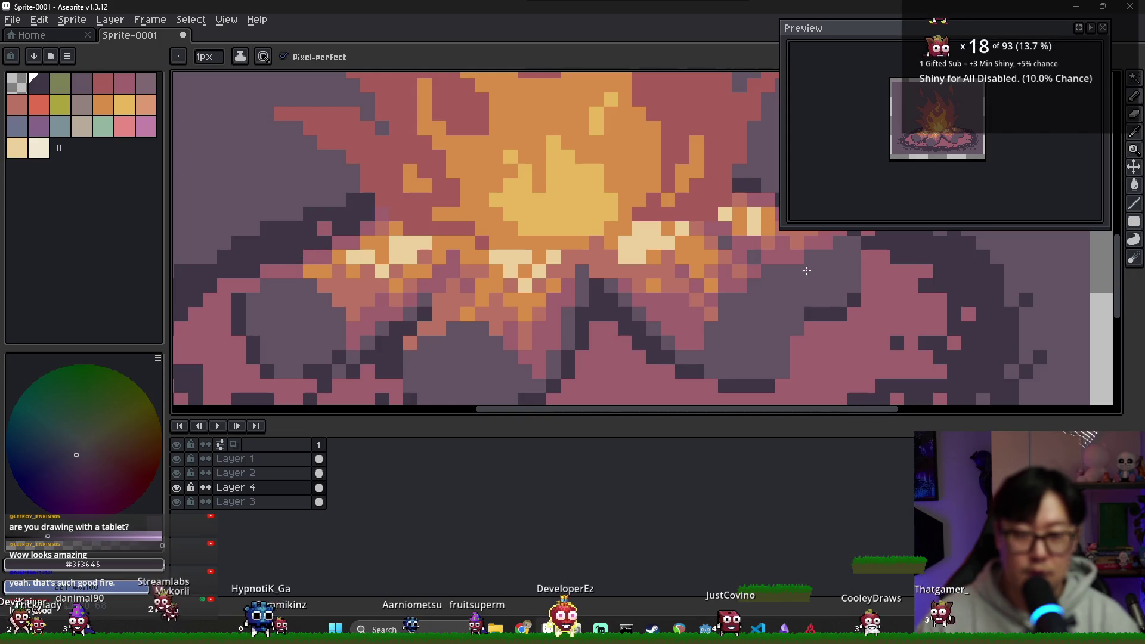
Try filling the background with the top-right palette colour, then undo it.
scroll(807, 271, "down", 4)
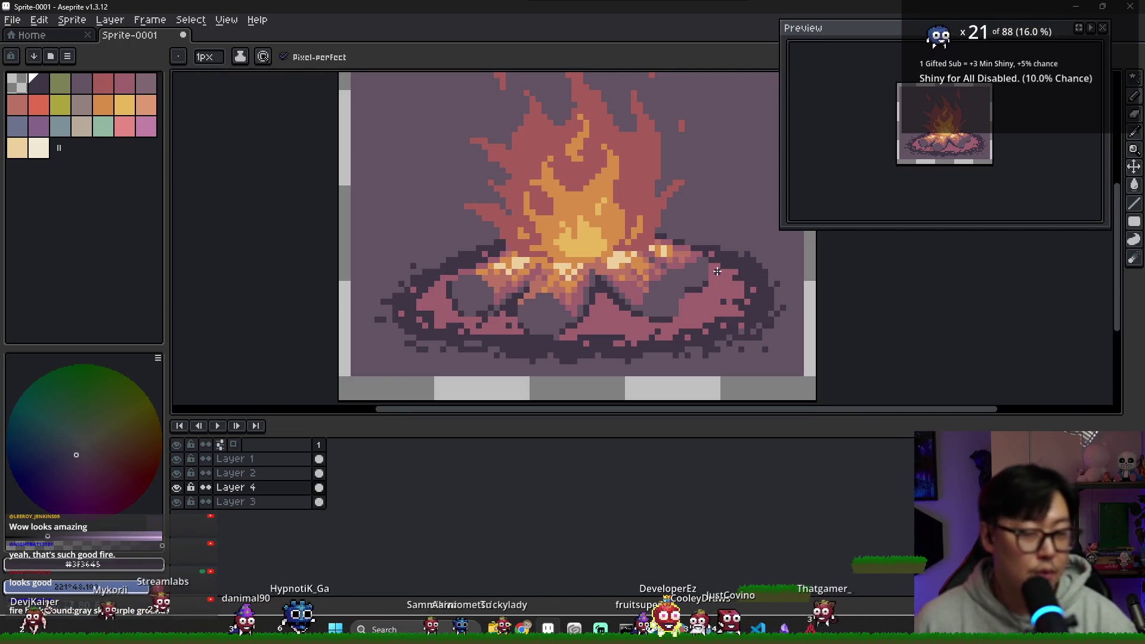
scroll(718, 272, "right", 3)
scroll(614, 280, "down", 1)
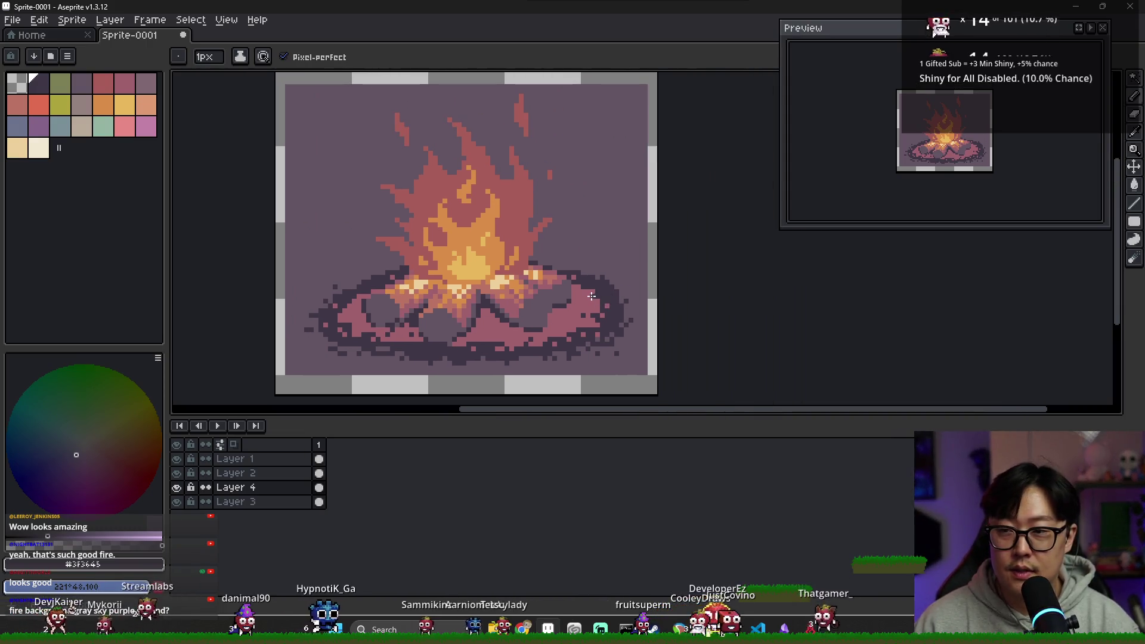
left_click(145, 85)
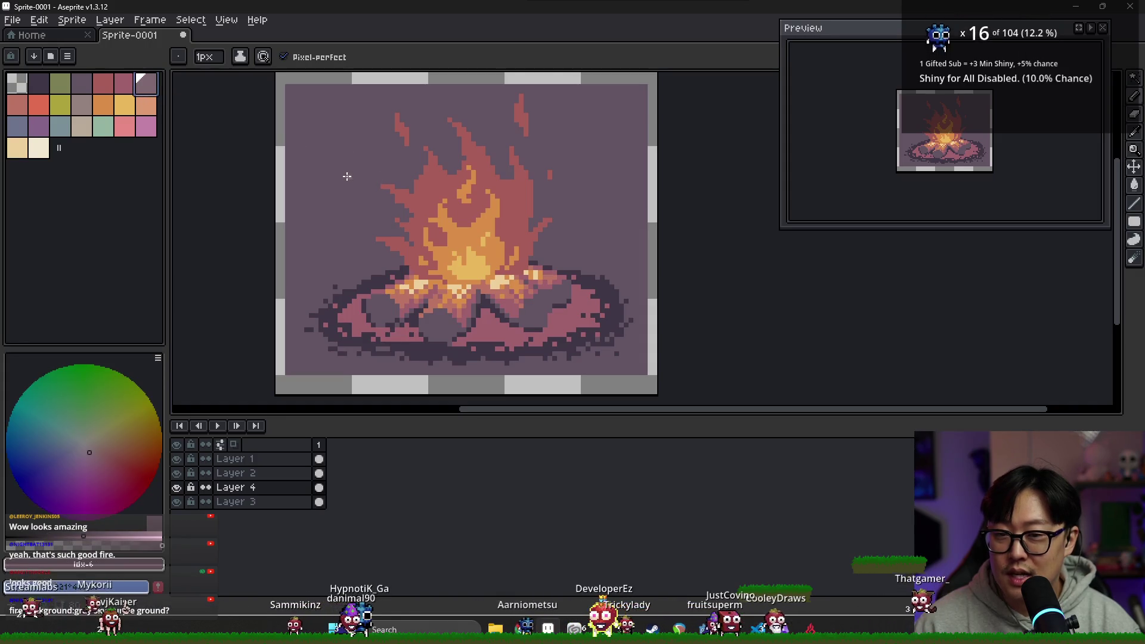
key("g")
left_click(346, 176)
key("ctrl+z")
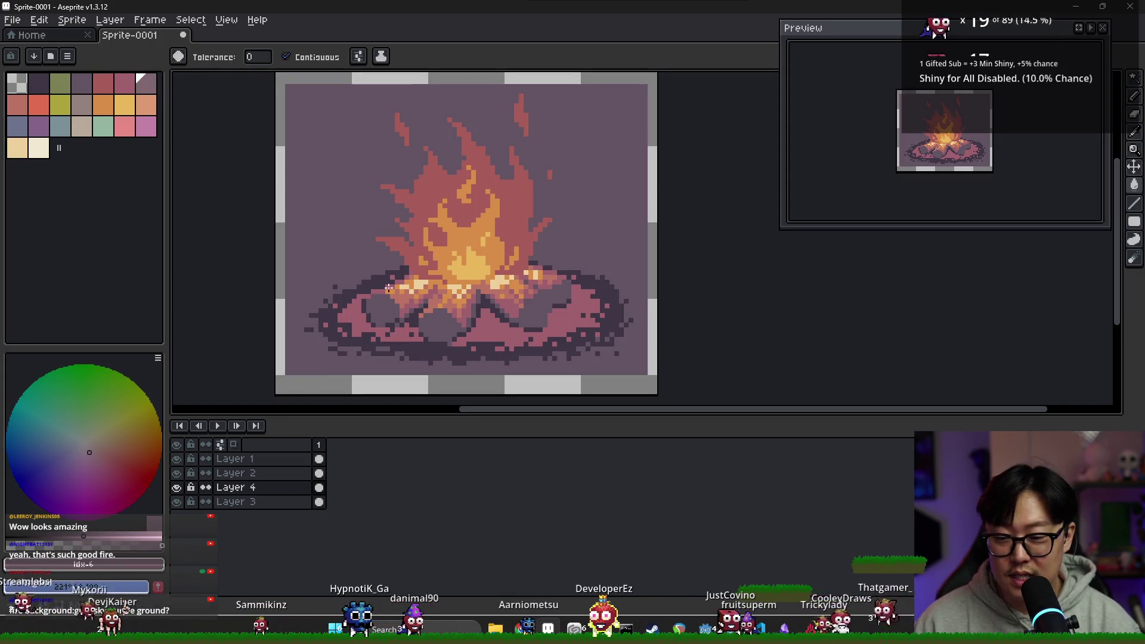
Pick the purple background colour from the sprite as the foreground colour.
left_click(349, 236, "alt")
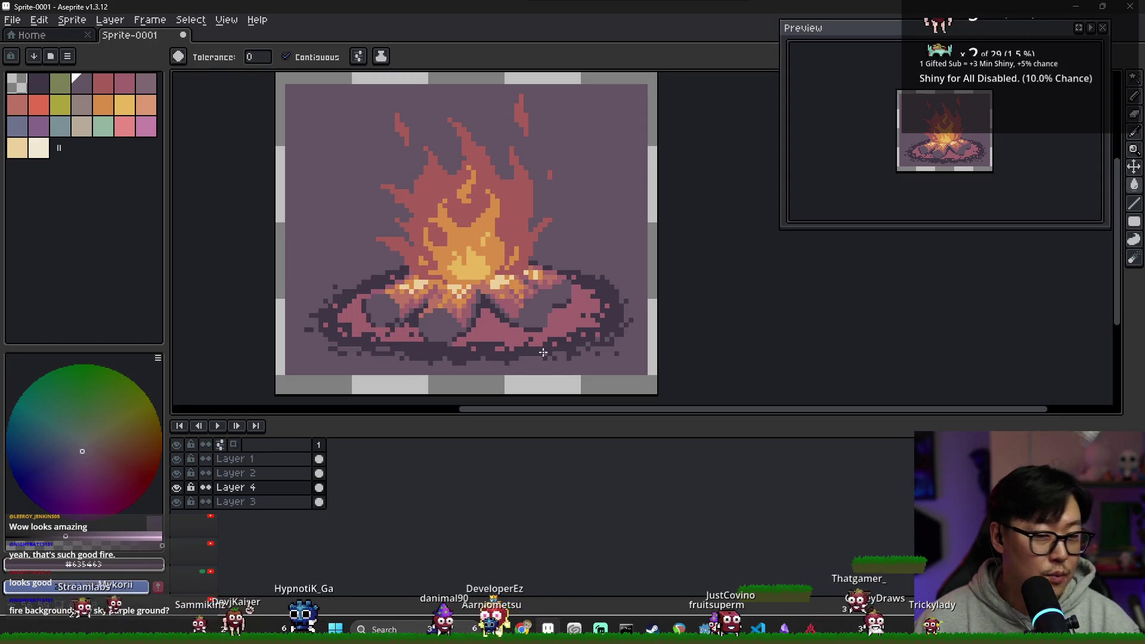
key("i")
left_click(358, 298)
key("g")
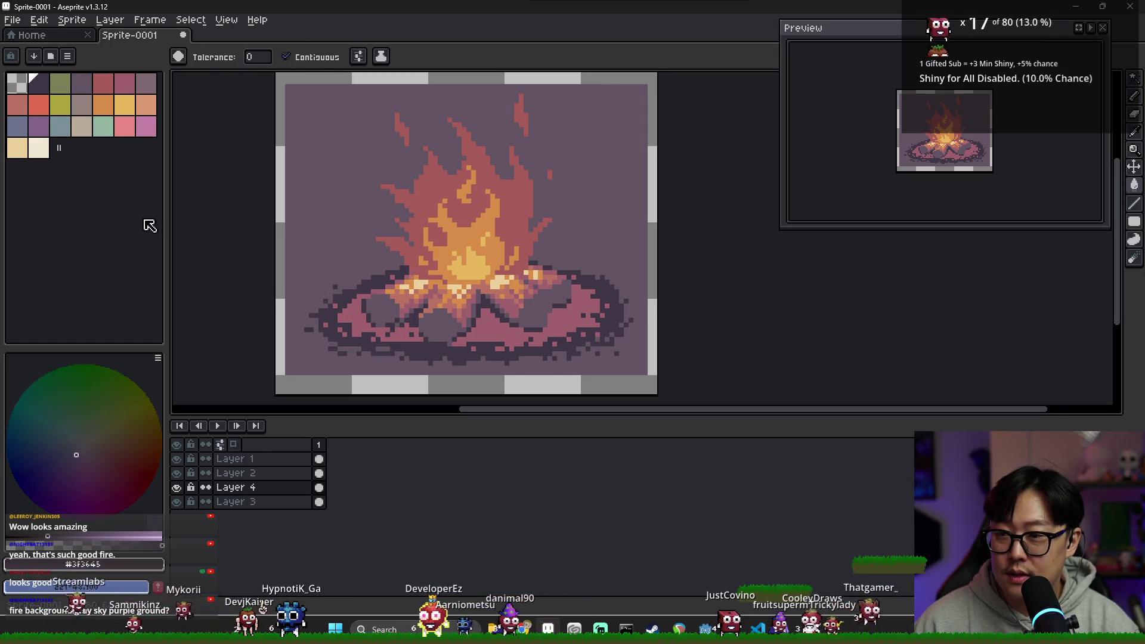
left_click(386, 310, "alt")
key("b")
left_click_drag(285, 267, 646, 267)
key("g")
left_click(629, 289)
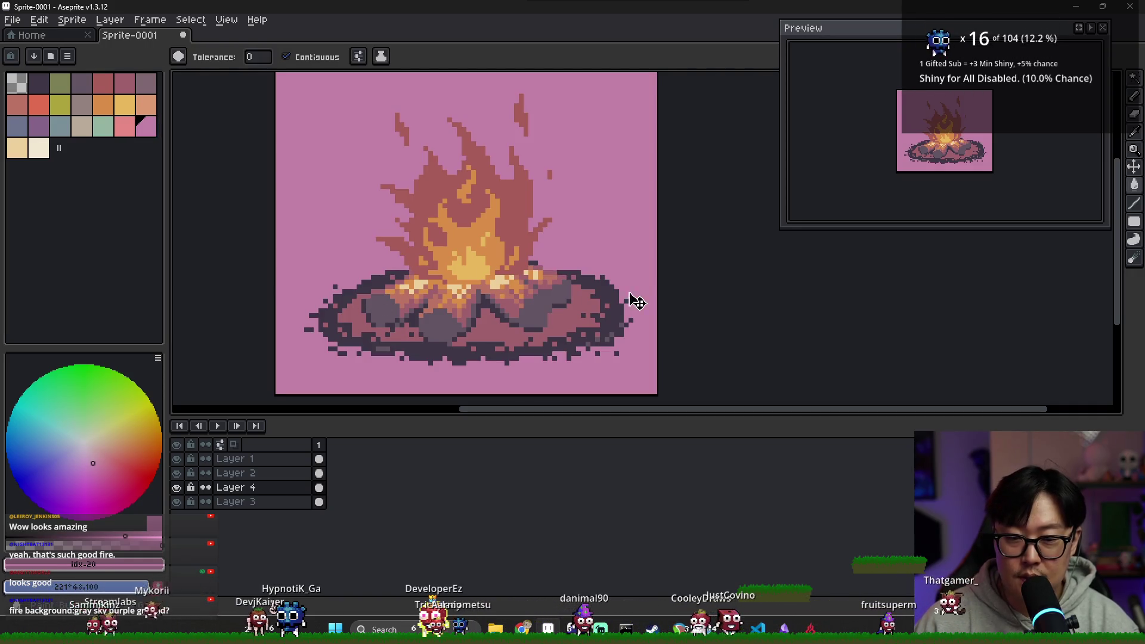
key("ctrl+z")
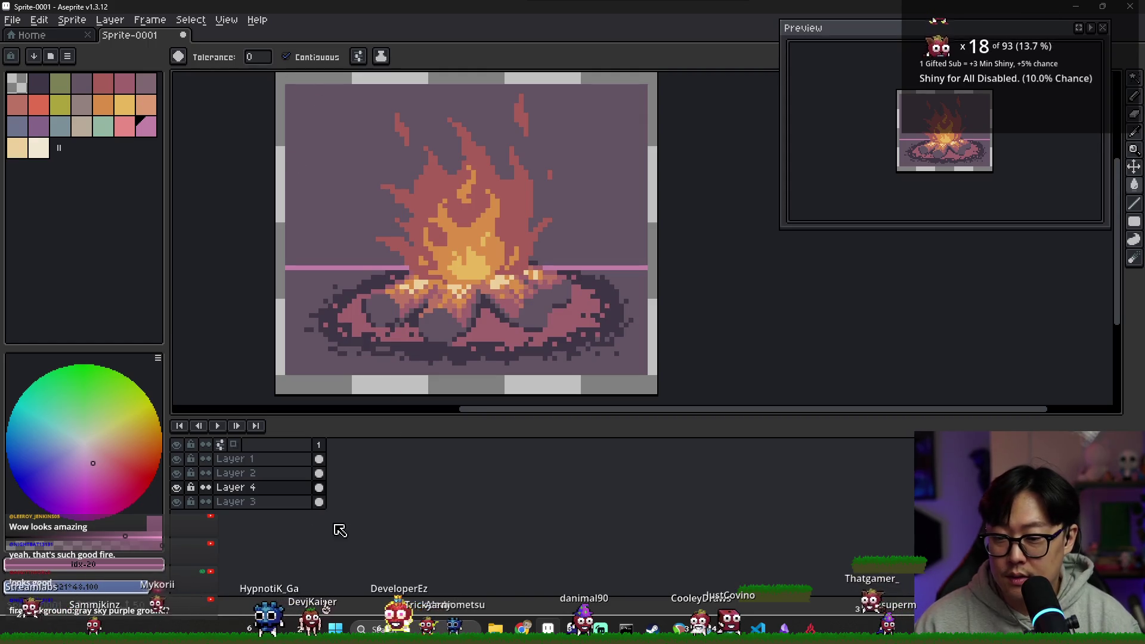
key("ctrl+z")
left_click(319, 501)
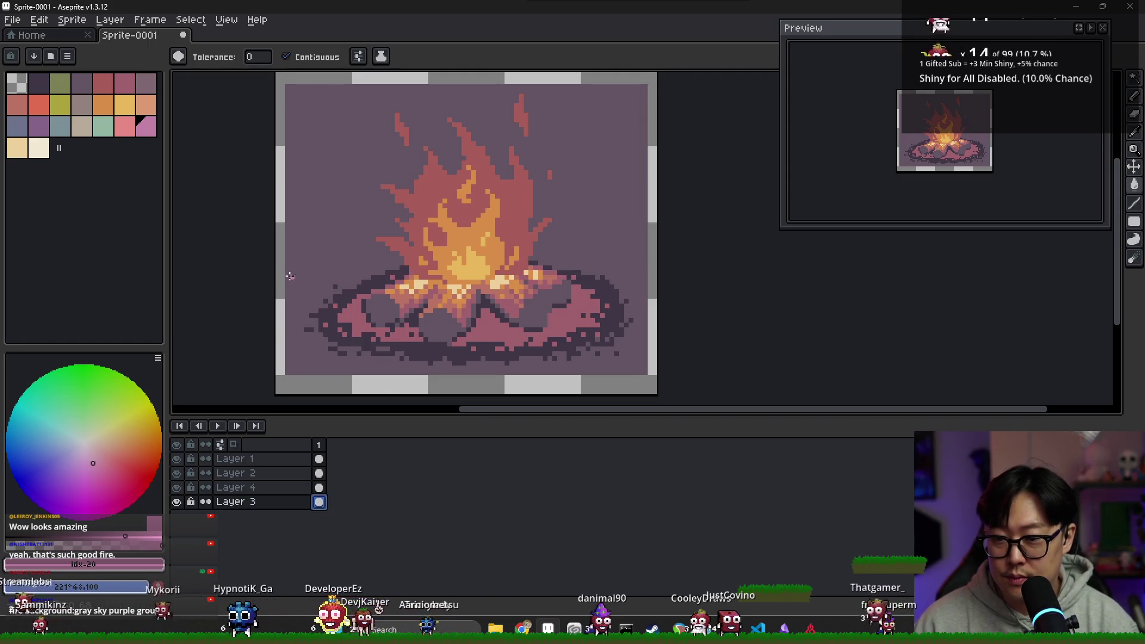
key("v")
key("b")
left_click(643, 271, "shift")
key("g")
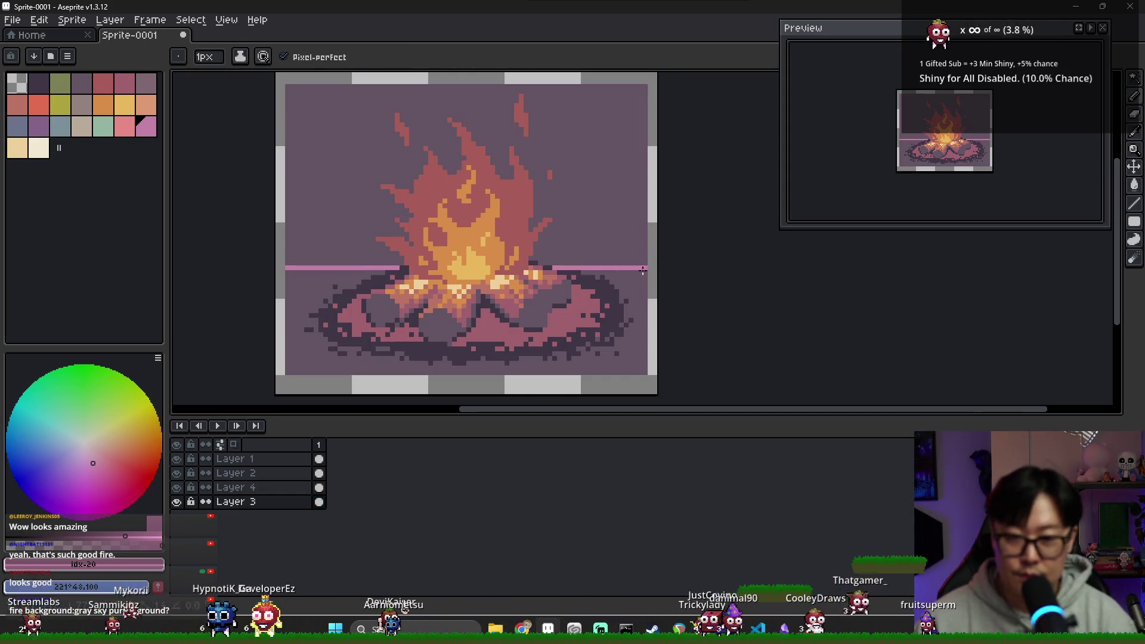
left_click(629, 320)
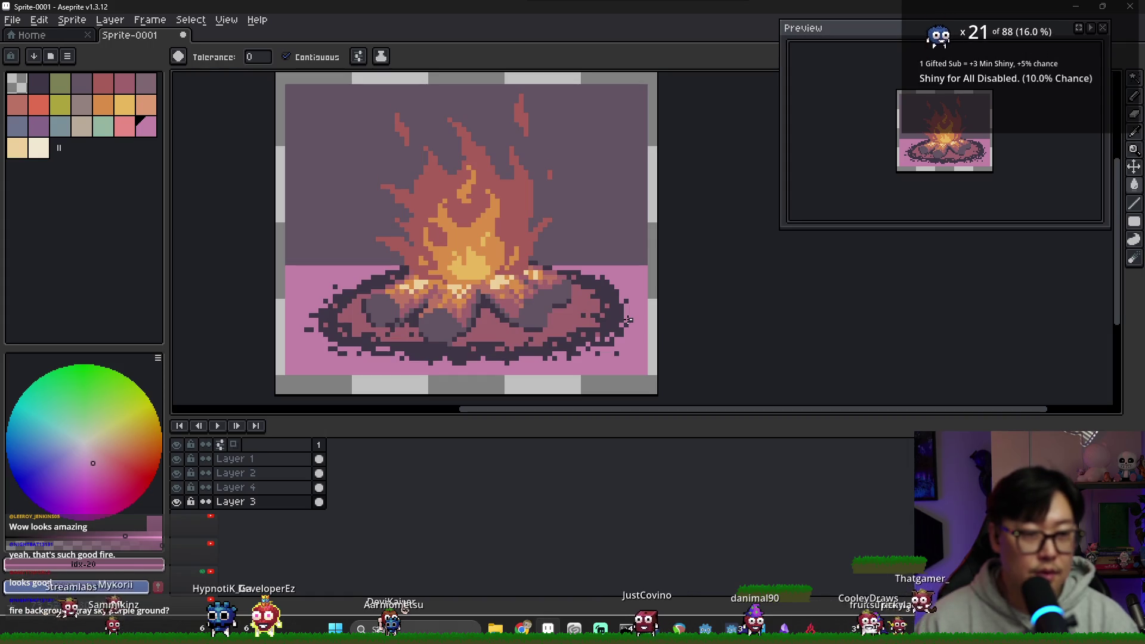
key("ctrl+z")
key("ctrl+z")
key("ctrl+z")
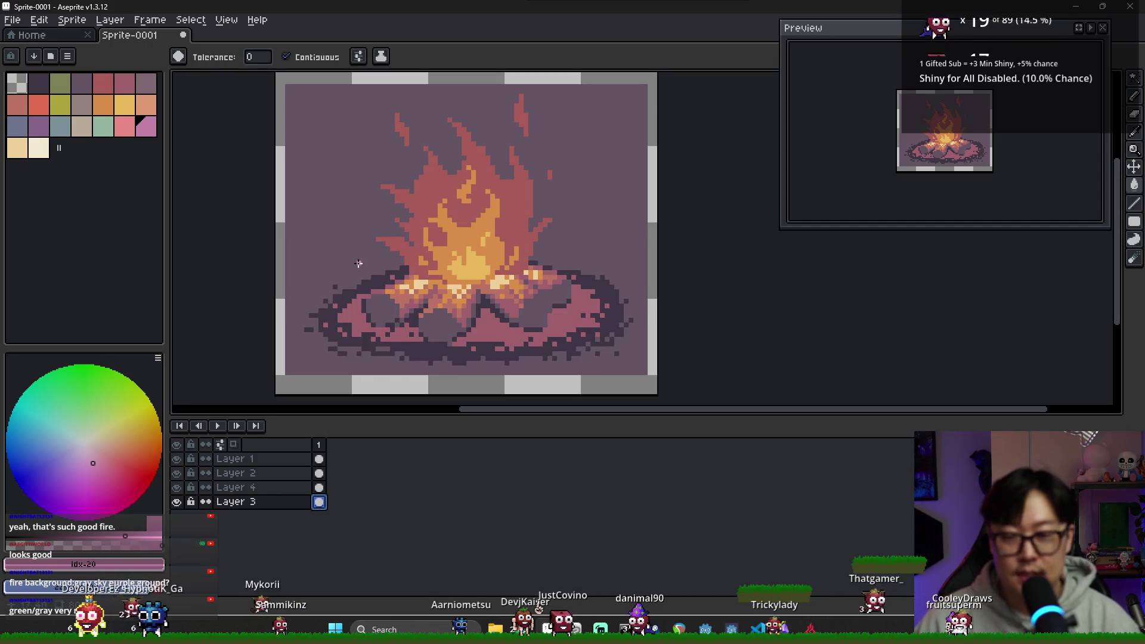
scroll(466, 295, "down", 1)
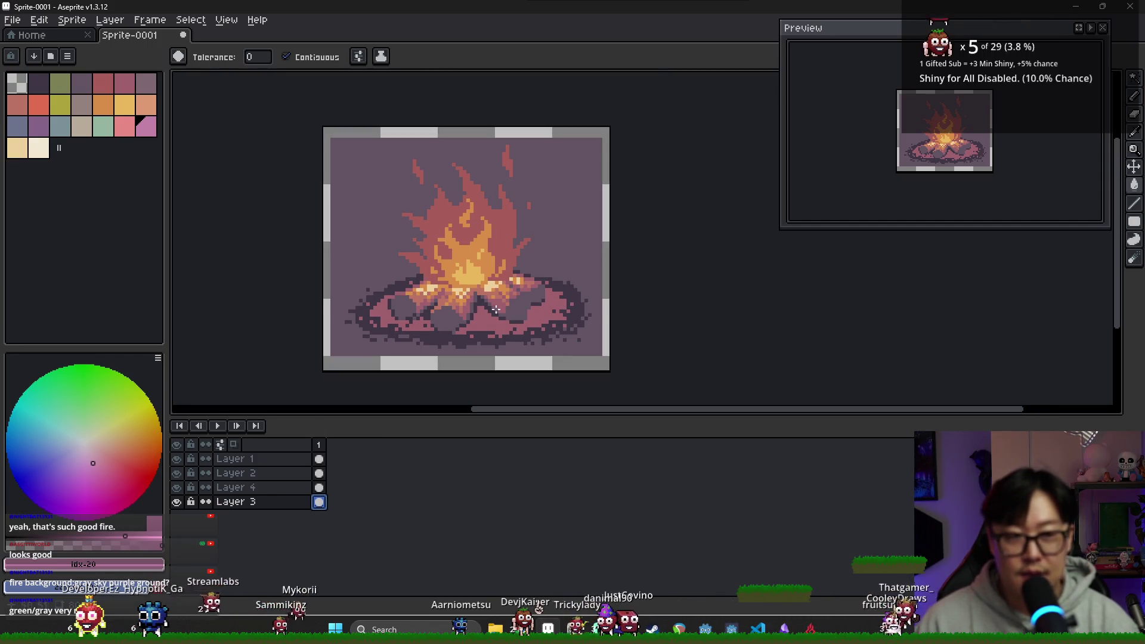
Return to the sprite editor and hide and unhide Layer 3 to check the background.
left_click_drag(555, 308, 513, 304)
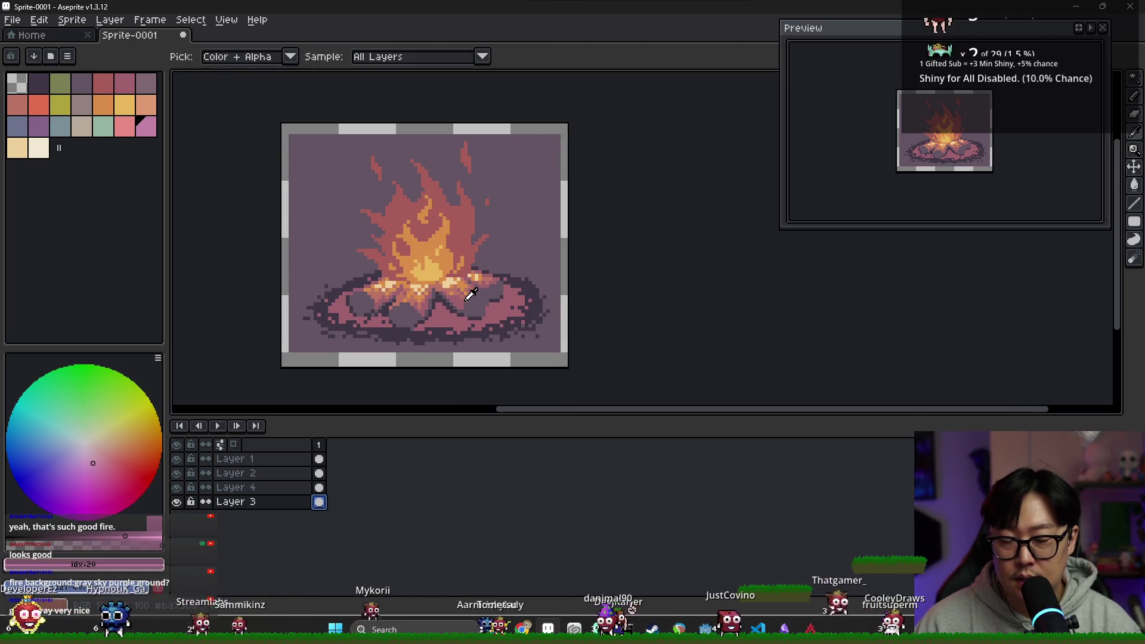
key("alt+Tab")
left_click(280, 265)
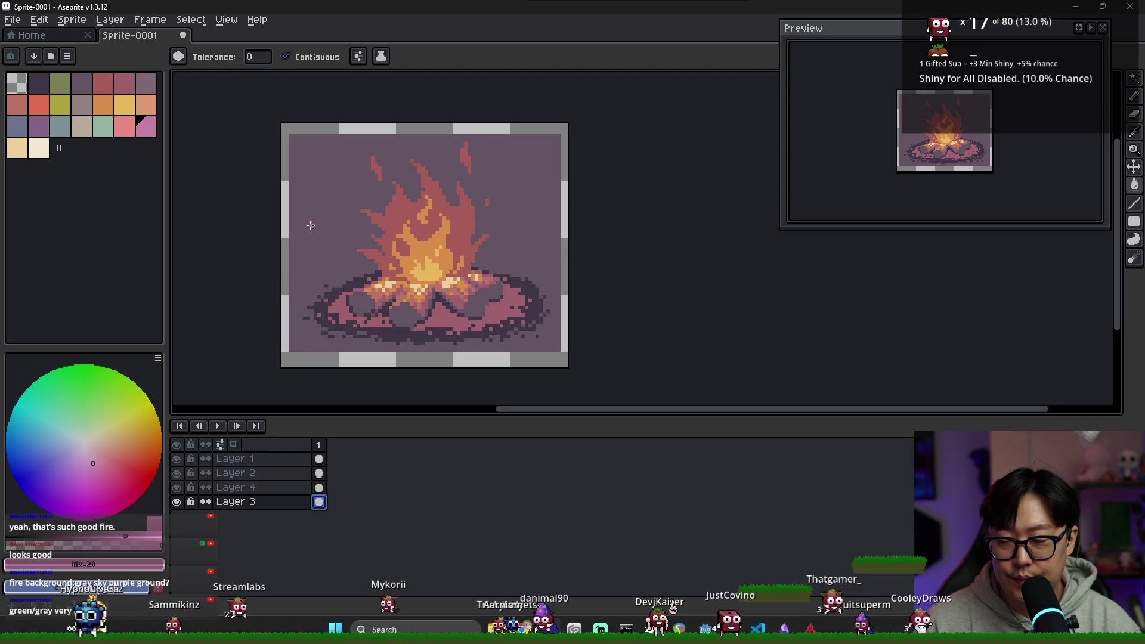
left_click(177, 501)
left_click(177, 501)
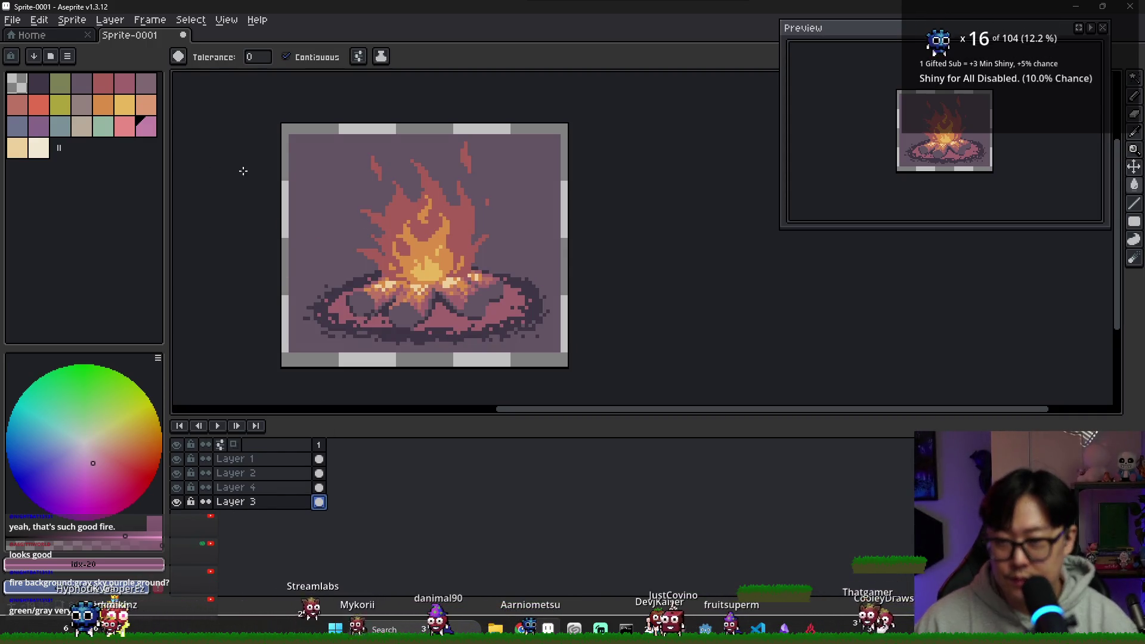
Draw a sage-green border line along all four edges of the sprite.
left_click(103, 130)
scroll(294, 135, "up", 2)
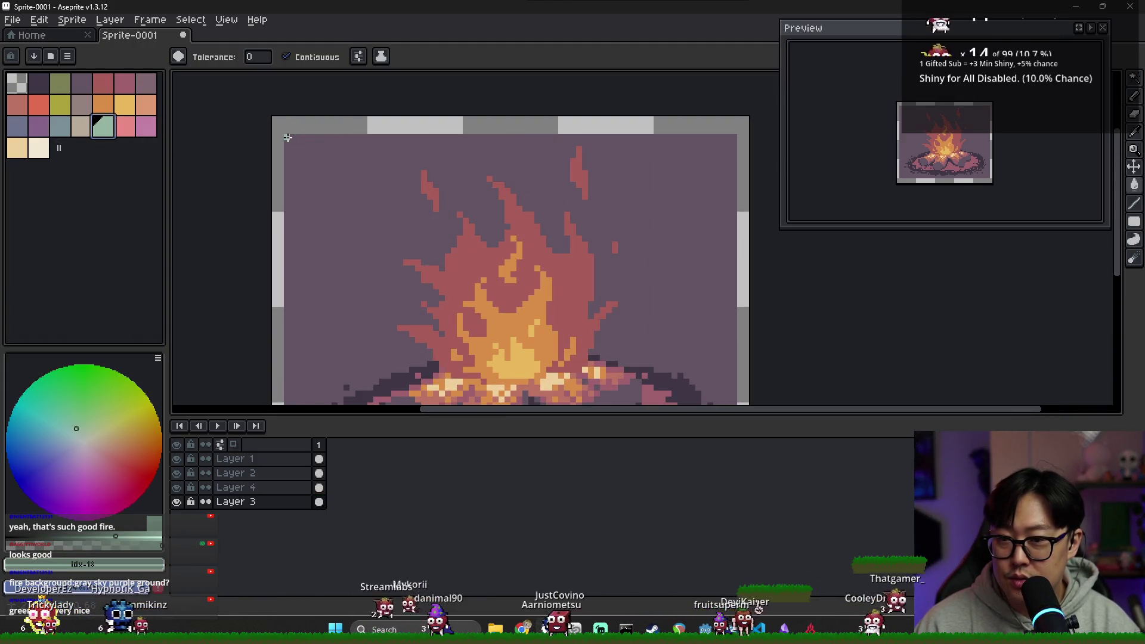
key("b")
scroll(510, 209, "down", 3)
left_click(285, 322, "shift")
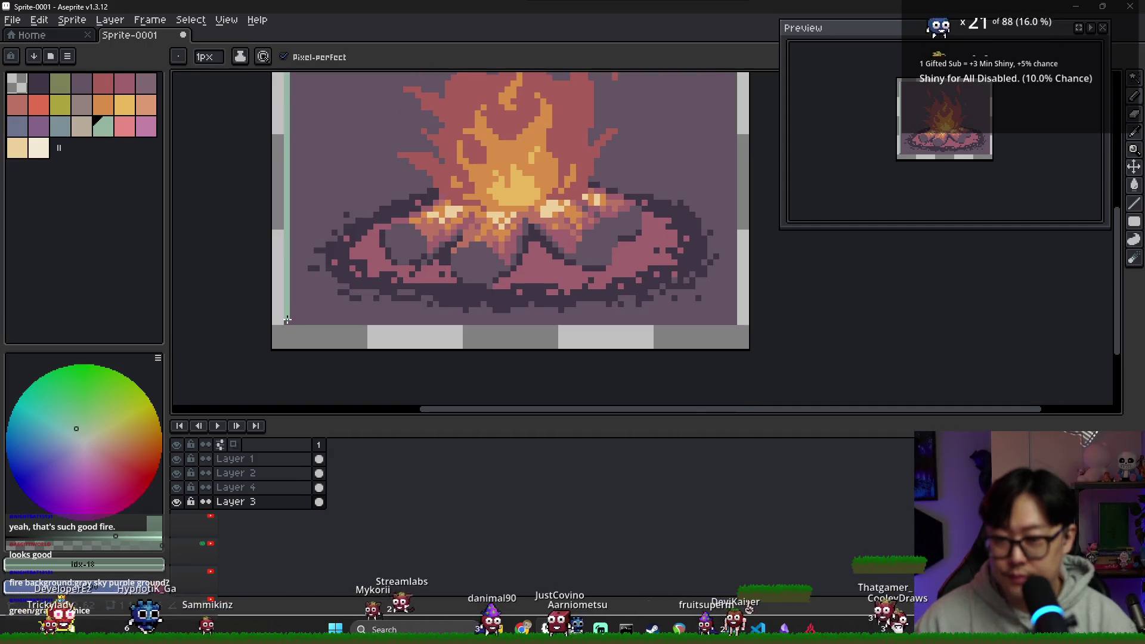
left_click(733, 323, "shift")
scroll(733, 323, "up", 5)
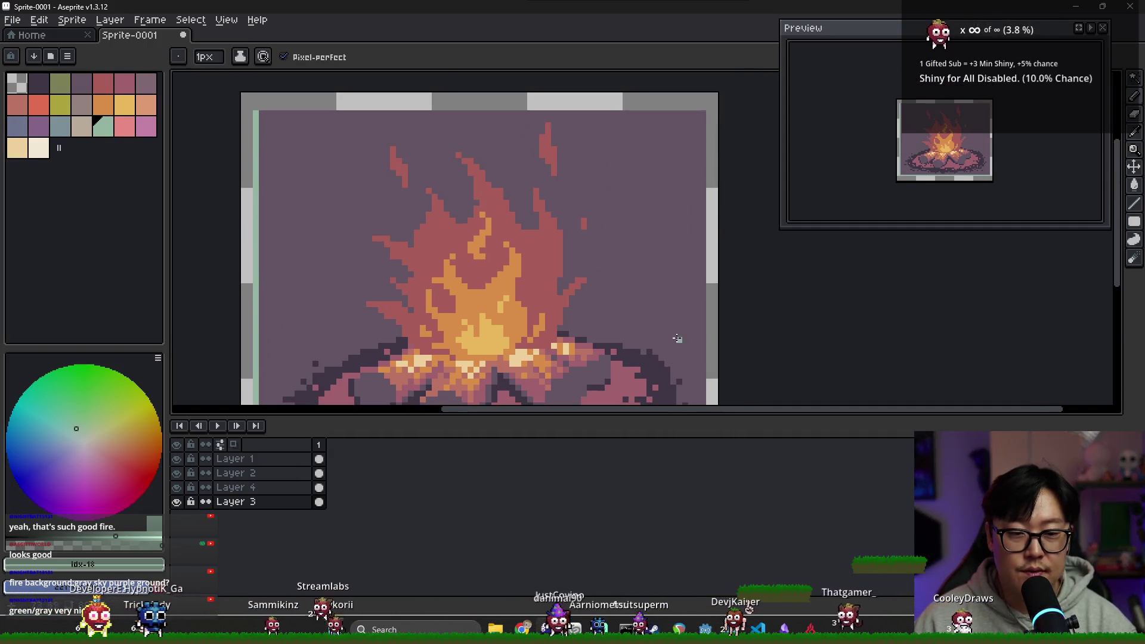
left_click(703, 114, "shift")
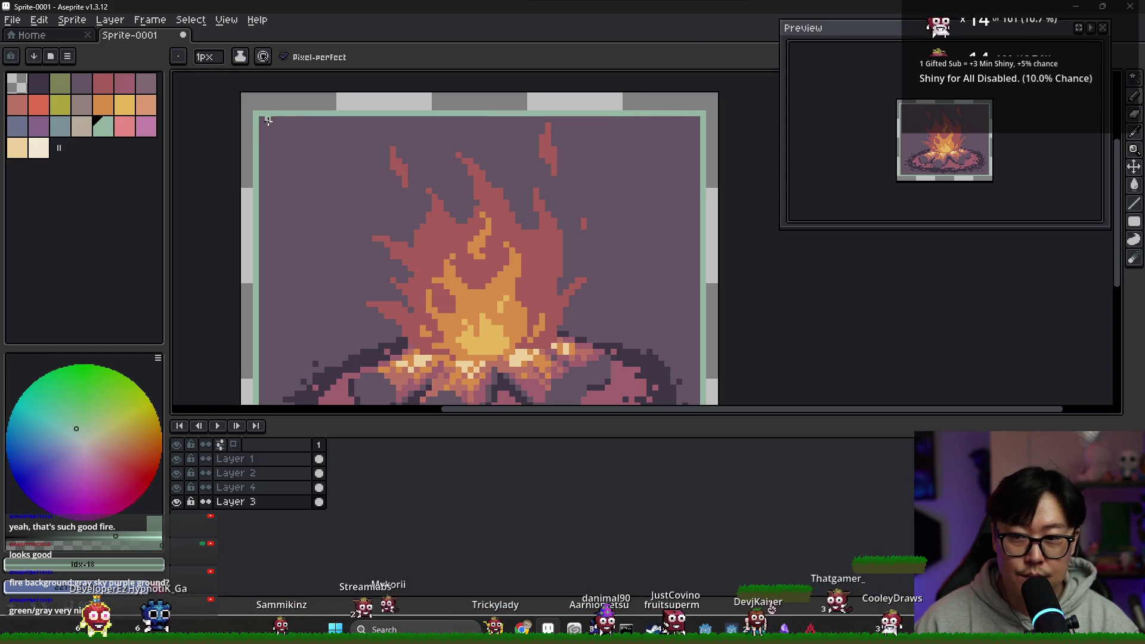
left_click(263, 122, "shift")
scroll(677, 317, "down", 5)
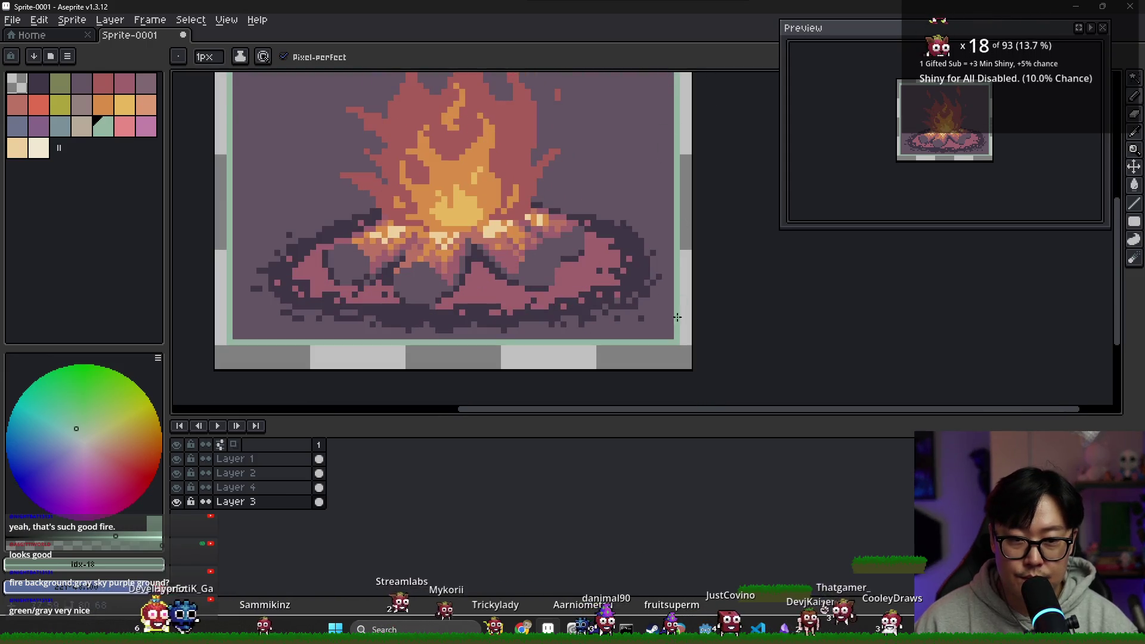
left_click(232, 337, "shift")
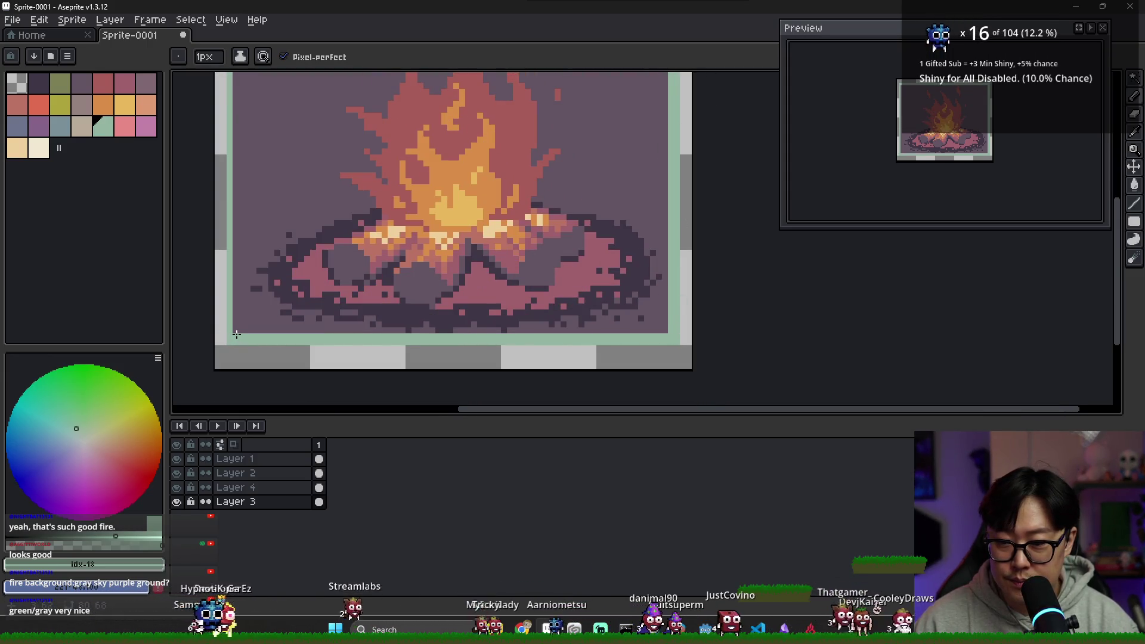
Paint the outermost edge rows dark with #635463.
scroll(260, 235, "up", 5)
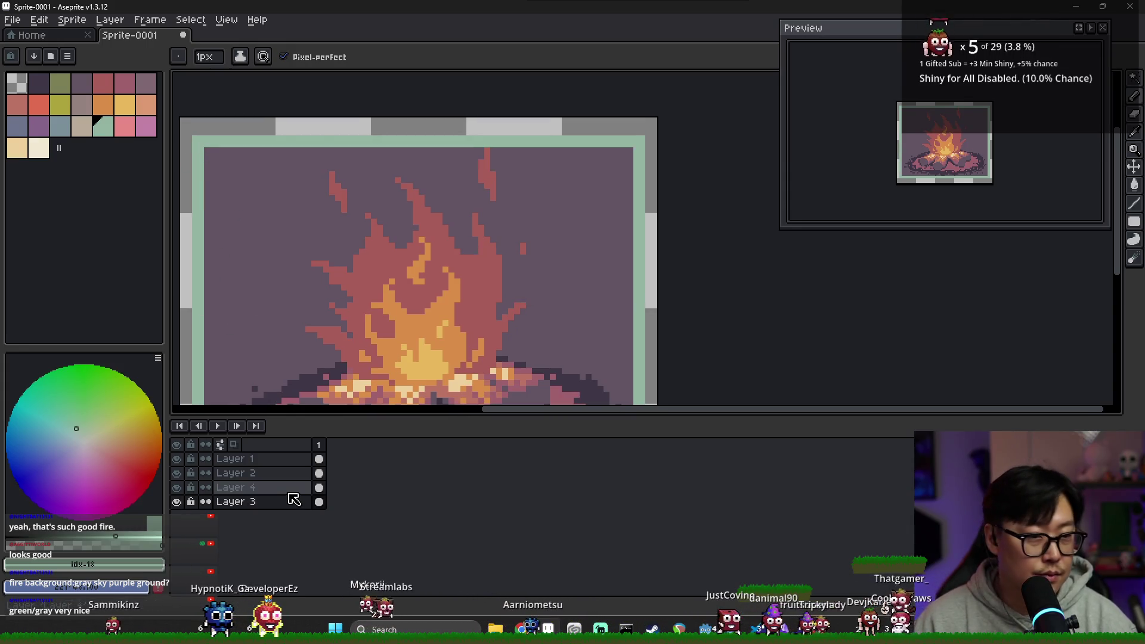
scroll(344, 314, "down", 1)
scroll(345, 314, "down", 1)
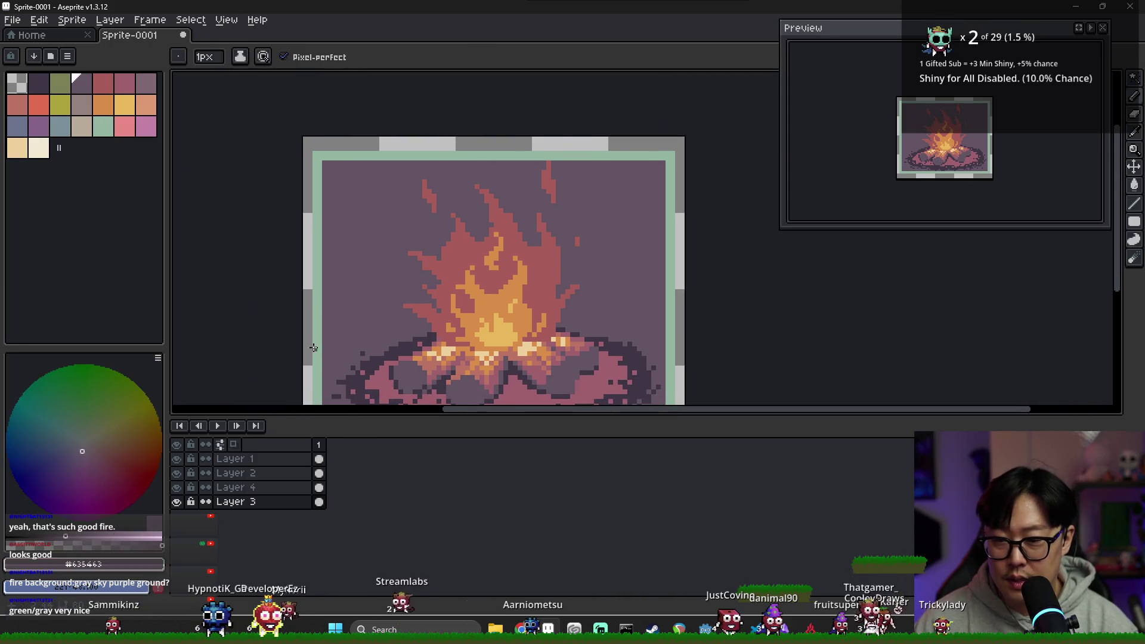
scroll(326, 380, "up", 2)
scroll(316, 397, "down", 2)
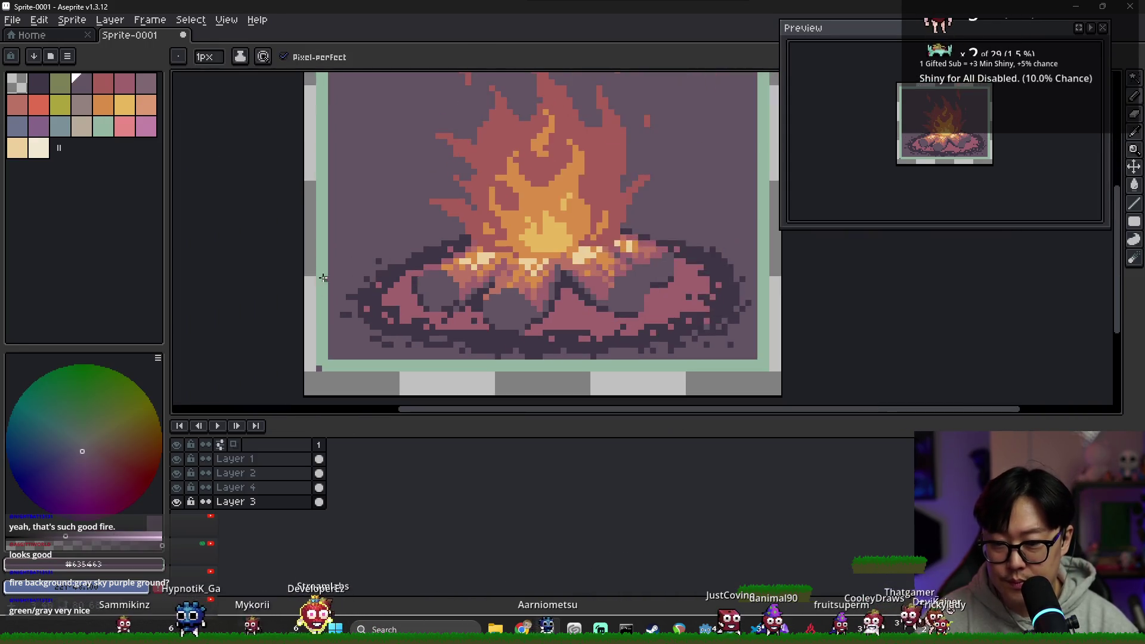
left_click_drag(319, 182, 758, 180)
left_click_drag(749, 234, 689, 36)
mouse_move(699, 74)
left_mouse_down()
mouse_move(699, 345)
mouse_move(257, 349)
left_mouse_up()
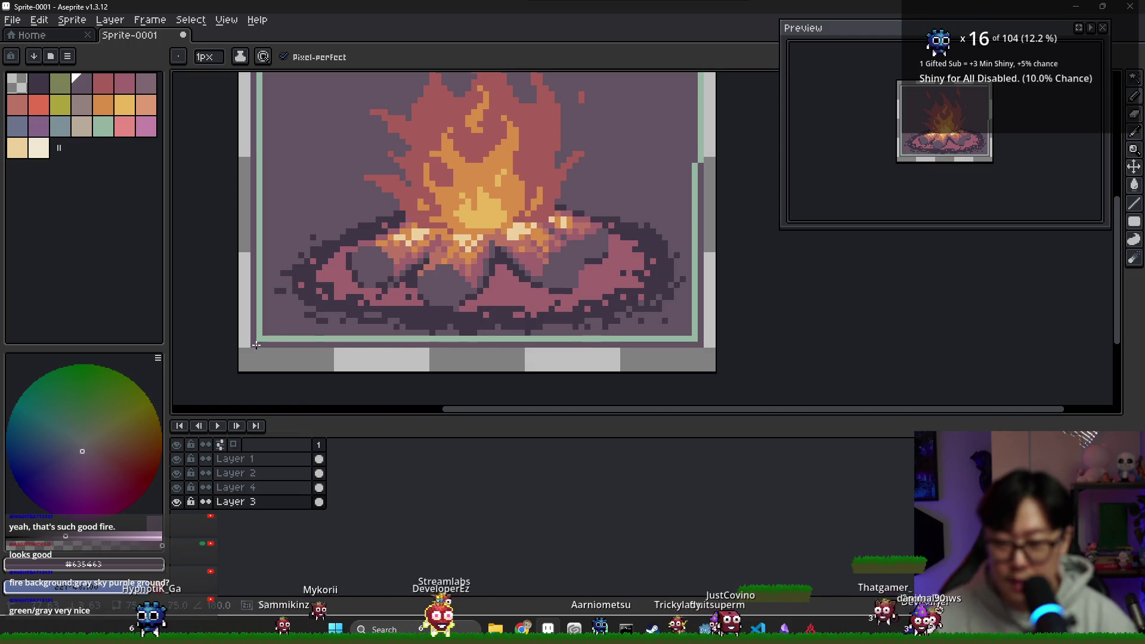
Redraw the inset right border line in mint #94b5a3.
scroll(619, 300, "down", 1)
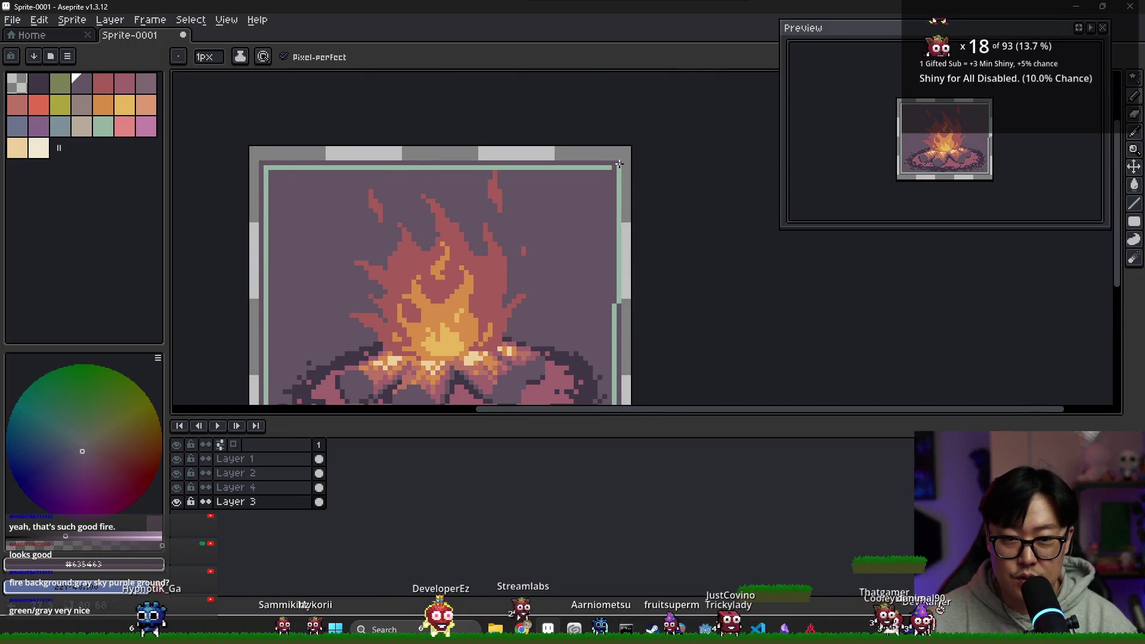
left_click(617, 304, "alt")
left_click_drag(617, 304, 614, 171)
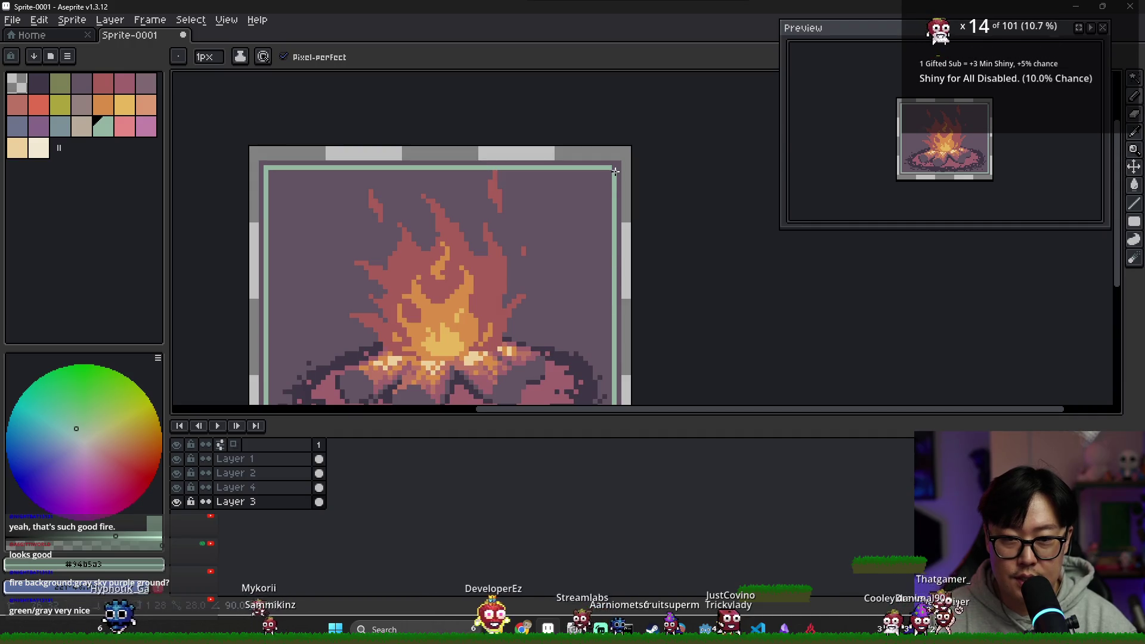
left_click(262, 171, "alt")
Recentre the whole sprite in view and pick the mint border colour again.
left_click_drag(325, 306, 396, 224)
scroll(339, 323, "up", 1)
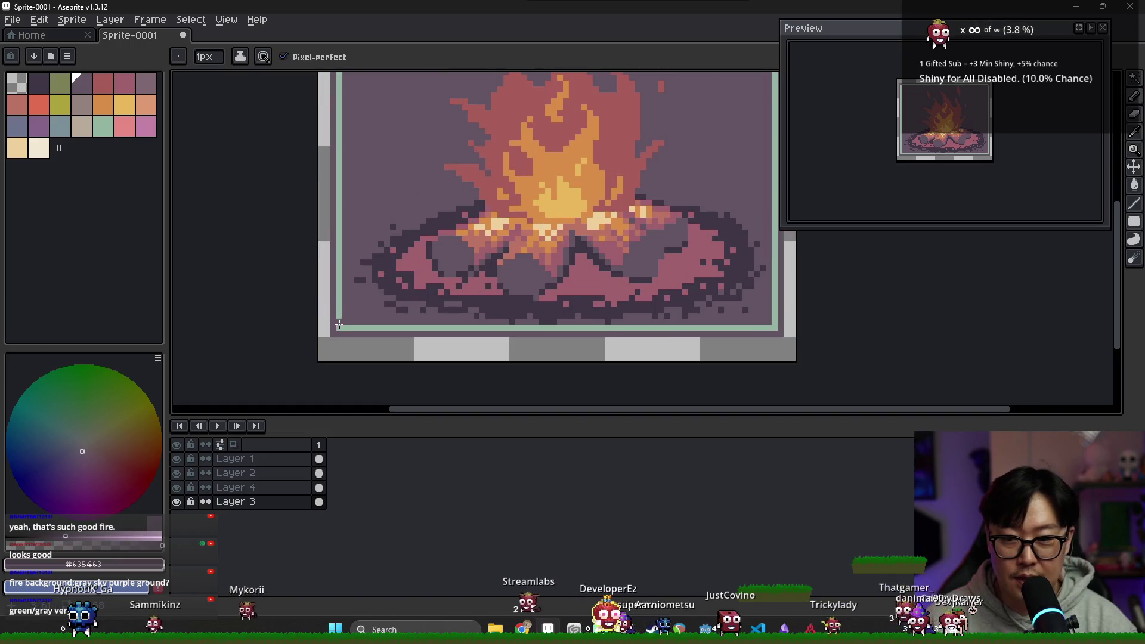
scroll(622, 312, "down", 1)
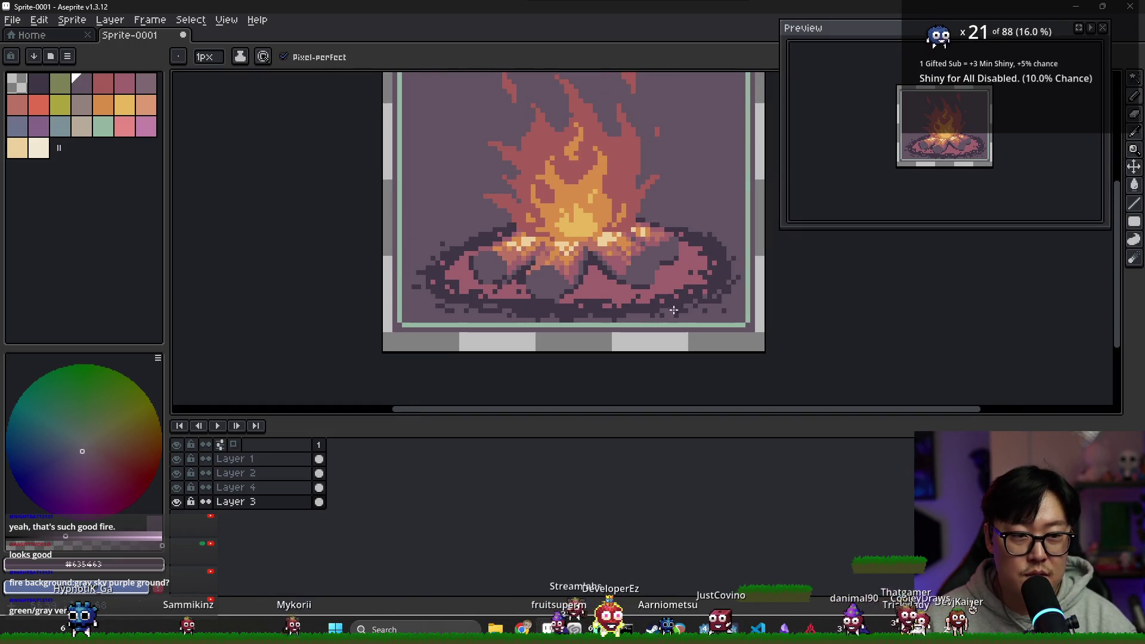
left_click_drag(622, 312, 594, 313)
scroll(373, 343, "up", 1)
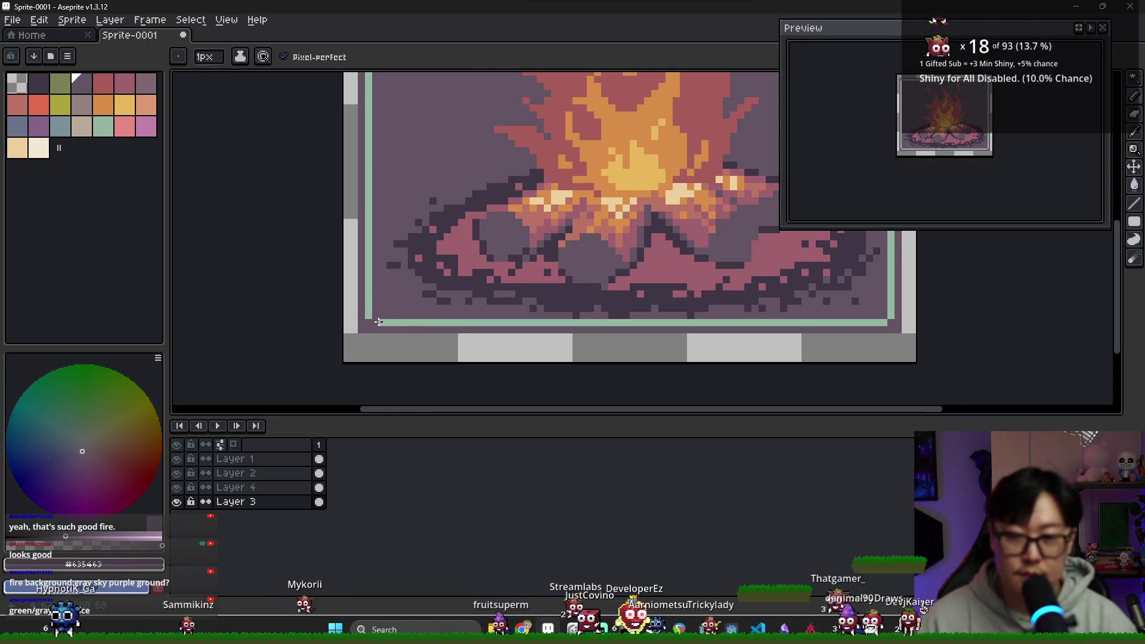
left_click(378, 322, "alt")
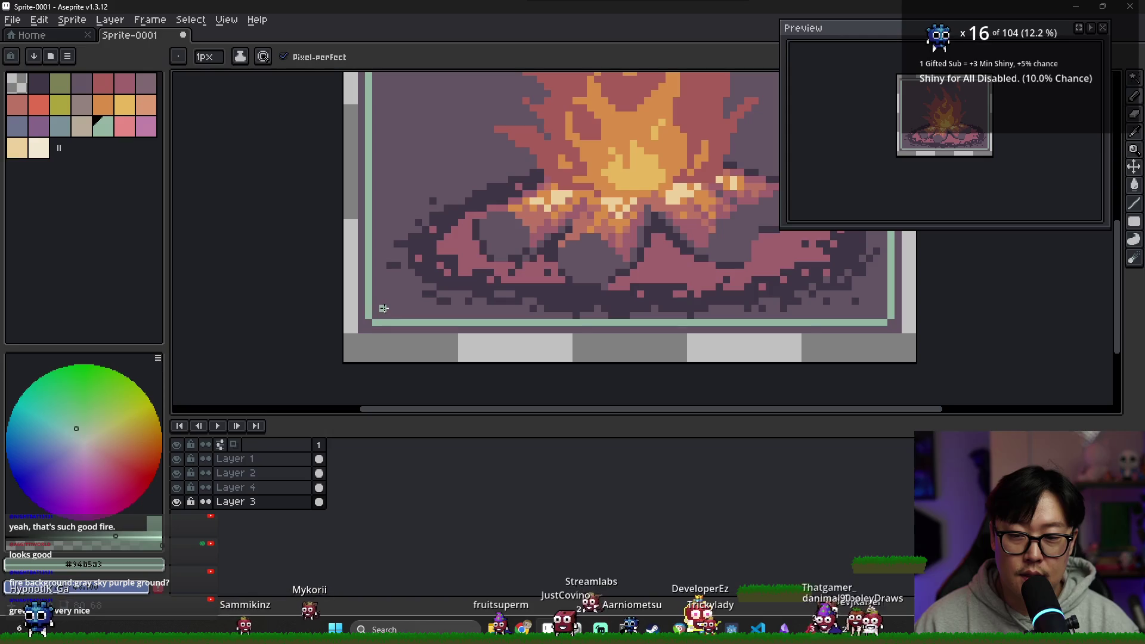
scroll(438, 296, "down", 2)
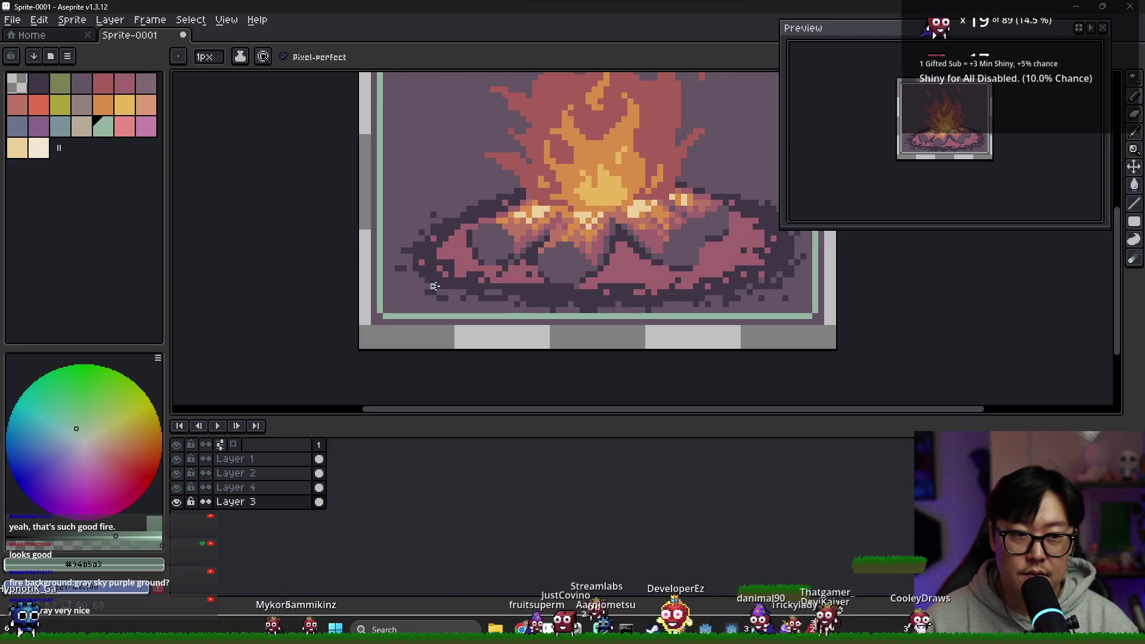
scroll(441, 284, "down", 1)
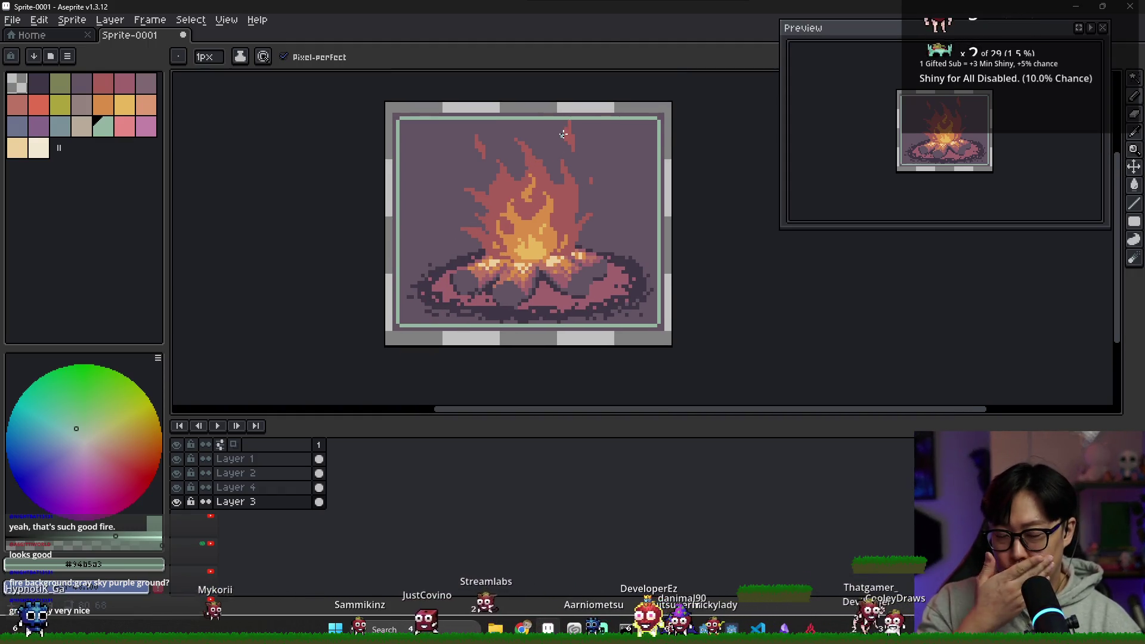
scroll(584, 223, "up", 1)
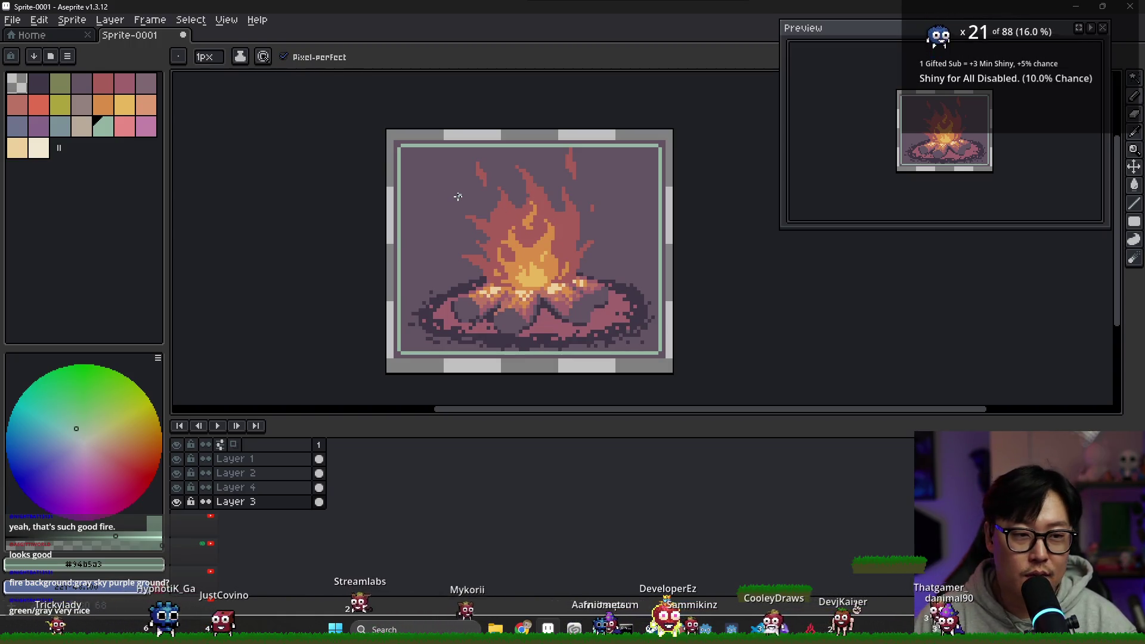
scroll(453, 251, "down", 1)
scroll(458, 244, "up", 1)
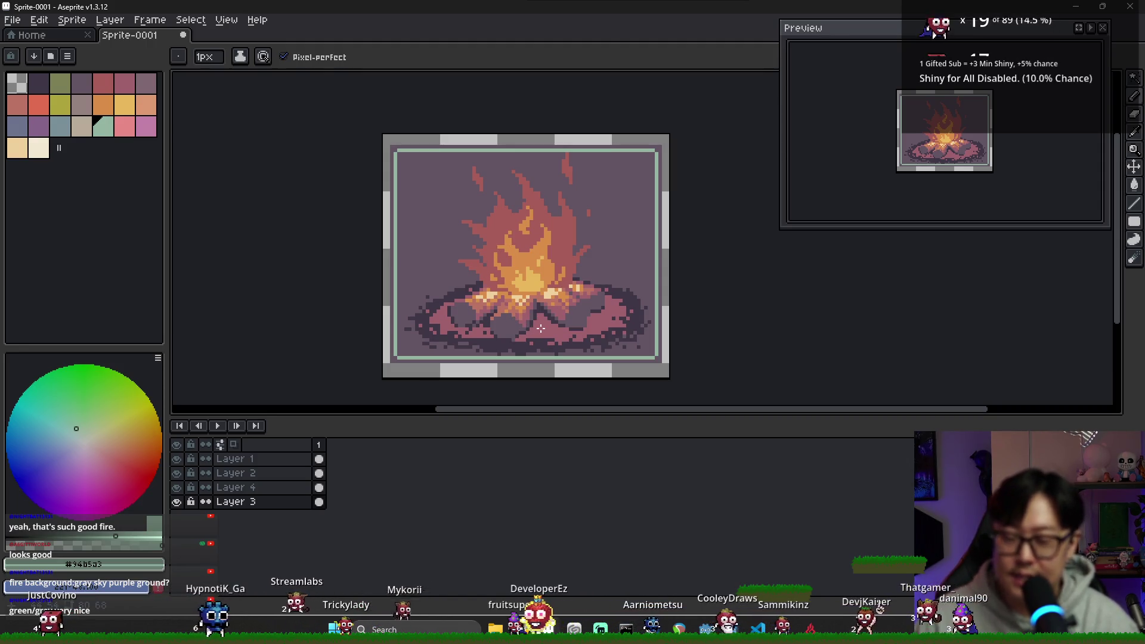
Add a new layer above the campfire layers and pick the cream palette colour.
right_click(300, 462)
mouse_move(325, 488)
left_click(412, 486)
left_click_drag(599, 348, 547, 335)
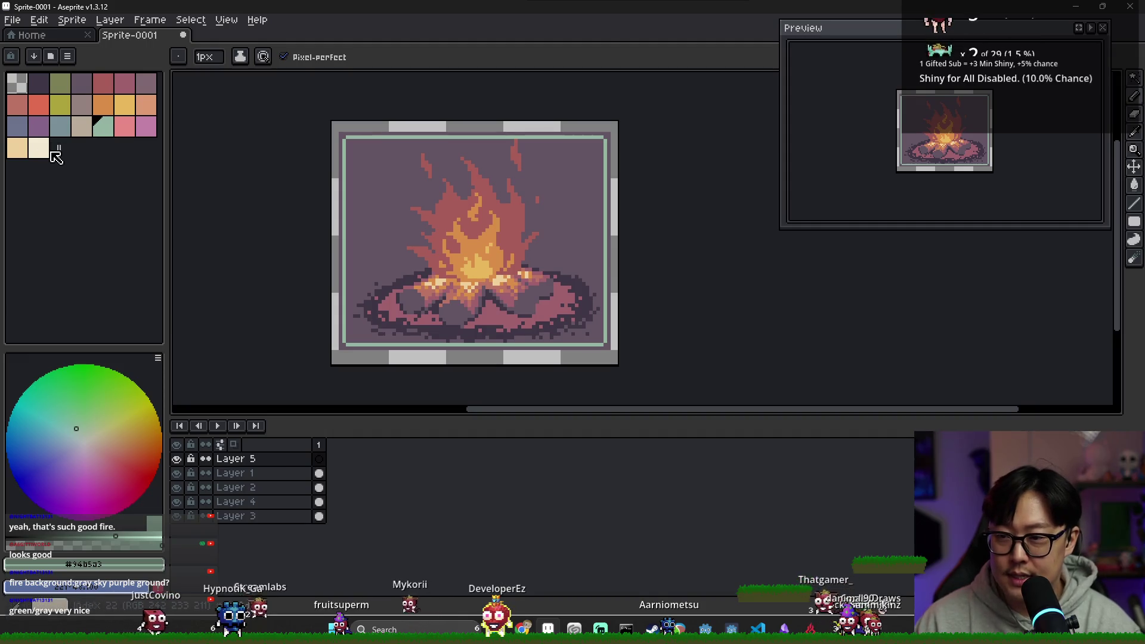
left_click(38, 147)
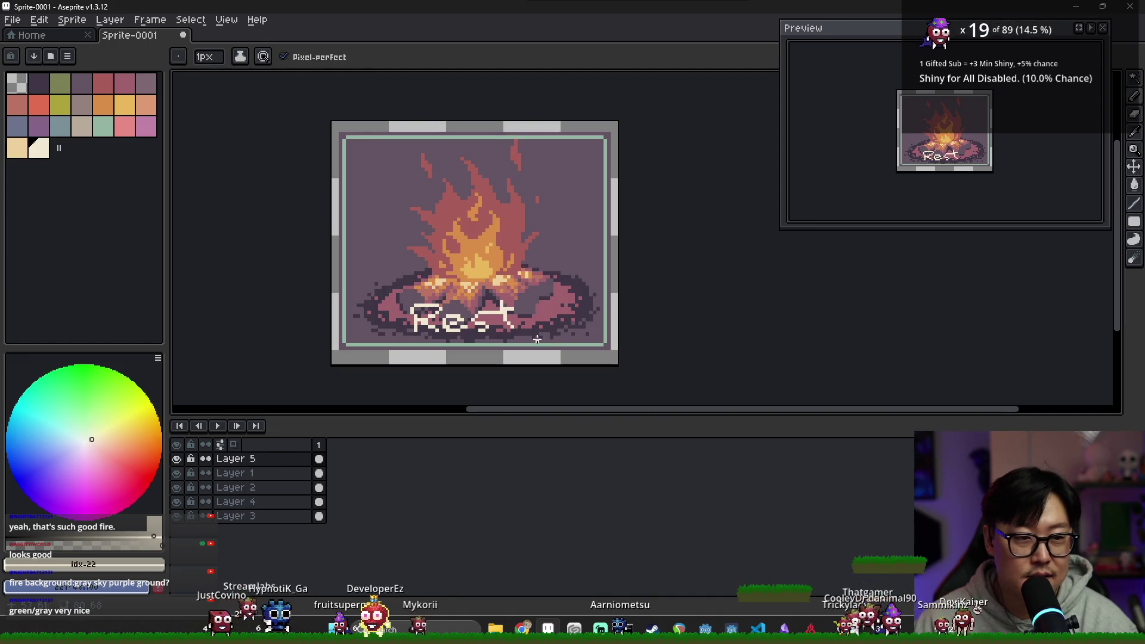
Sketch trial cream lettering over the fire pit, then undo all the strokes.
mouse_move(536, 336)
left_mouse_down()
mouse_move(442, 336)
mouse_move(457, 340)
left_mouse_up()
key("b")
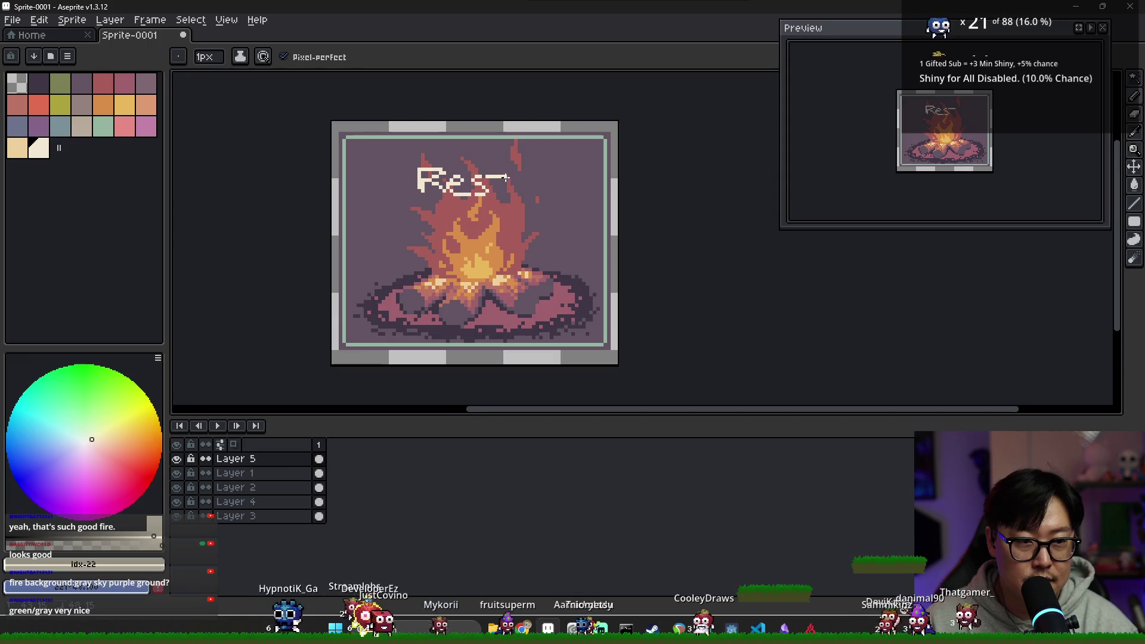
key("ctrl+z")
key("ctrl+z")
key("ctrl+z")
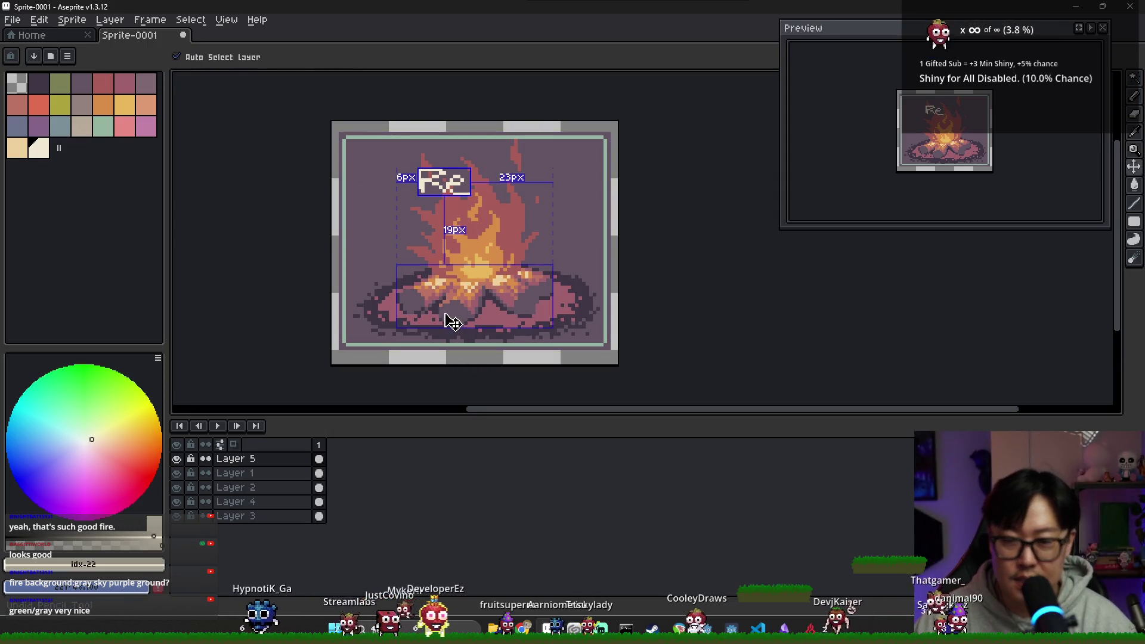
left_click_drag(412, 319, 481, 329)
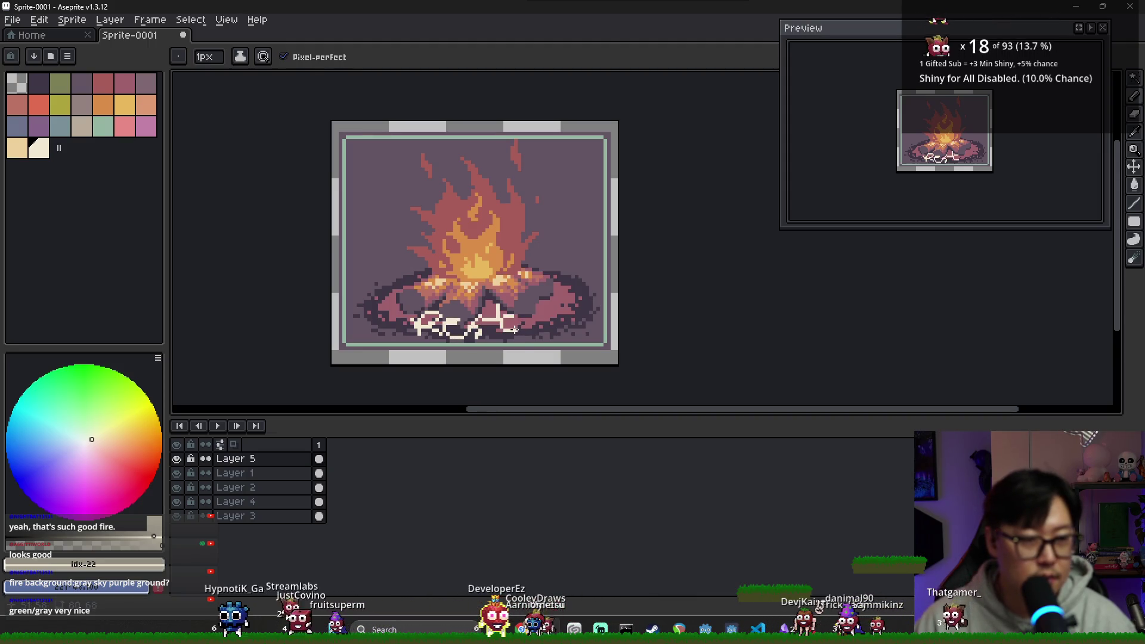
key("ctrl+z")
key("ctrl+z")
key("ctrl+z")
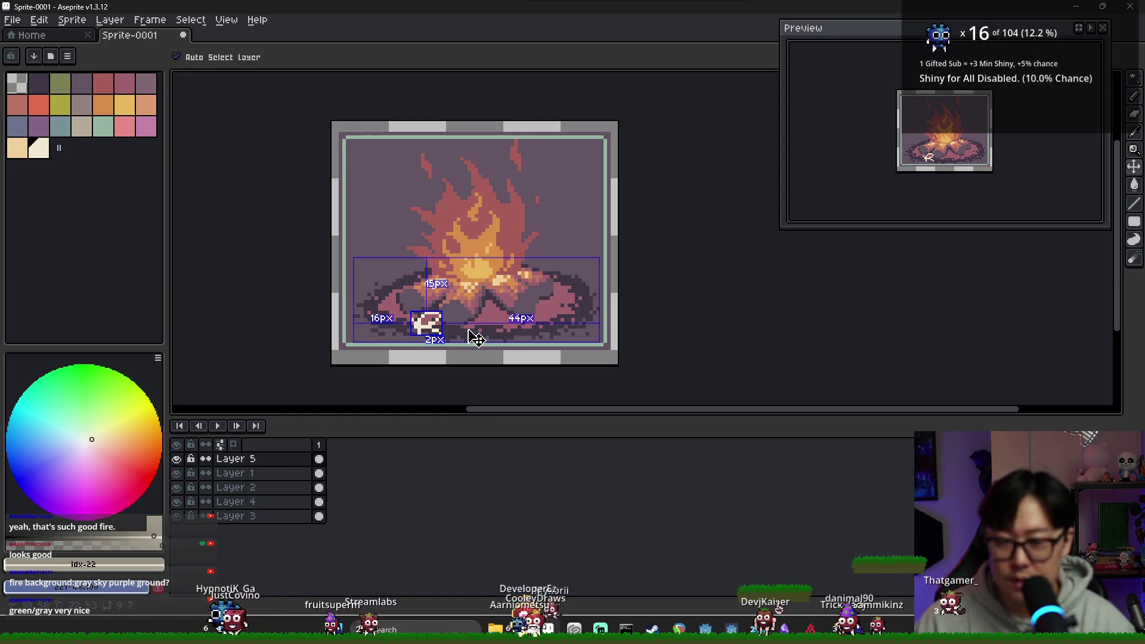
key("ctrl+z")
scroll(462, 316, "up", 1)
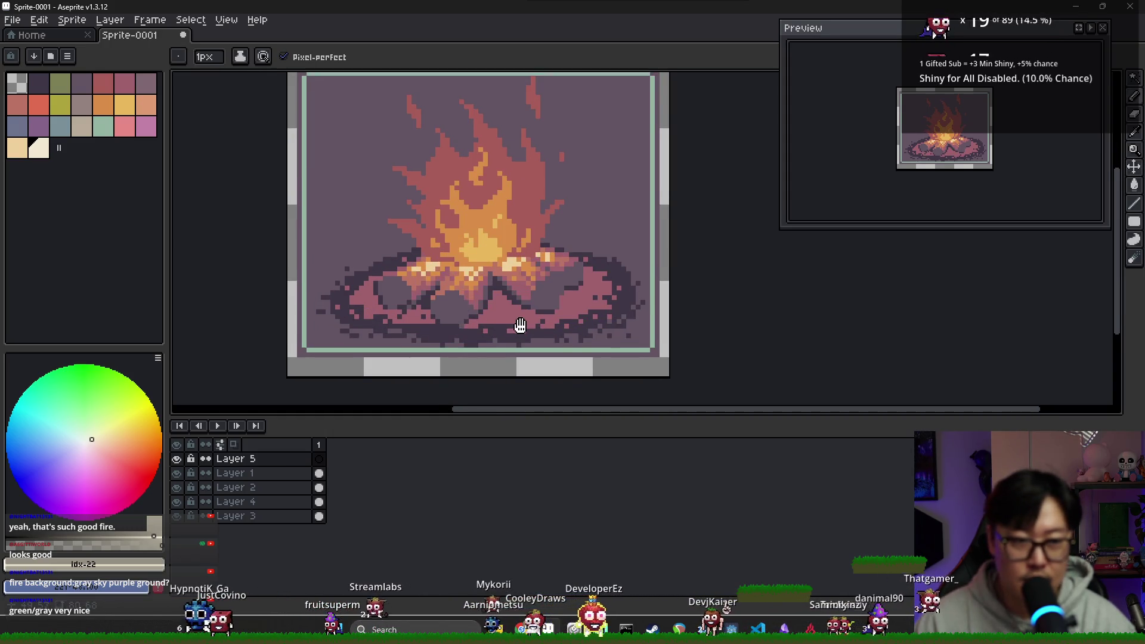
Zoom onto the fire pit and touch up the cream R's left leg and upper body.
left_click_drag(427, 310, 410, 294)
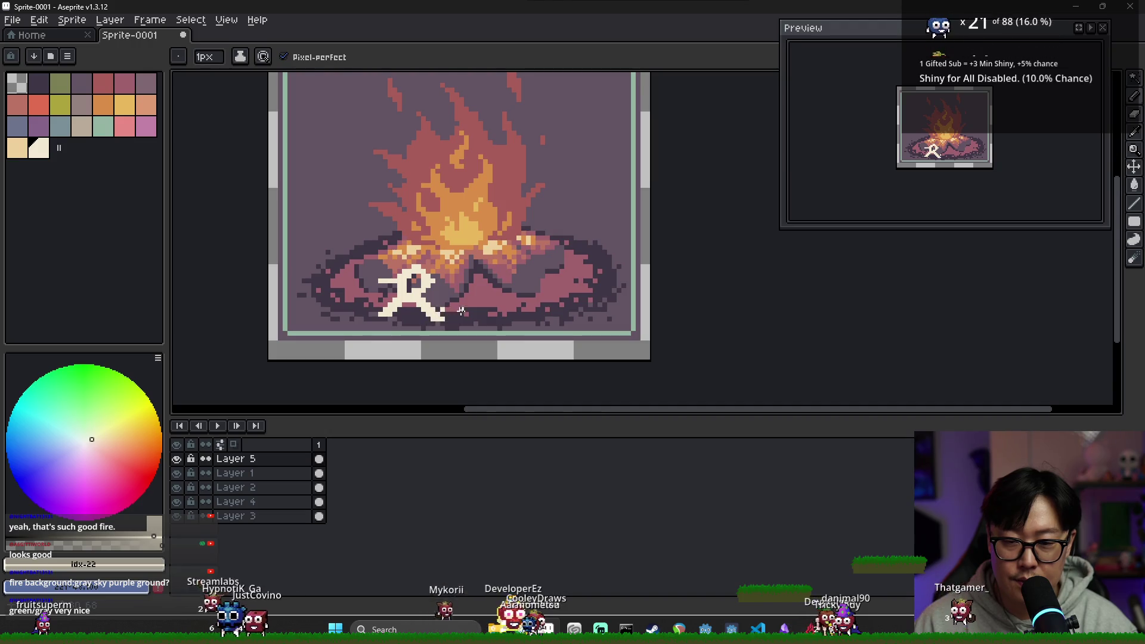
scroll(435, 305, "up", 2)
key("b")
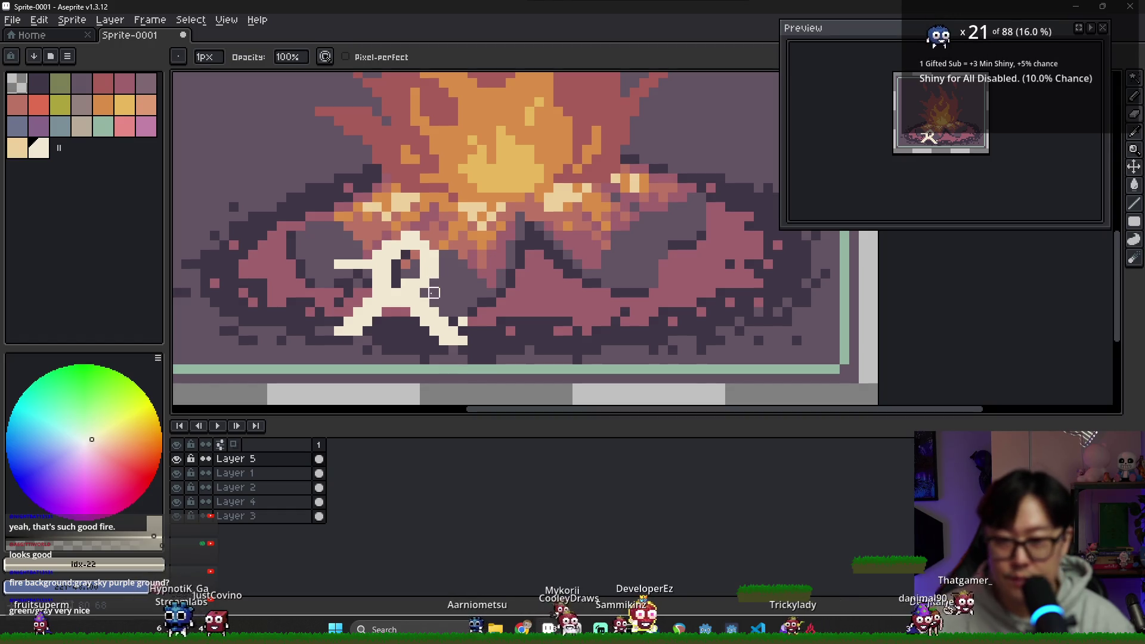
left_click(424, 302, "alt")
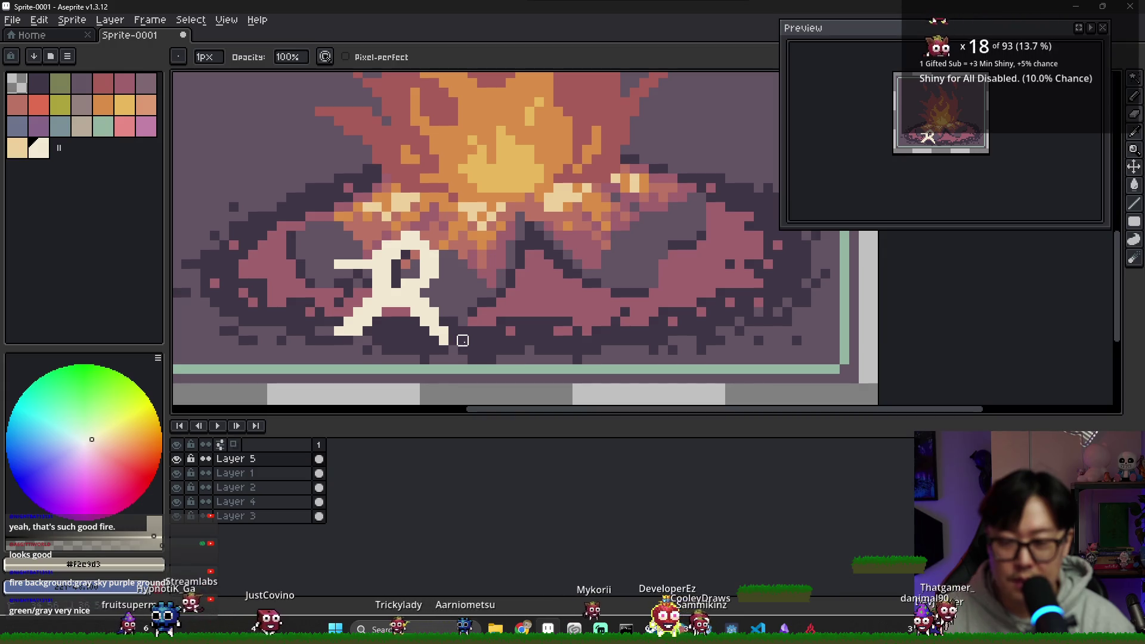
key("e")
mouse_move(352, 330)
left_mouse_down()
mouse_move(327, 335)
mouse_move(340, 340)
mouse_move(355, 325)
left_mouse_up()
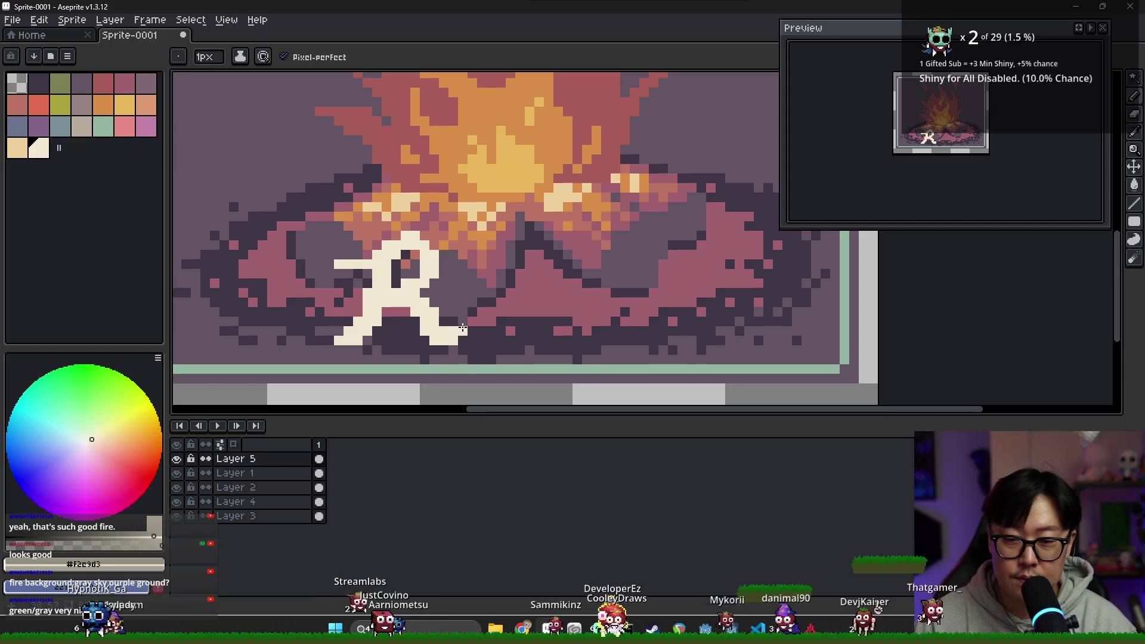
left_click_drag(379, 245, 370, 295)
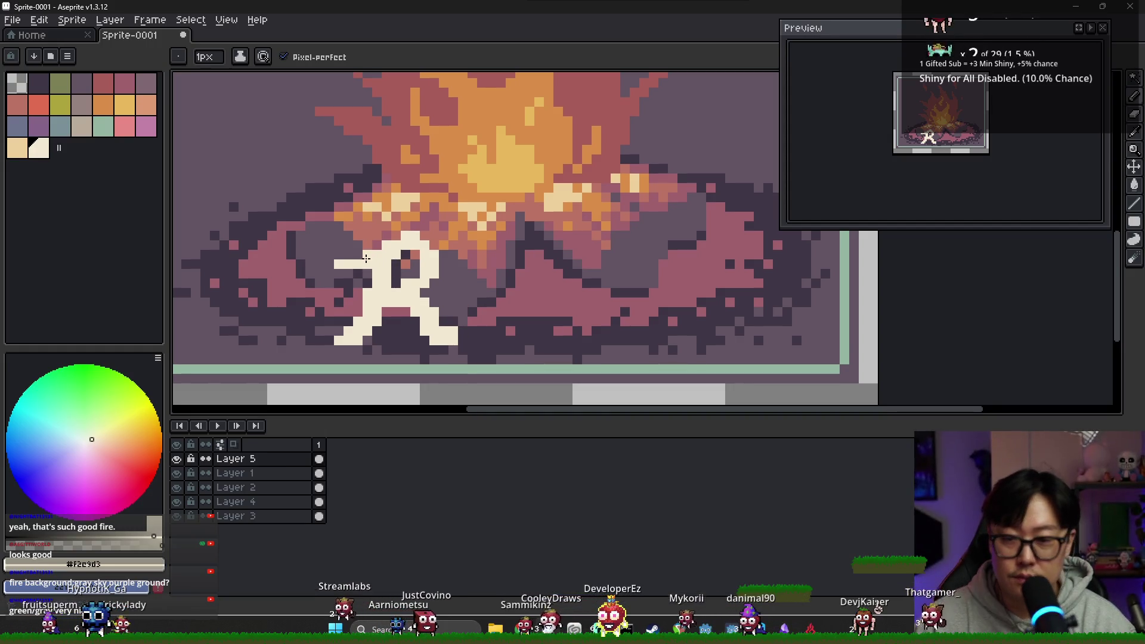
Shift the cream R lettering left across the fire pit.
key("e")
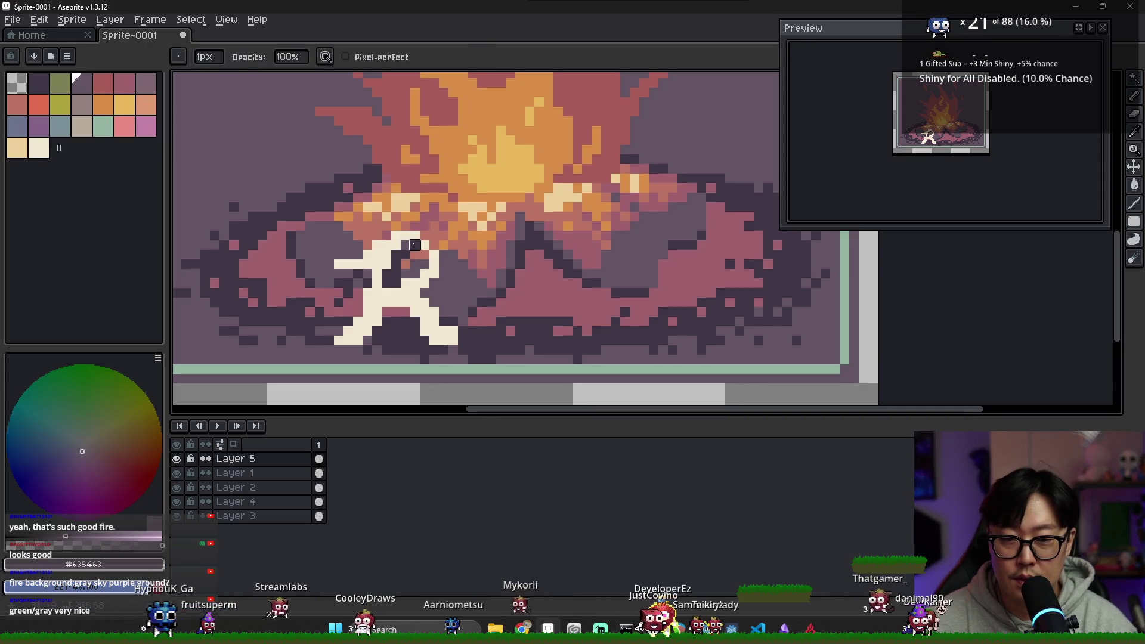
key("b")
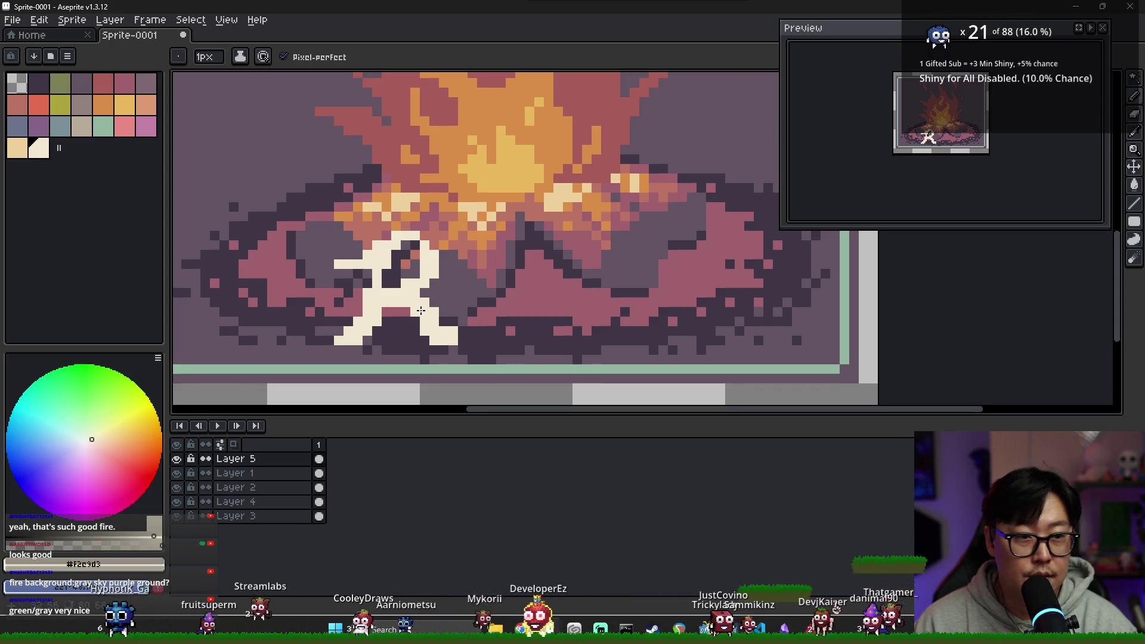
key("v")
scroll(410, 290, "down", 1)
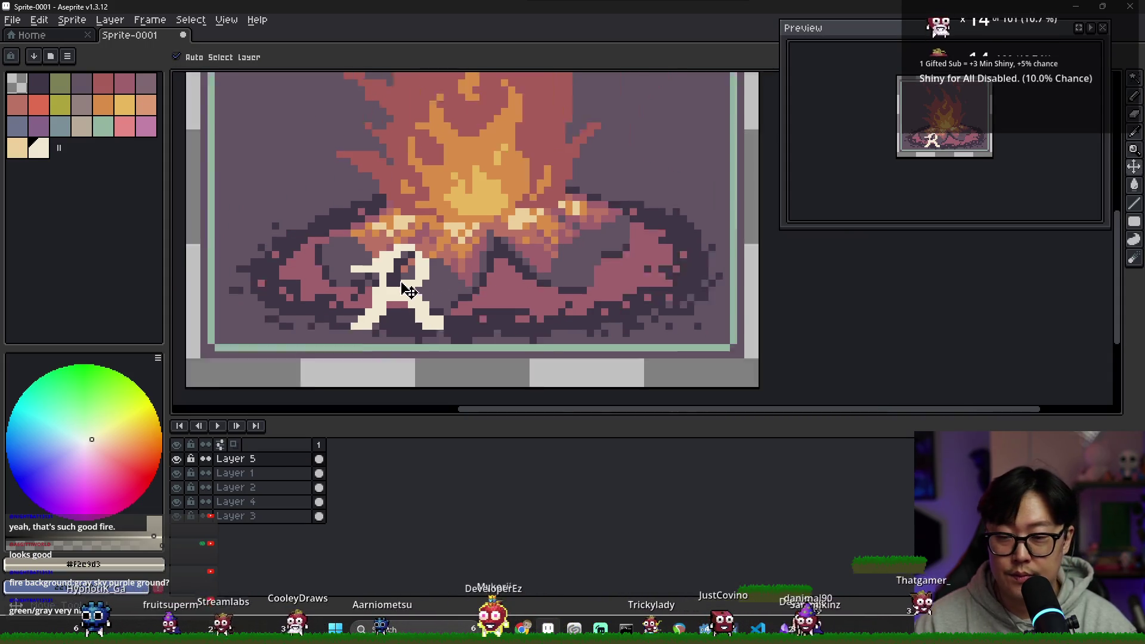
scroll(409, 291, "down", 1)
left_click_drag(410, 291, 388, 291)
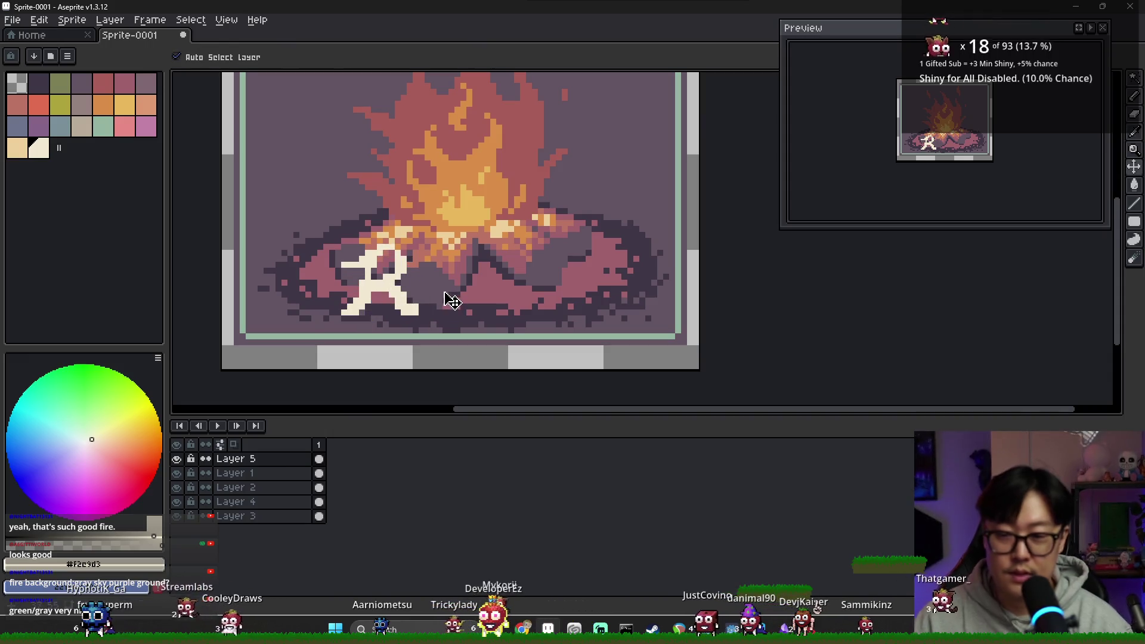
Start drawing the cream e beside the R.
key("b")
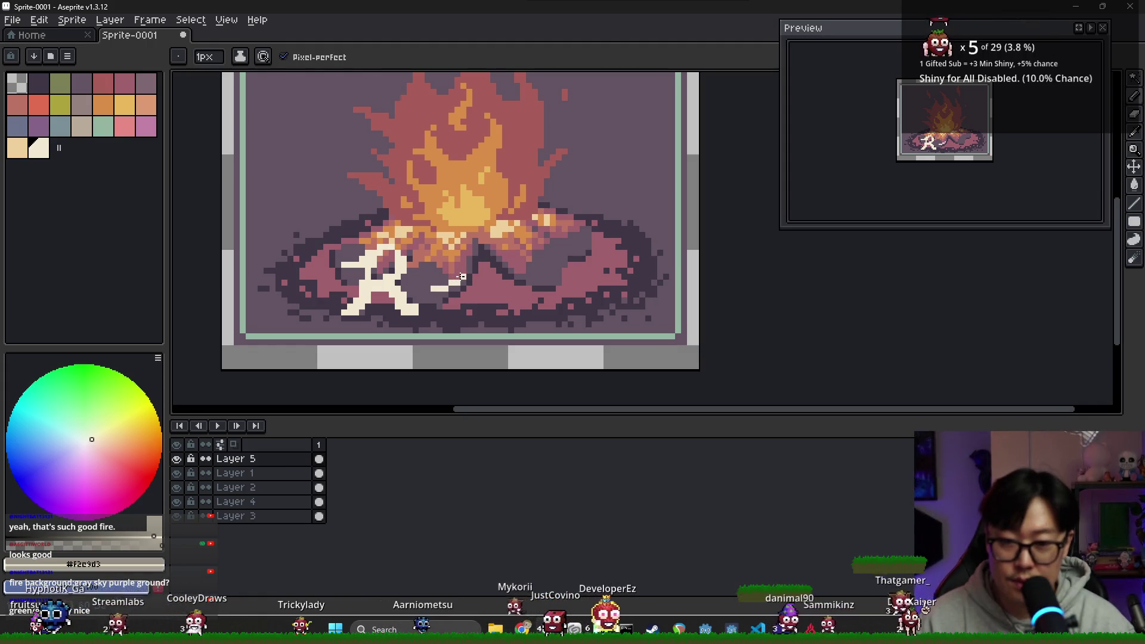
mouse_move(455, 284)
left_mouse_down()
mouse_move(457, 273)
mouse_move(439, 269)
mouse_move(440, 305)
left_mouse_up()
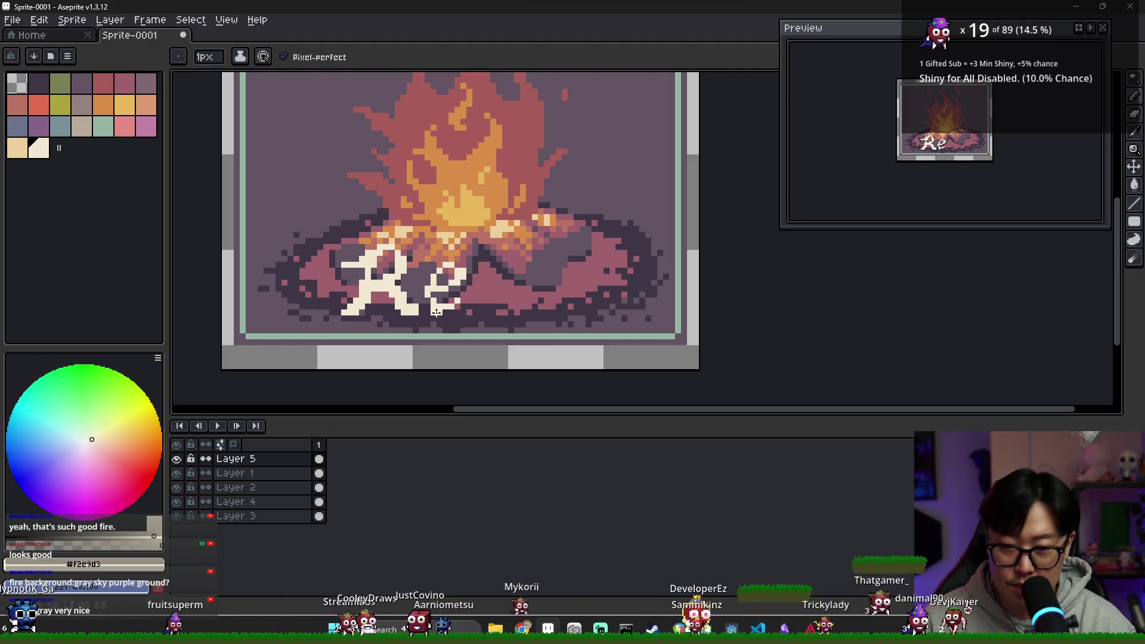
key("e")
scroll(446, 307, "up", 1)
key("g")
key("b")
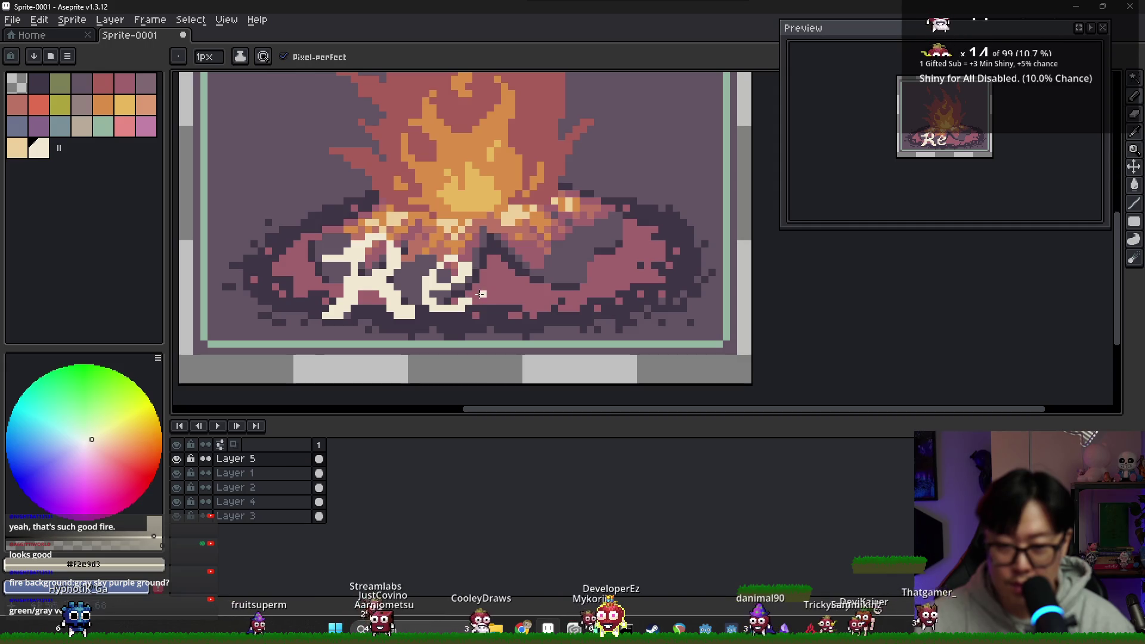
Refine the e, re-picking the cream colour and adding a pixel to its tail.
key("m")
left_click_drag(420, 251, 511, 351)
key("ctrl+d")
key("b")
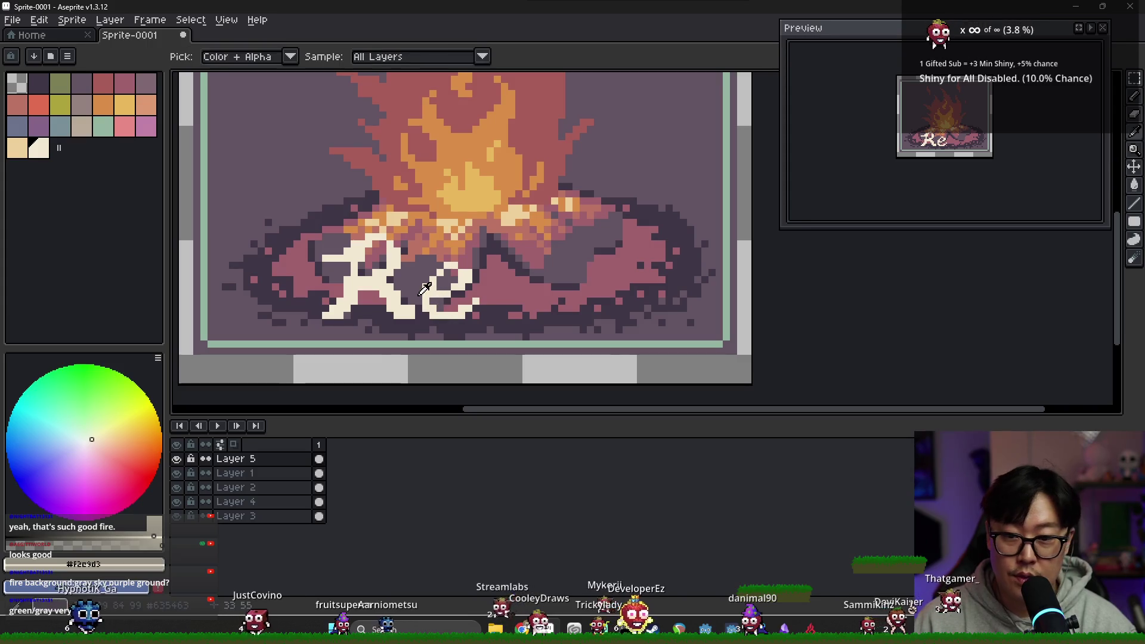
left_click(474, 284, "alt")
left_click(470, 277, "alt")
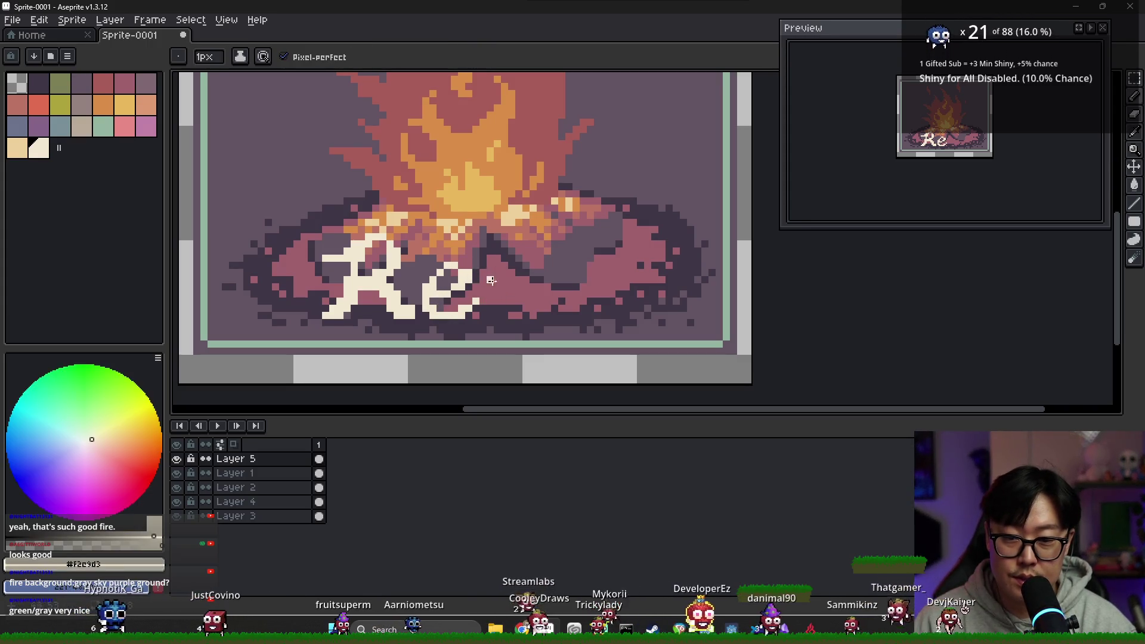
left_click(483, 294)
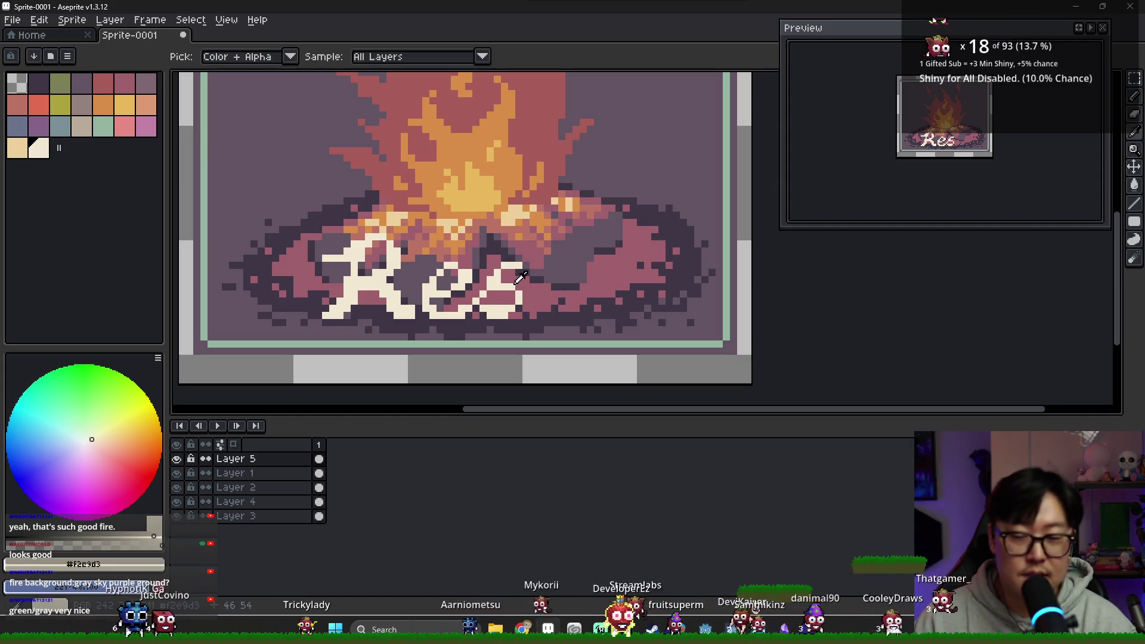
Draw the s with an extended top and the t with a stem curving right.
scroll(545, 294, "down", 1)
scroll(541, 290, "up", 2)
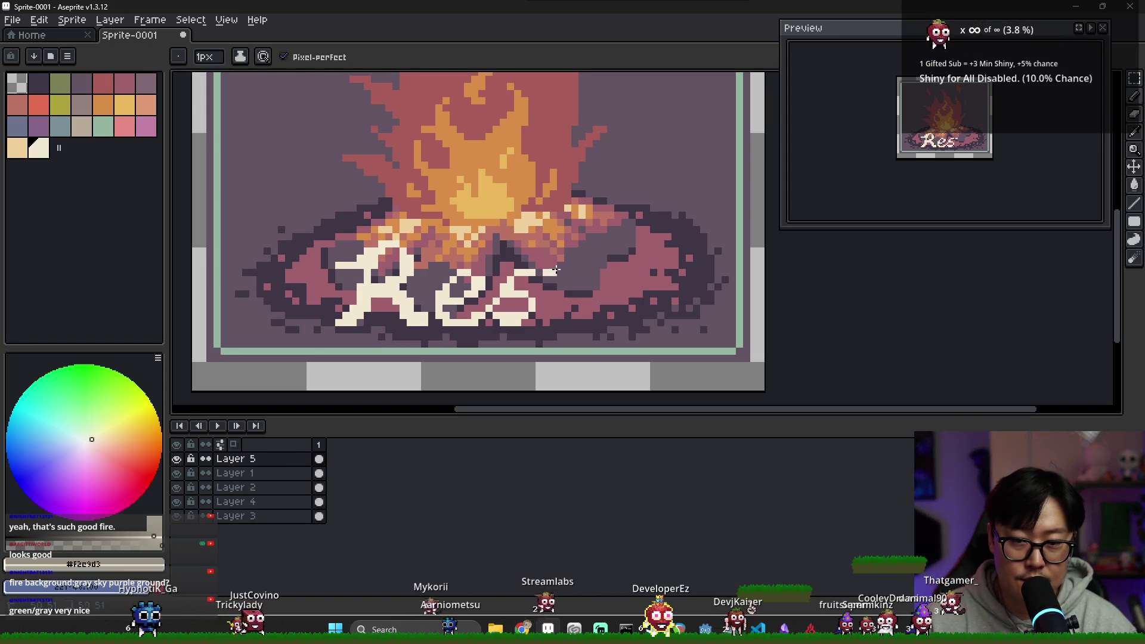
left_click_drag(555, 269, 576, 266)
left_click(574, 253)
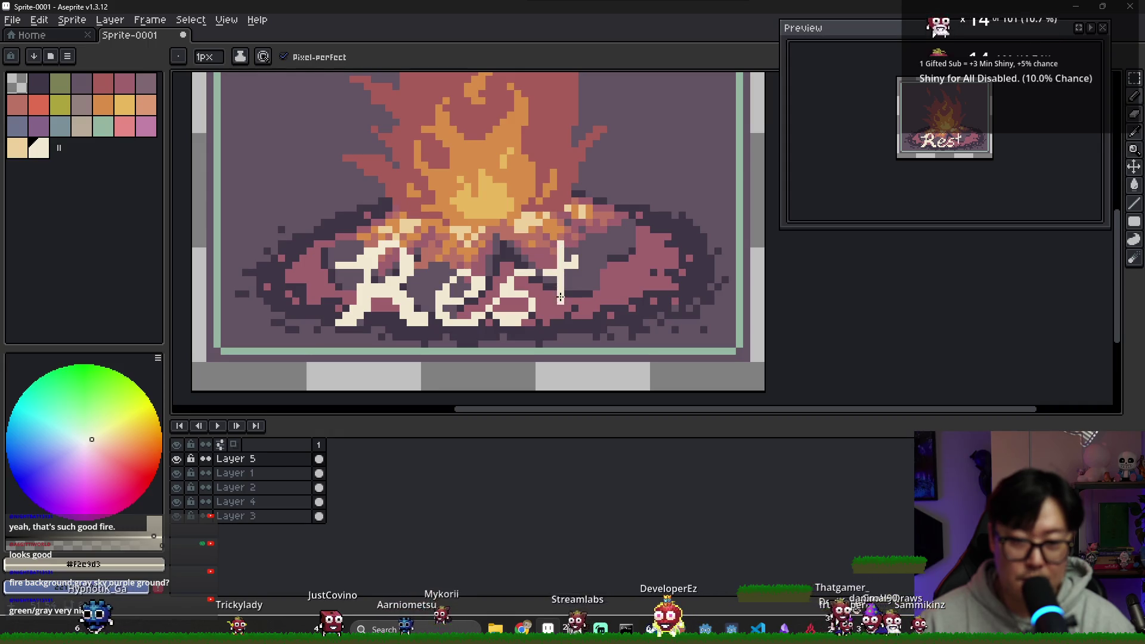
left_click_drag(560, 297, 586, 313)
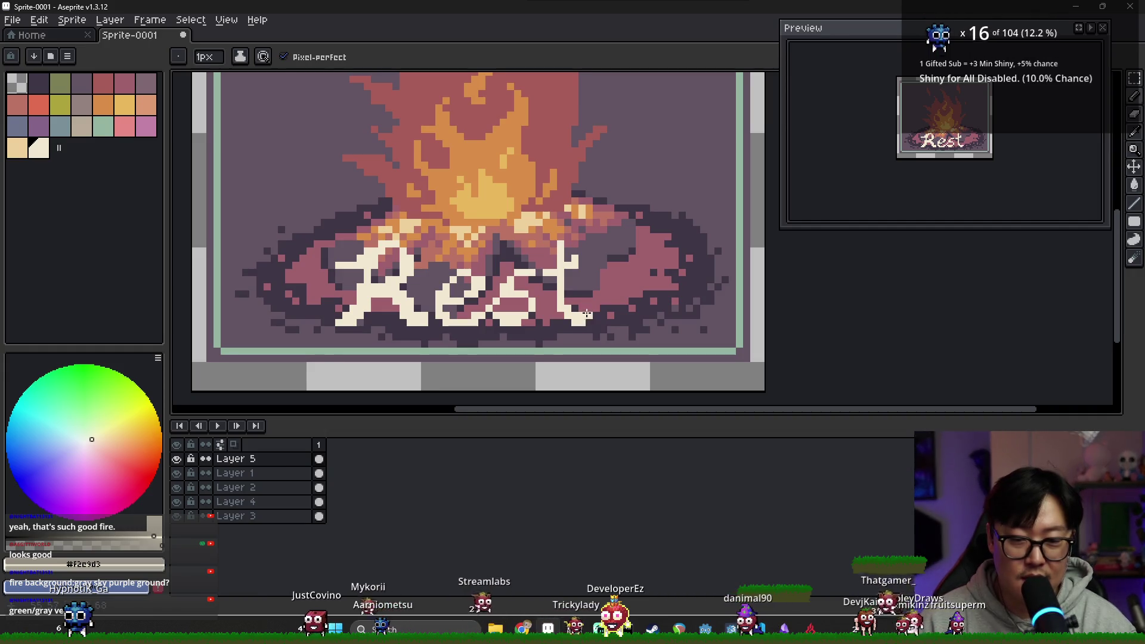
scroll(632, 319, "down", 2)
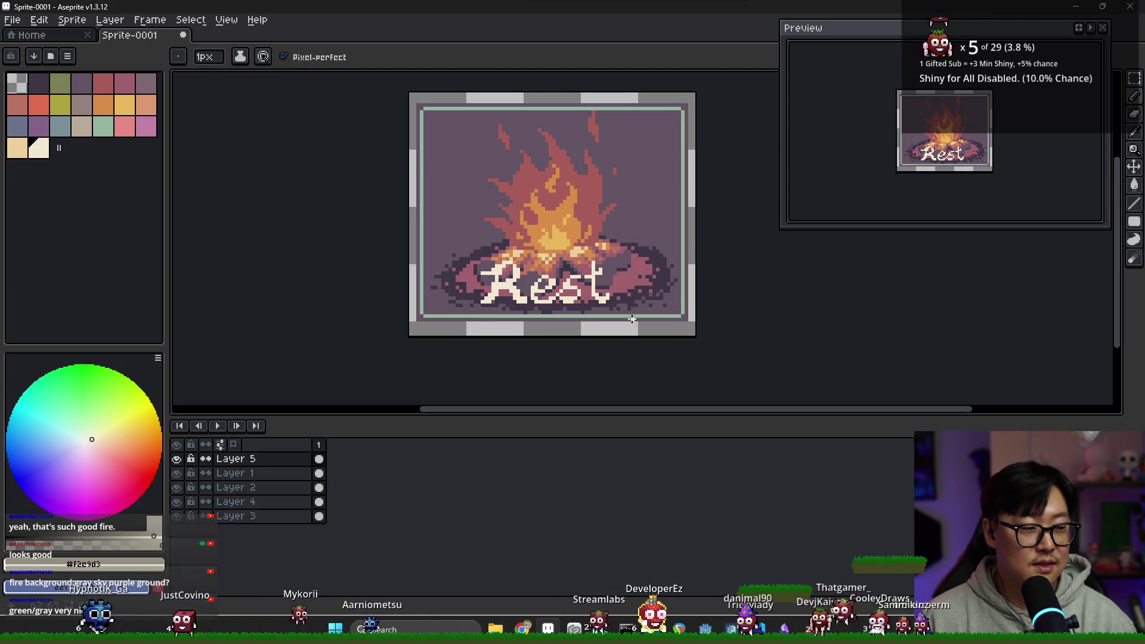
scroll(549, 283, "up", 2)
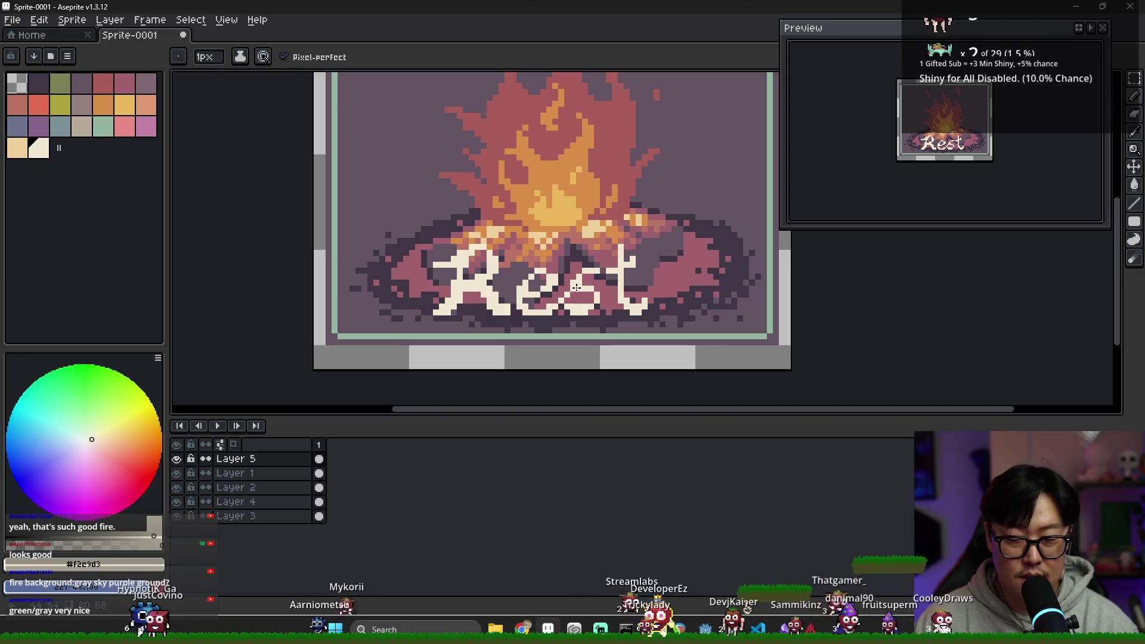
key("m")
left_click_drag(412, 205, 669, 337)
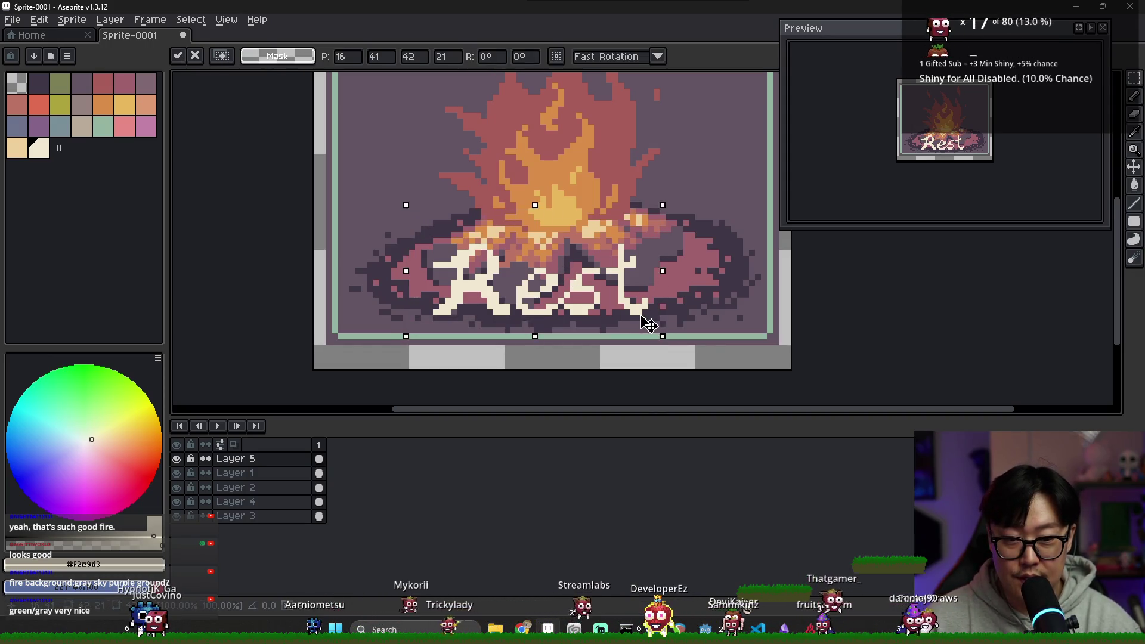
scroll(651, 324, "down", 3)
key("ctrl+d")
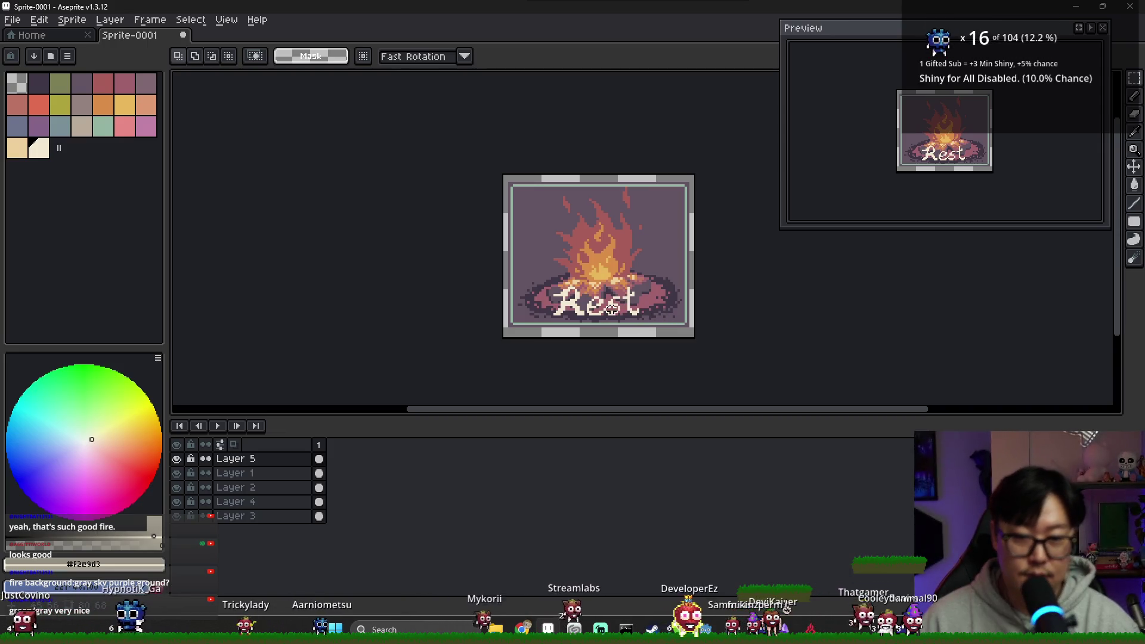
left_click_drag(703, 317, 559, 300)
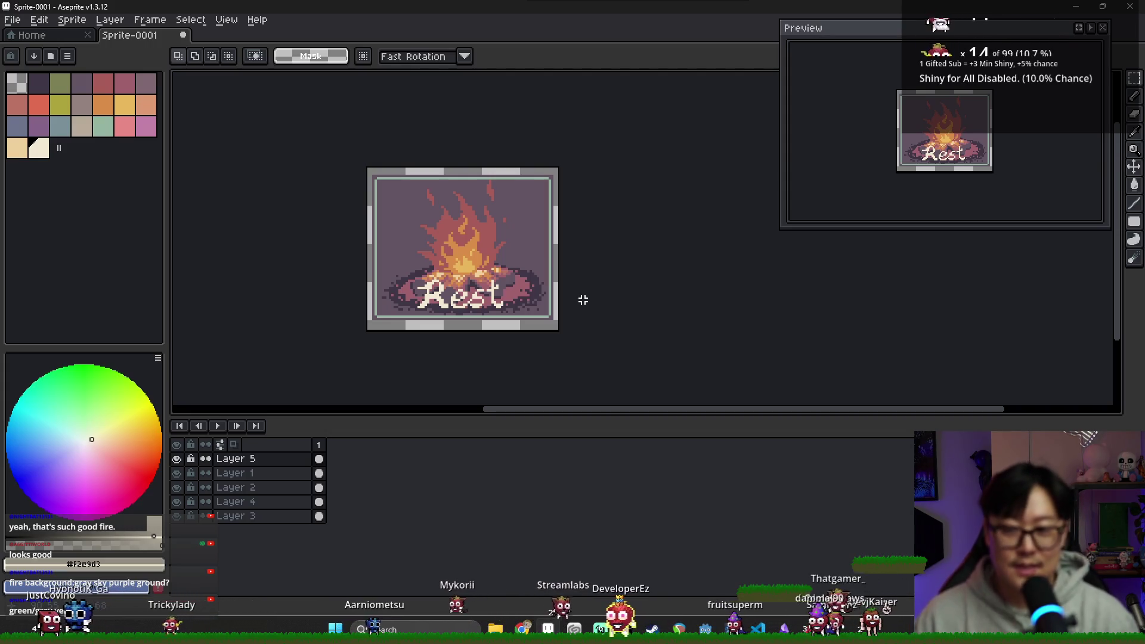
key("ctrl+s")
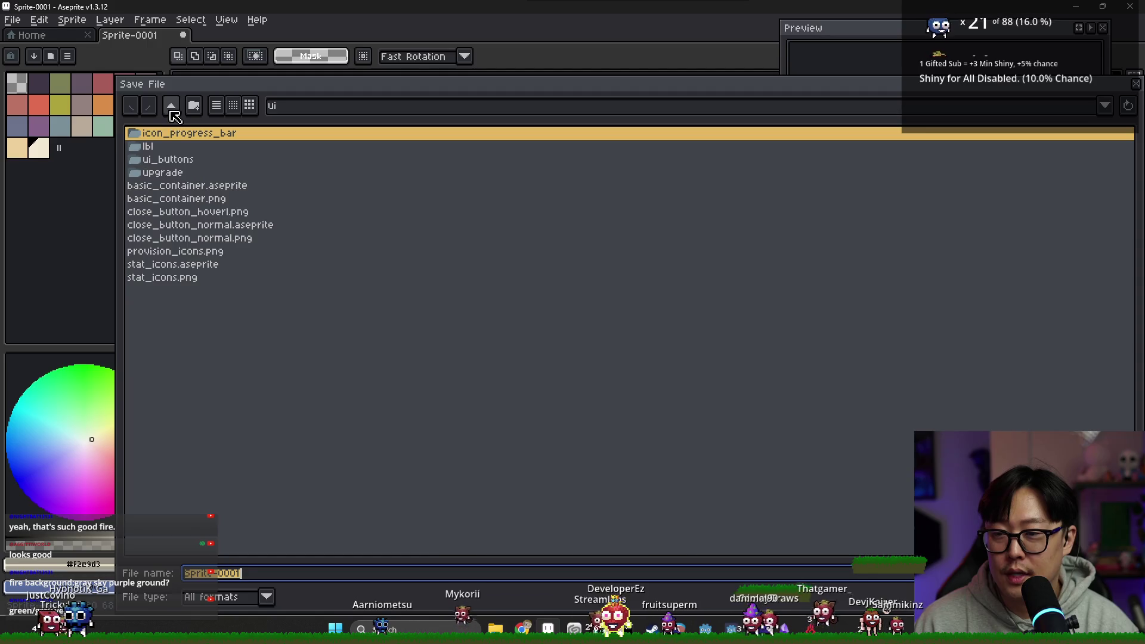
In the save dialog, go up to journey, open ui and create an action_ui folder.
left_click(172, 108)
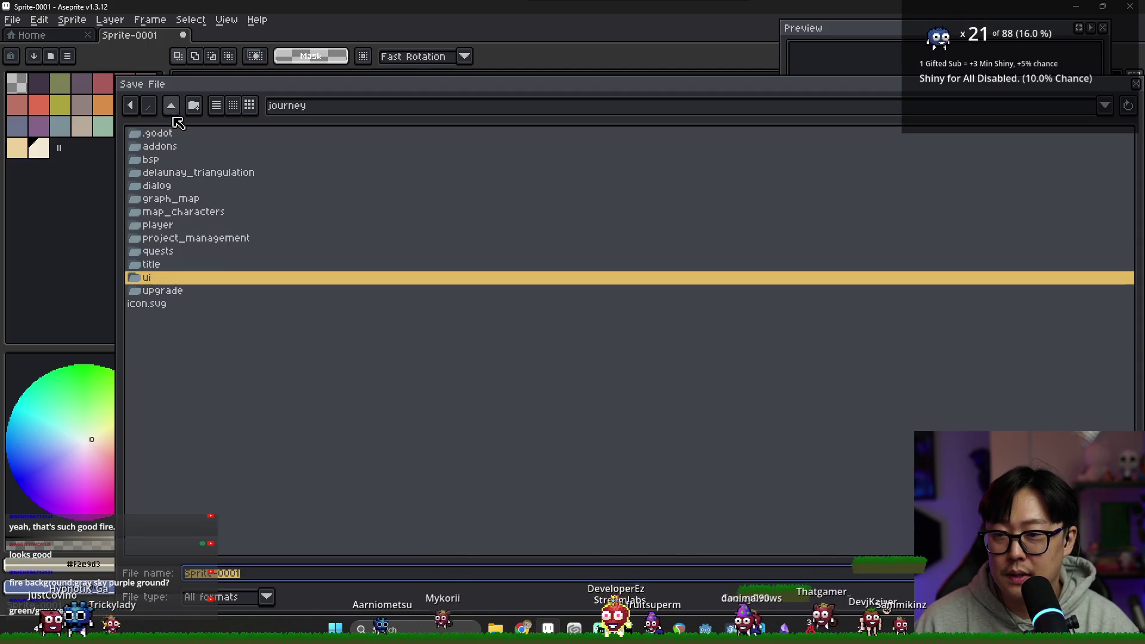
double_click(174, 278)
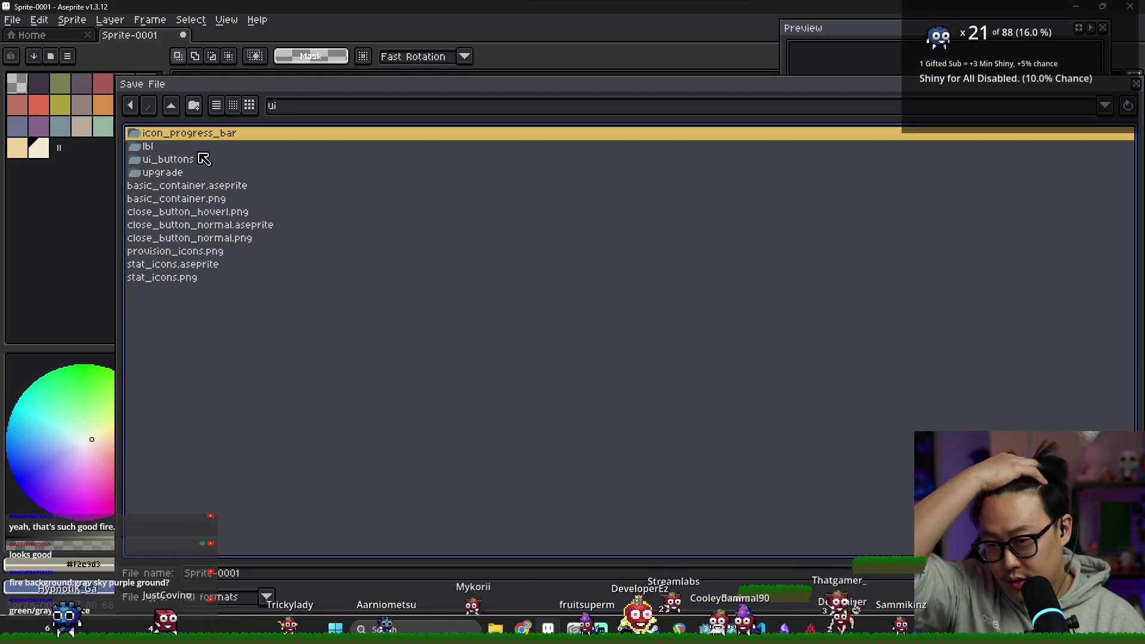
left_click(193, 106)
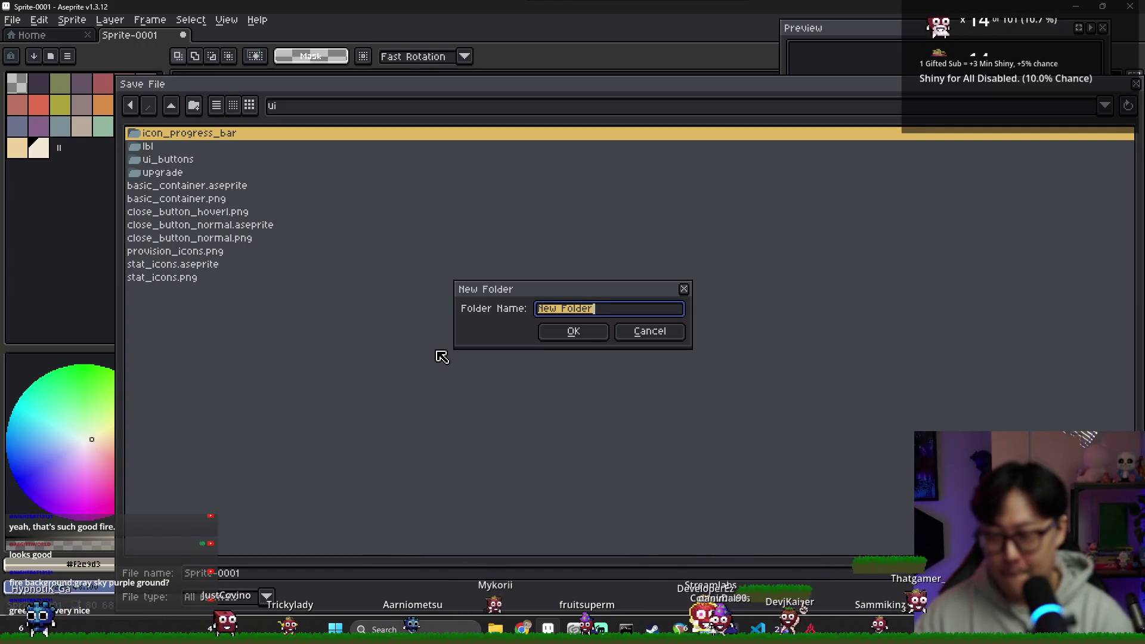
type("action_ui")
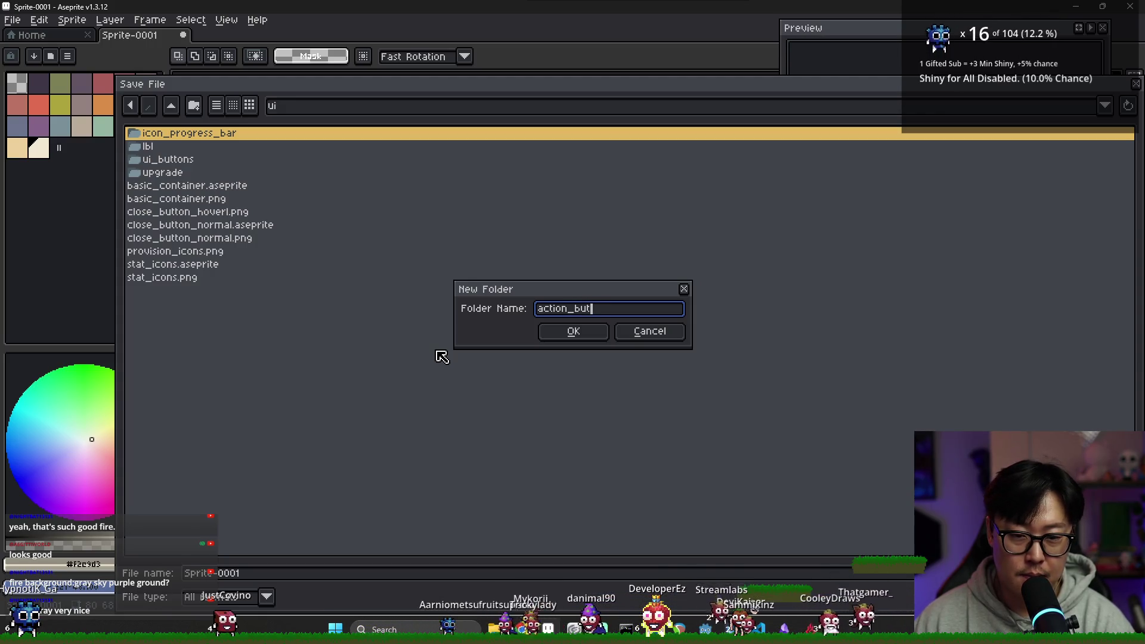
key("Return")
Save the sprite there as rest_button_sprite.
left_click(286, 572)
type("rest_button_sprite")
key("Return")
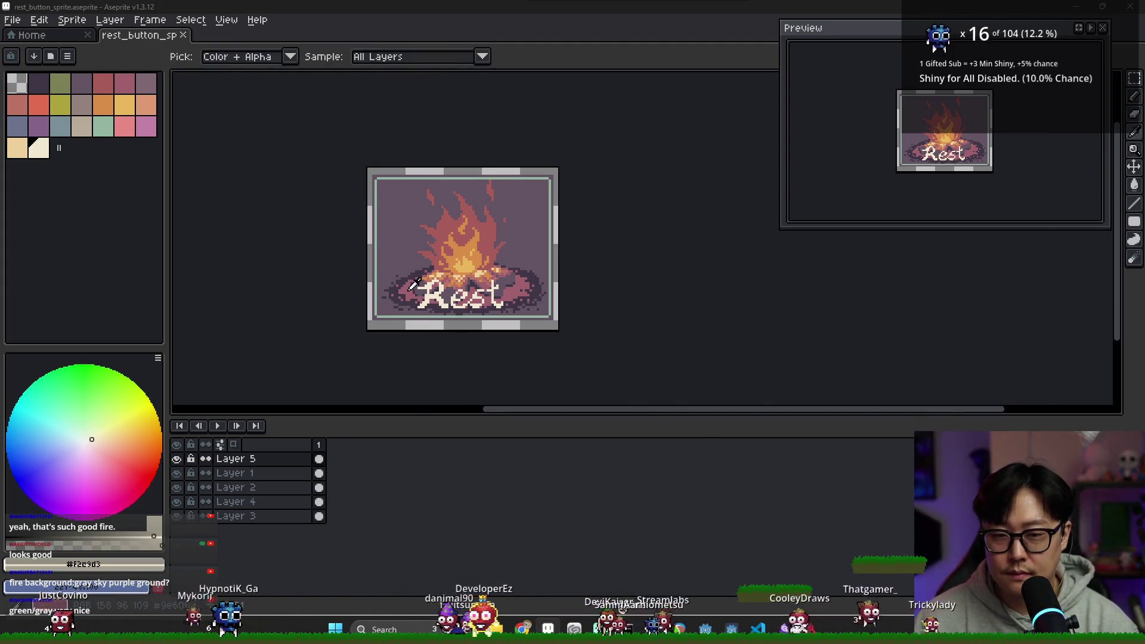
key("alt+Tab")
key("Escape")
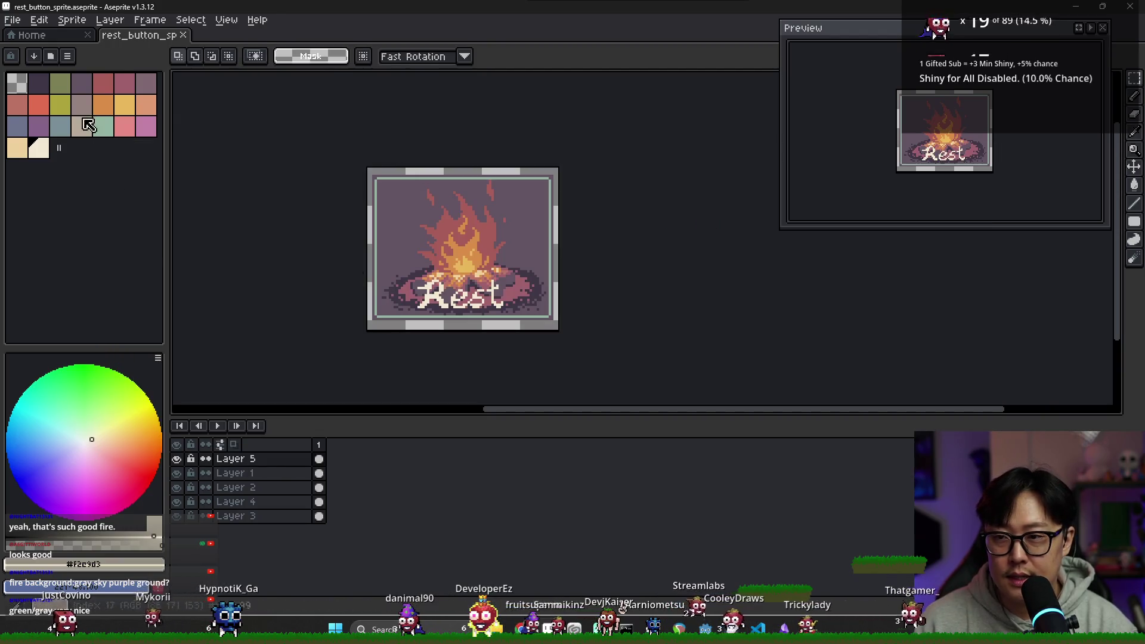
key("alt+Tab")
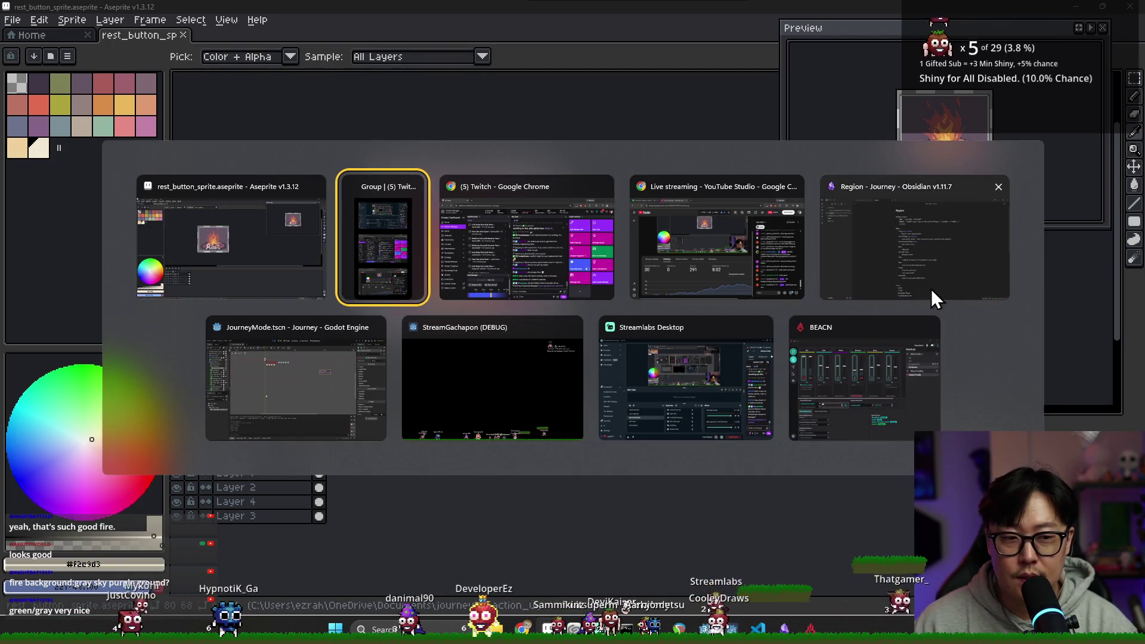
left_click(932, 289)
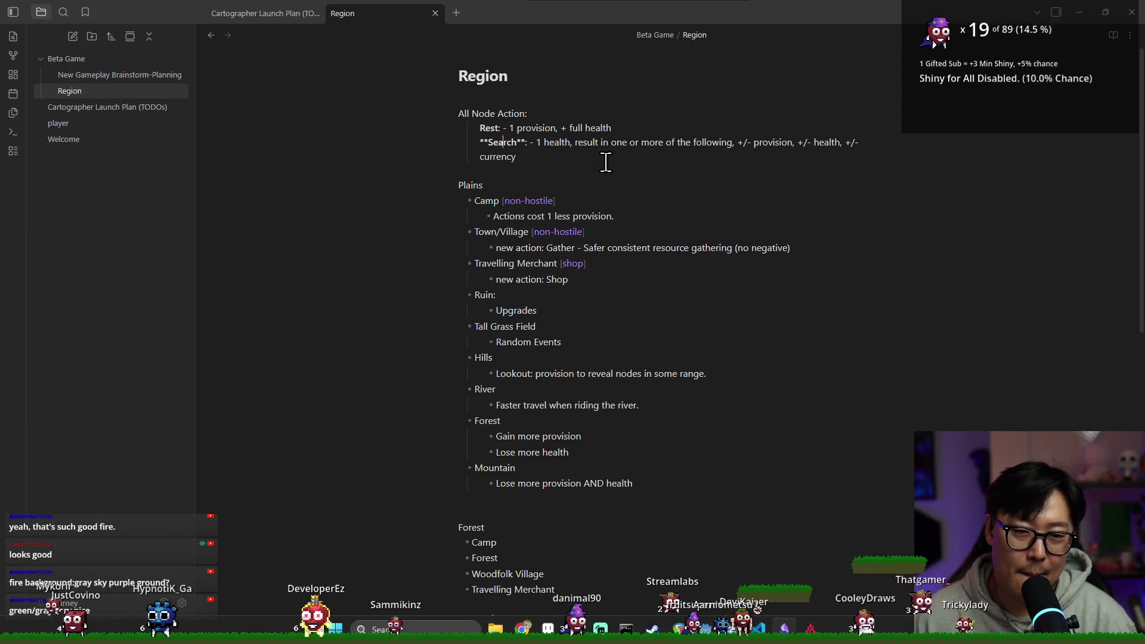
key("alt+Tab")
mouse_move(535, 261)
left_mouse_down()
mouse_move(511, 248)
mouse_move(442, 264)
left_mouse_up()
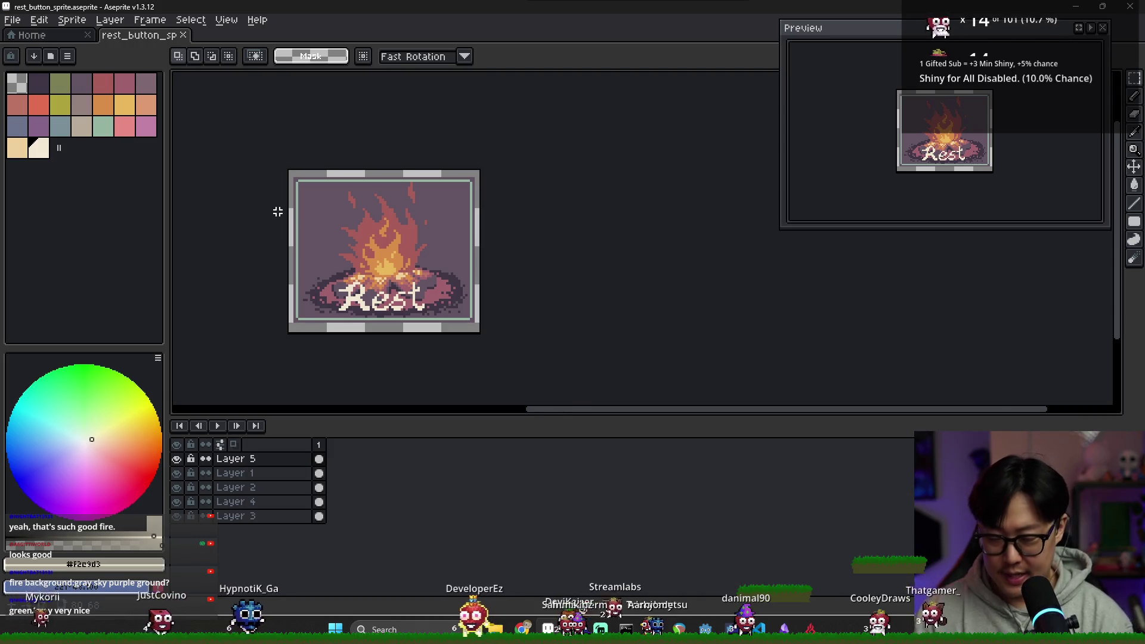
Create a blank 64px sprite via the New Sprite dialog, then close it and clear the selection.
key("ctrl+n")
left_click(633, 445)
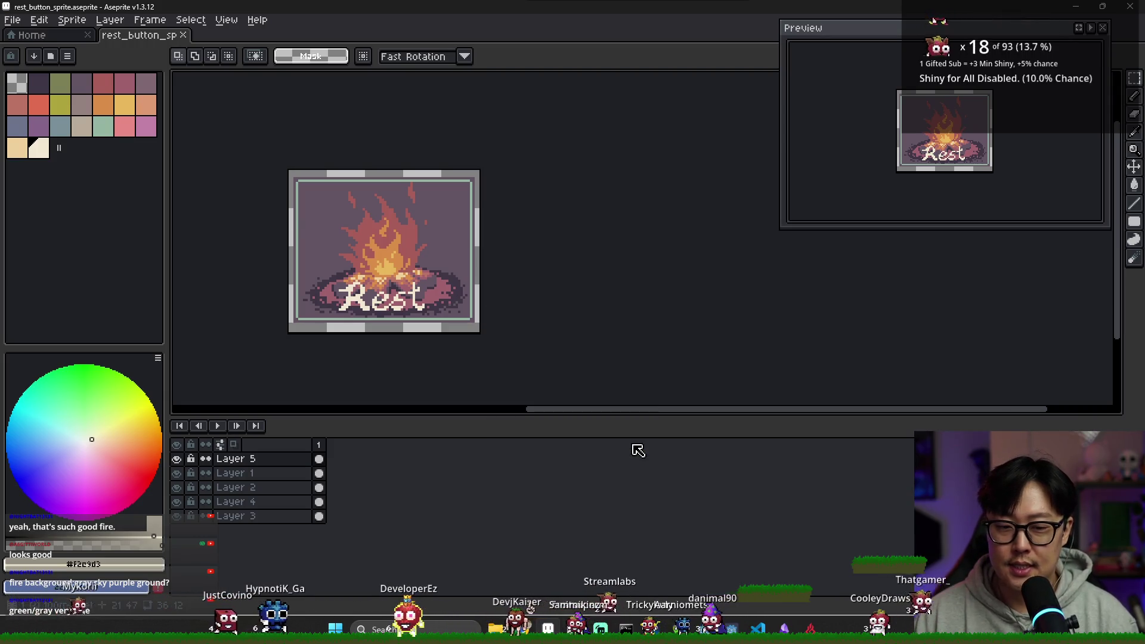
key("ctrl+n")
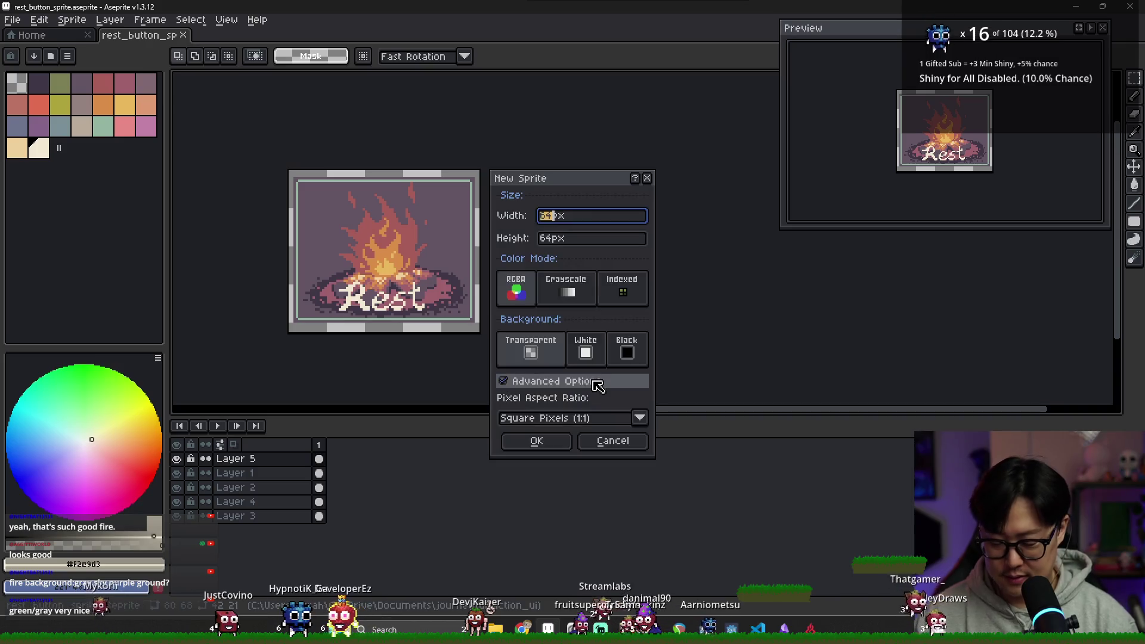
left_click(613, 440)
key("ctrl+a")
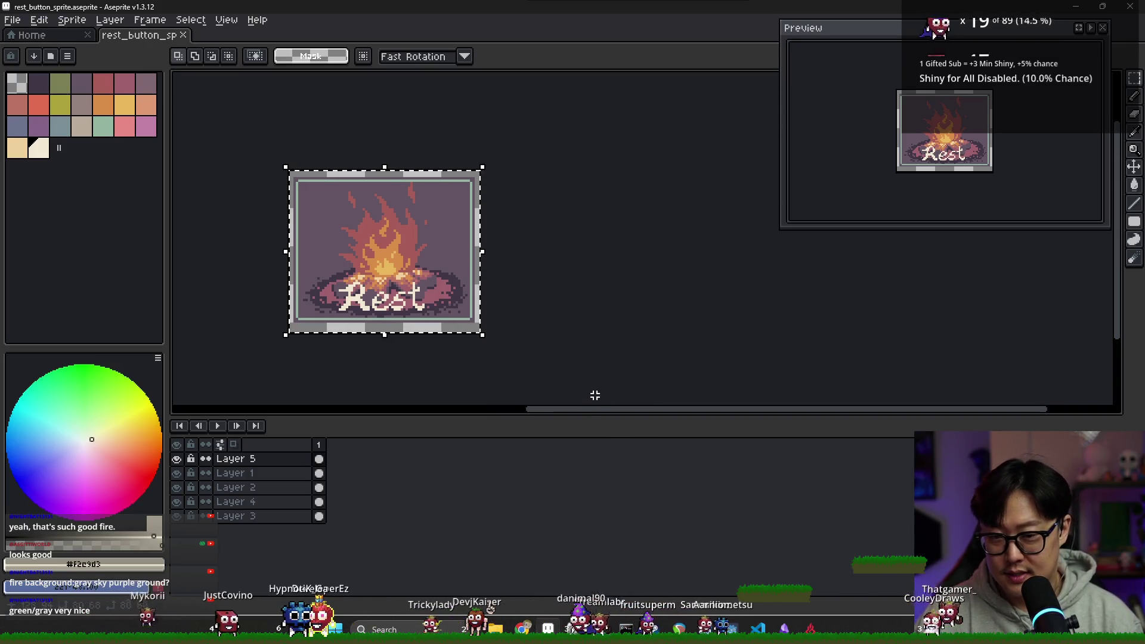
key("ctrl+n")
left_click(537, 444)
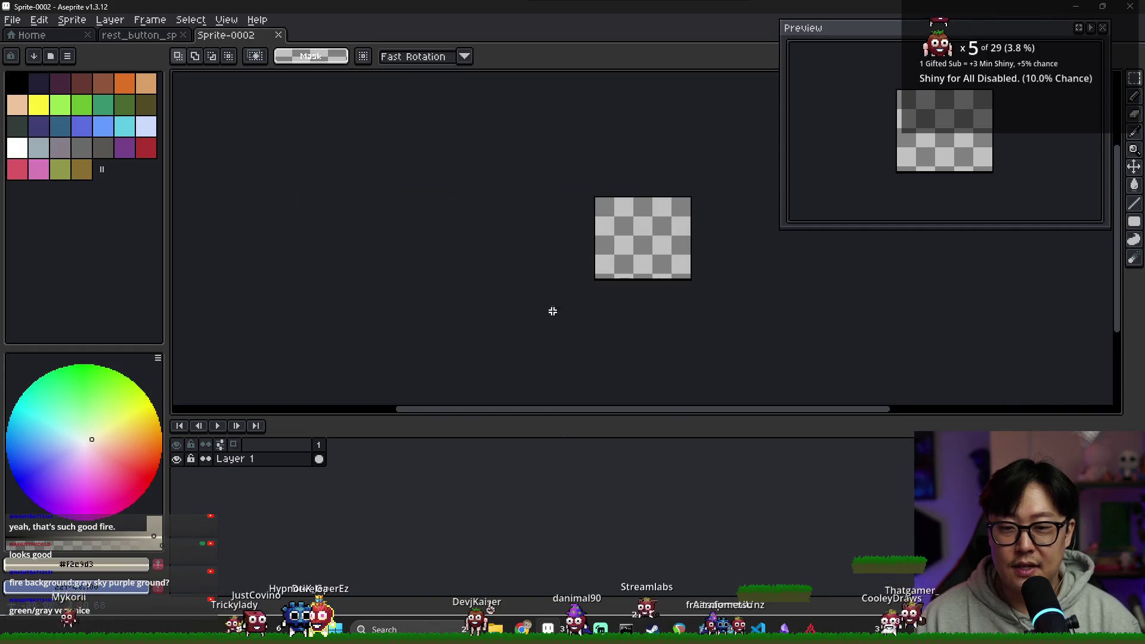
left_click(278, 35)
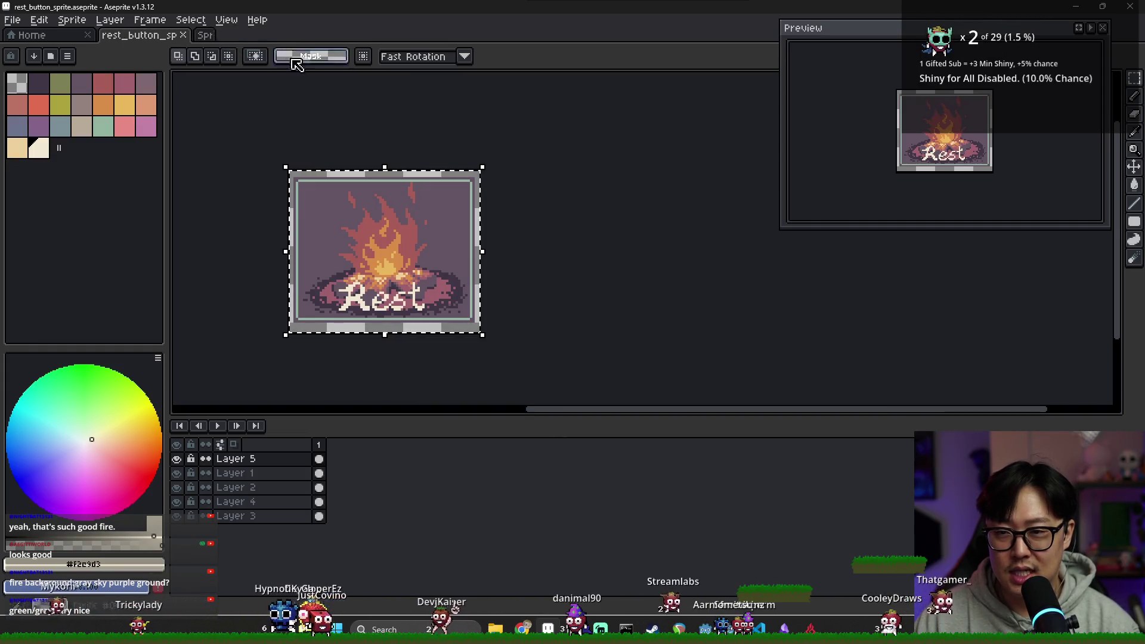
key("ctrl+d")
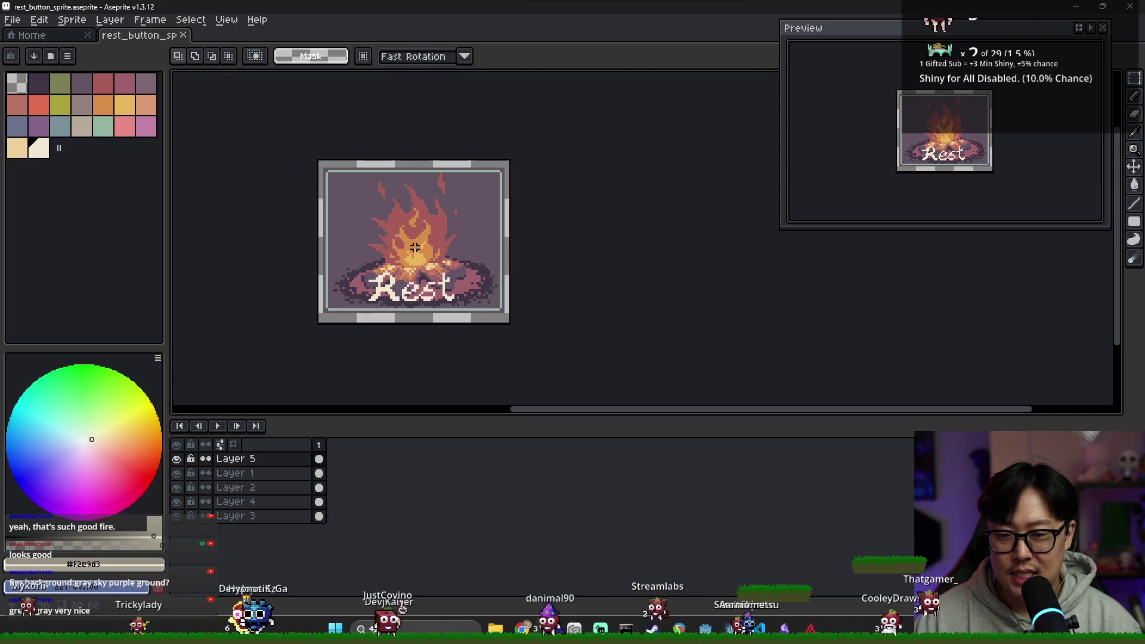
scroll(411, 265, "up", 1)
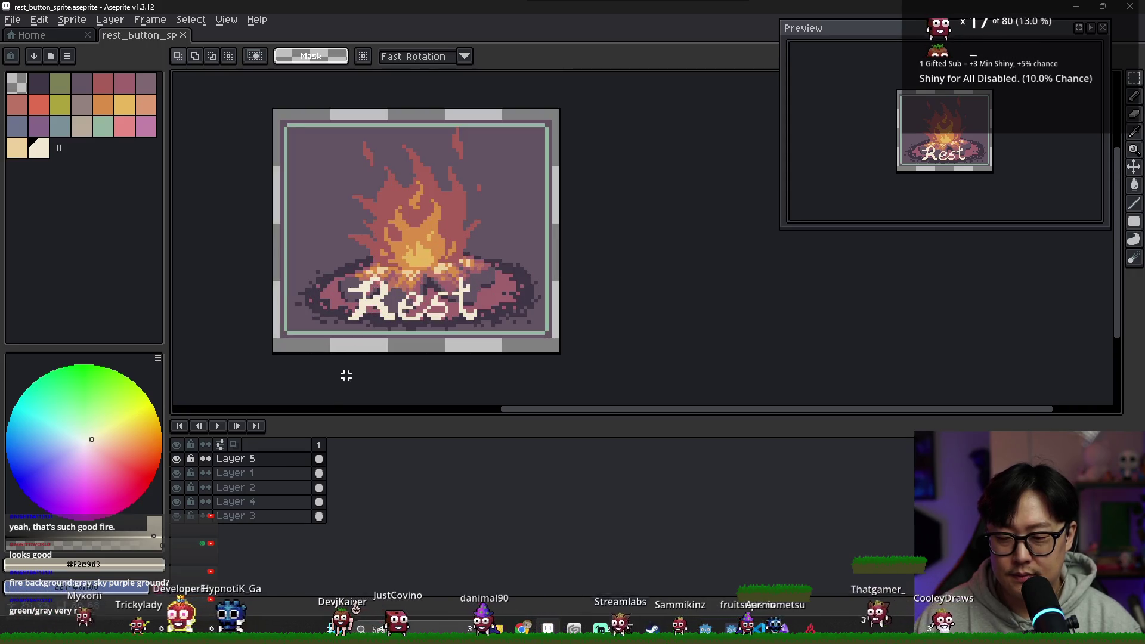
Return to the rest button sprite and choose File > Save As.
left_click(15, 33)
left_click(139, 35)
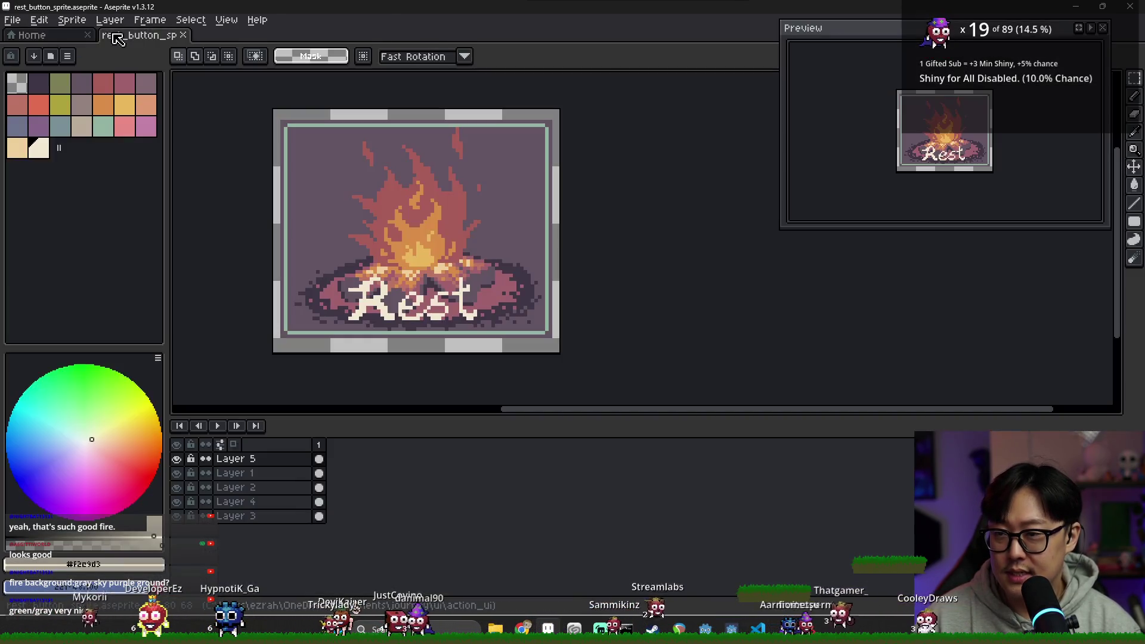
left_click(13, 20)
mouse_move(36, 138)
left_click(50, 95)
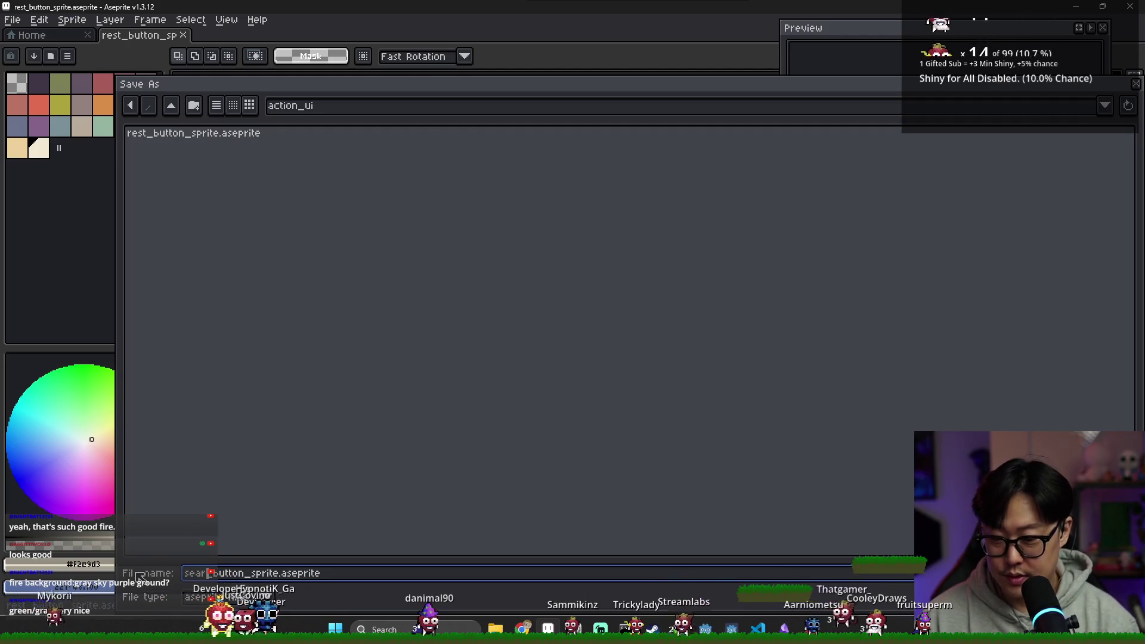
Save the copy as search_button_sprite.aseprite and reopen the original rest_button_sprite.
key("Return")
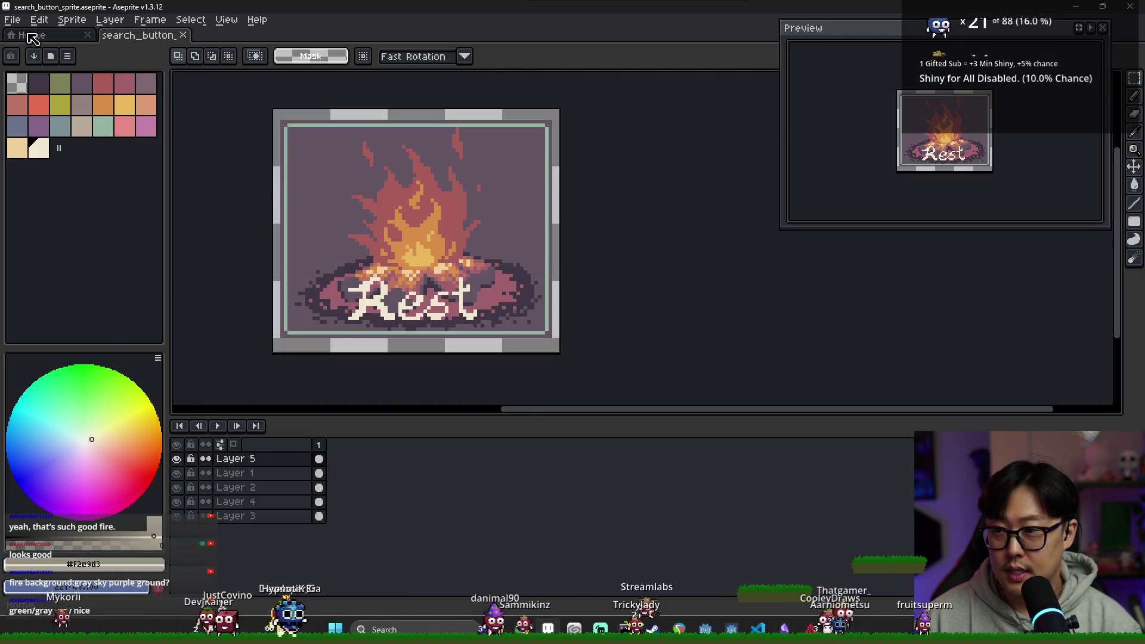
key("ctrl+o")
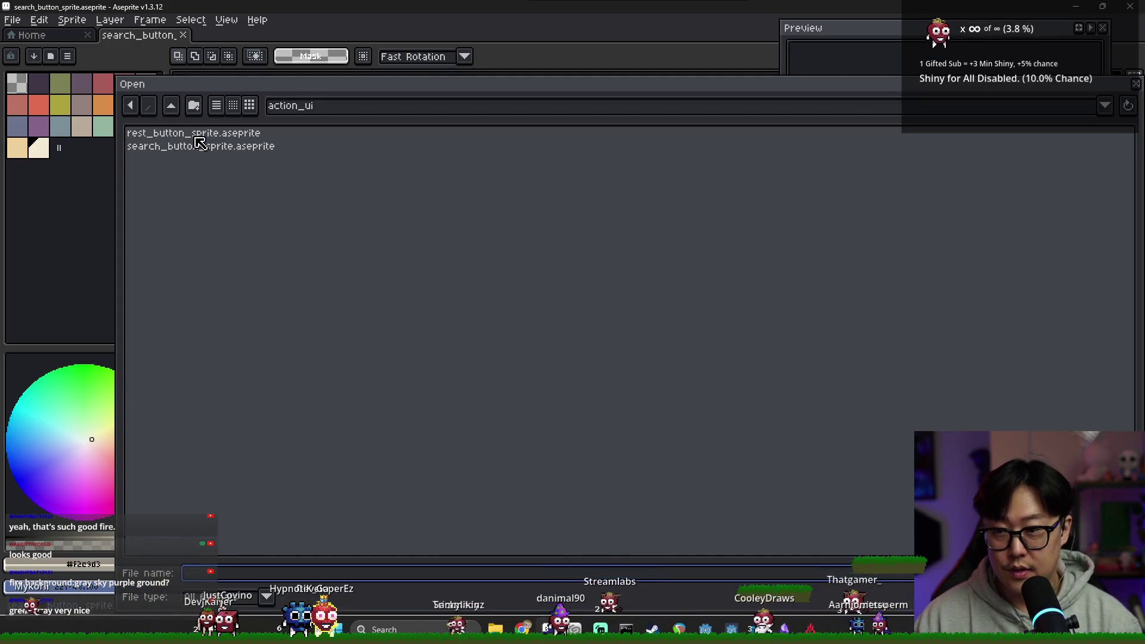
double_click(197, 136)
Export the rest sprite as rest_button_sprite.png and close its tab.
left_click(12, 19)
mouse_move(62, 141)
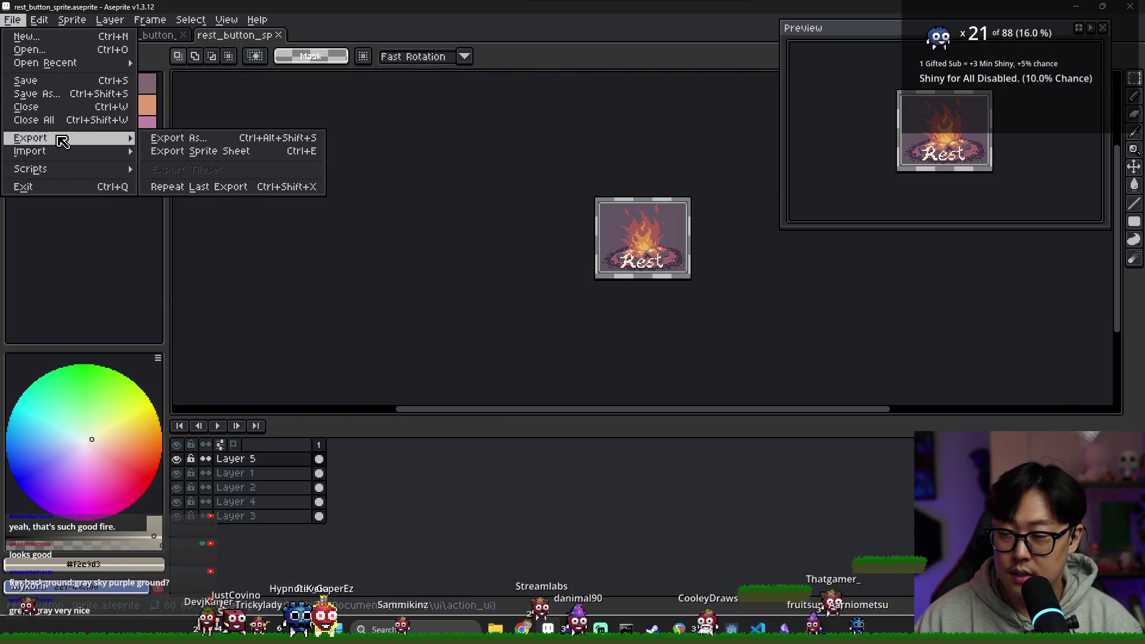
left_click(173, 137)
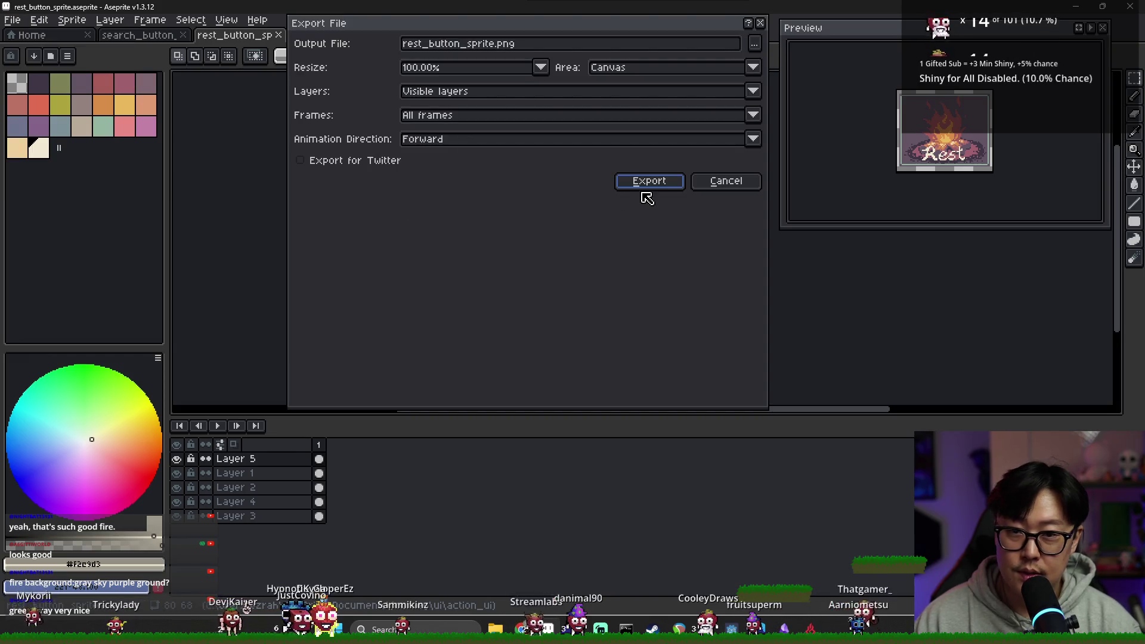
left_click(659, 188)
left_click(278, 34)
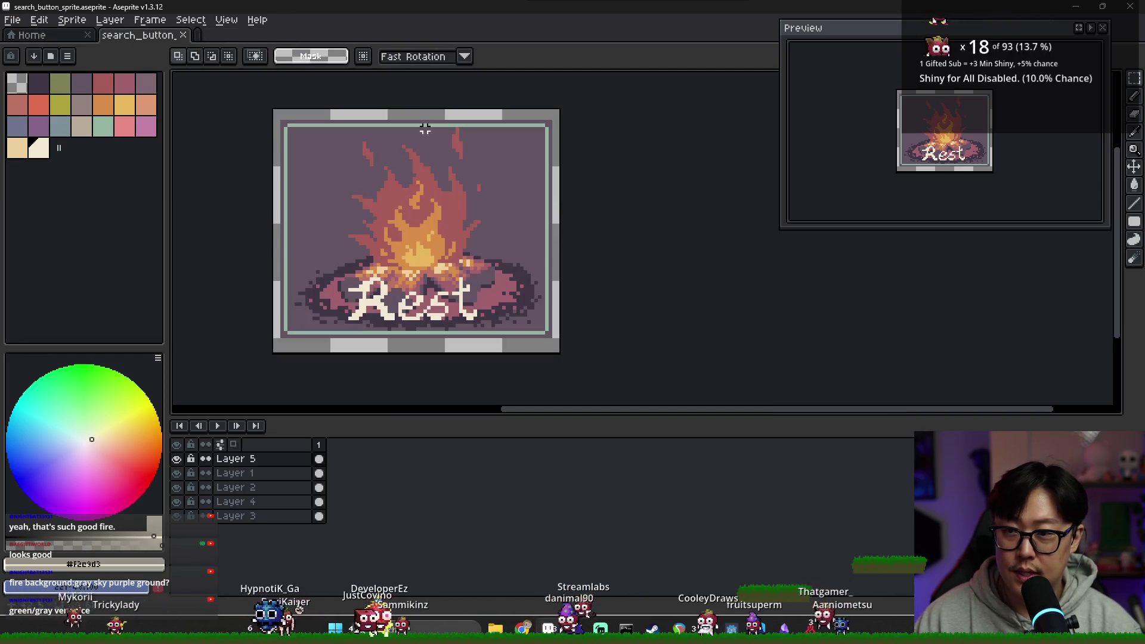
Toggle the fire, Rest text and ground ellipse layers off and on to inspect them.
left_click(178, 472)
left_click(180, 467)
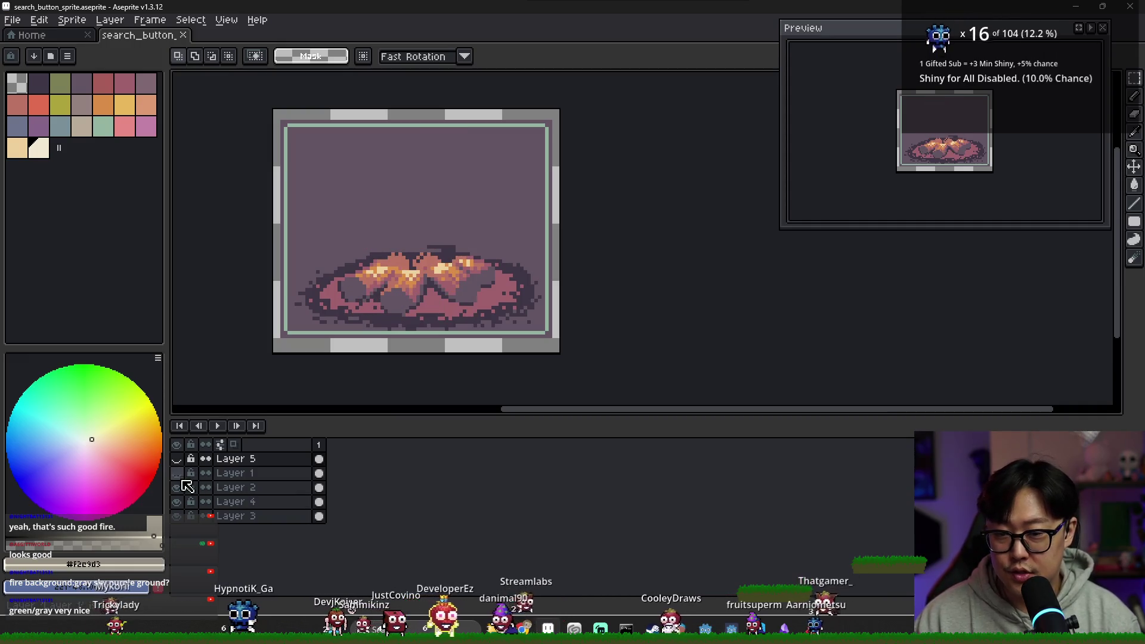
left_click(177, 459)
left_click(177, 472)
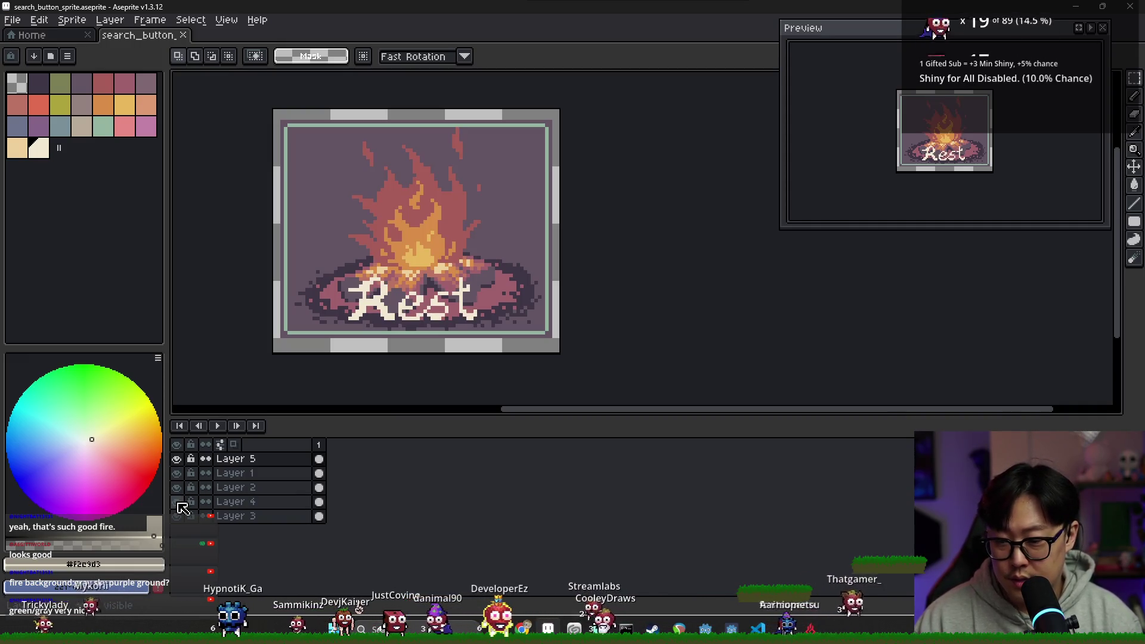
left_click(177, 503)
left_click(177, 503)
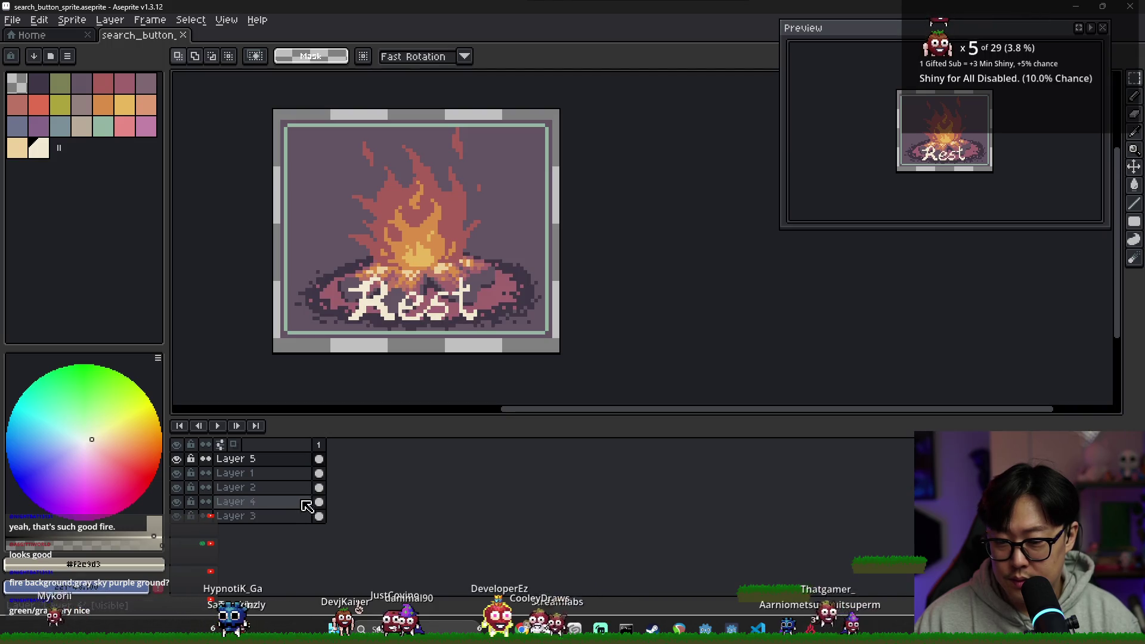
right_click(299, 501)
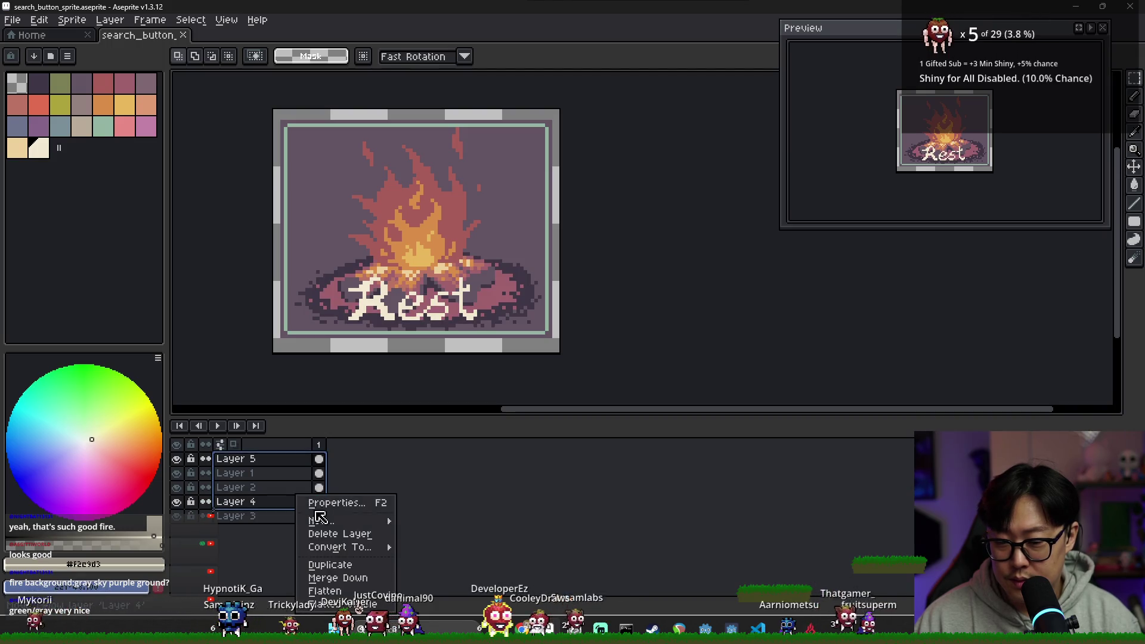
Delete the Rest text, ground and fire layers, keeping the bordered background.
left_click(343, 533)
left_click(233, 459)
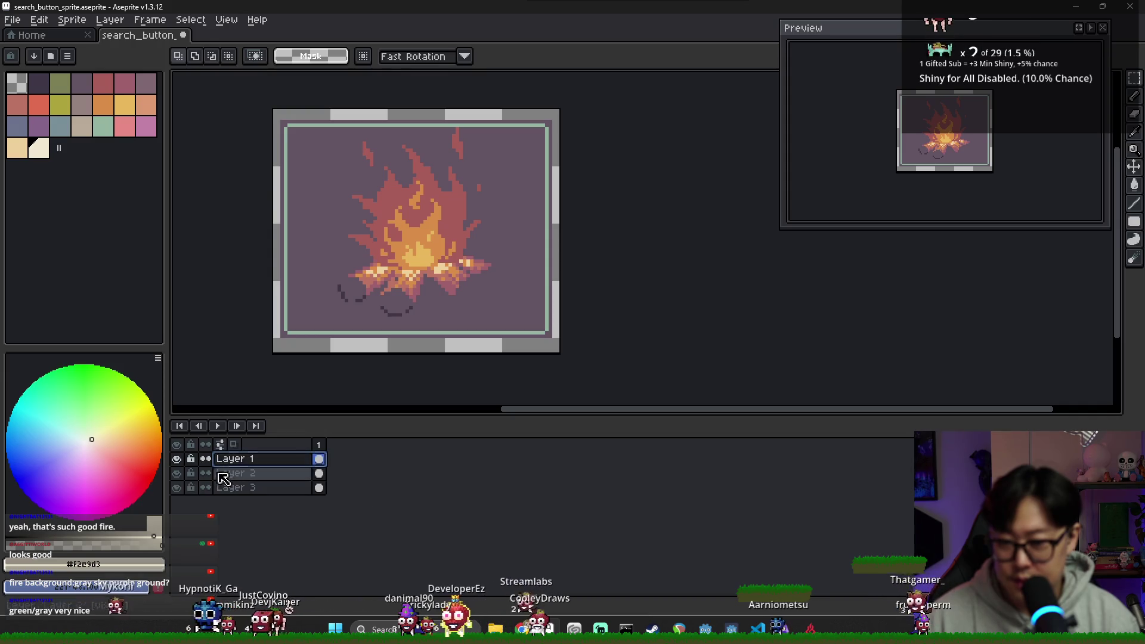
left_click(177, 487)
left_click(177, 488)
right_click(248, 474)
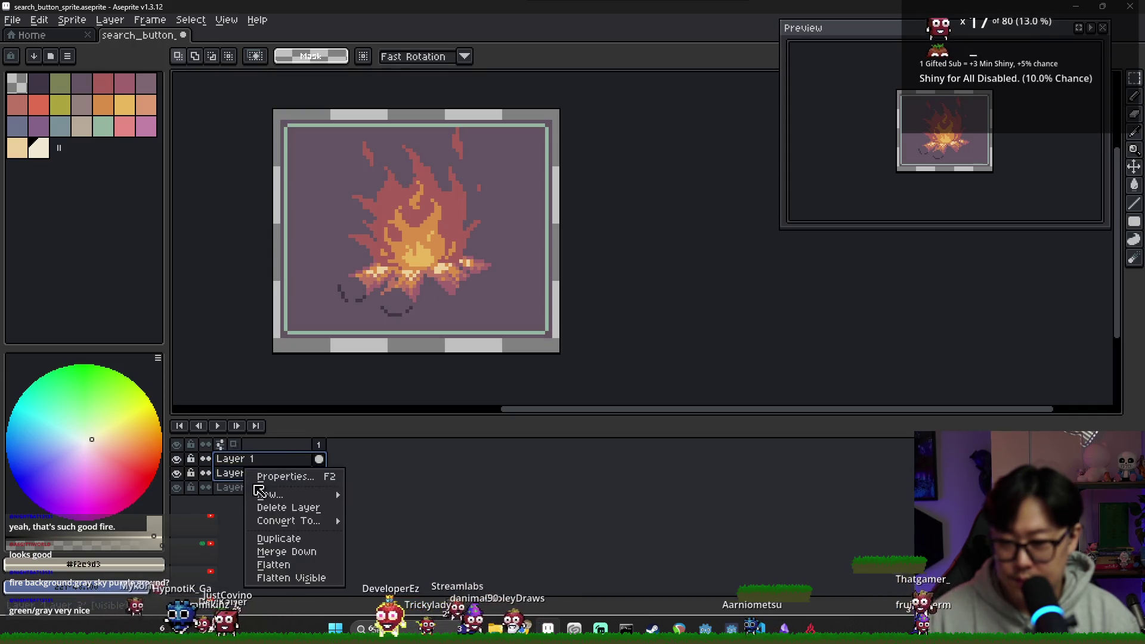
left_click(280, 507)
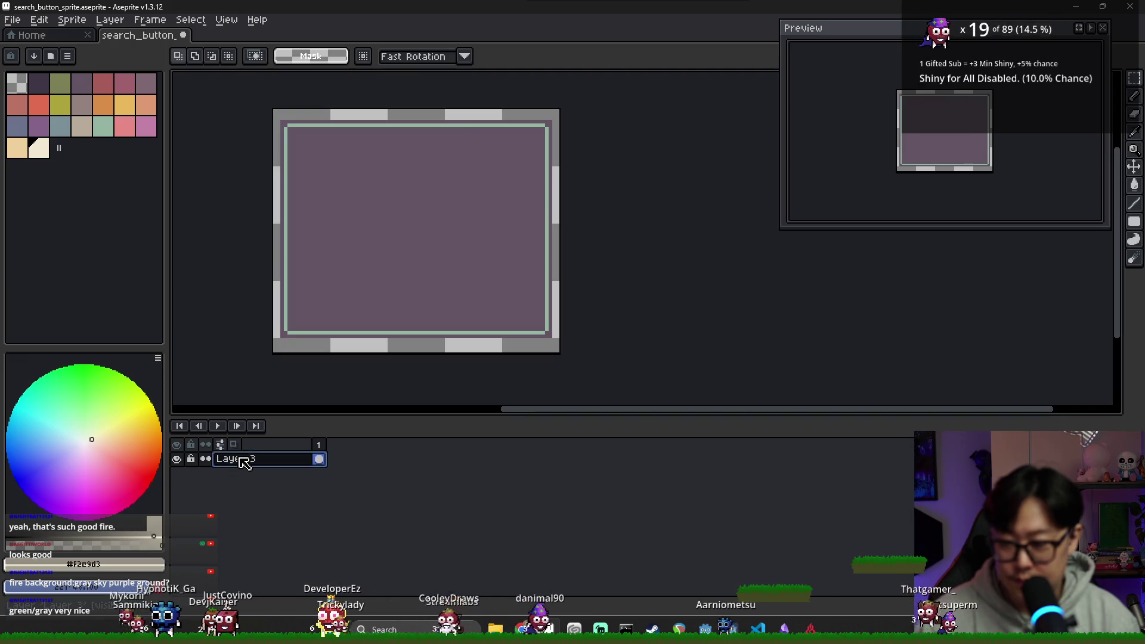
Add a new blank Layer 4 above the background.
right_click(239, 460)
mouse_move(287, 484)
left_click(382, 486)
left_click(177, 473)
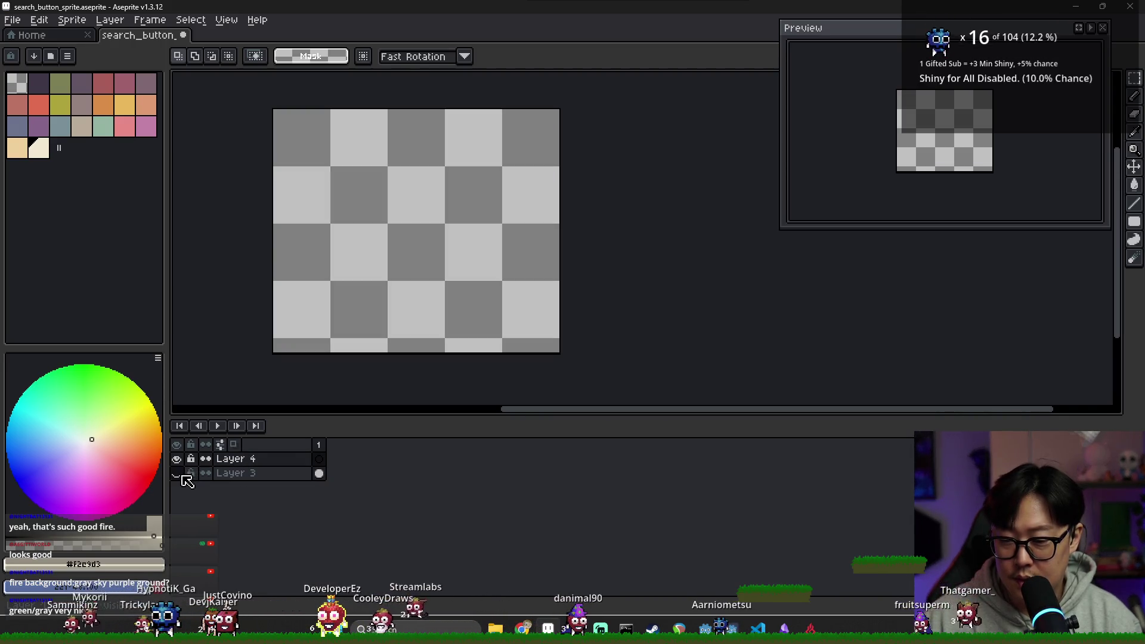
left_click(177, 473)
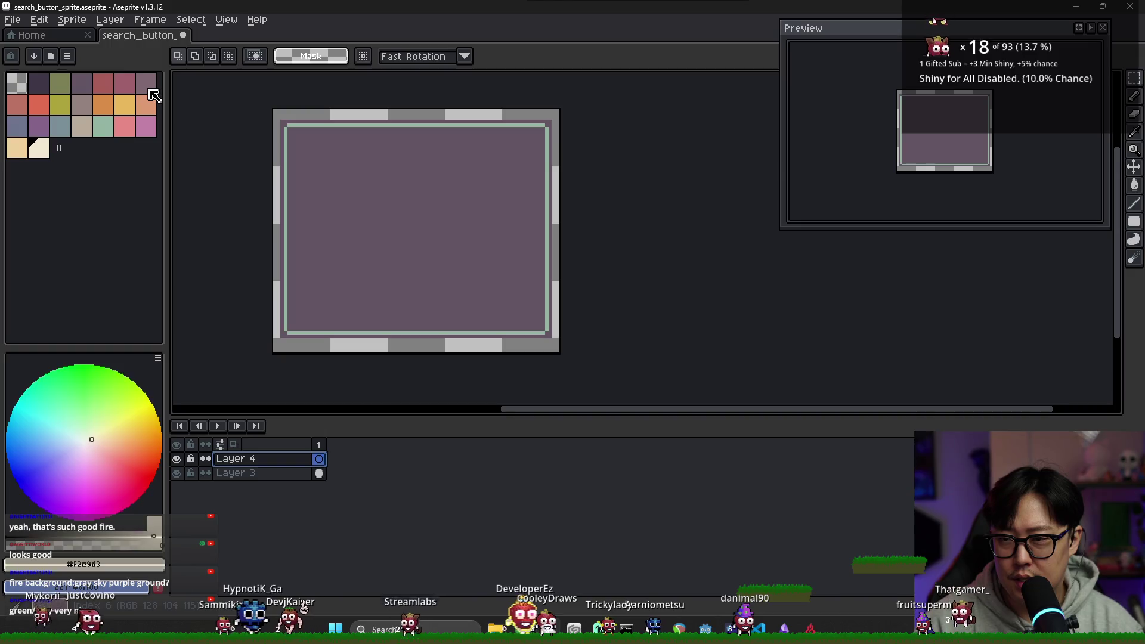
Fill the inner background on Layer 3 with the grey-blue palette colour using the Paint Bucket.
left_click(146, 84)
key("ctrl")
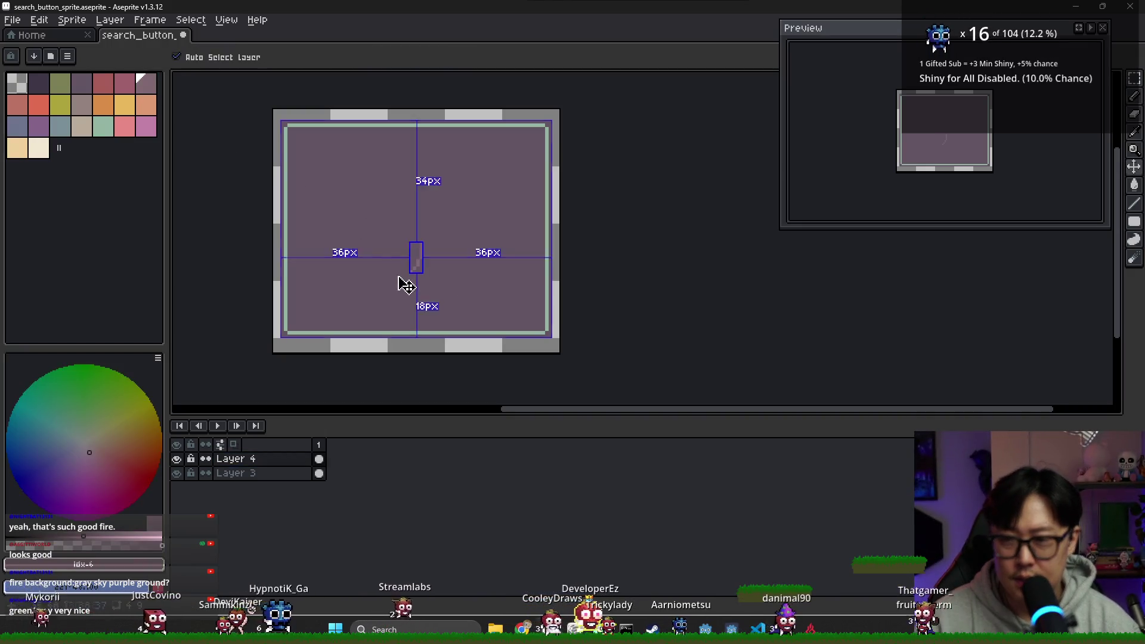
key("ctrl+z")
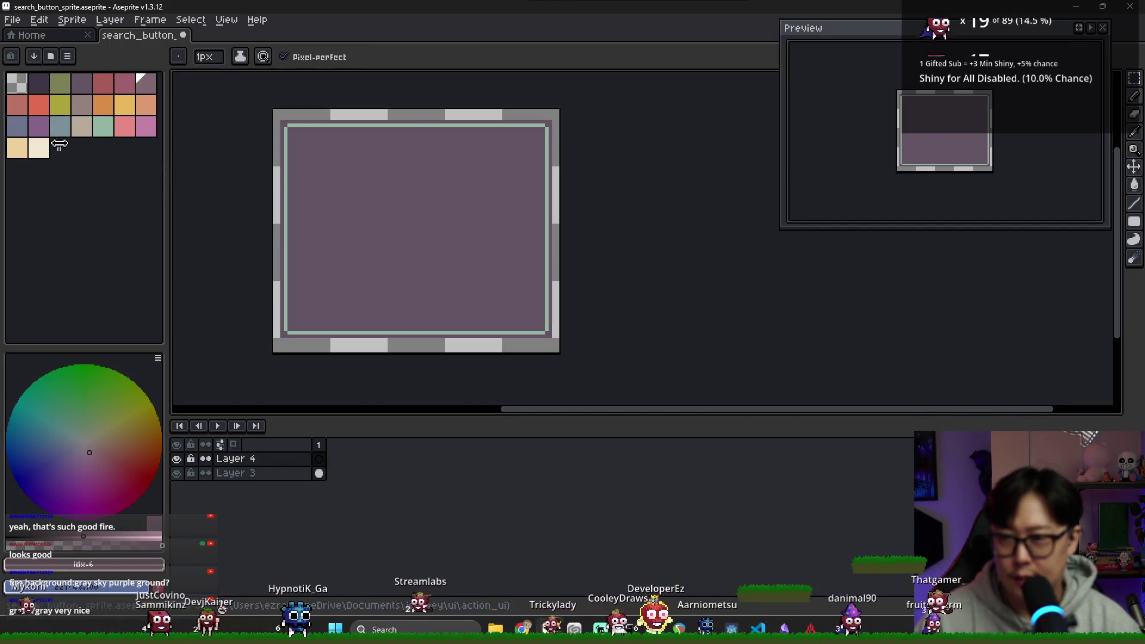
left_click(59, 126)
key("g")
left_click(463, 225)
key("ctrl+z")
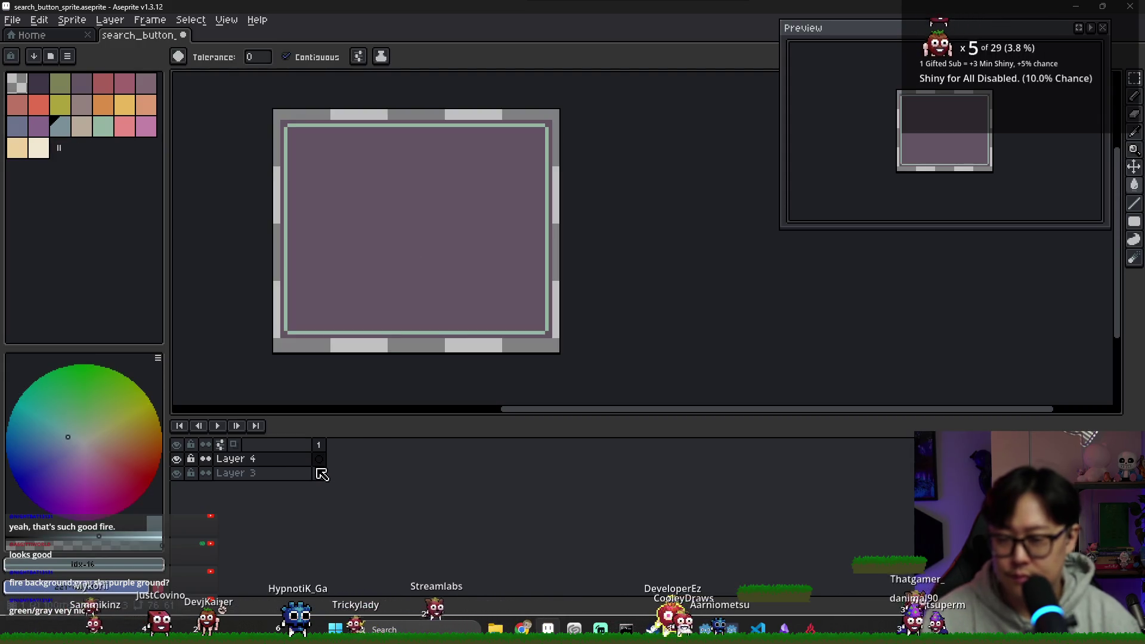
left_click(320, 474)
left_click(430, 291)
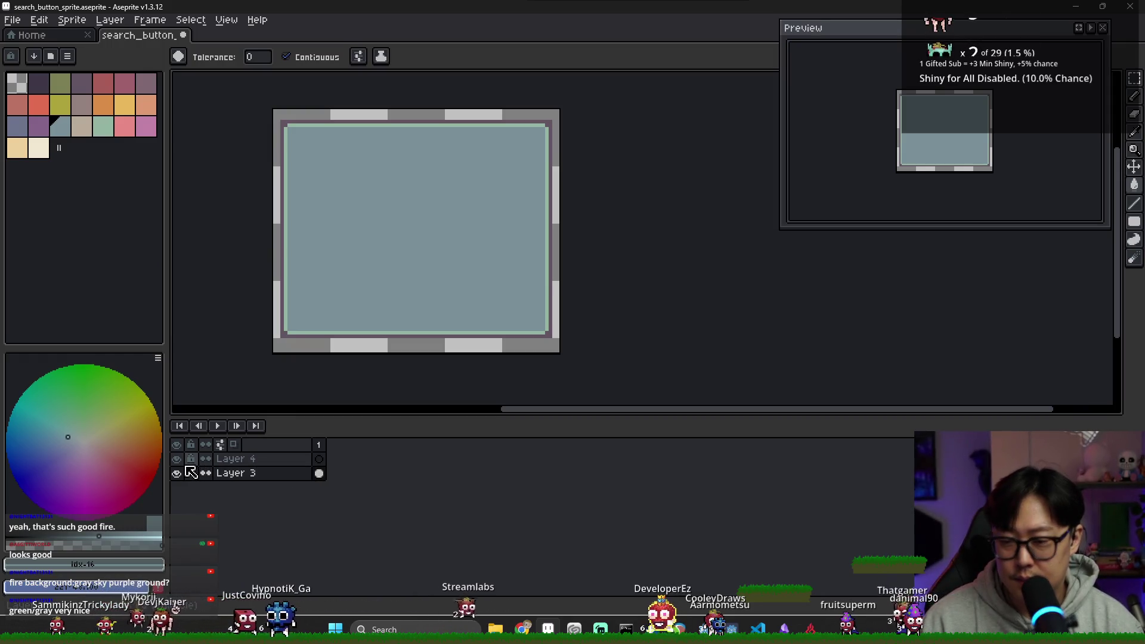
On Layer 4, try a dark purple pencil stroke, undo it, and pick the darkest outline colour.
left_click(319, 458)
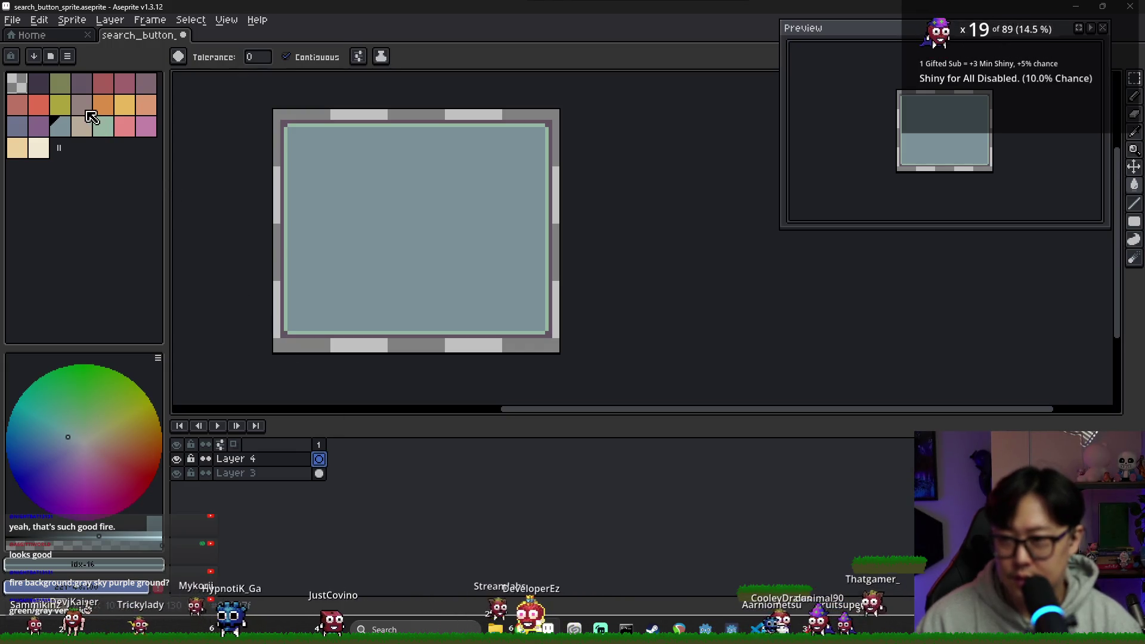
left_click(83, 90)
key("b")
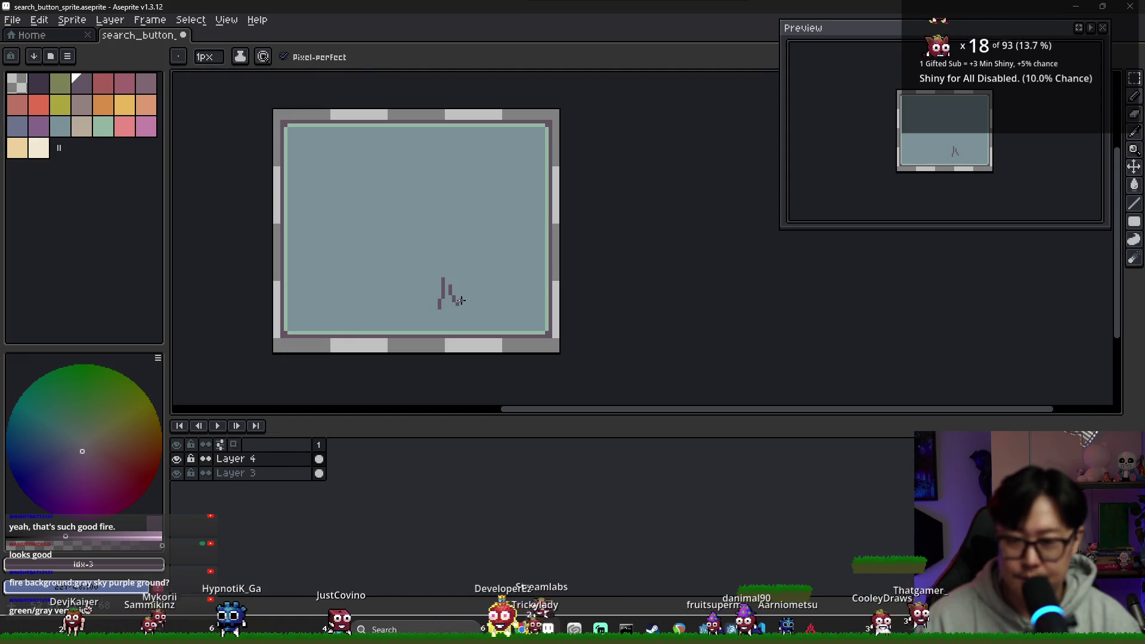
left_click_drag(448, 282, 445, 290)
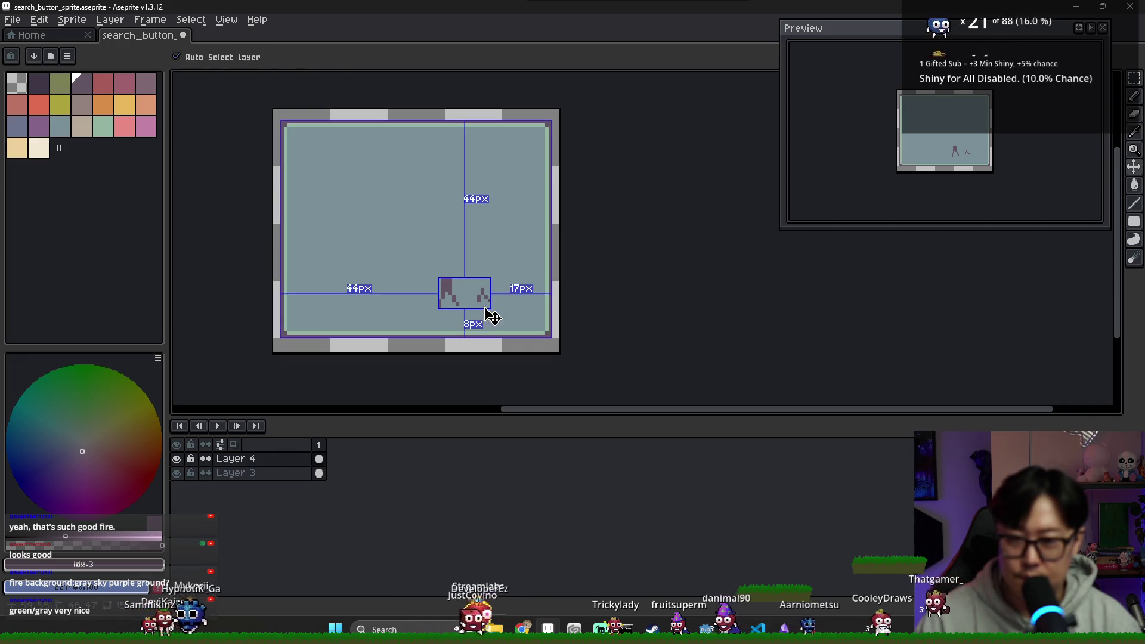
key("ctrl+z")
key("ctrl+z")
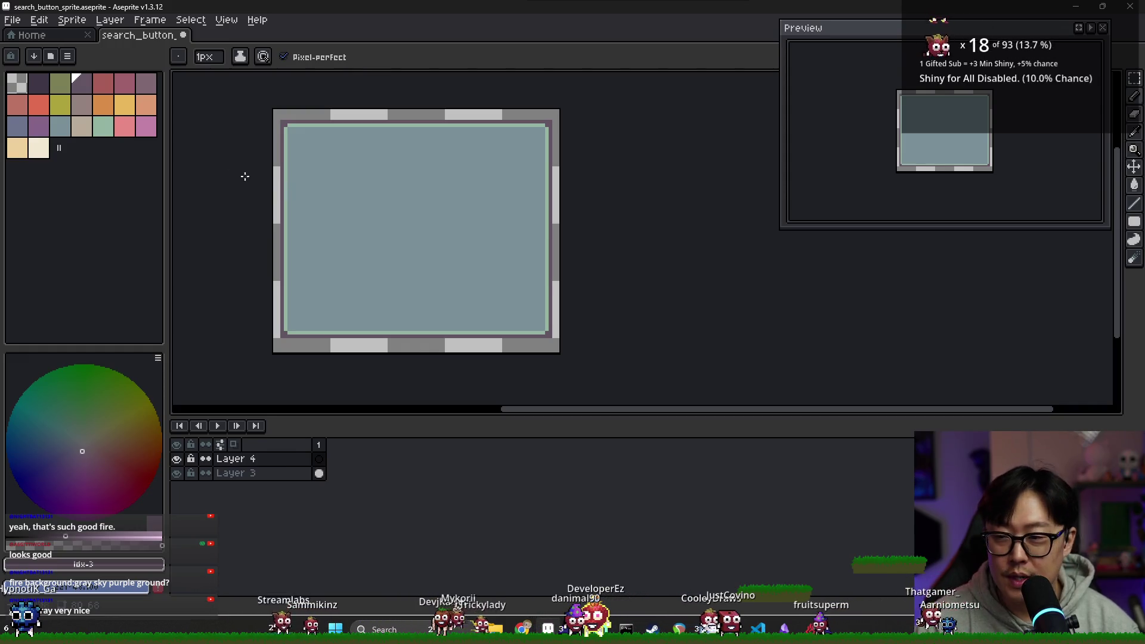
left_click(38, 83)
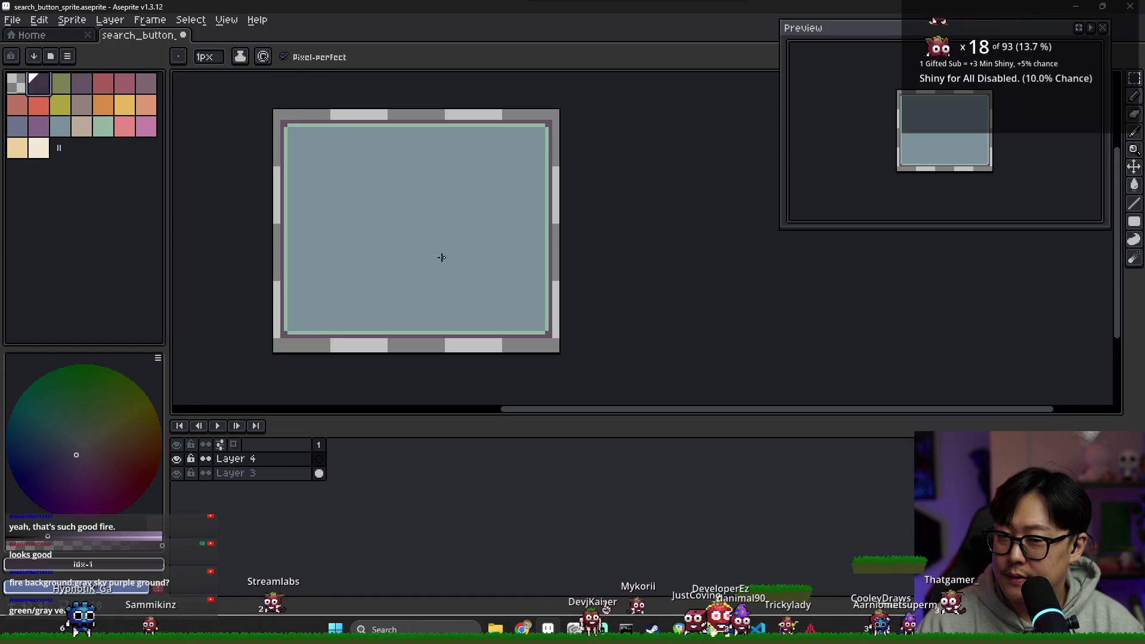
Sketch the dark magnifying-glass outline with its diagonal handle, nudging the drawing left.
mouse_move(432, 282)
left_mouse_down()
mouse_move(430, 245)
mouse_move(478, 244)
left_mouse_up()
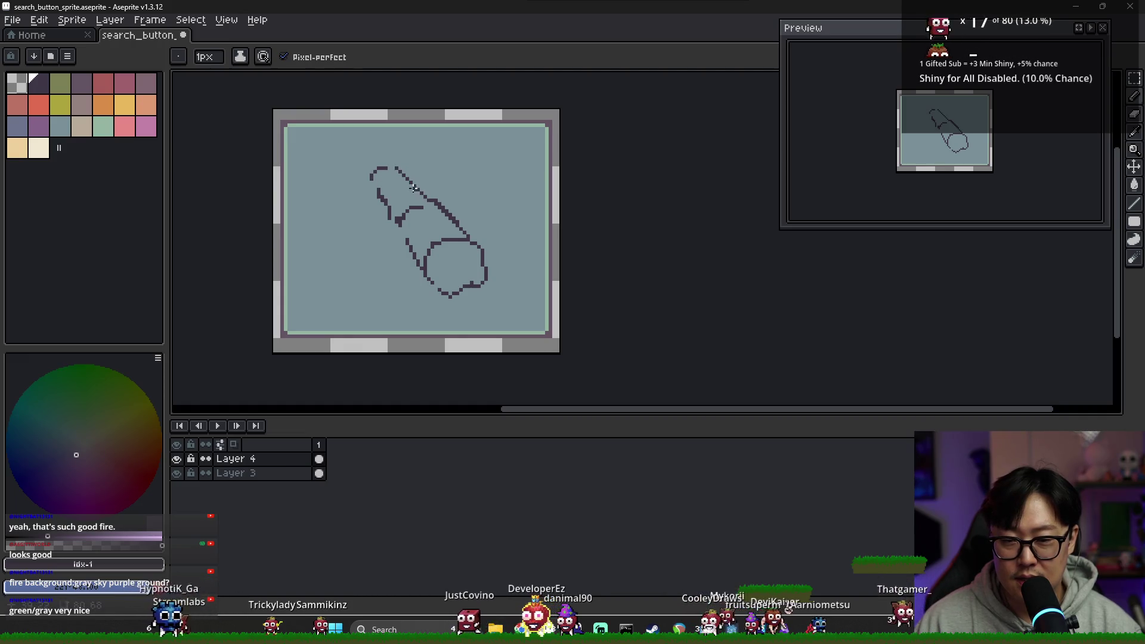
mouse_move(370, 173)
left_mouse_down()
mouse_move(360, 149)
mouse_move(395, 167)
mouse_move(371, 177)
left_mouse_up()
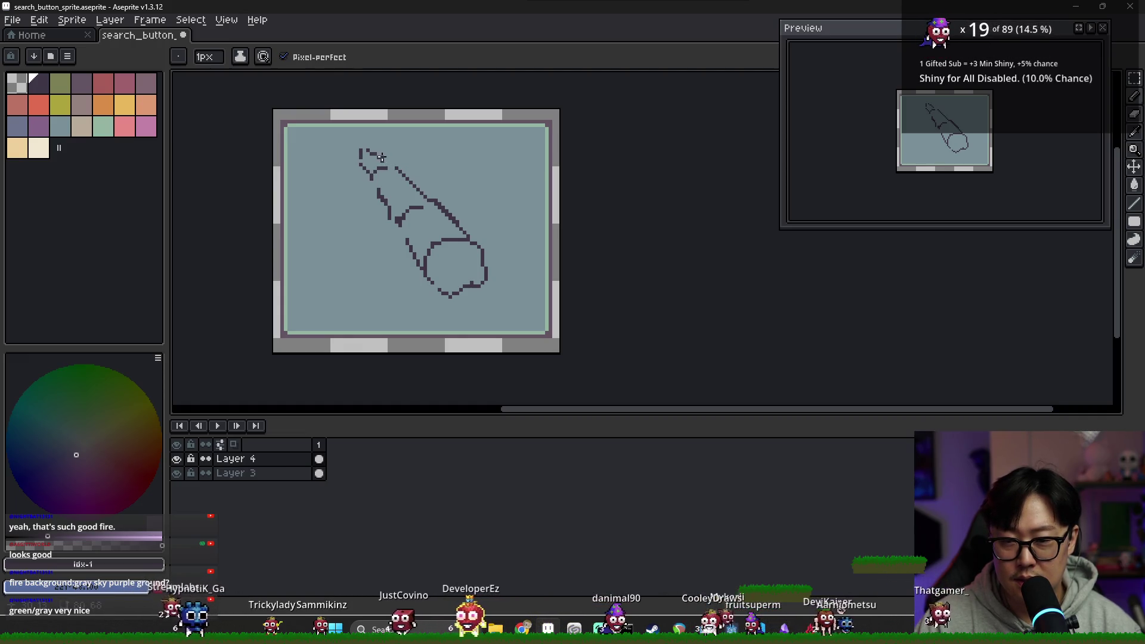
left_click(447, 257, "ctrl")
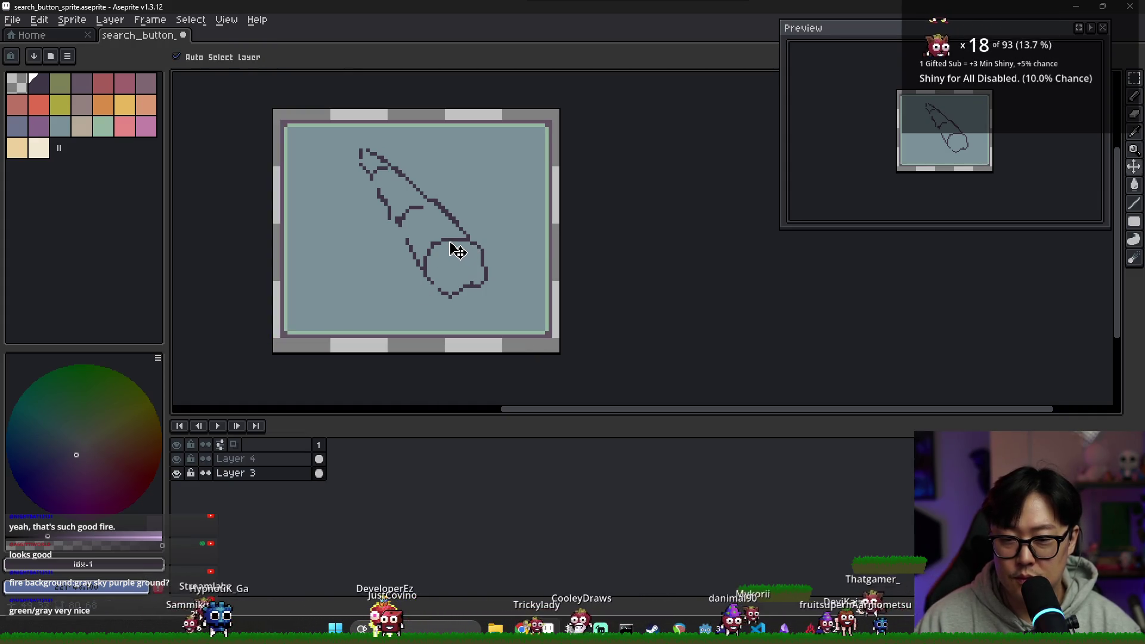
left_click(432, 332)
left_click(322, 461)
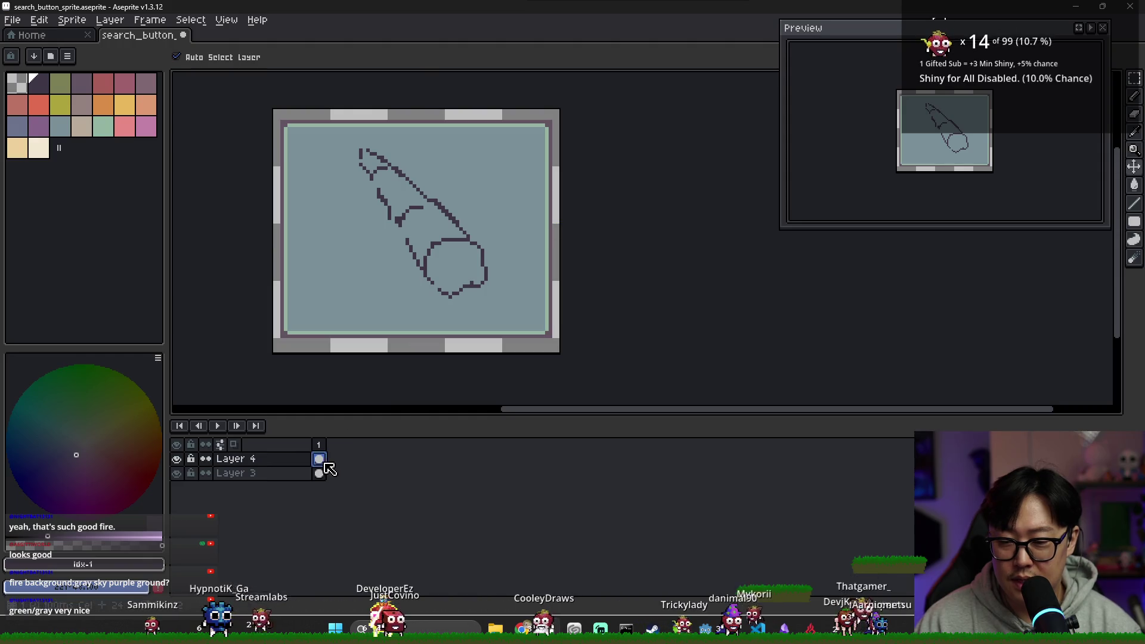
left_click(457, 243)
scroll(460, 245, "up", 8)
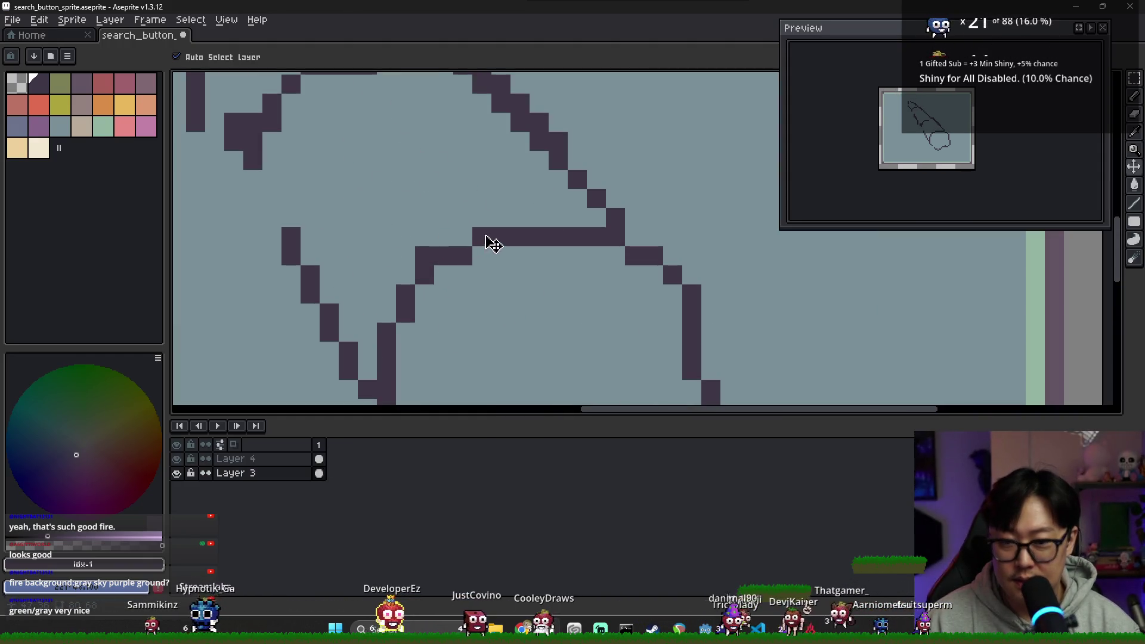
left_click_drag(493, 244, 431, 245)
Pick grey-blue, make Layer 4 active and choose the Filled Ellipse tool.
scroll(440, 253, "down", 5)
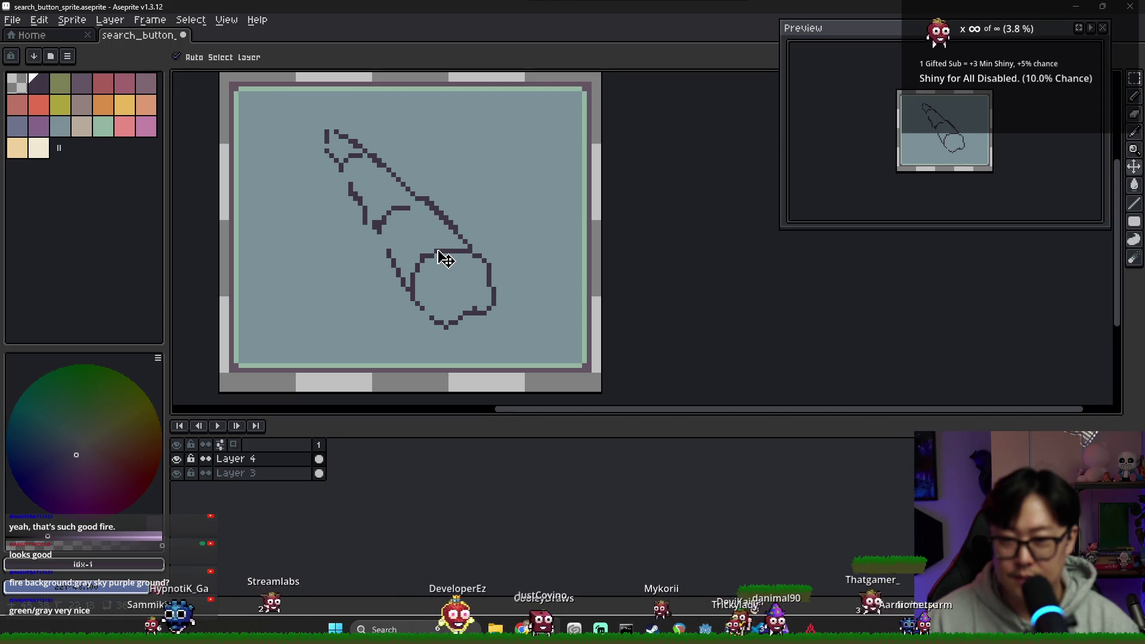
scroll(362, 297, "up", 1)
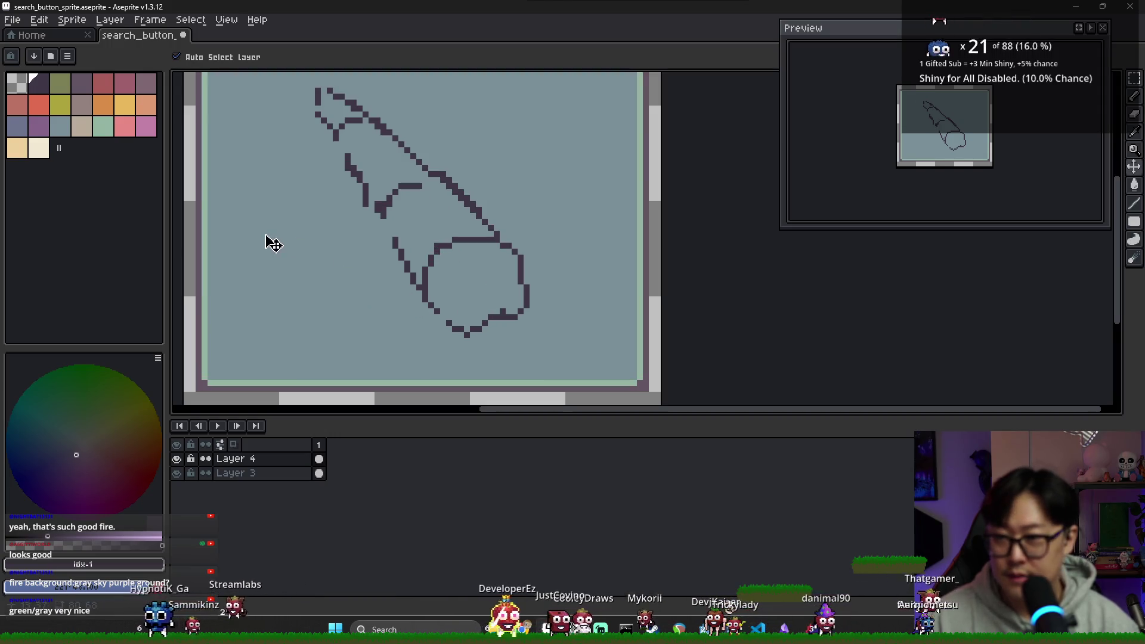
left_click(65, 134)
scroll(447, 260, "up", 2)
scroll(414, 256, "down", 1)
key("b")
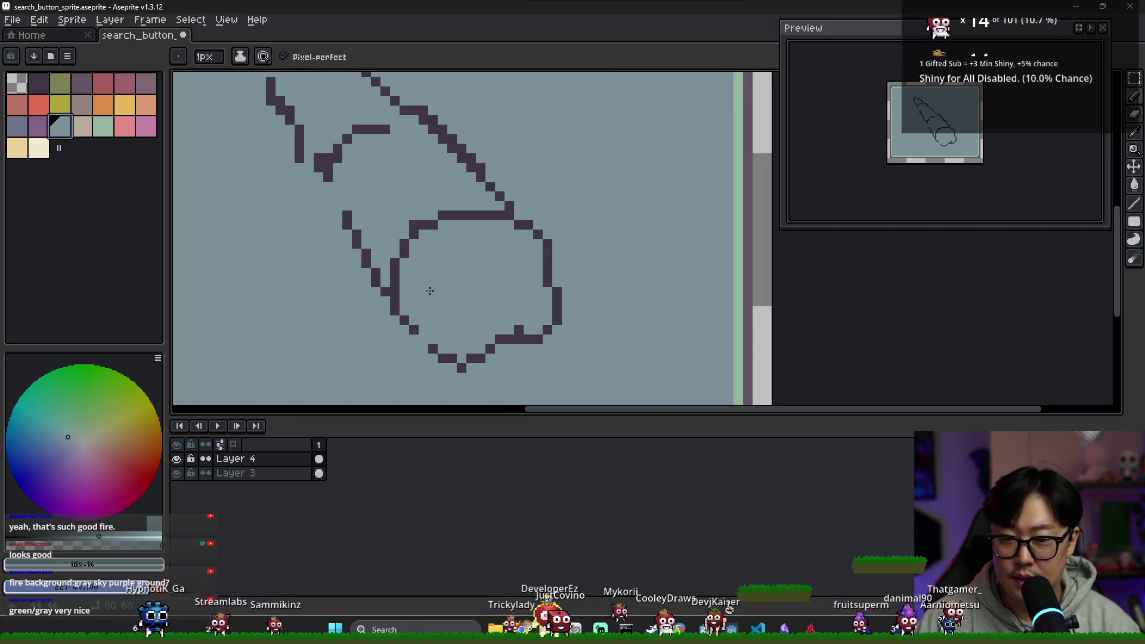
scroll(430, 291, "down", 1)
left_click(319, 459)
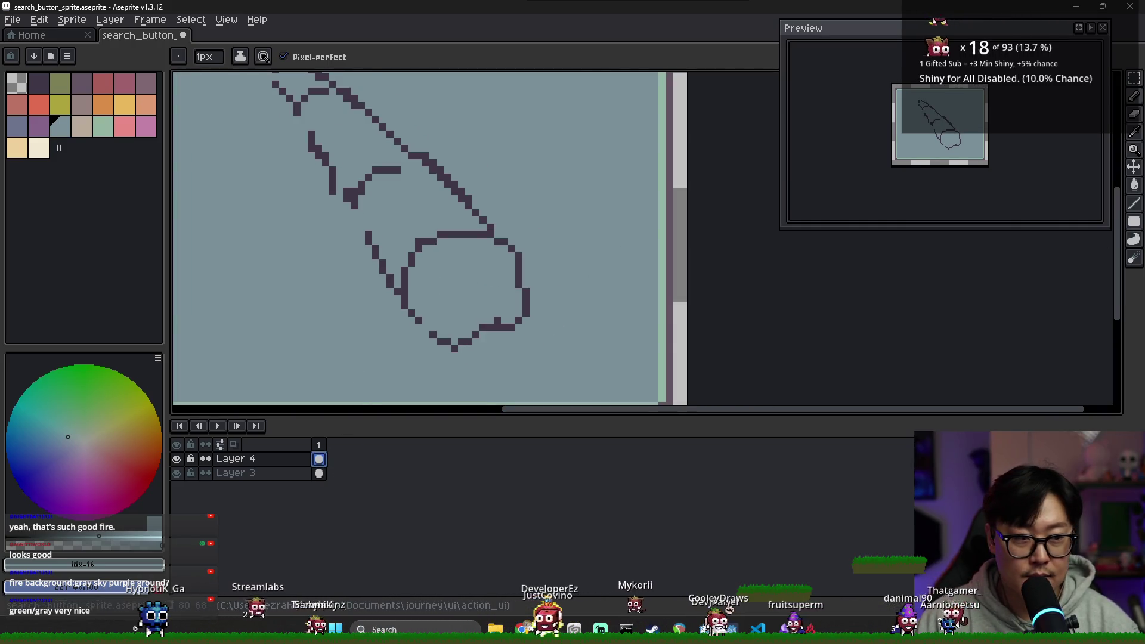
key("shift+u")
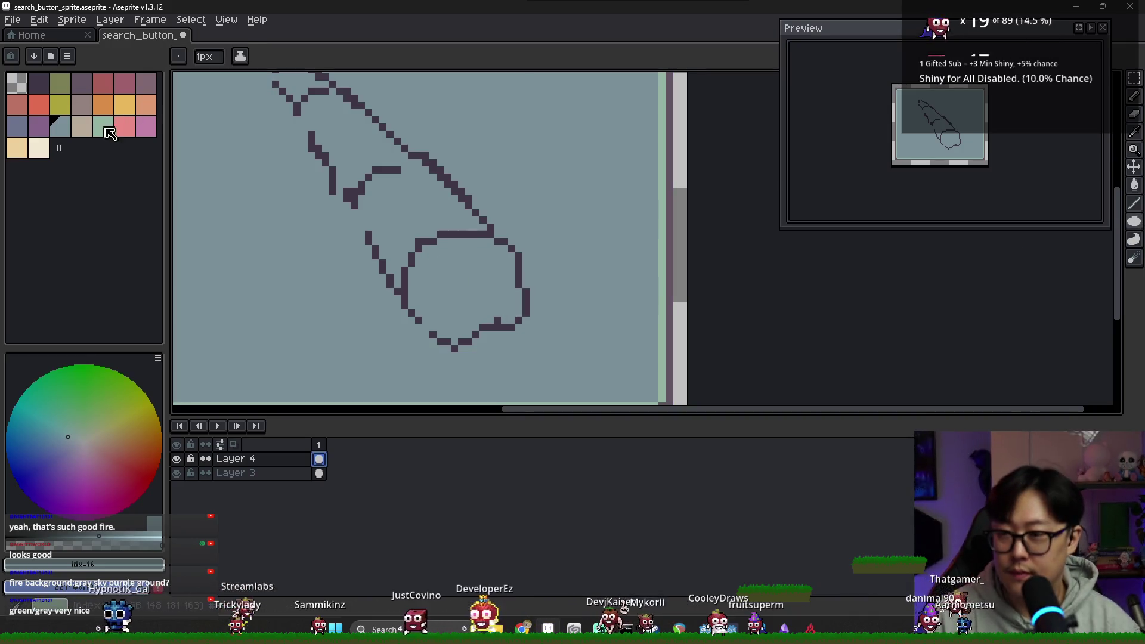
Draw a filled circle inside the lens outline and flood it mint green.
left_click(38, 147)
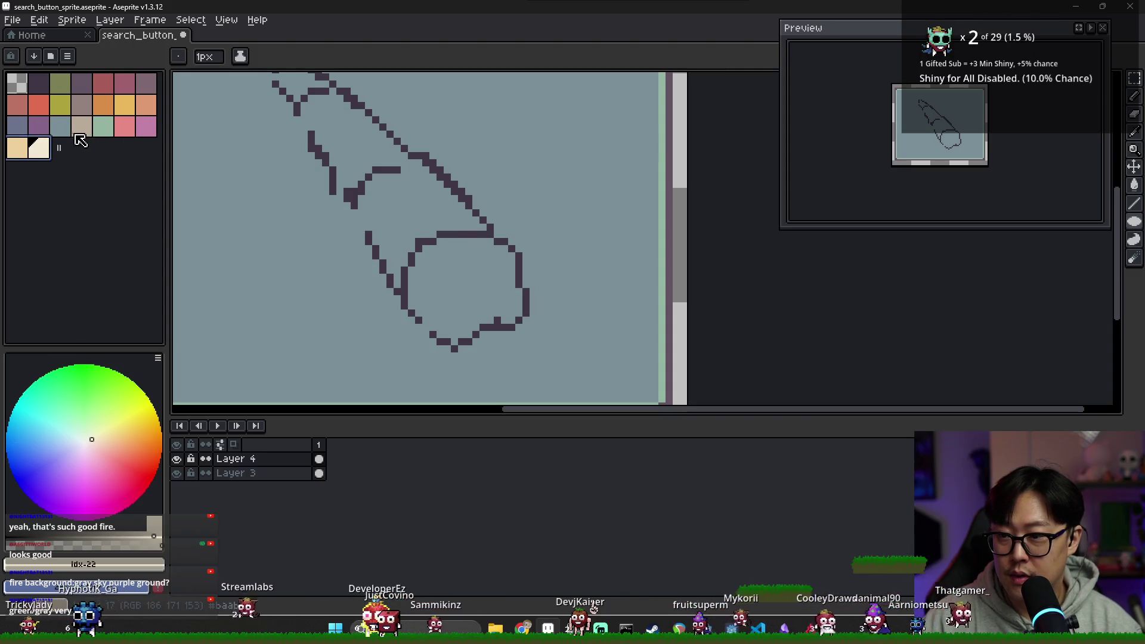
left_click_drag(429, 251, 518, 333)
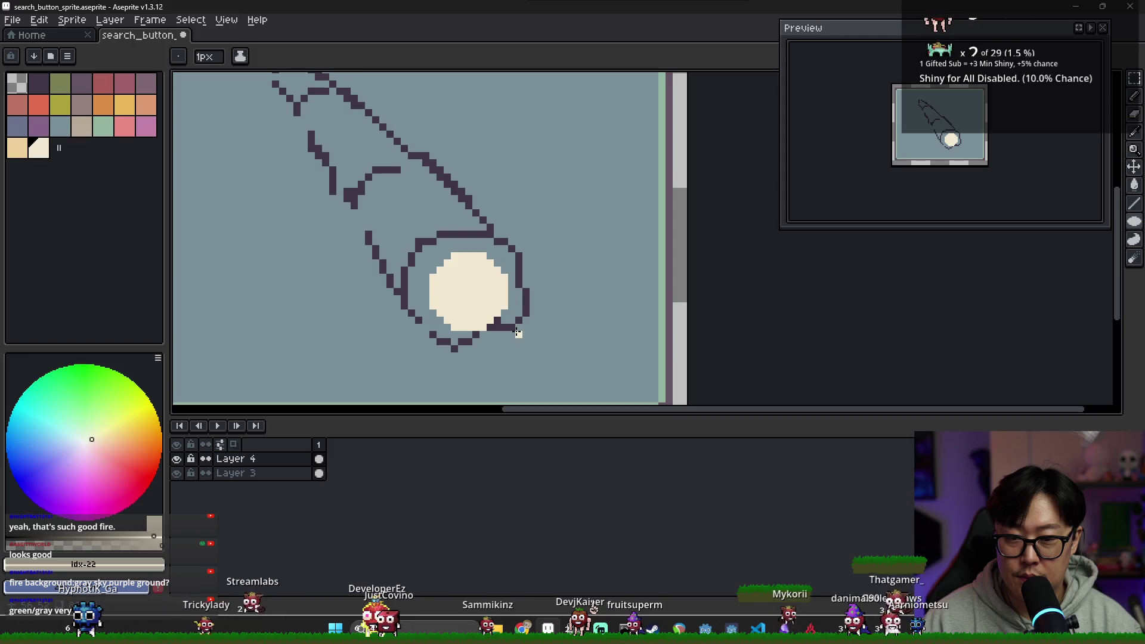
scroll(451, 307, "up", 3)
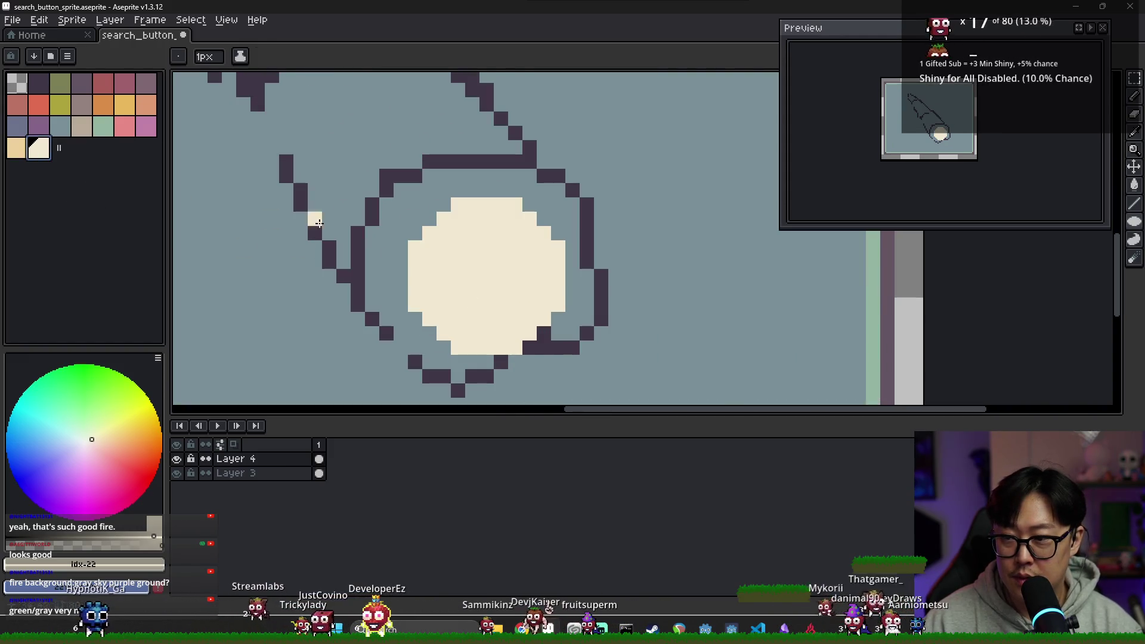
left_click(103, 126)
key("g")
left_click(502, 284)
Add a cream highlight shape inside the green lens.
left_click(38, 147)
key("b")
left_click(461, 256)
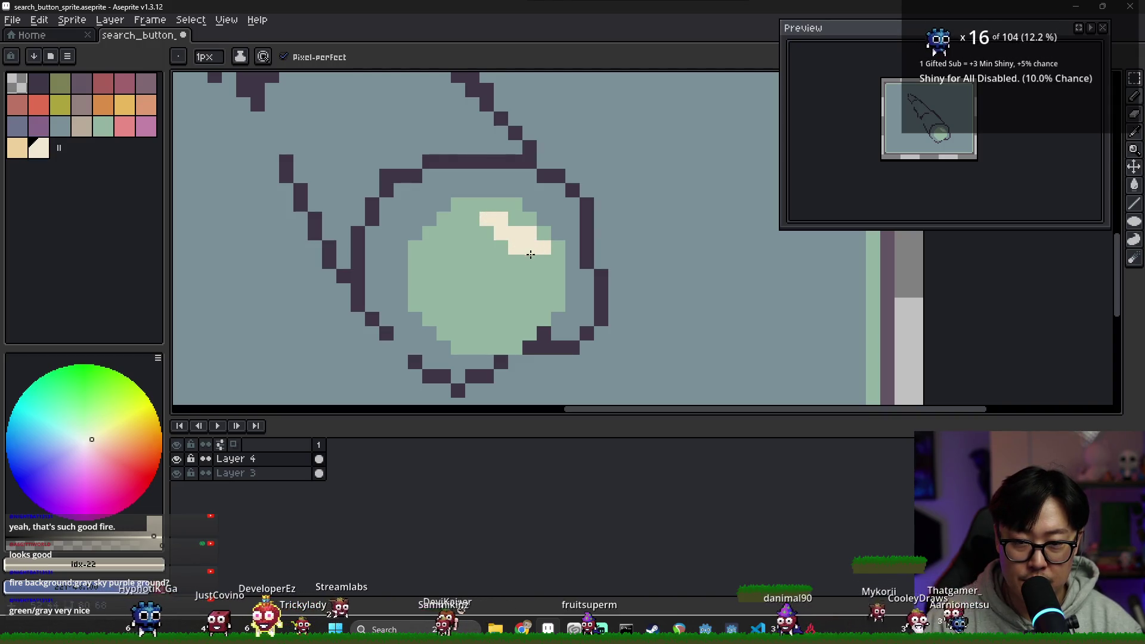
mouse_move(459, 230)
left_mouse_down()
mouse_move(524, 289)
mouse_move(511, 256)
mouse_move(494, 262)
left_mouse_up()
key("g")
left_click(494, 261)
left_click(473, 328, "alt")
key("b")
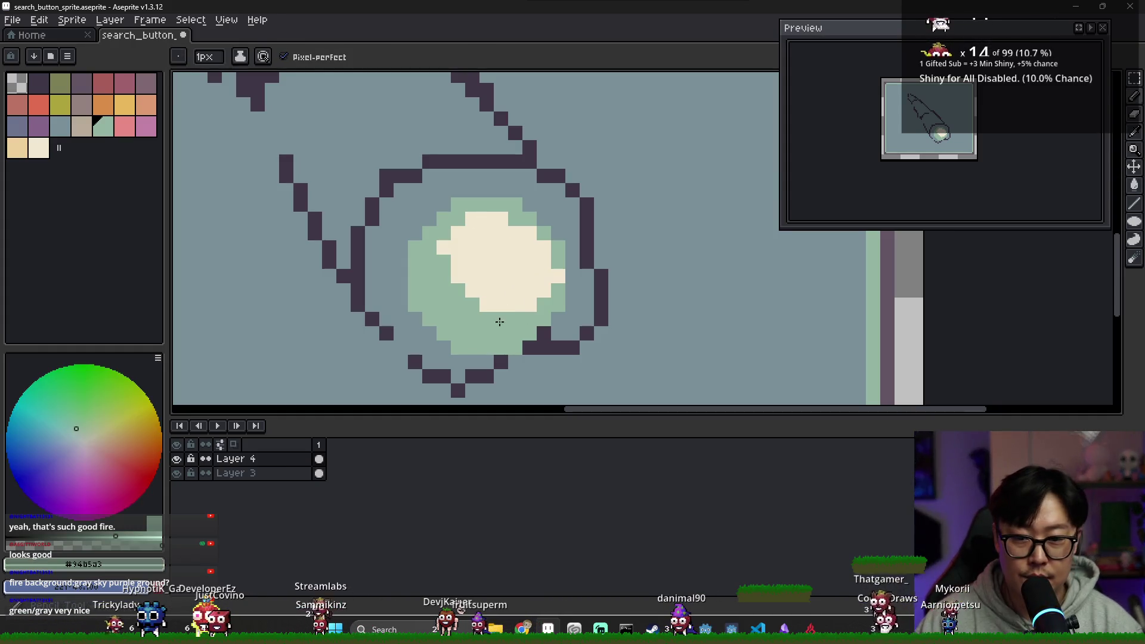
left_click(435, 248, "alt")
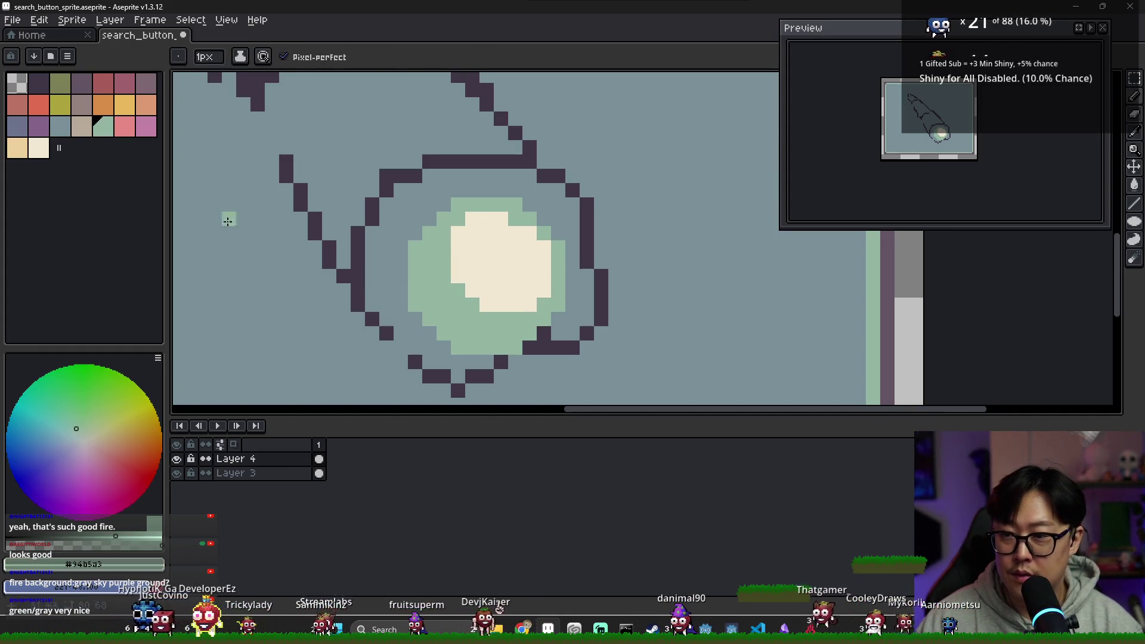
Paint a brownish shadow down the lens's lower-left edge.
left_click(85, 112)
left_click_drag(401, 248, 416, 317)
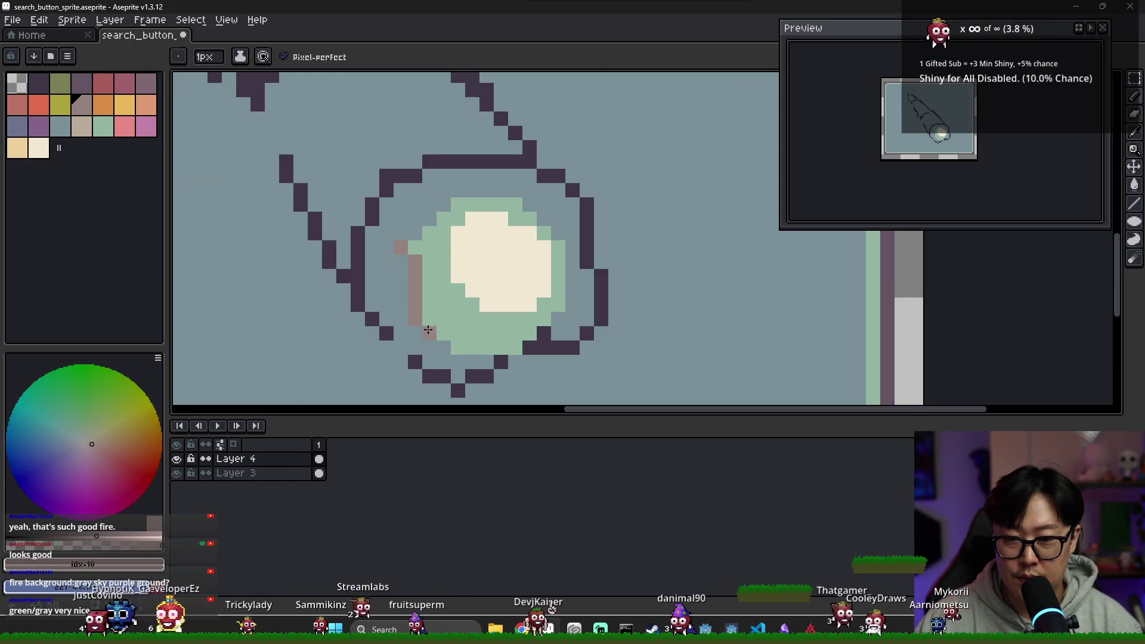
key("ctrl+z")
mouse_move(401, 247)
left_mouse_down()
mouse_move(411, 316)
mouse_move(463, 361)
left_mouse_up()
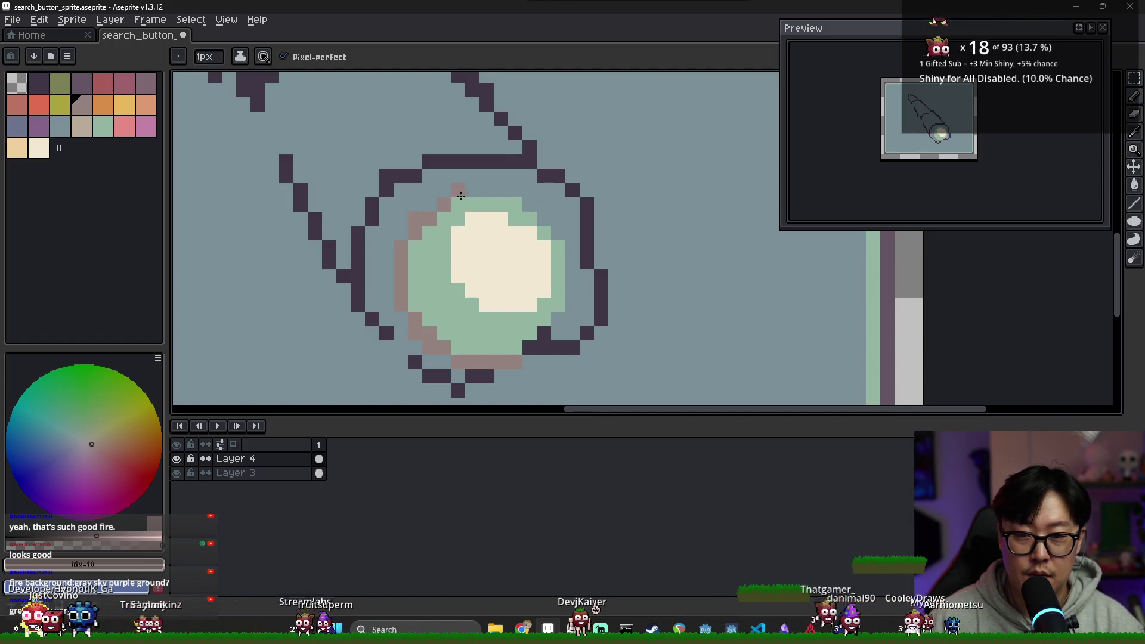
Sample the cream and green colours across the lens to compare them.
left_click(486, 249, "alt")
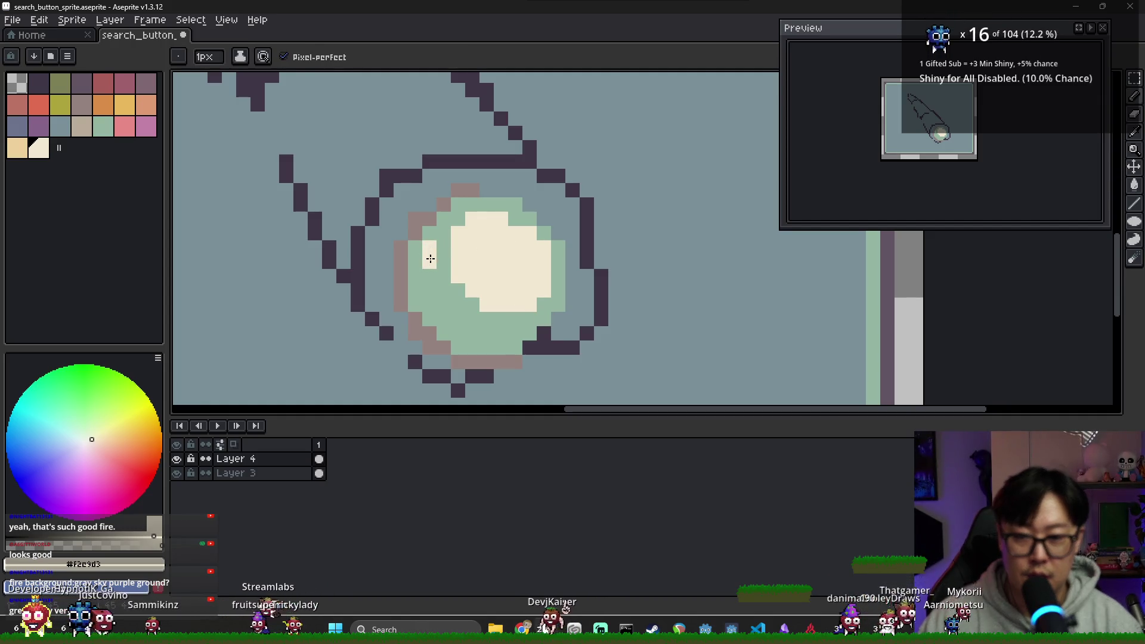
scroll(522, 321, "down", 2)
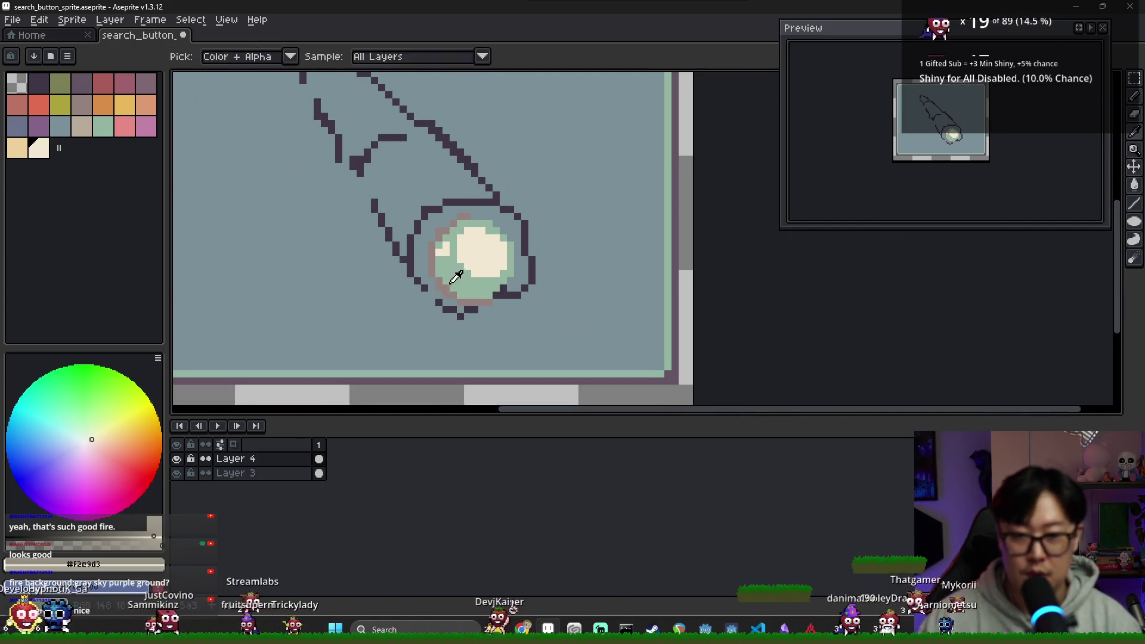
left_click(438, 251, "alt")
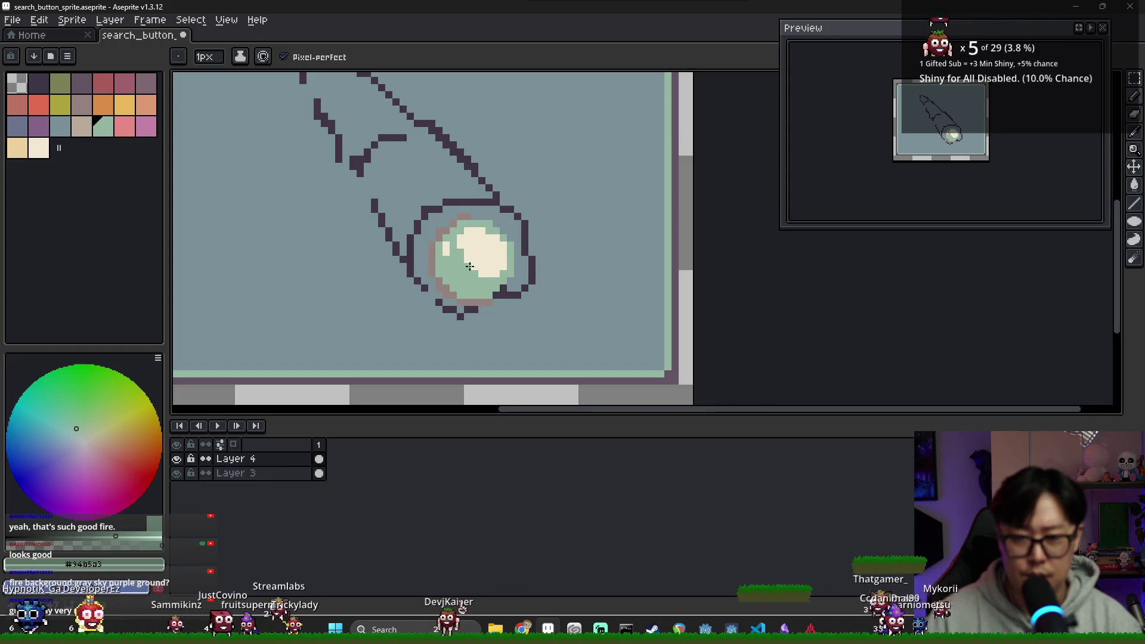
left_click(501, 272, "alt")
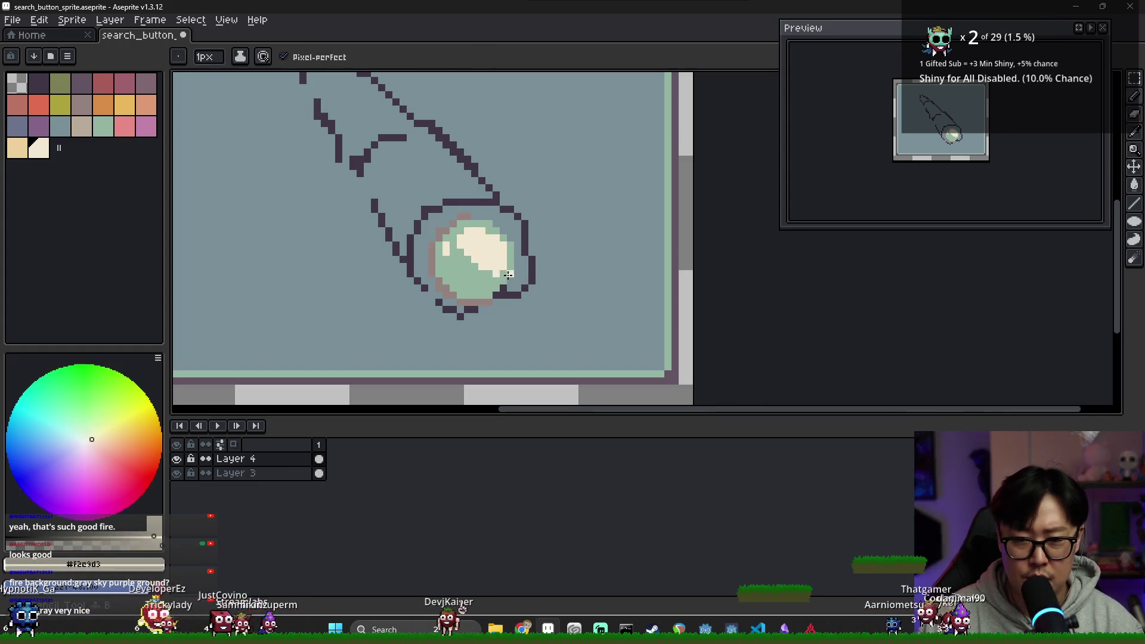
left_click(499, 274, "alt")
left_click(506, 268, "alt")
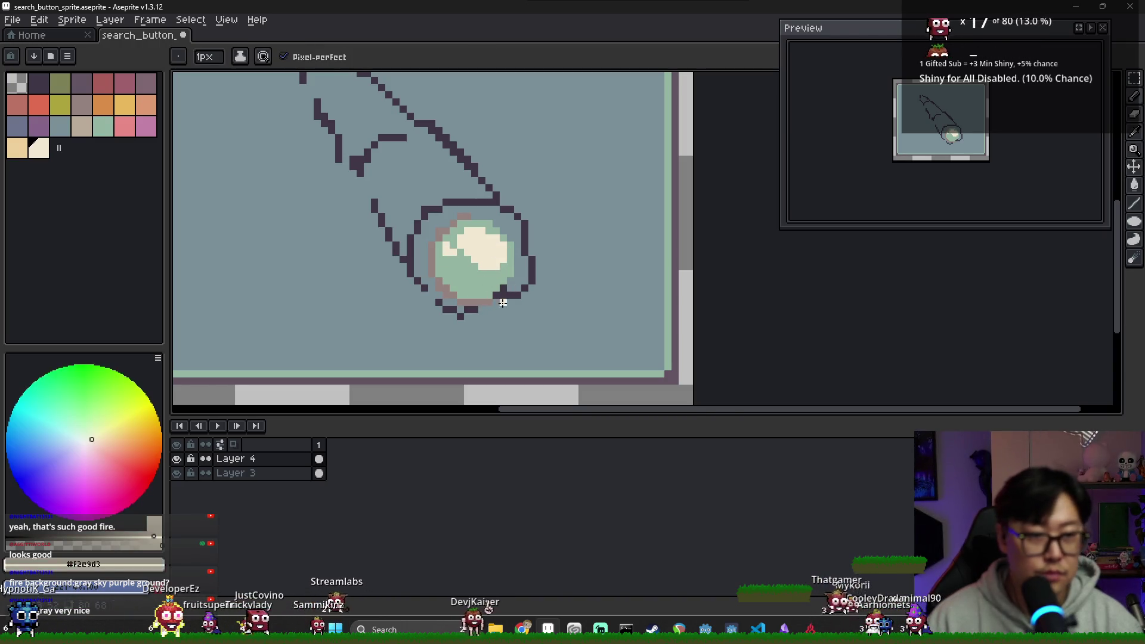
scroll(503, 303, "up", 2)
left_click(377, 262, "alt")
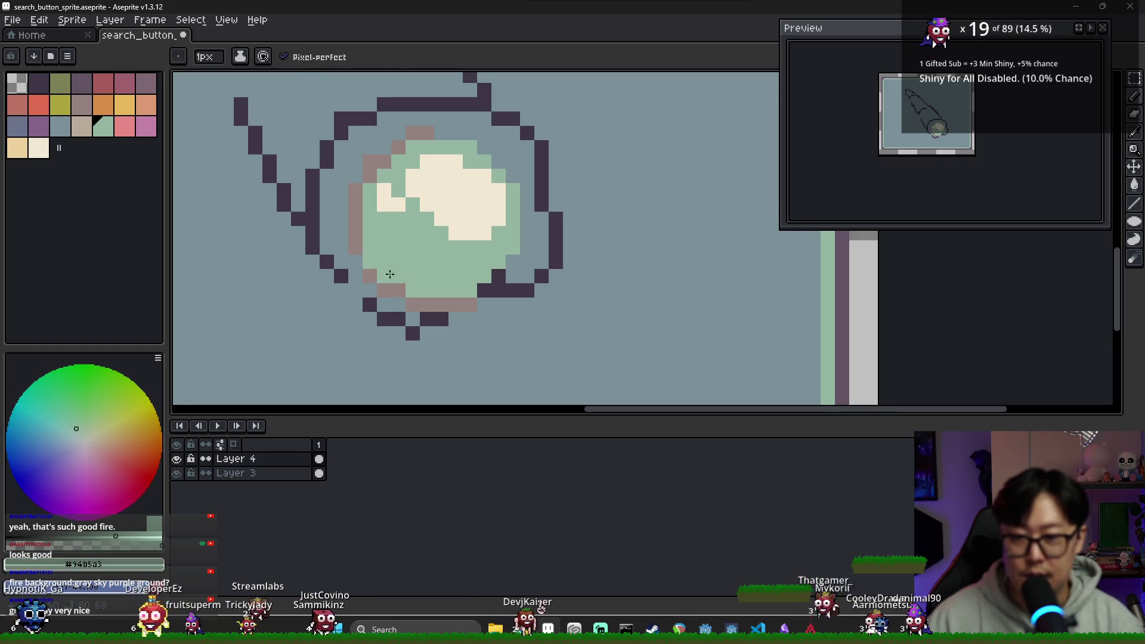
Fill the lower-left lens with a diagonal mauve shadow, restoring a few green pixels.
left_click(370, 275, "alt")
left_click(370, 261)
left_click(384, 274)
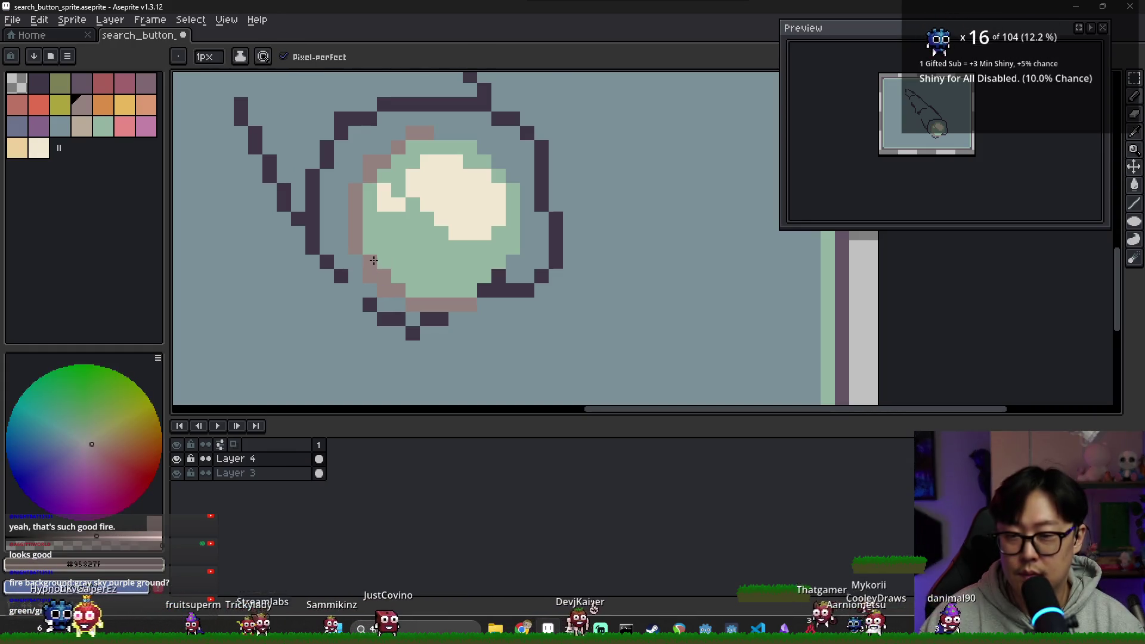
left_click_drag(384, 232, 442, 291)
key("g")
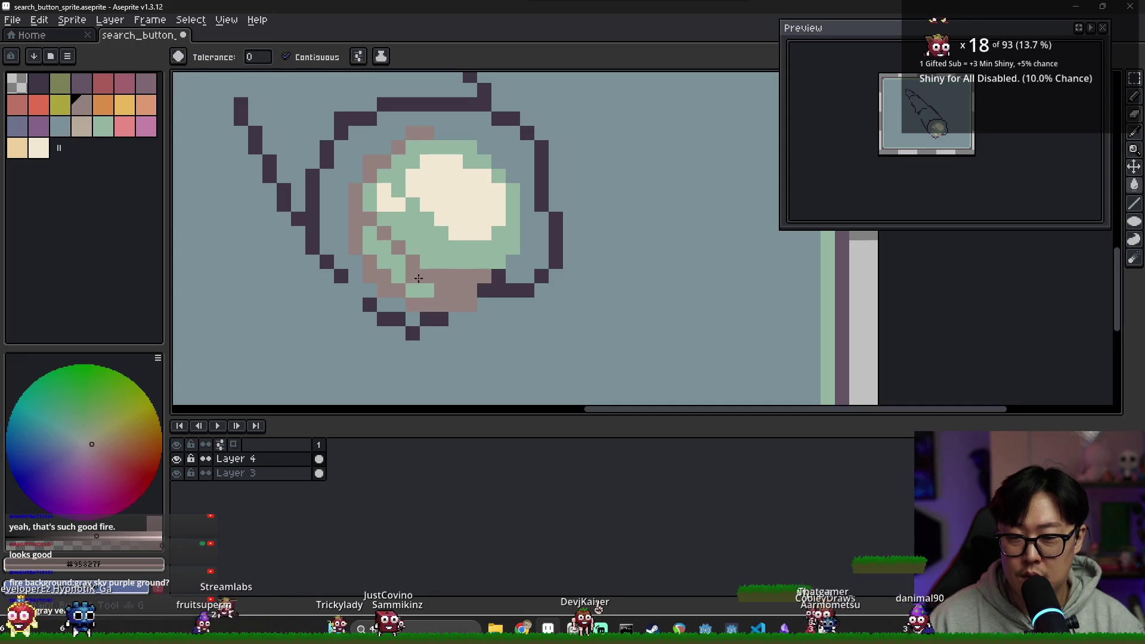
left_click(427, 289)
left_click(447, 262, "alt")
key("b")
left_click_drag(441, 276, 456, 276)
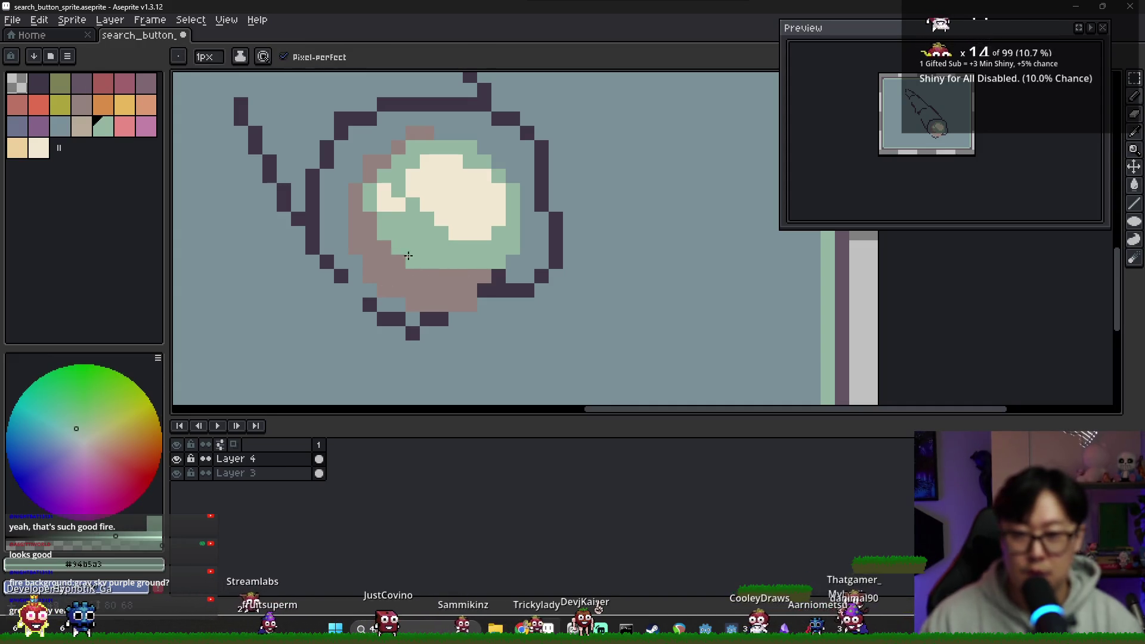
left_click(439, 289, "alt")
left_click(499, 276)
Try a dark flood fill around the lens, then undo it.
scroll(524, 252, "down", 2)
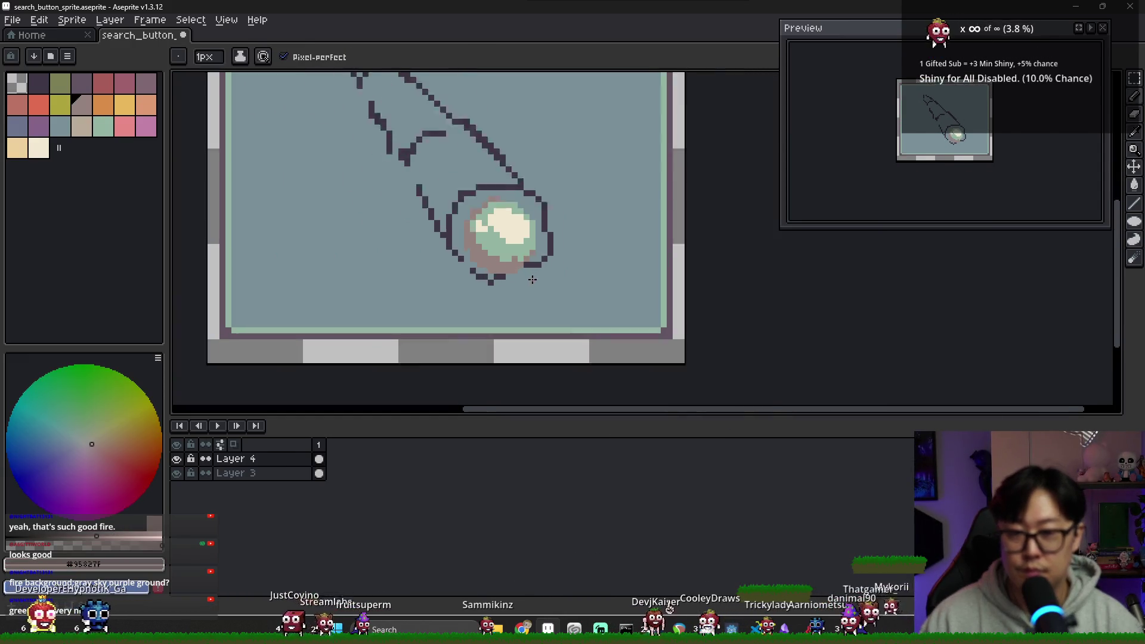
scroll(524, 253, "up", 1)
left_click(514, 270, "alt")
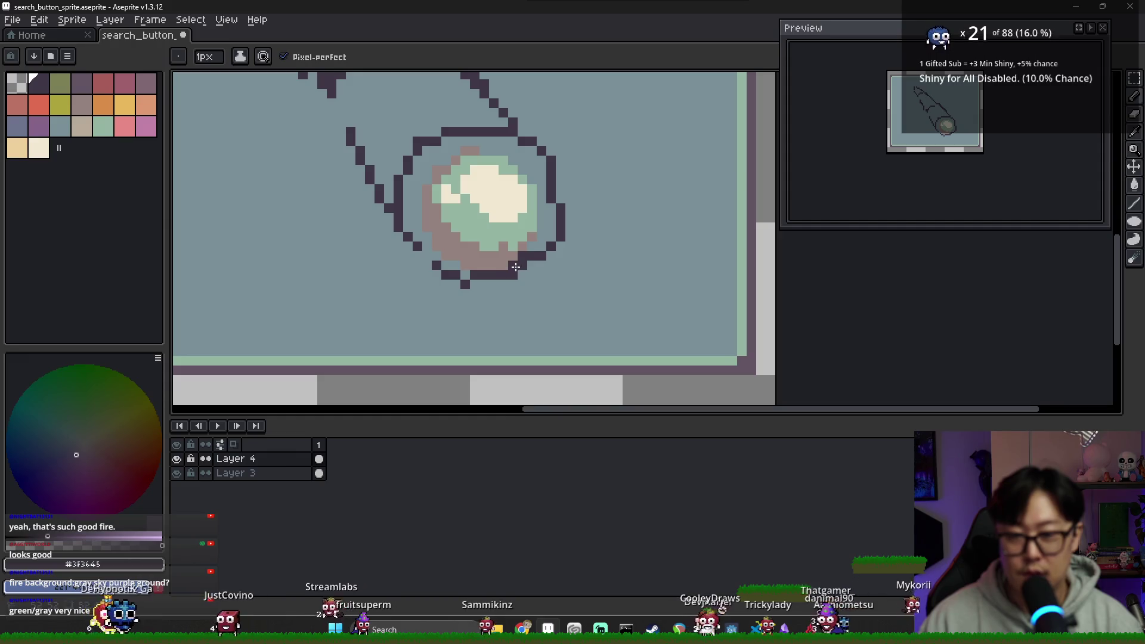
key("g")
left_click(540, 244)
key("ctrl+z")
scroll(486, 263, "up", 1)
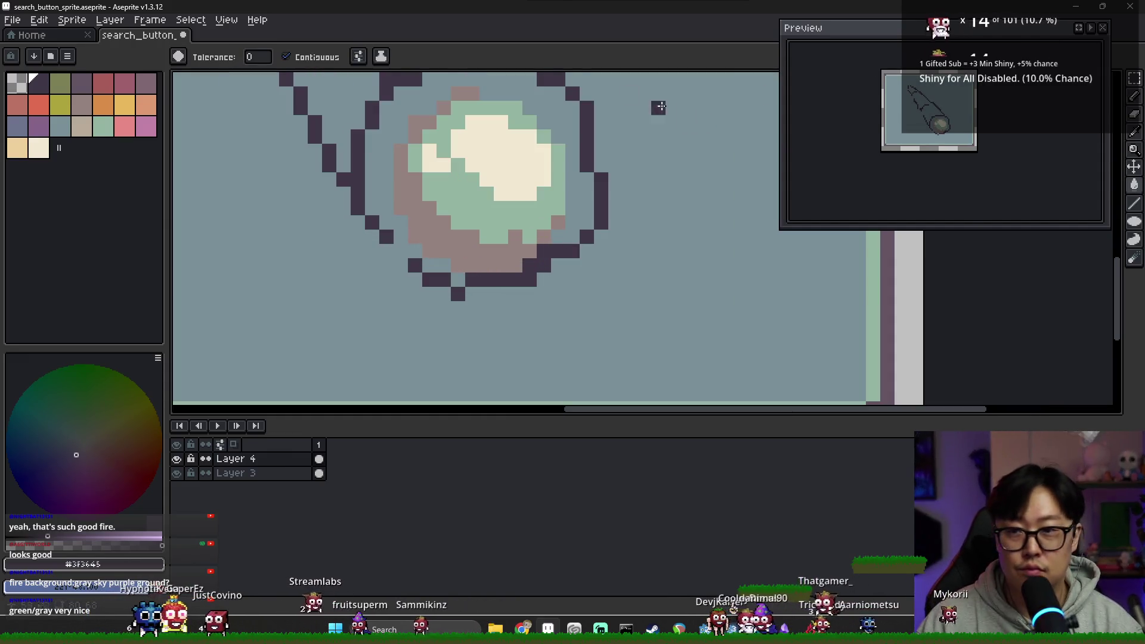
scroll(406, 238, "up", 1)
scroll(405, 239, "down", 3)
scroll(406, 204, "up", 2)
key("b")
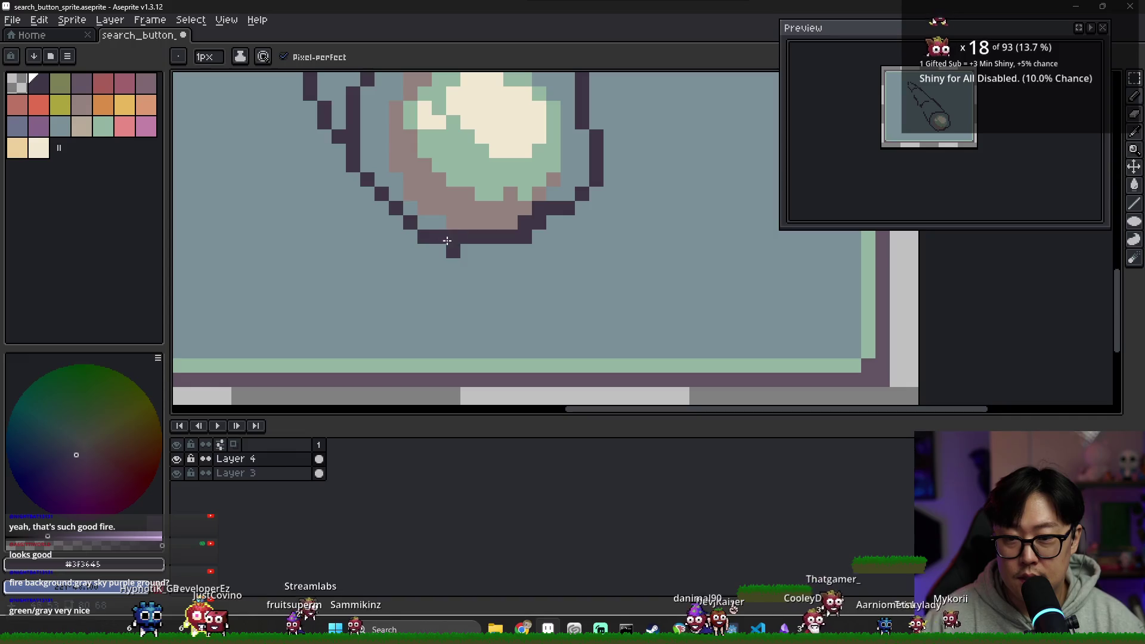
Erase a stray pixel, close the rim gap and fill the rim-to-lens space dark.
right_click(452, 249)
left_click(424, 222)
key("g")
left_click(406, 166)
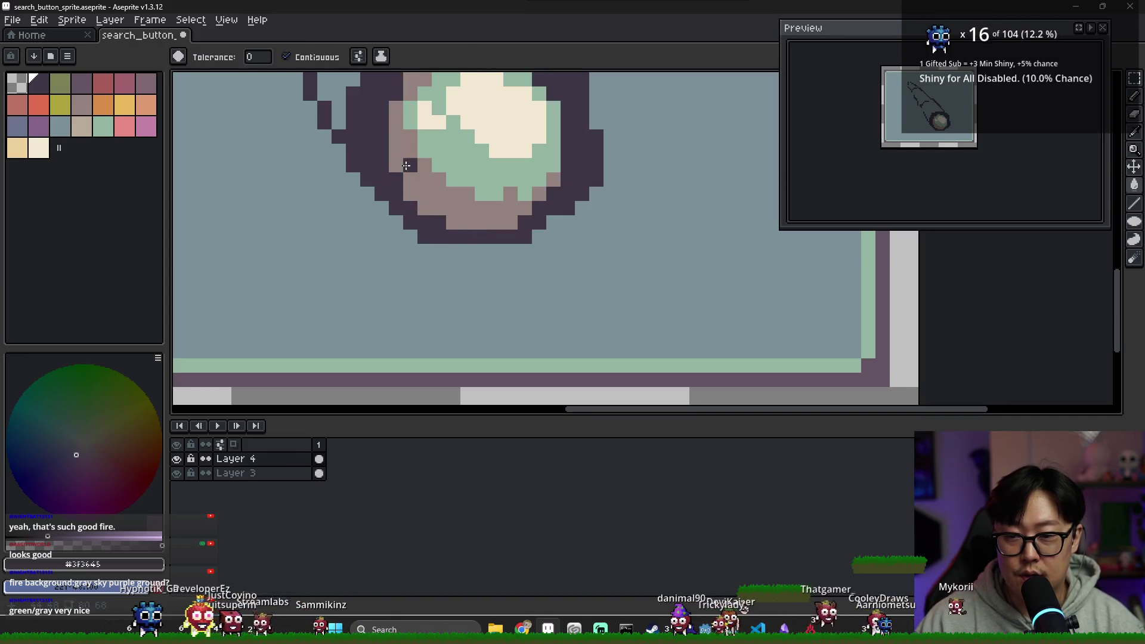
scroll(406, 165, "down", 2)
scroll(515, 154, "up", 1)
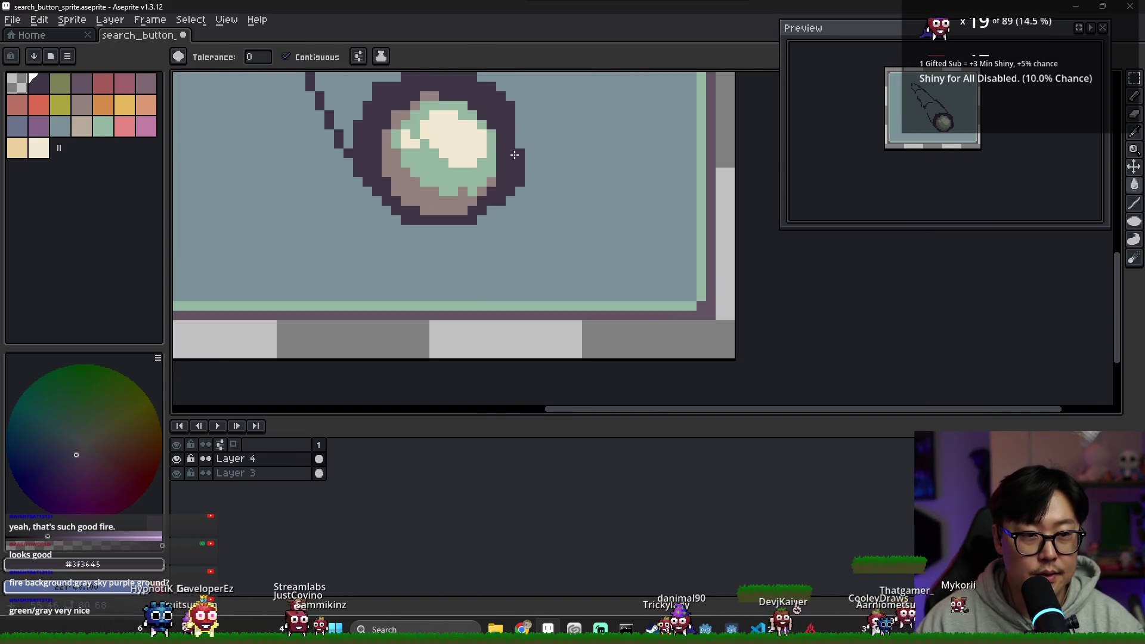
key("b")
Add light-brown pixels along the top of the lens ring.
left_click(441, 95, "alt")
left_click_drag(449, 96, 471, 98)
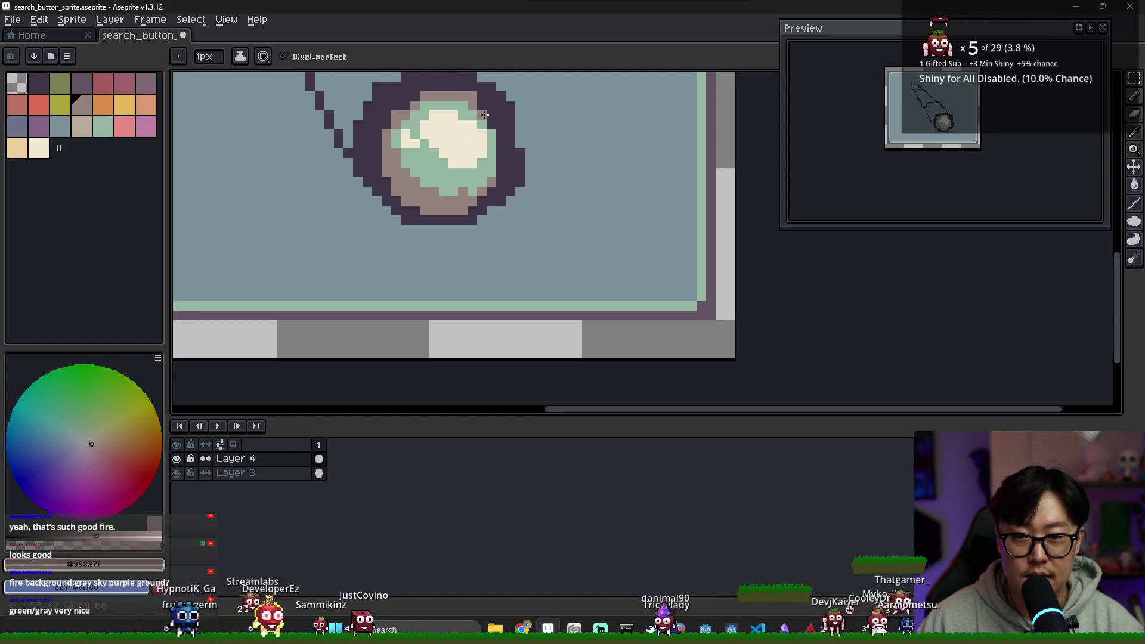
left_click(494, 96, "alt")
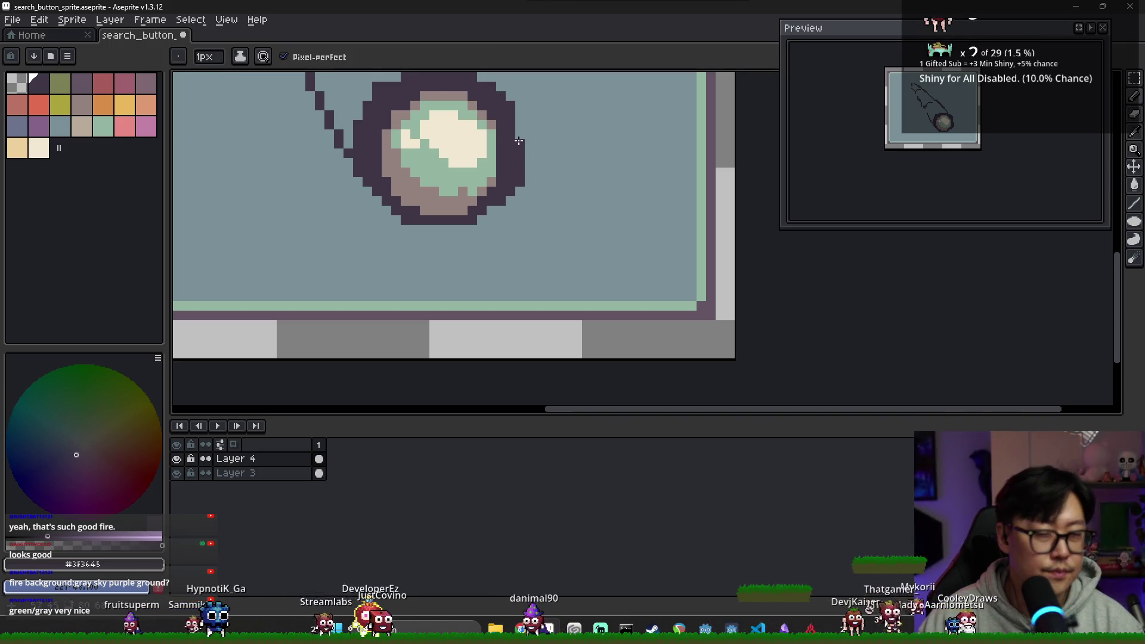
left_click(462, 186, "alt")
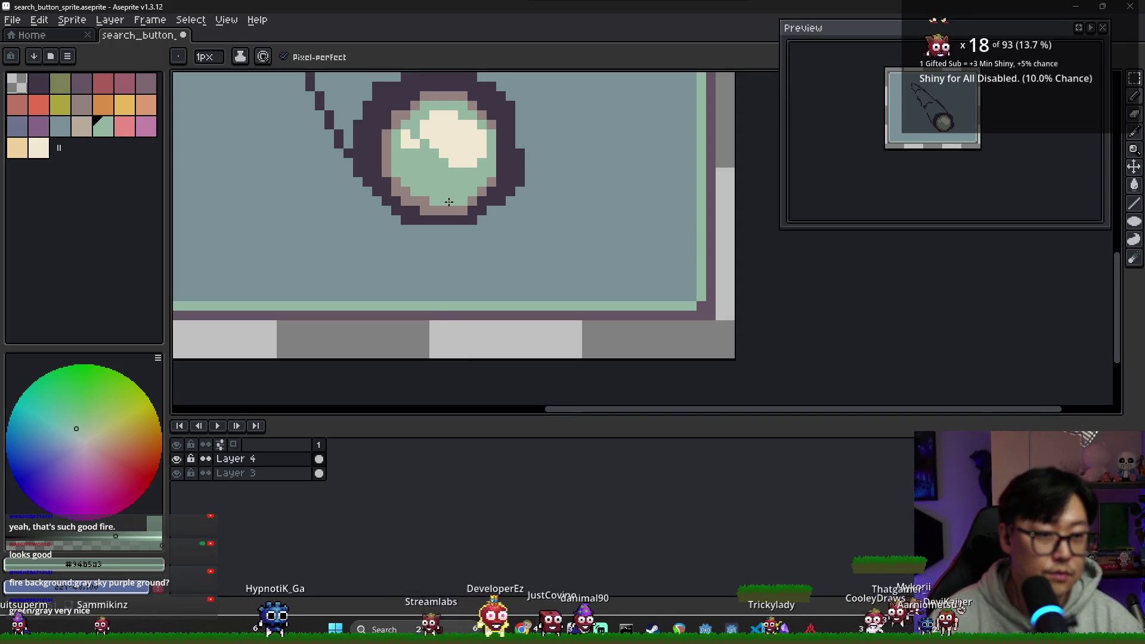
scroll(454, 197, "down", 2)
scroll(517, 147, "up", 2)
Thicken the lens's right edge with a dark outline stroke.
key("alt")
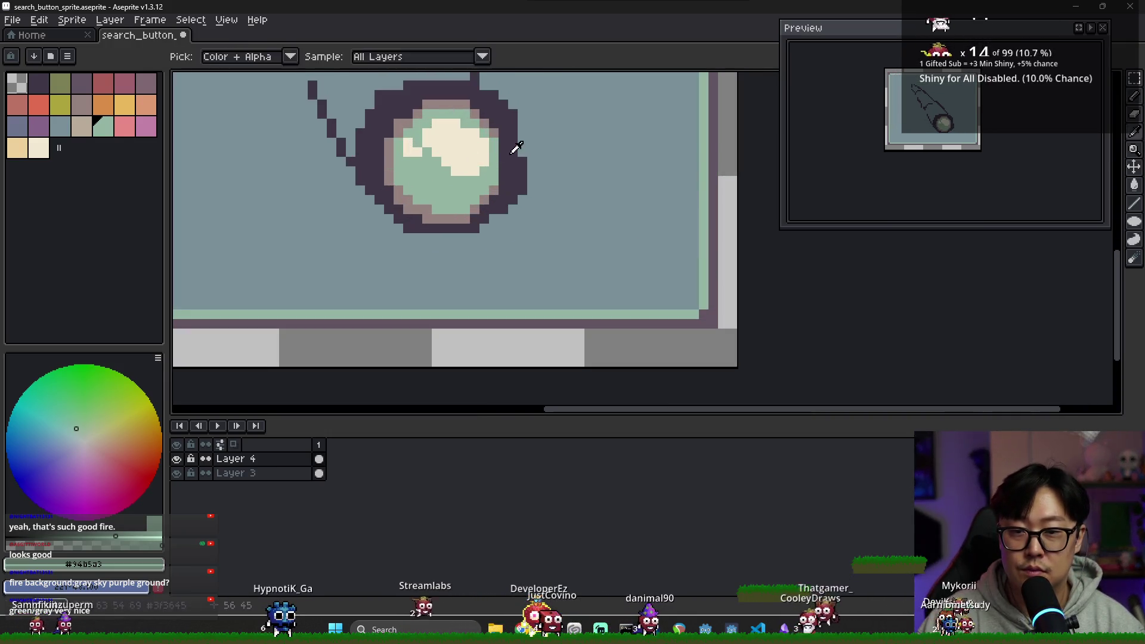
left_click(517, 148, "alt")
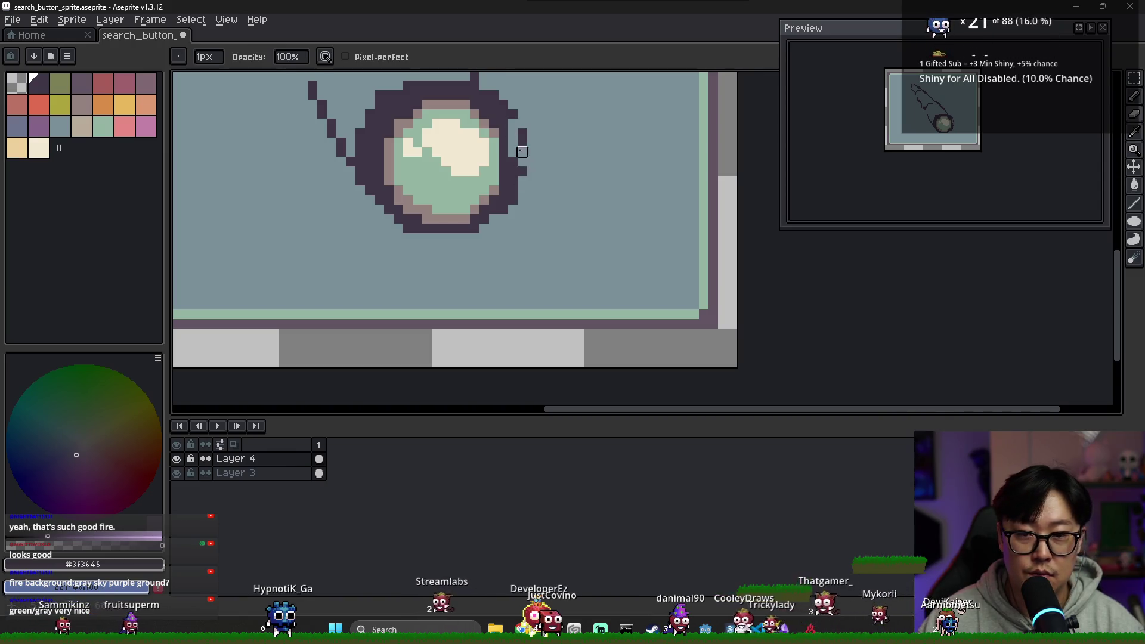
left_click_drag(522, 152, 522, 189)
key("alt")
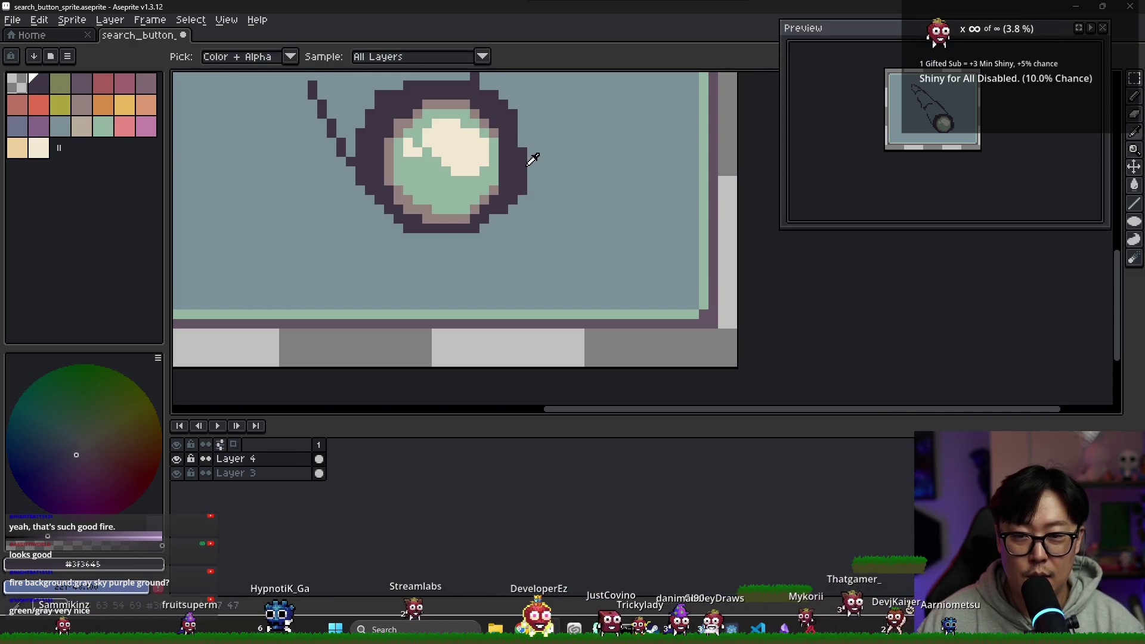
scroll(524, 167, "down", 3)
scroll(515, 173, "up", 2)
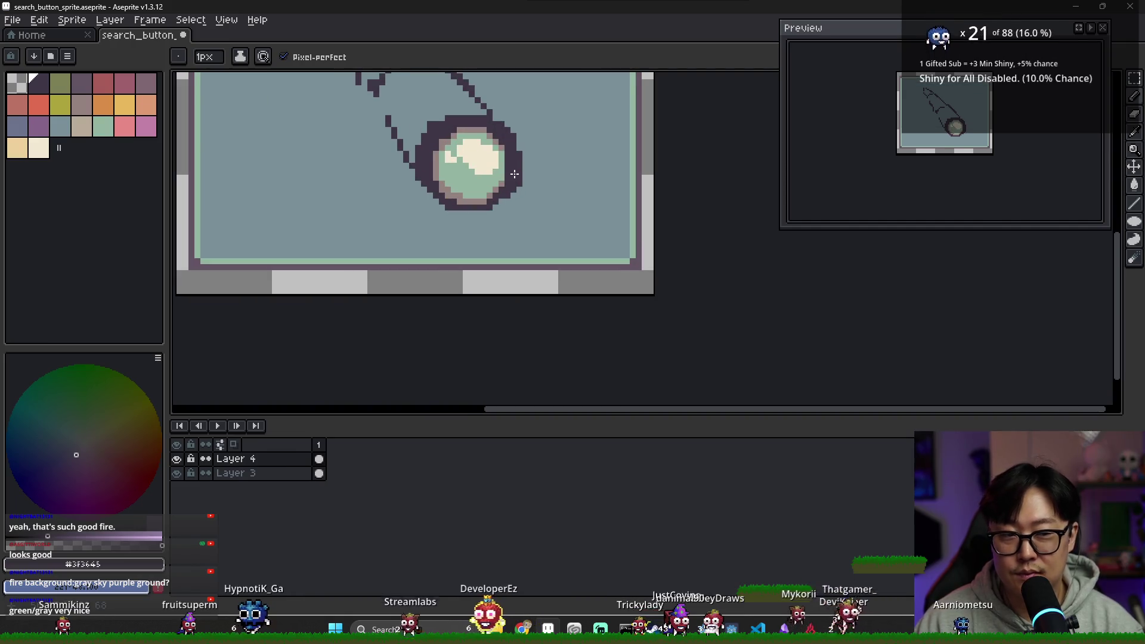
Erase the rim pixels where the handle line meets the lens's upper left.
key("e")
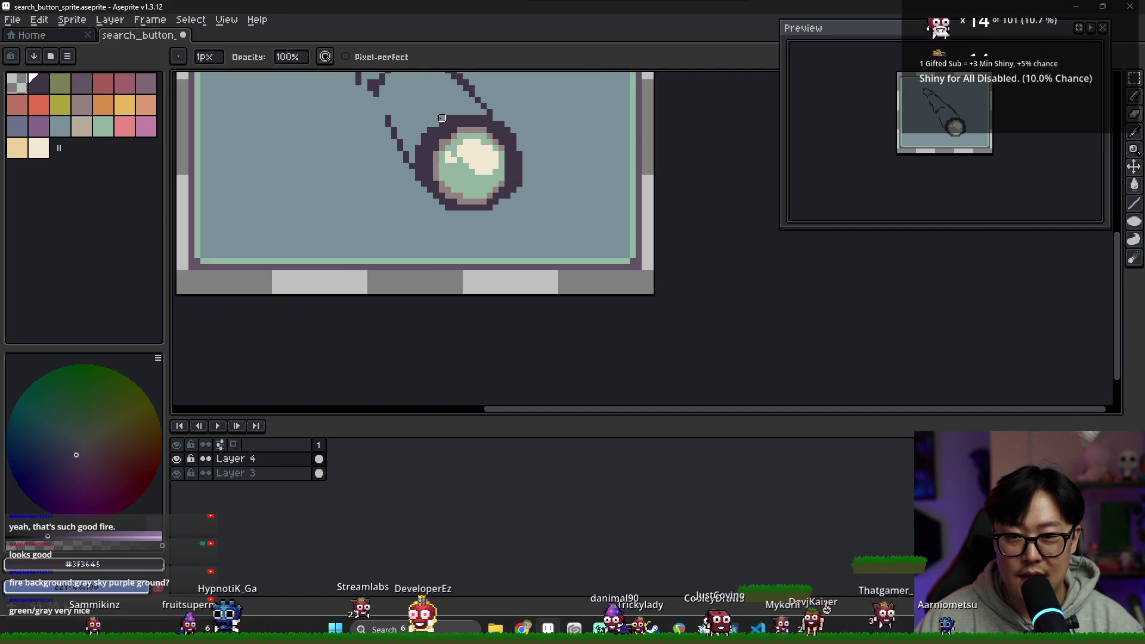
mouse_move(440, 122)
left_mouse_down()
mouse_move(412, 161)
mouse_move(424, 128)
left_mouse_up()
key("i")
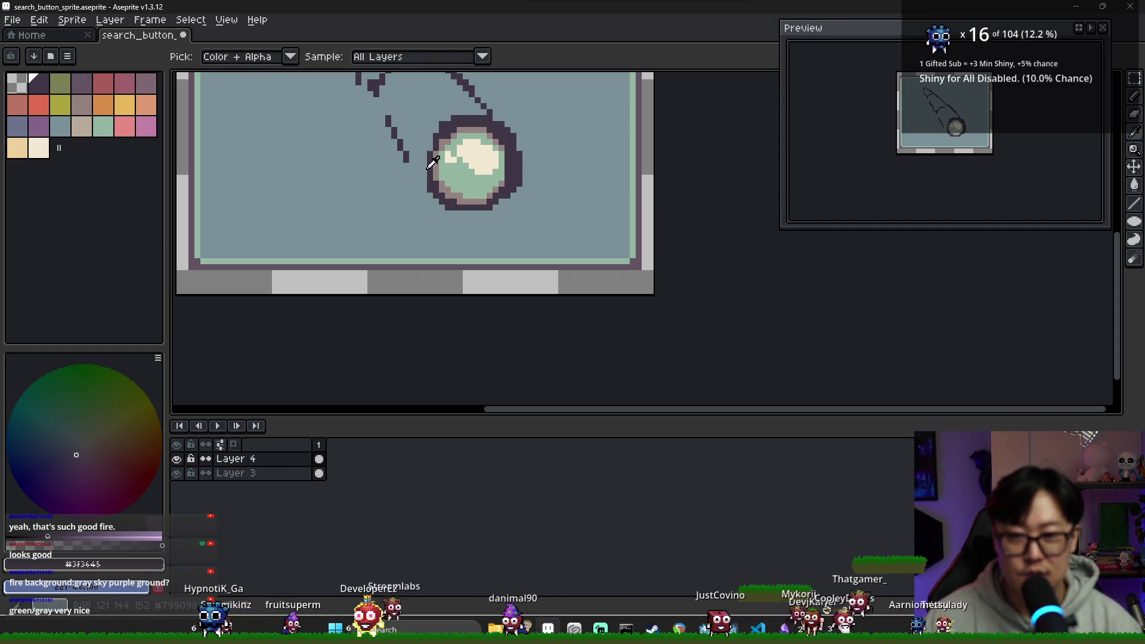
key("b")
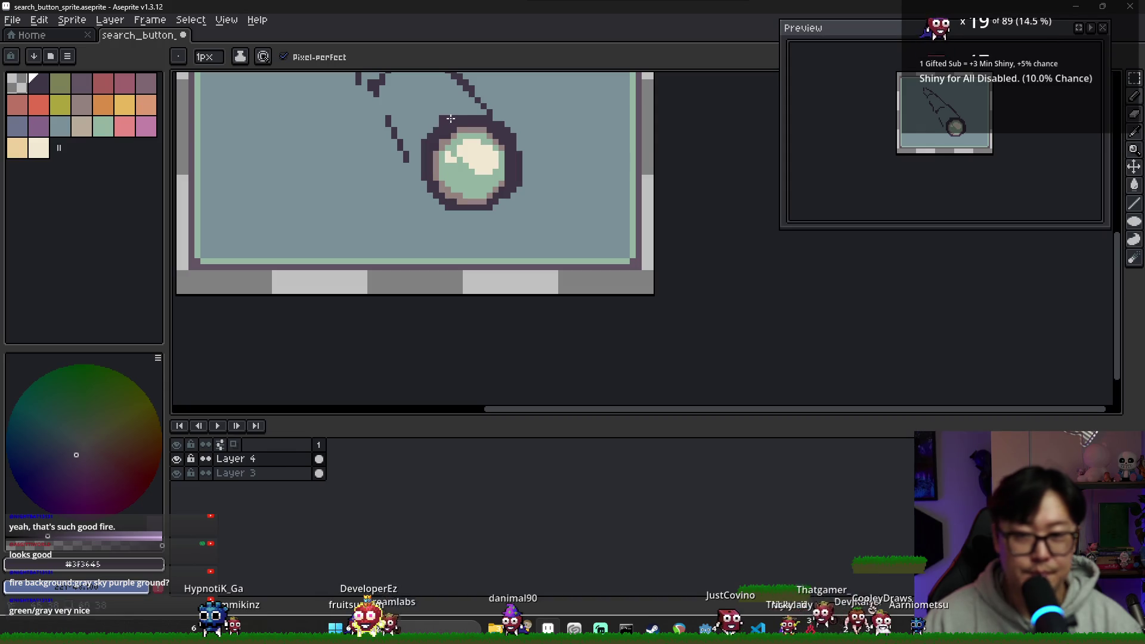
key("e")
scroll(516, 162, "down", 3)
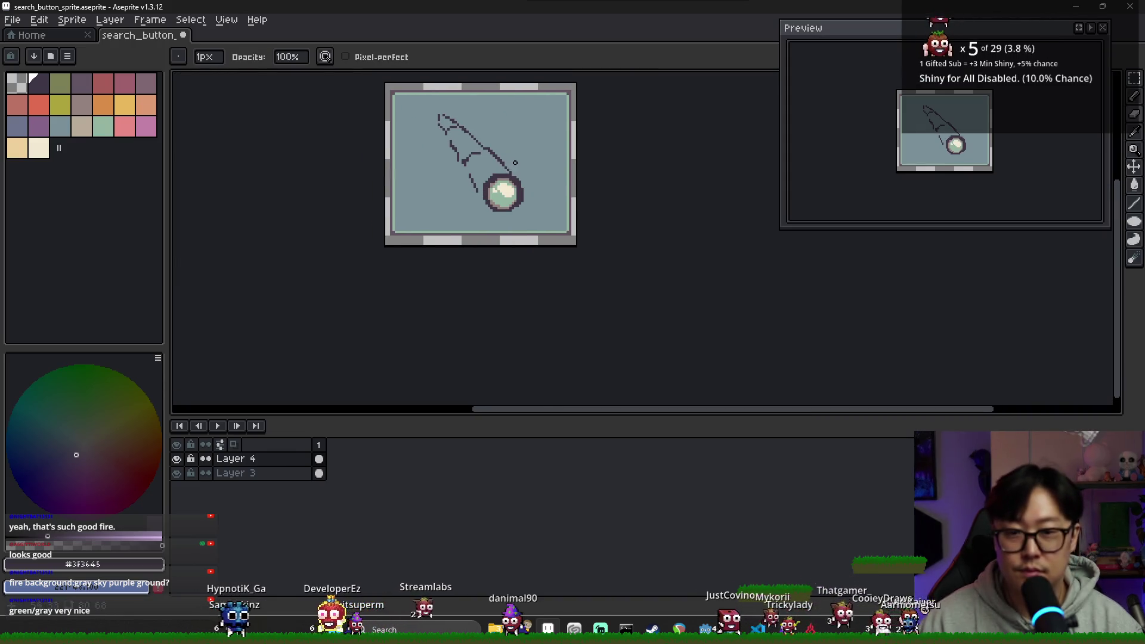
scroll(513, 180, "up", 2)
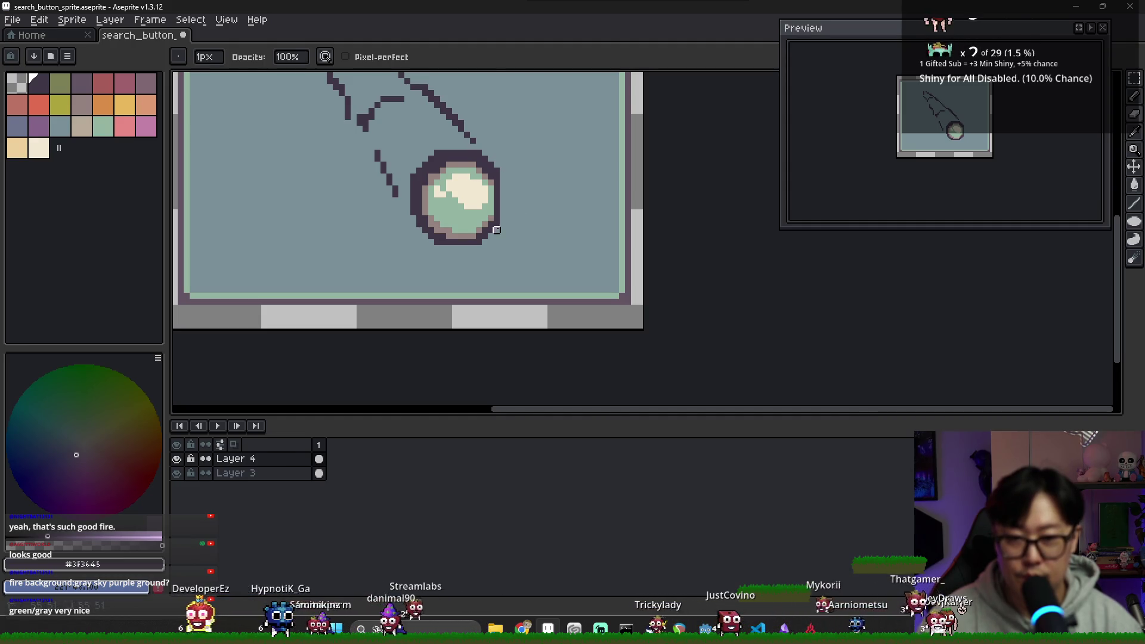
scroll(479, 248, "up", 2)
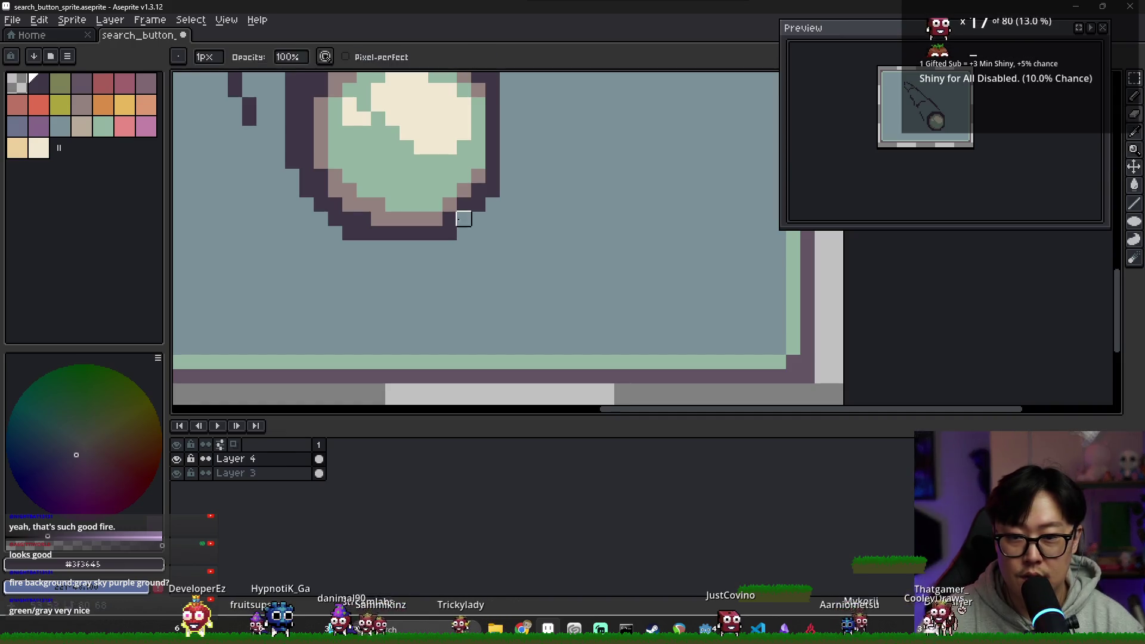
scroll(450, 246, "down", 2)
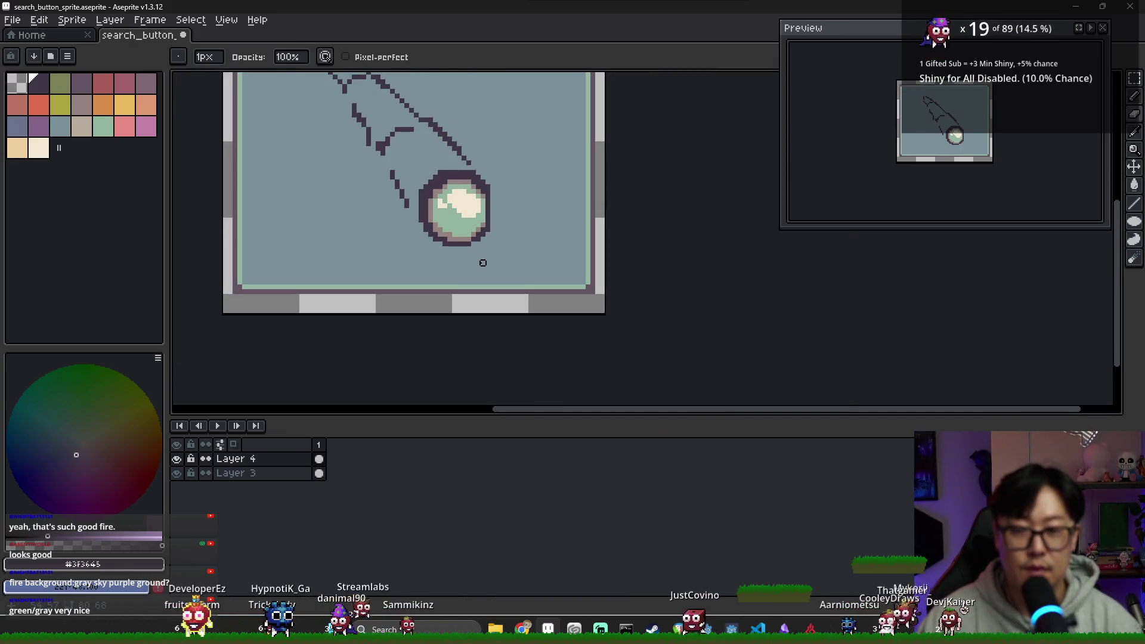
scroll(481, 260, "up", 2)
scroll(525, 134, "down", 2)
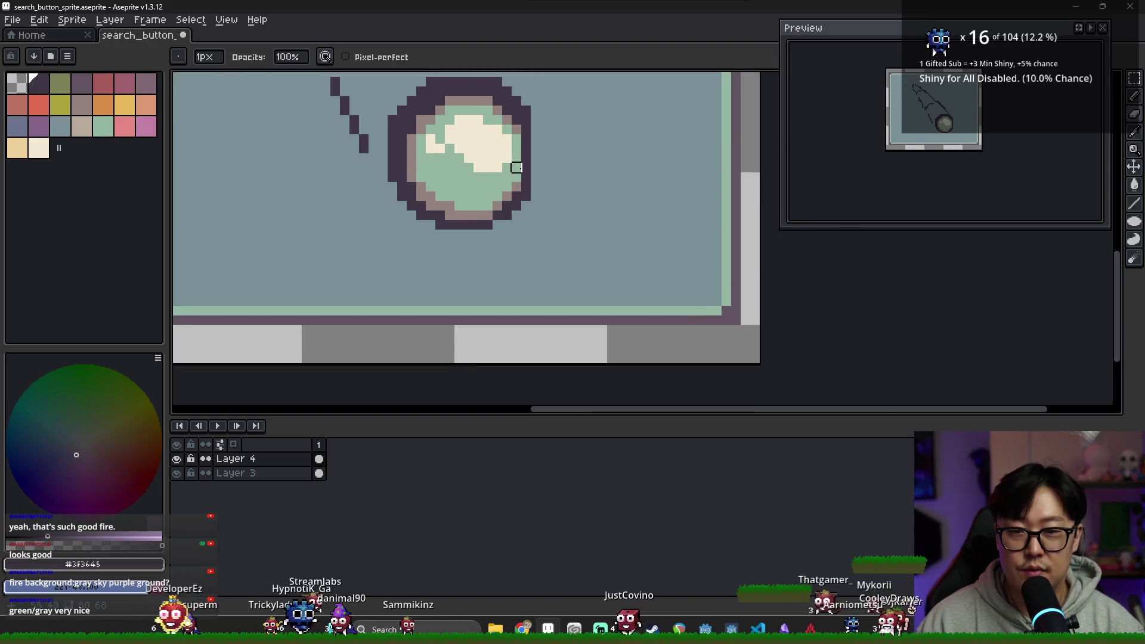
scroll(524, 134, "up", 2)
Repaint the lens's right outline in light brown and recentre the view.
left_click(82, 105)
left_click_drag(527, 131, 528, 176)
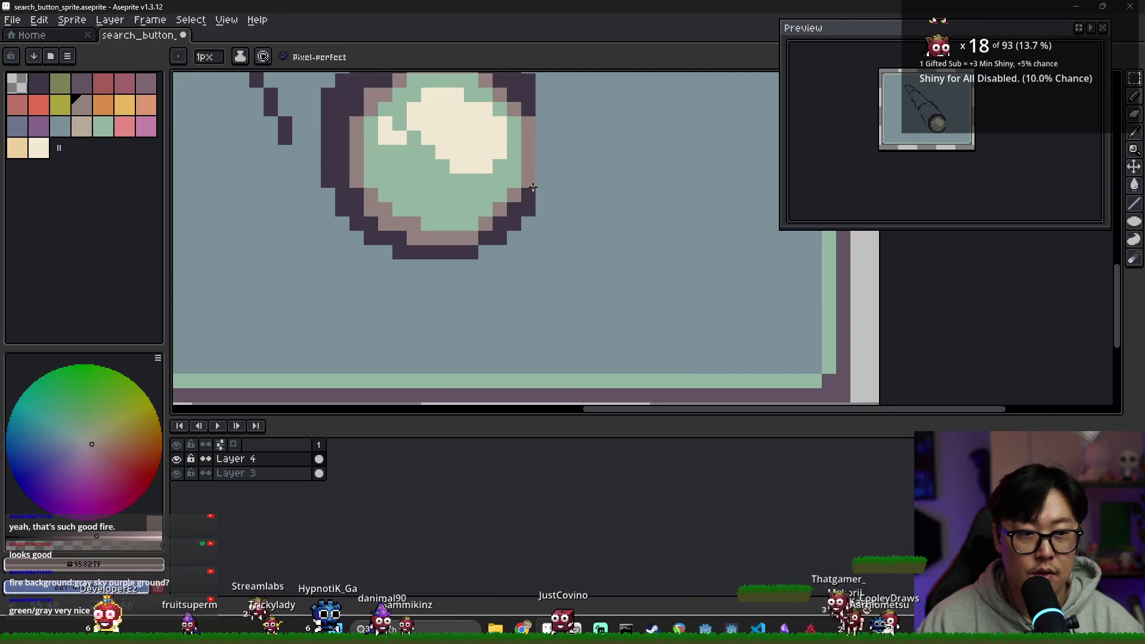
left_click(529, 101, "alt")
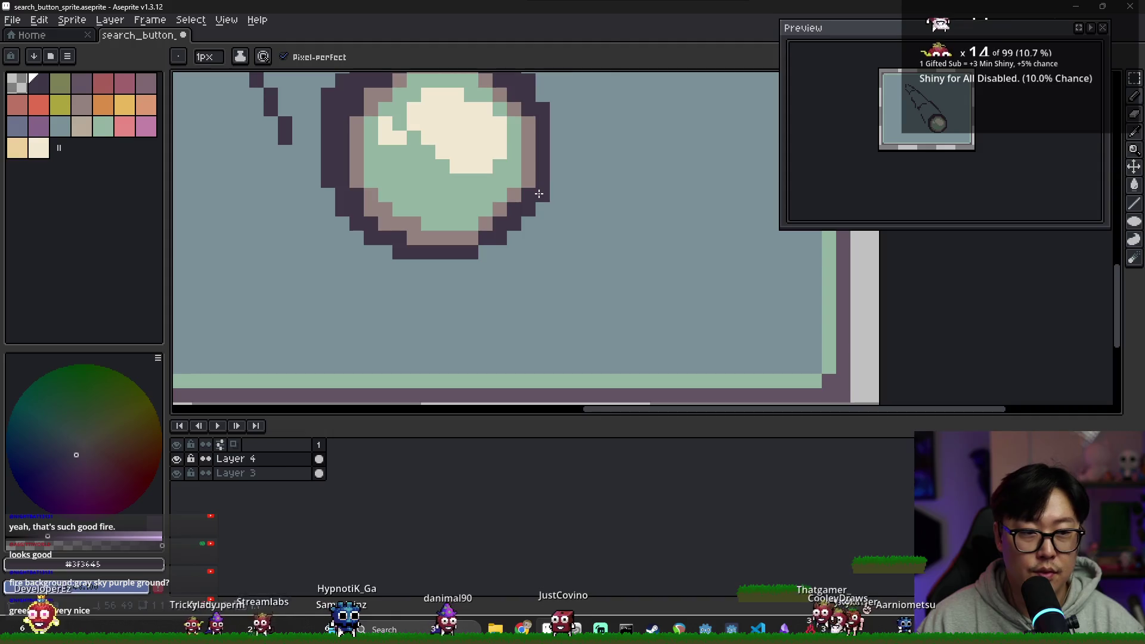
scroll(537, 129, "down", 1)
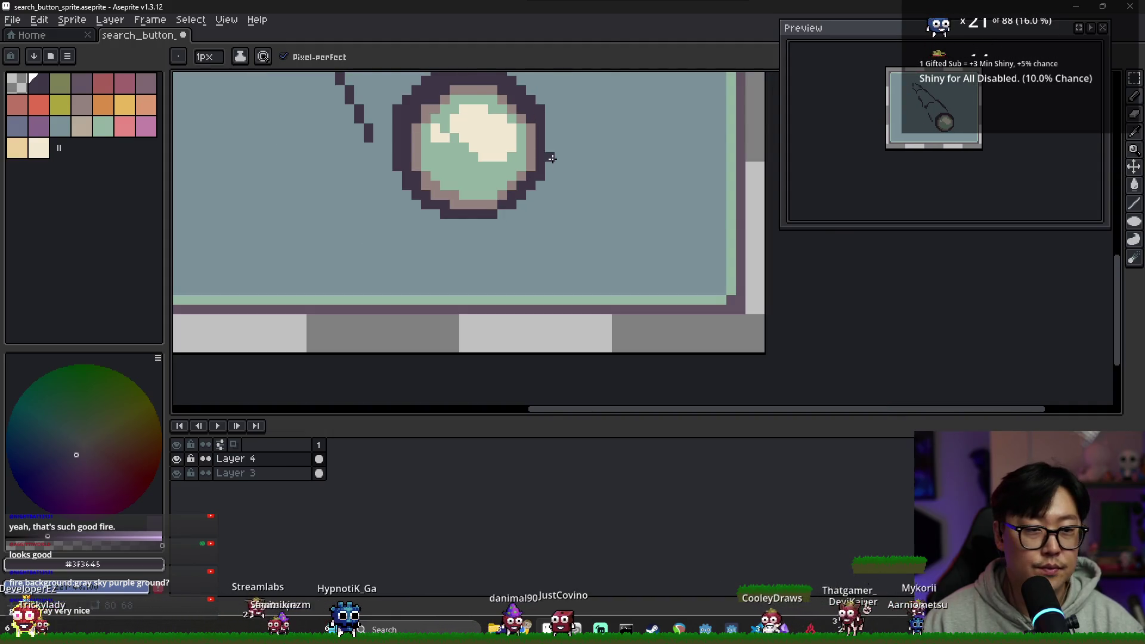
left_click_drag(558, 147, 658, 190)
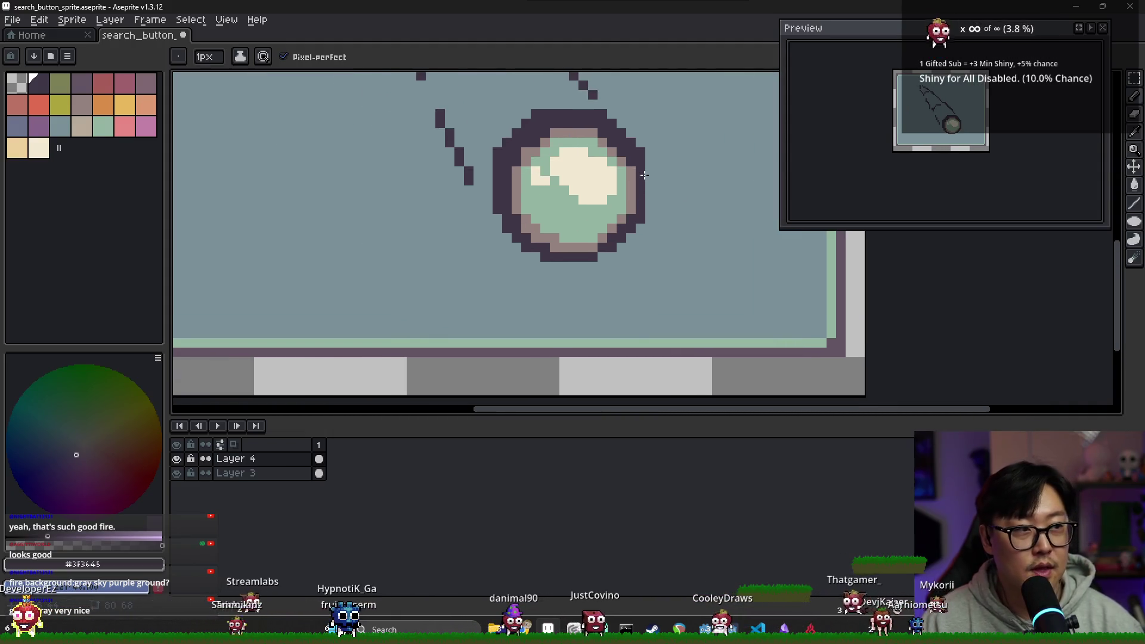
scroll(644, 175, "down", 3)
left_click_drag(559, 159, 559, 188)
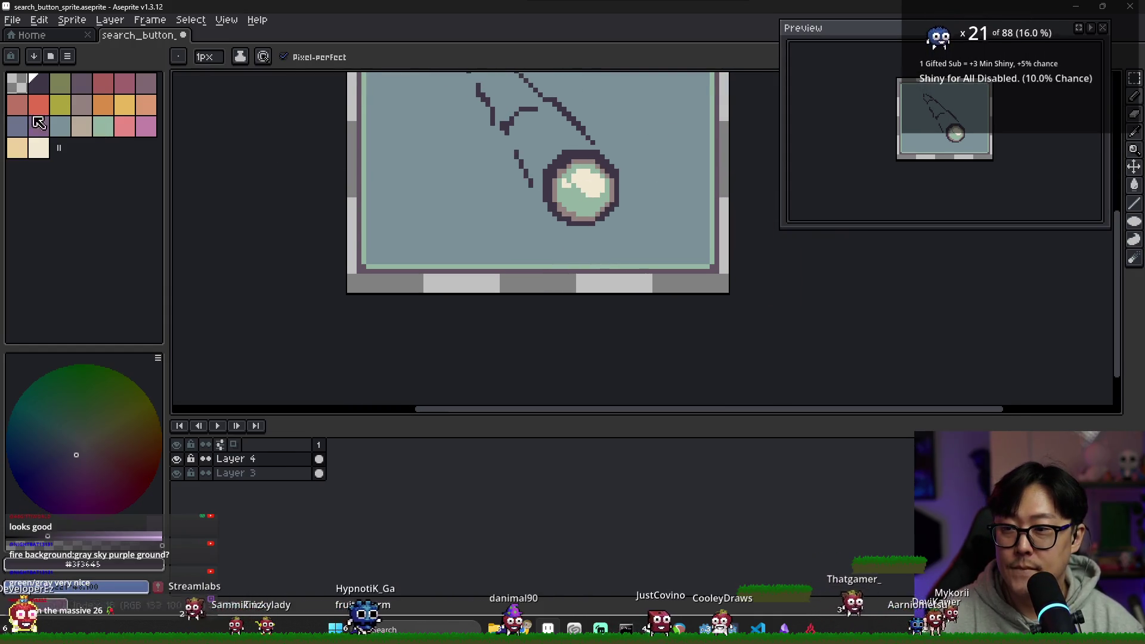
Outline the handle in red, flood-fill it salmon, then sample the dark outline colour.
left_click(38, 105)
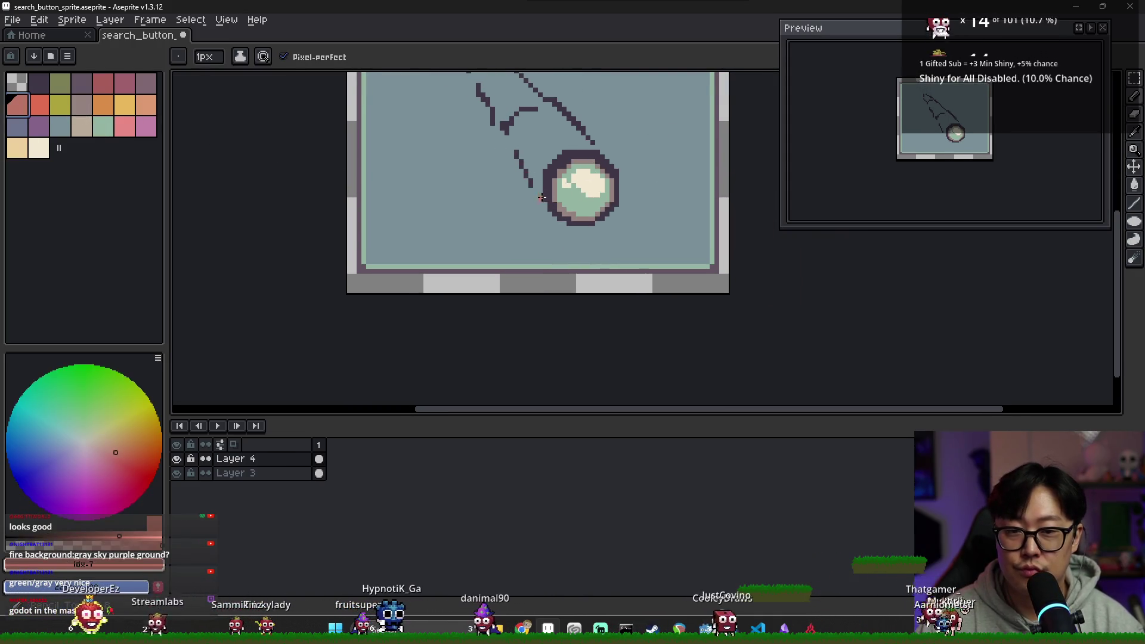
mouse_move(544, 208)
left_mouse_down()
mouse_move(502, 116)
mouse_move(503, 130)
left_mouse_up()
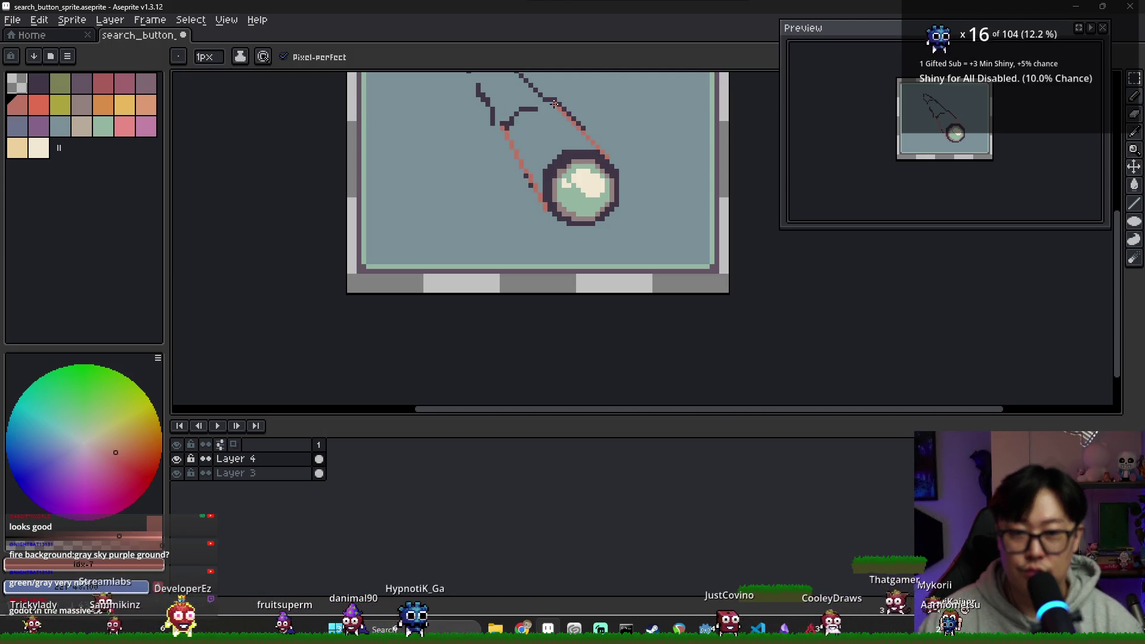
scroll(524, 121, "down", 1)
scroll(521, 134, "up", 2)
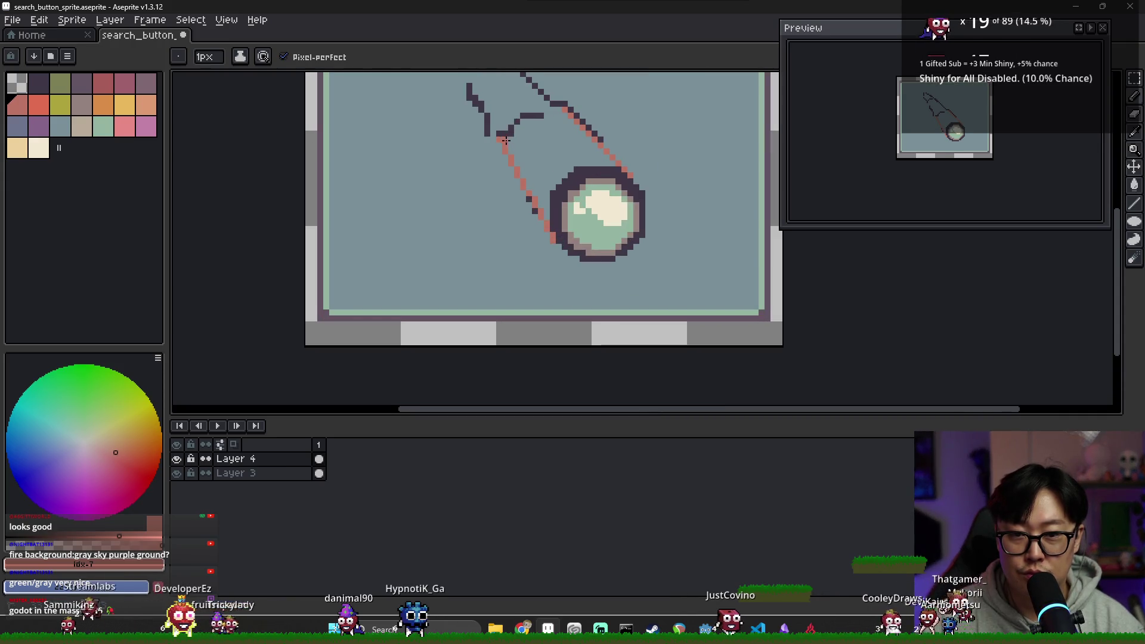
key("g")
left_click(561, 142)
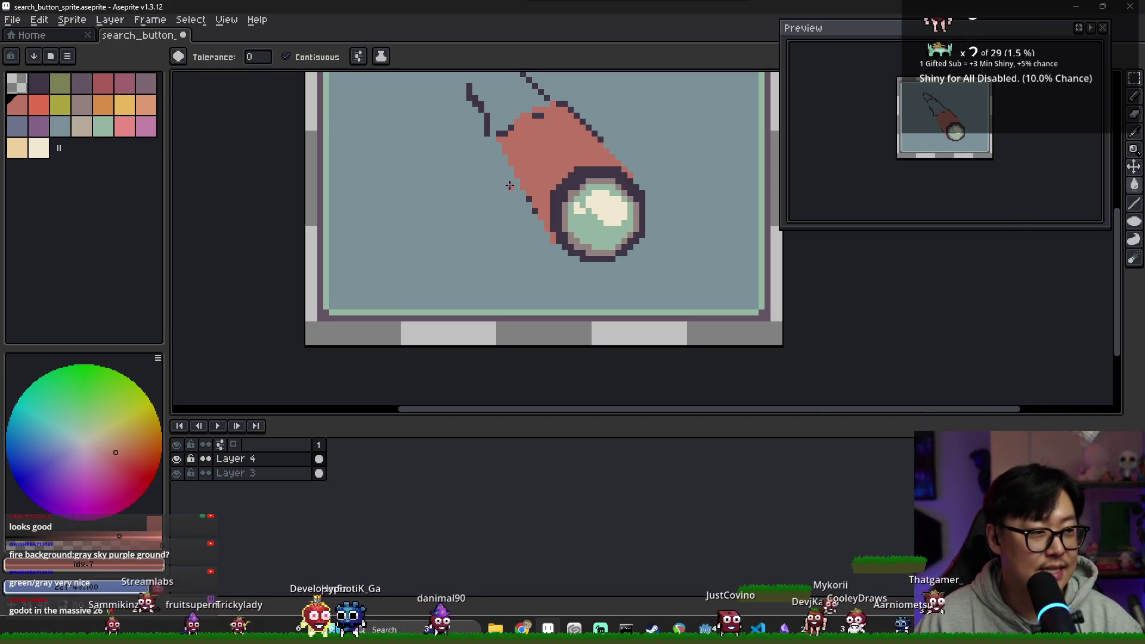
left_click_drag(510, 186, 553, 244)
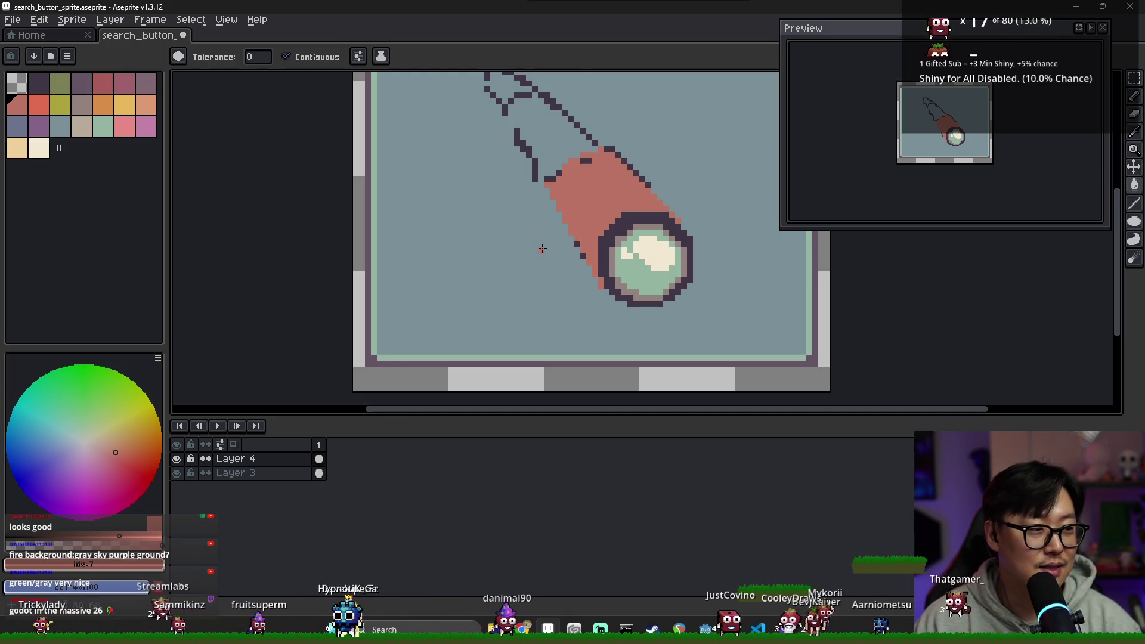
scroll(575, 239, "up", 1)
left_click(603, 291, "alt")
key("b")
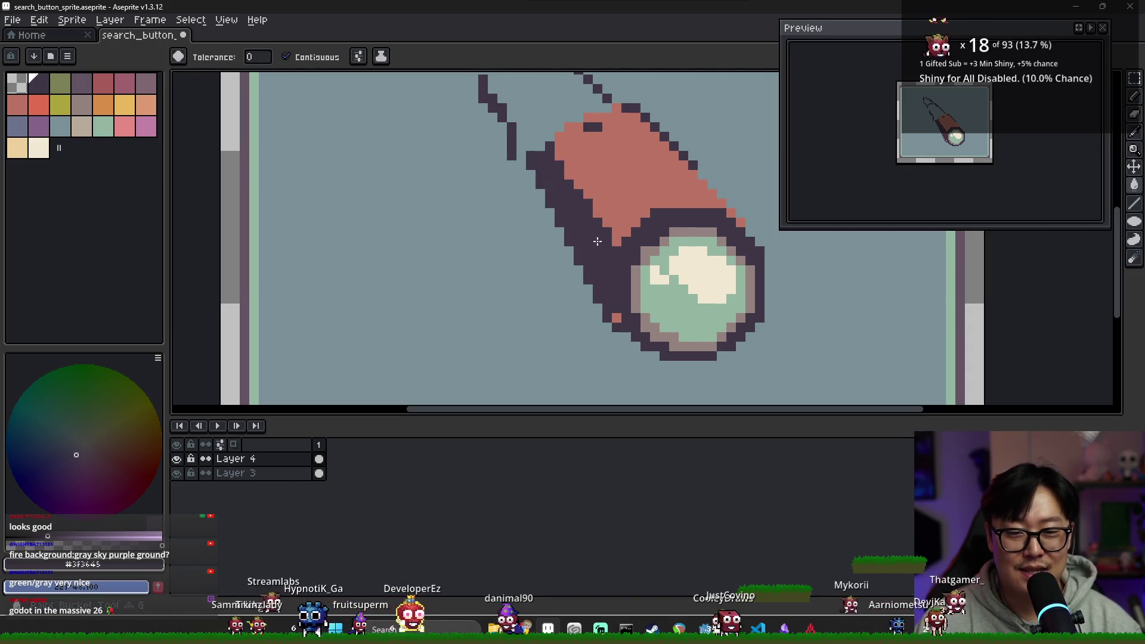
Shade the handle's left side with the dark outline colour.
left_click_drag(612, 301, 537, 164)
scroll(557, 174, "down", 2)
key("g")
key("e")
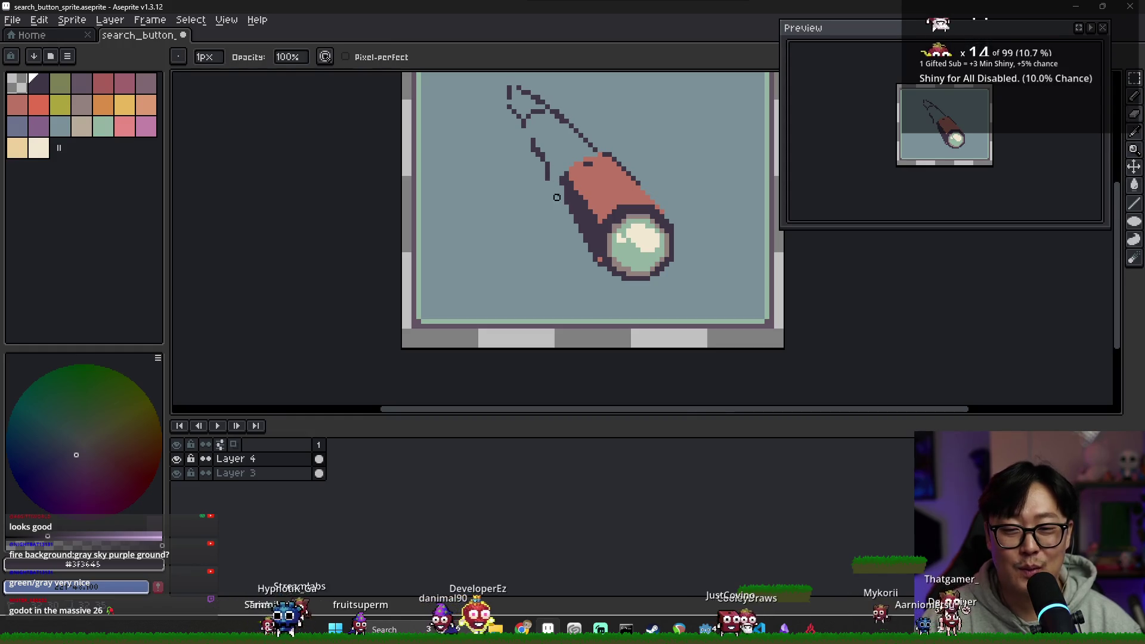
key("b")
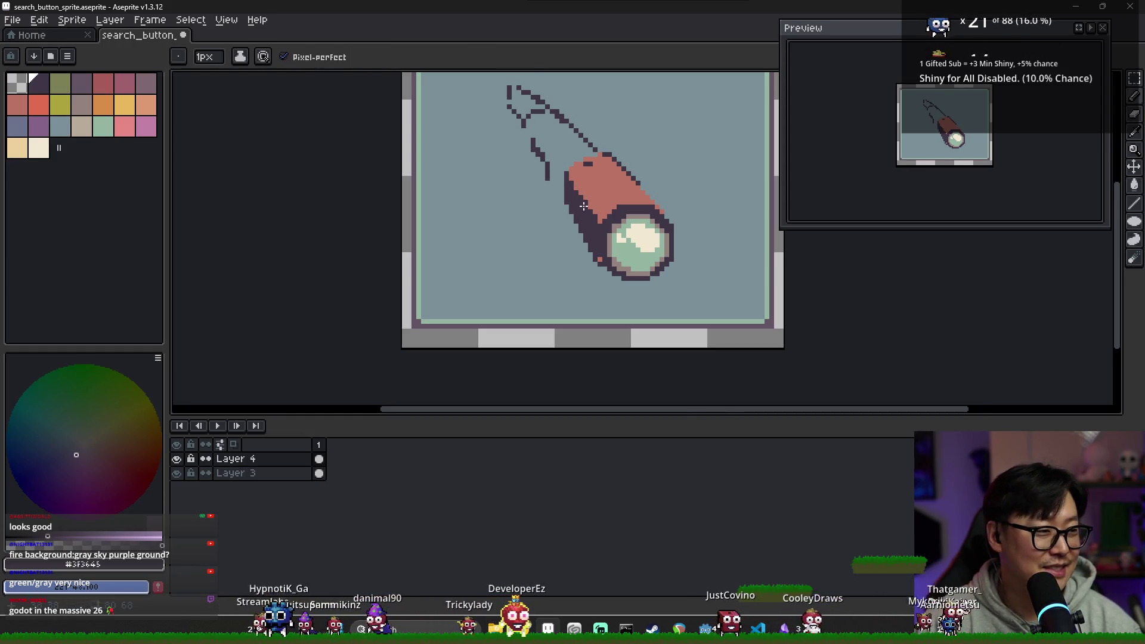
scroll(583, 206, "up", 1)
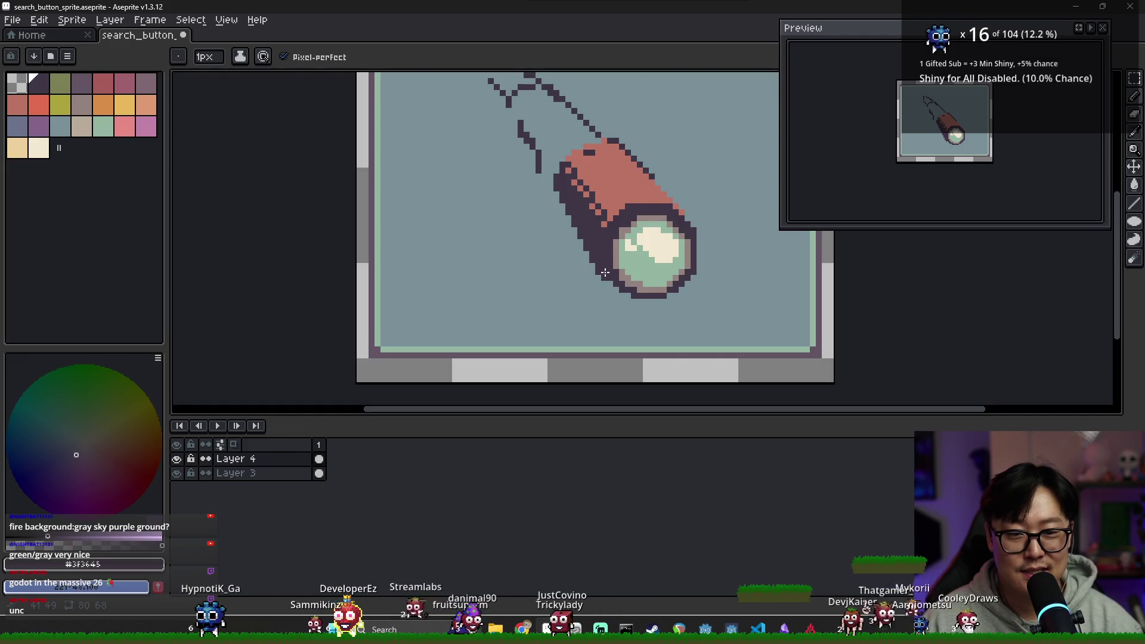
key("b")
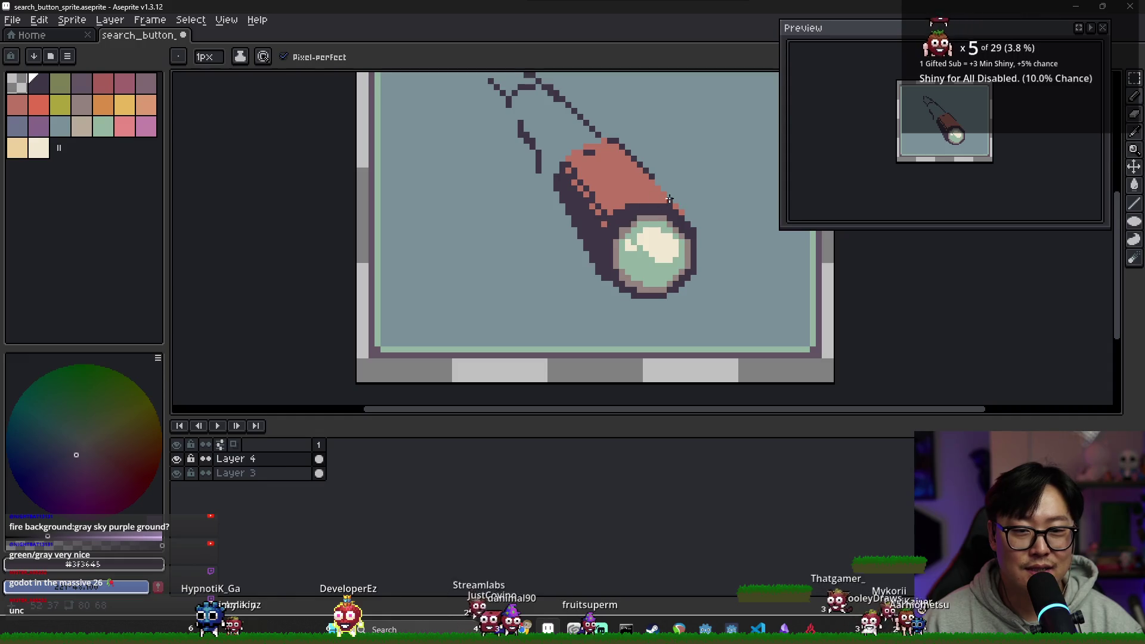
Sample the lens green, rim, salmon and outline colours from the canvas.
key("alt")
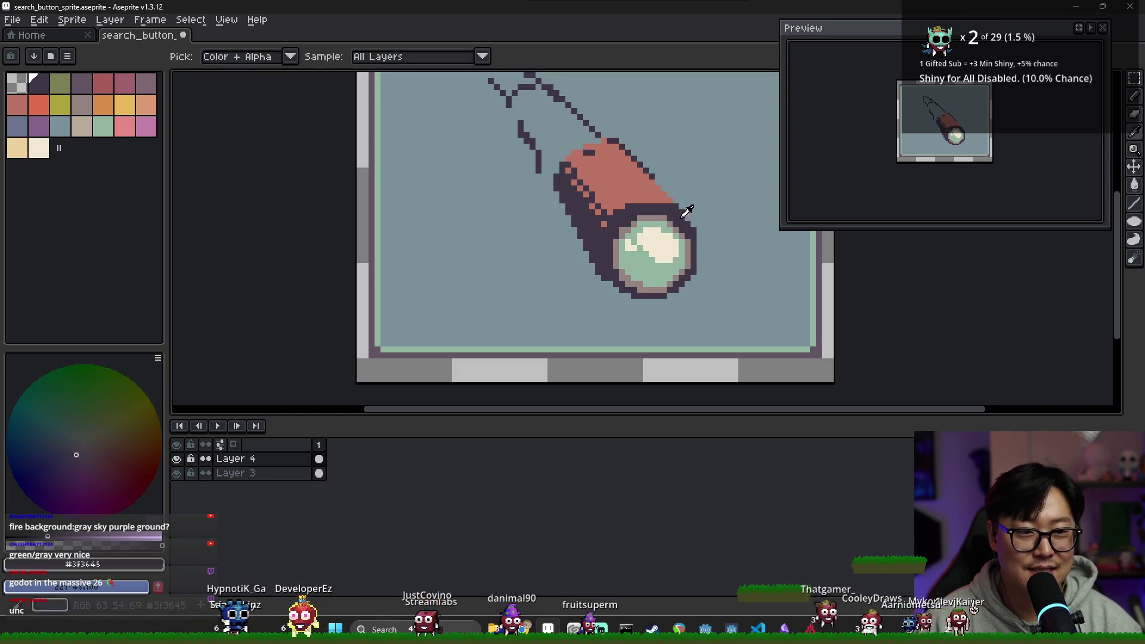
key("alt")
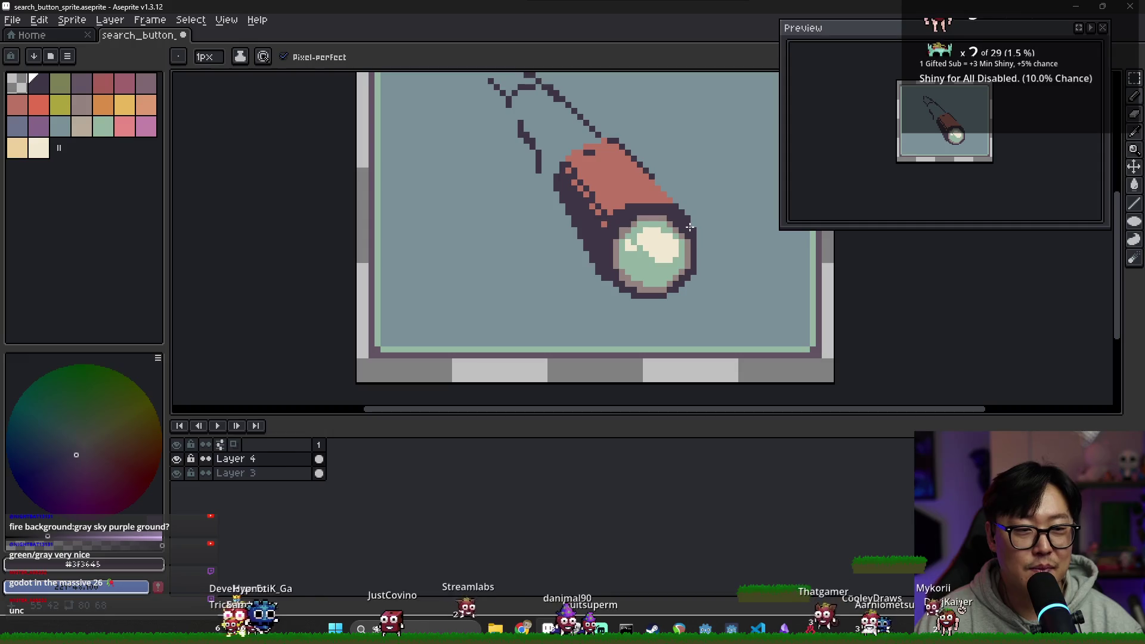
left_click(674, 230, "alt")
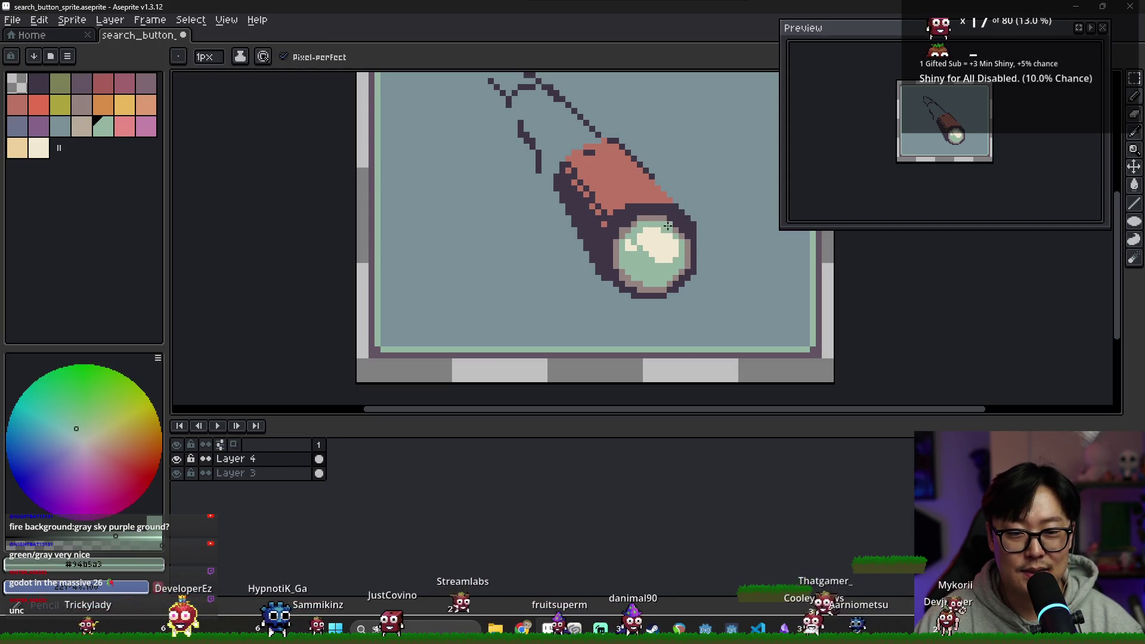
left_click(681, 227, "alt")
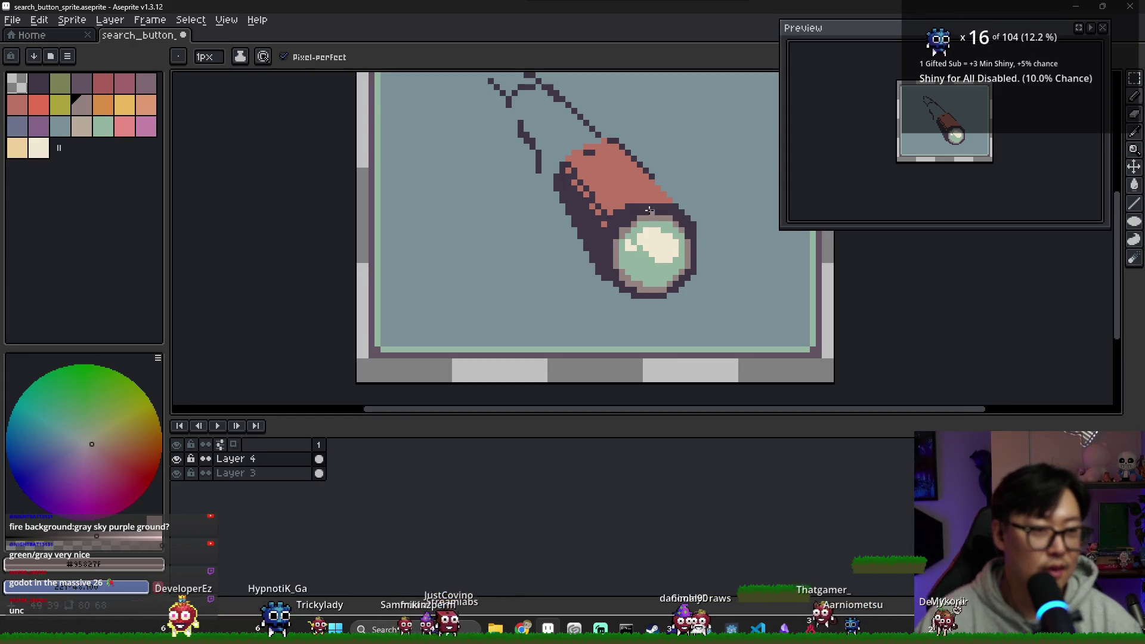
left_click(622, 210, "alt")
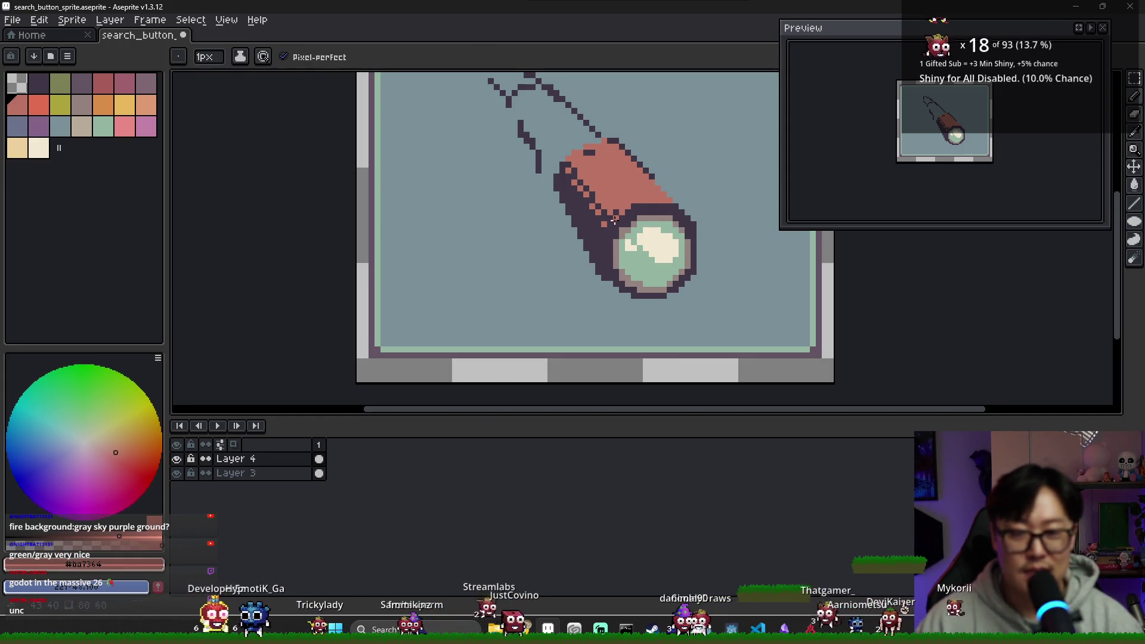
left_click(681, 211, "alt")
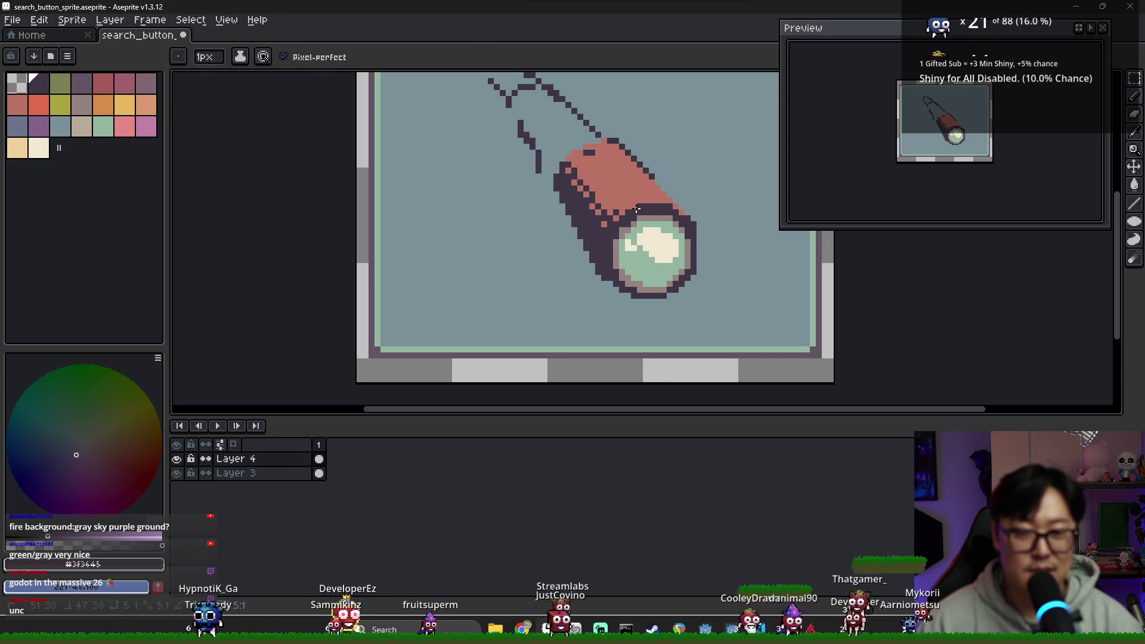
left_click(656, 175, "alt")
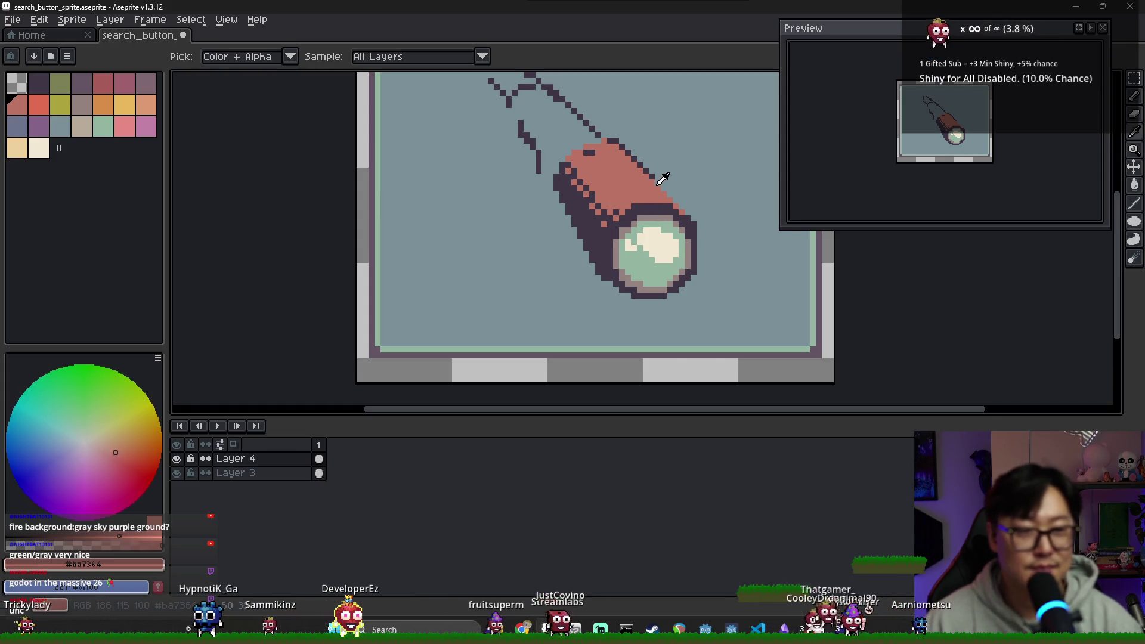
key("e")
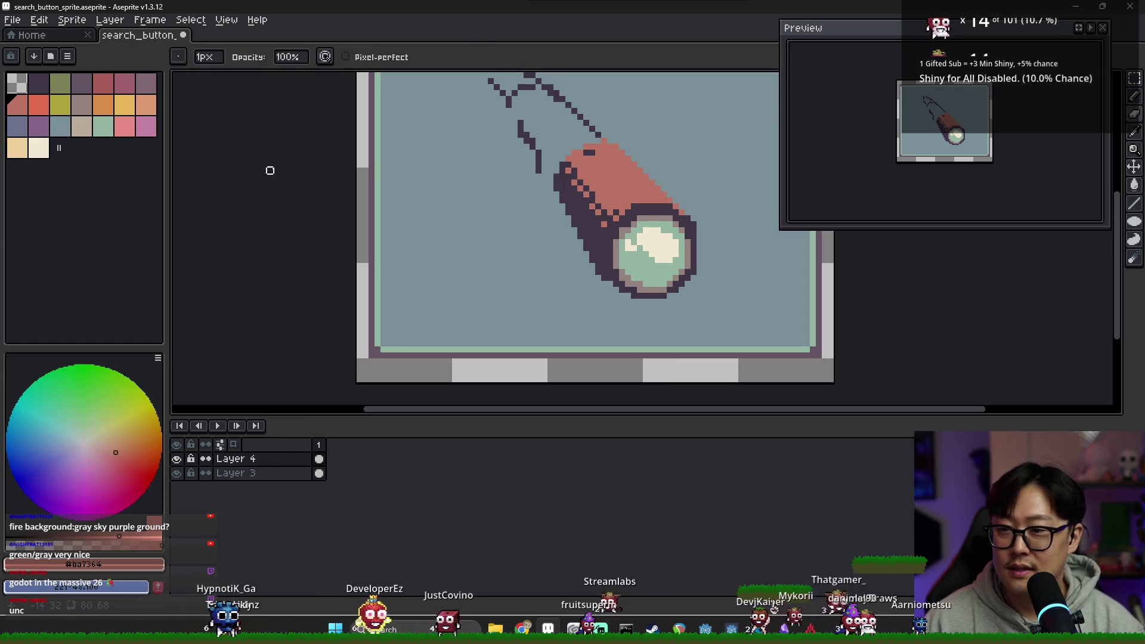
Add peach highlight pixels along the handle's top and erase a stray end pixel.
left_click(146, 105)
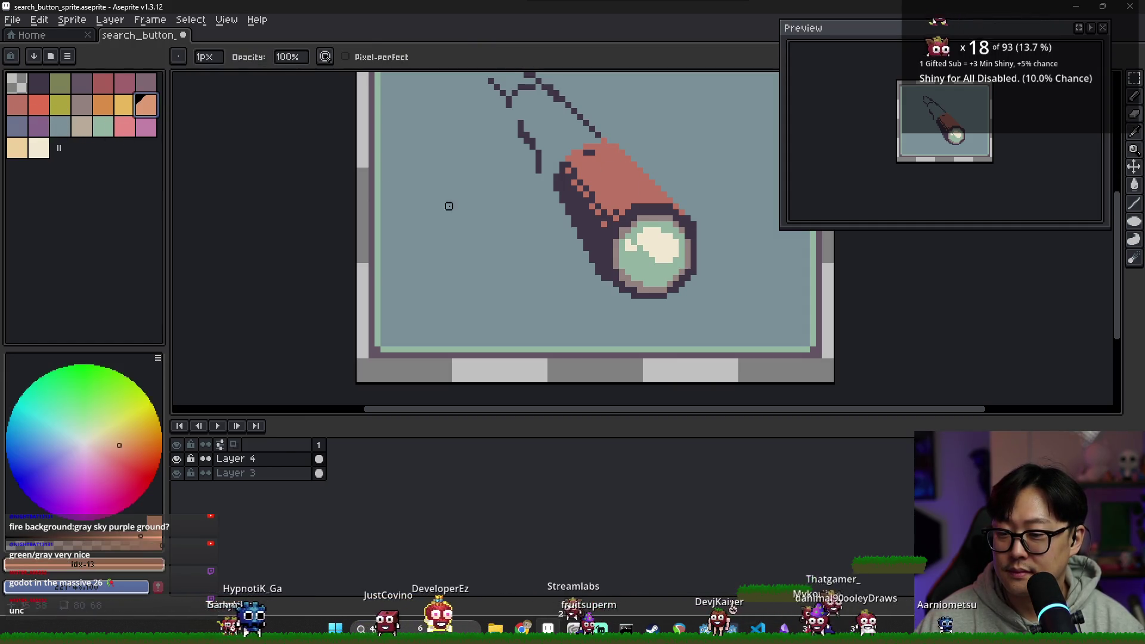
key("b")
left_click_drag(591, 151, 632, 191)
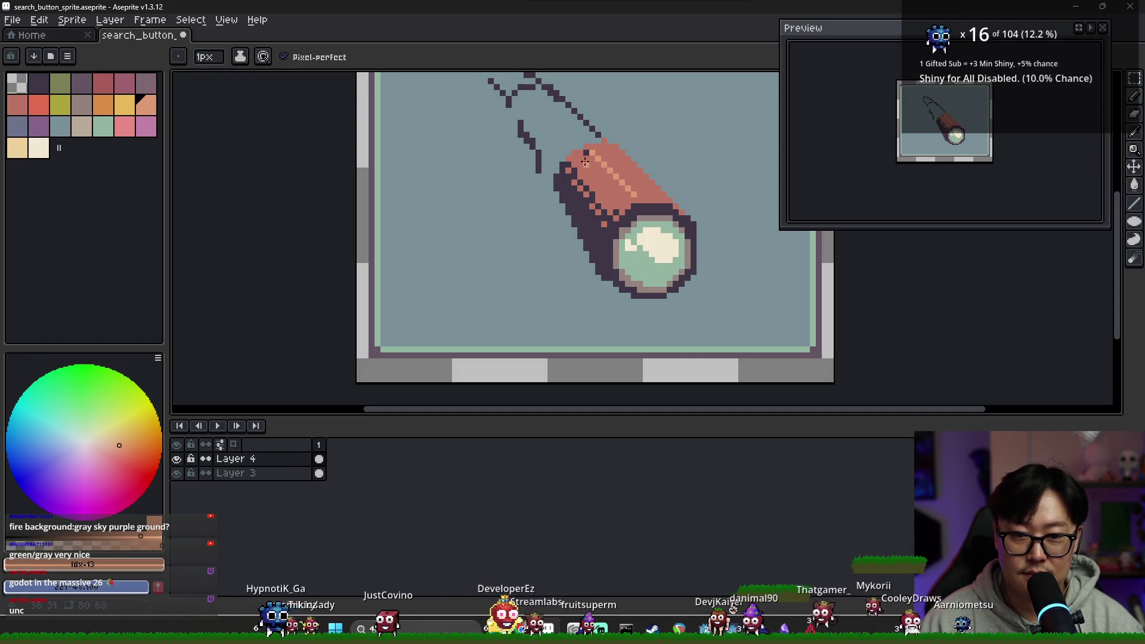
left_click_drag(580, 151, 563, 155)
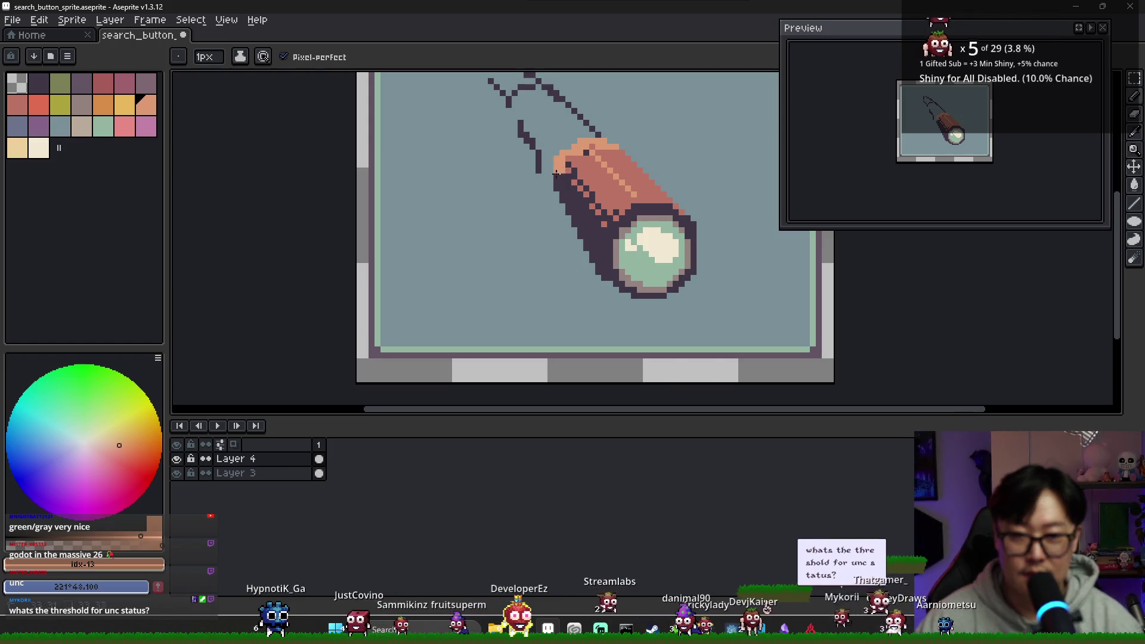
key("e")
left_click(597, 135)
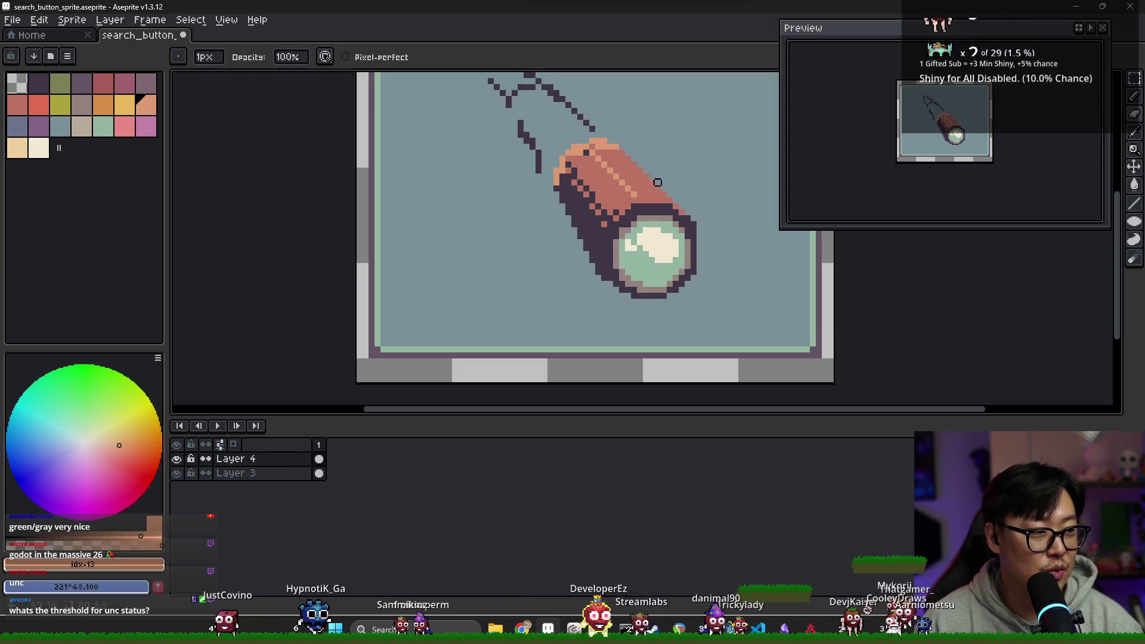
left_click(586, 155, "alt")
key("b")
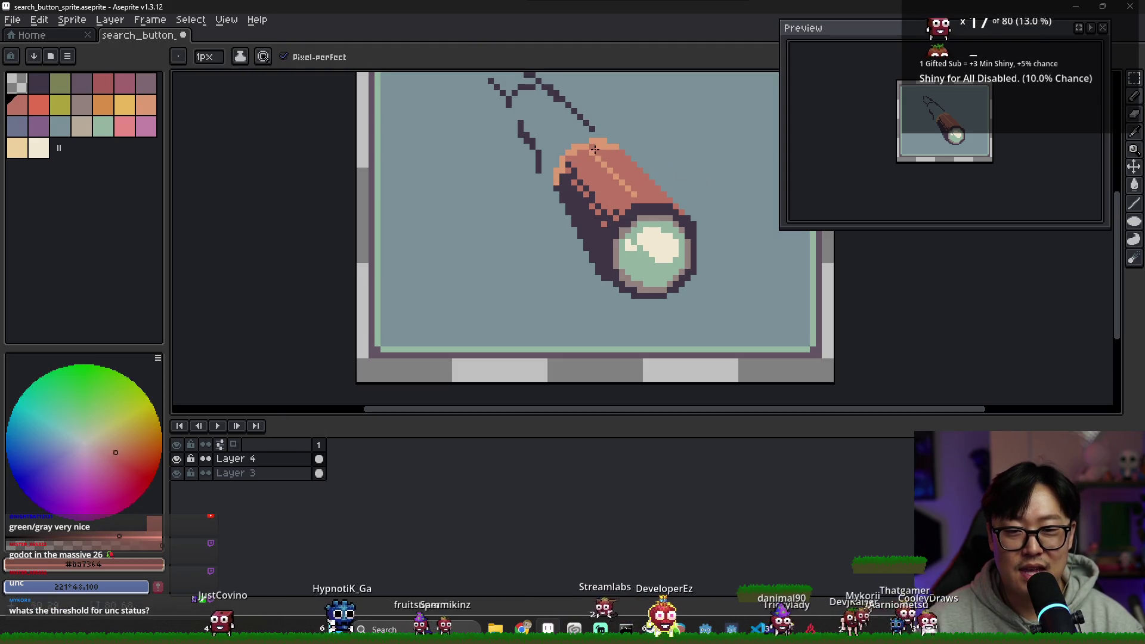
left_click(597, 155, "alt")
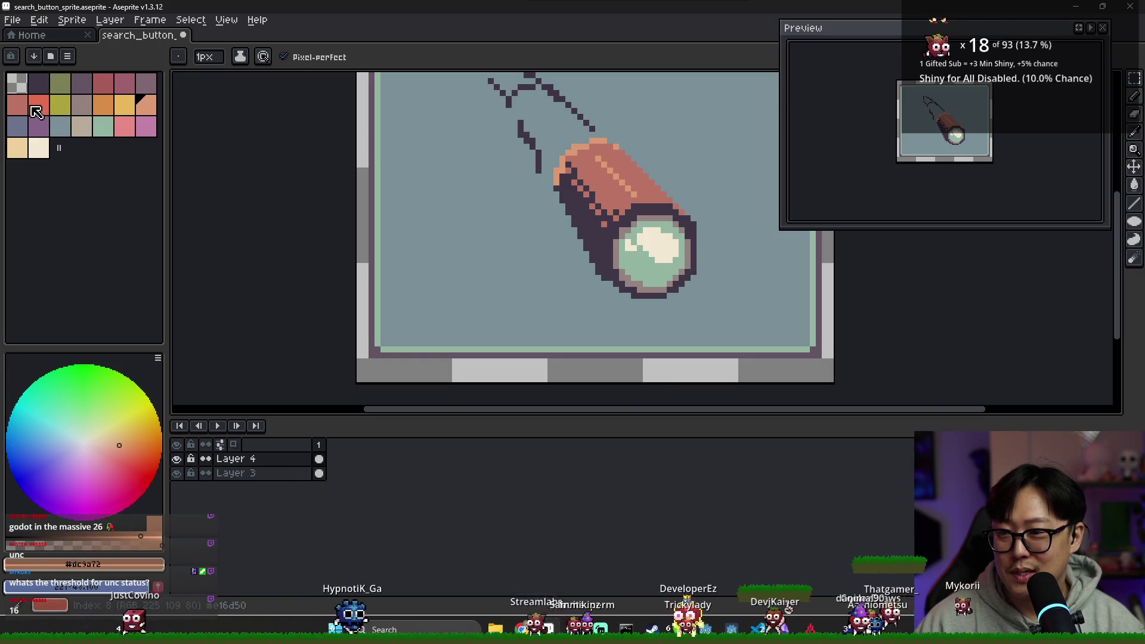
Shade the handle's top edge darker red and add a yellow-orange rim light at its end.
left_click(103, 83)
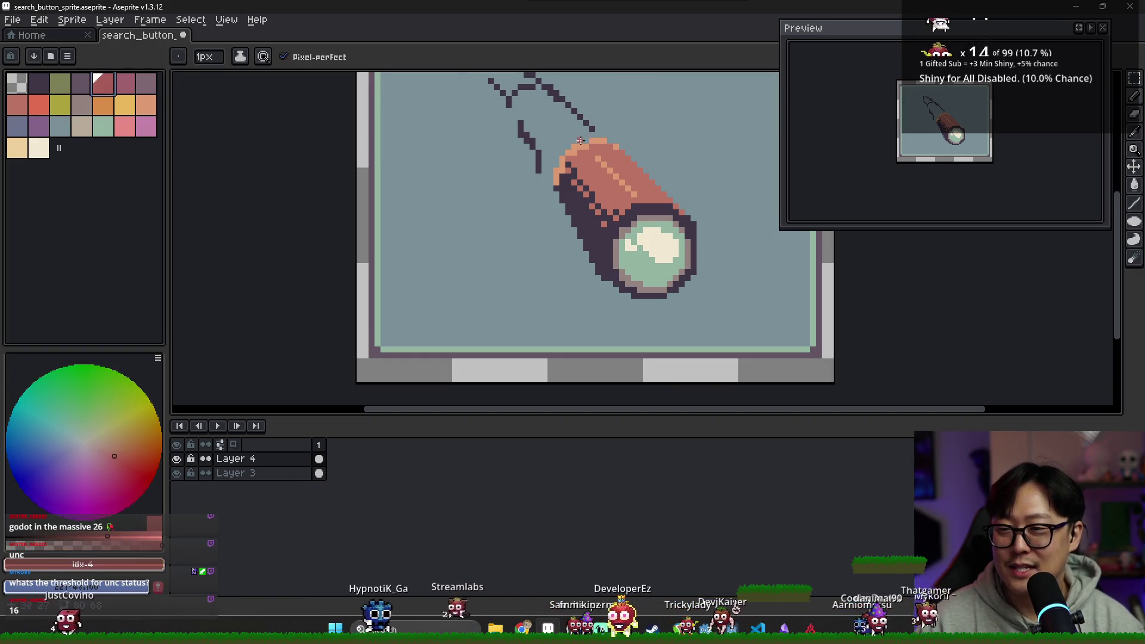
scroll(550, 156, "up", 1)
left_click_drag(550, 156, 614, 136)
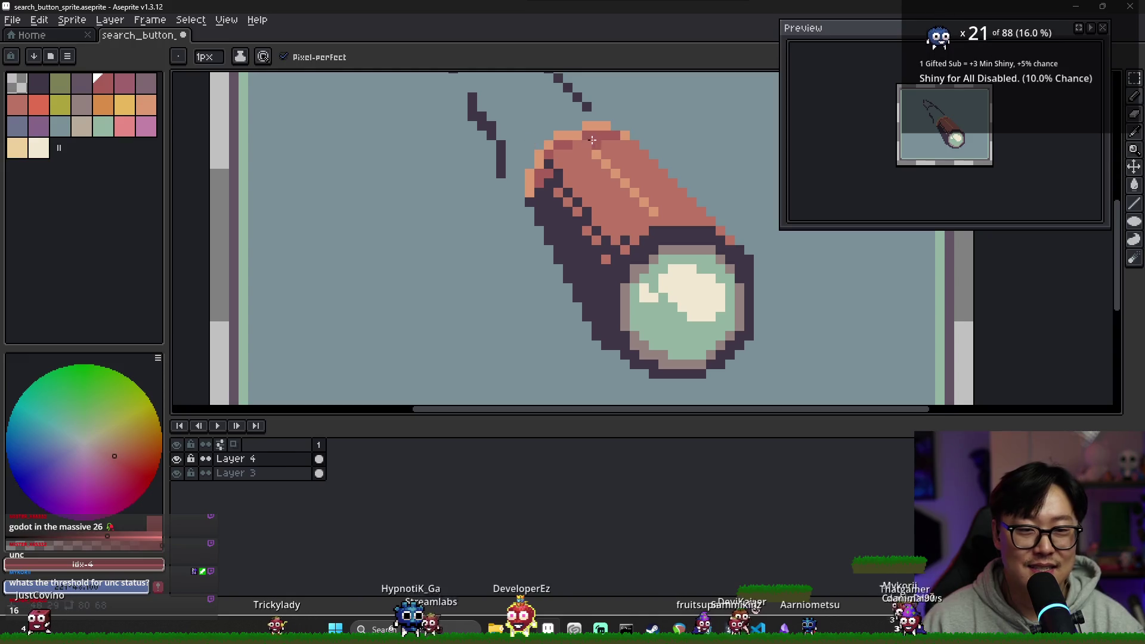
left_click(557, 135, "alt")
key("bracketleft")
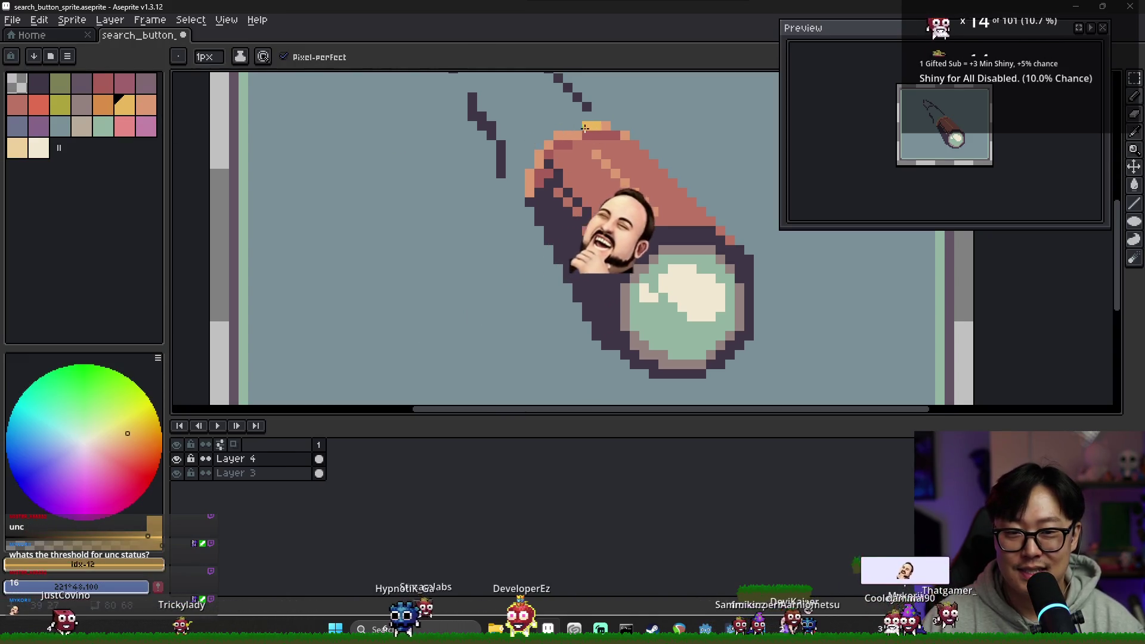
left_click_drag(608, 127, 558, 135)
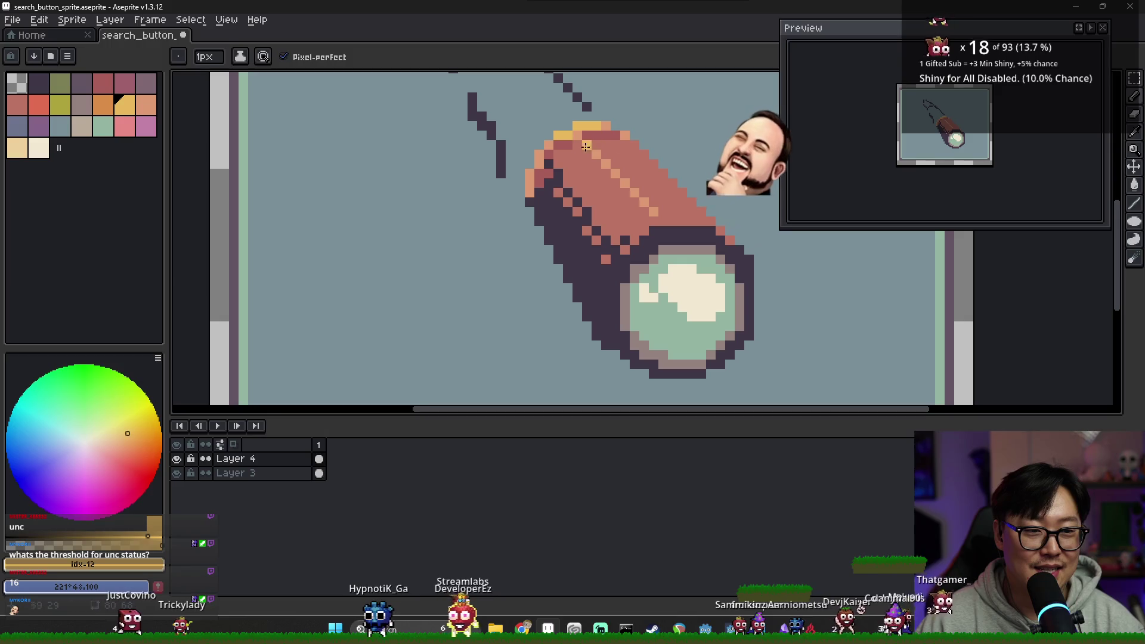
Sample the yellow rim light, dark outline, red shading and light orange colours.
key("alt")
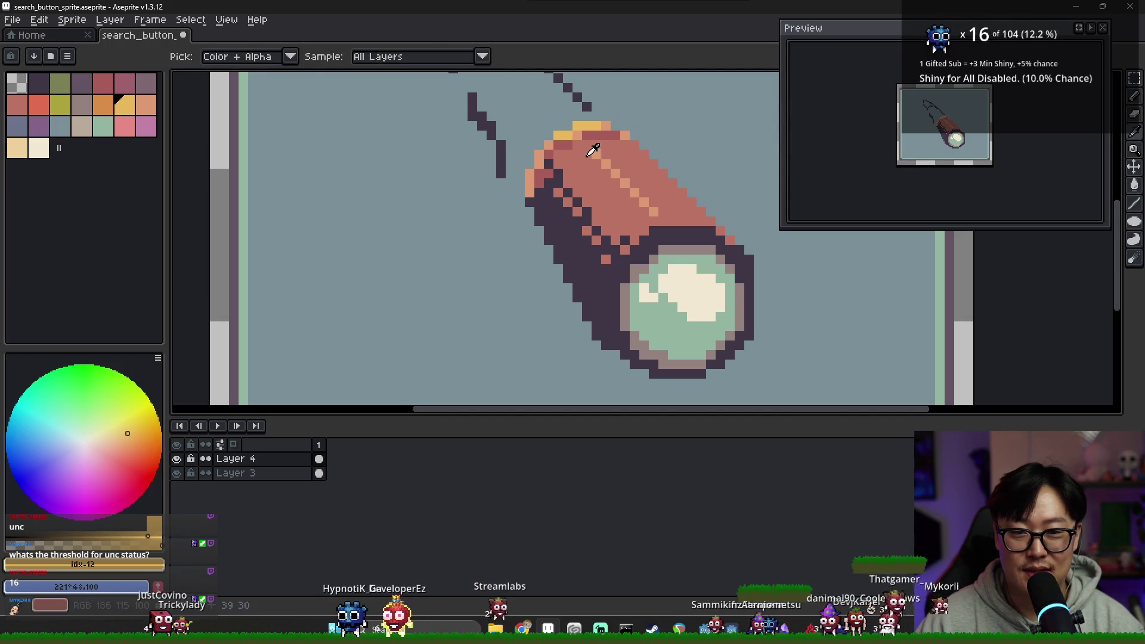
left_click(586, 134, "alt")
scroll(634, 186, "down", 1)
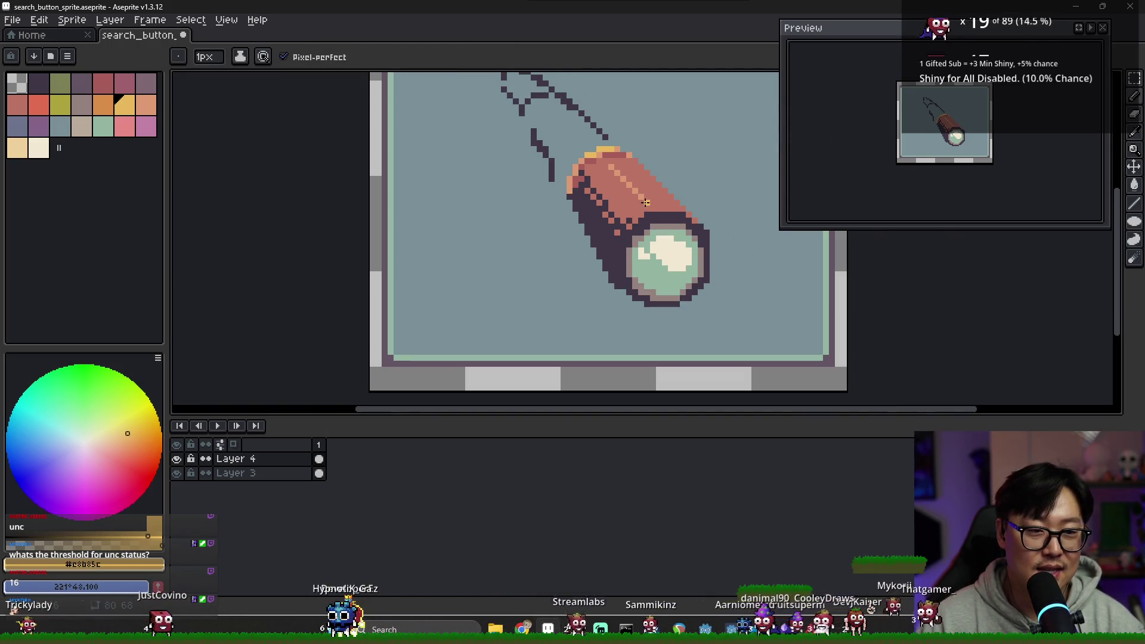
scroll(636, 215, "down", 1)
key("alt")
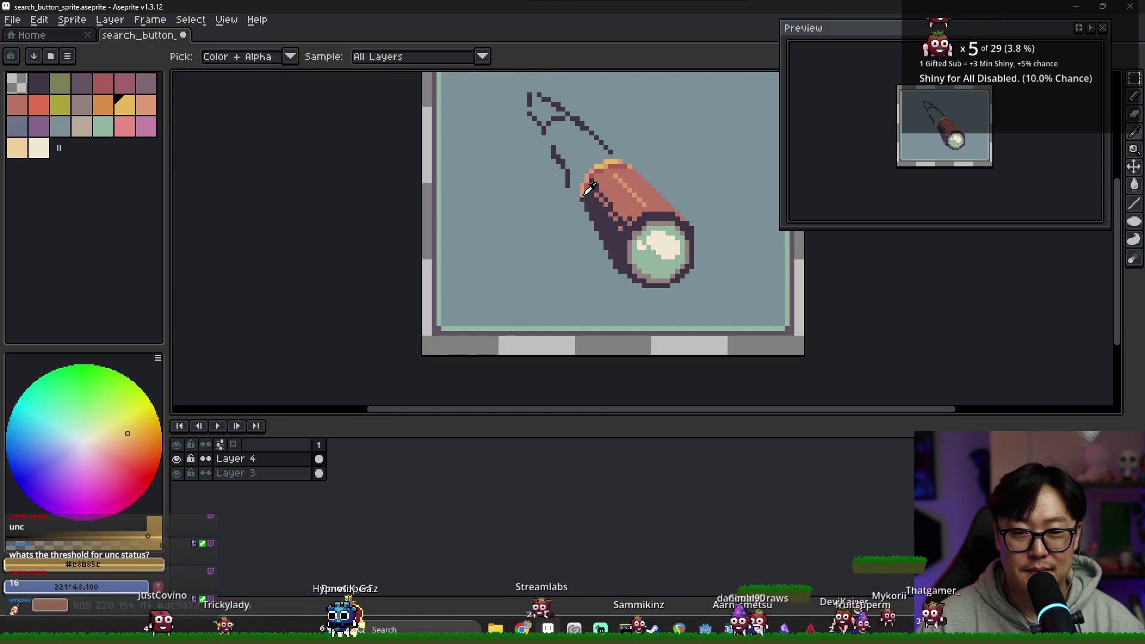
left_click(583, 199, "alt")
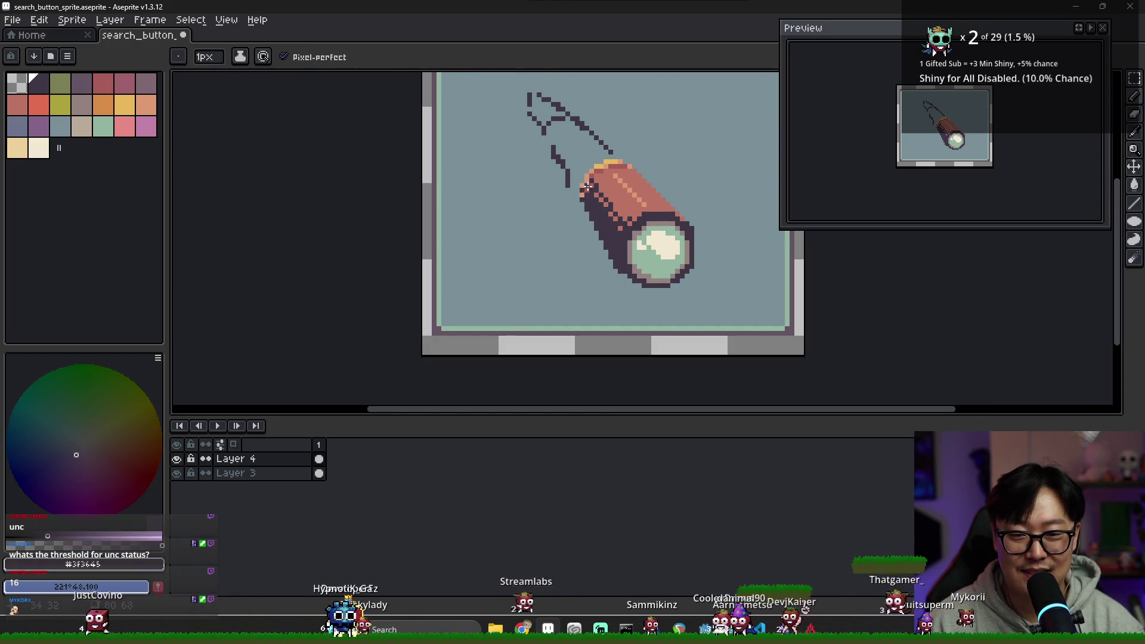
scroll(588, 186, "up", 1)
left_click(583, 189, "alt")
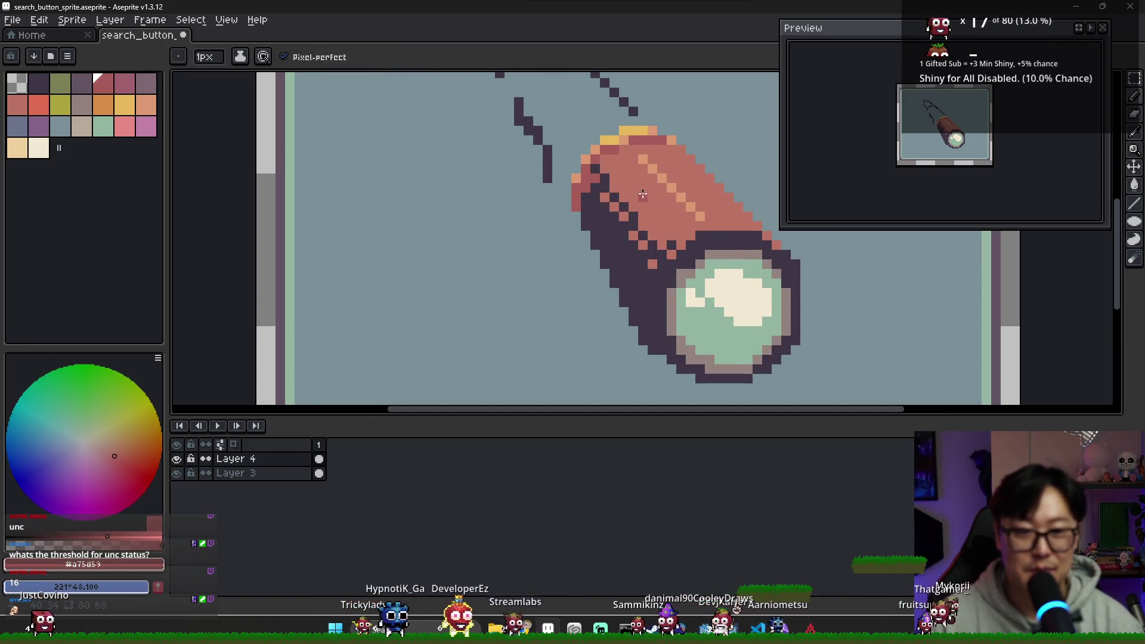
scroll(615, 189, "down", 3)
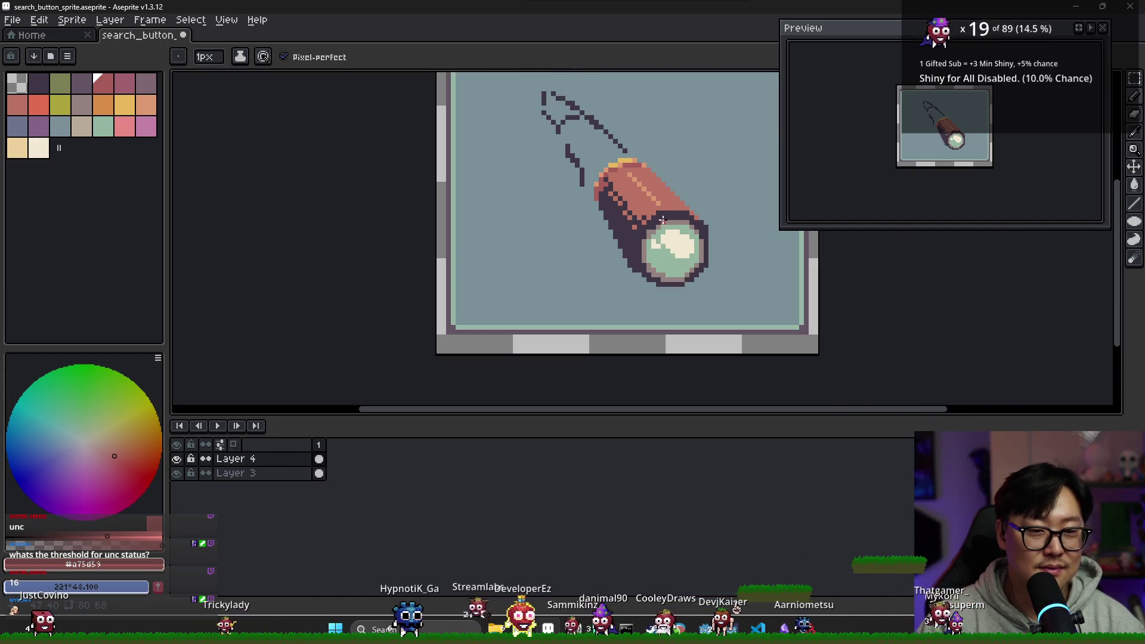
scroll(663, 221, "up", 1)
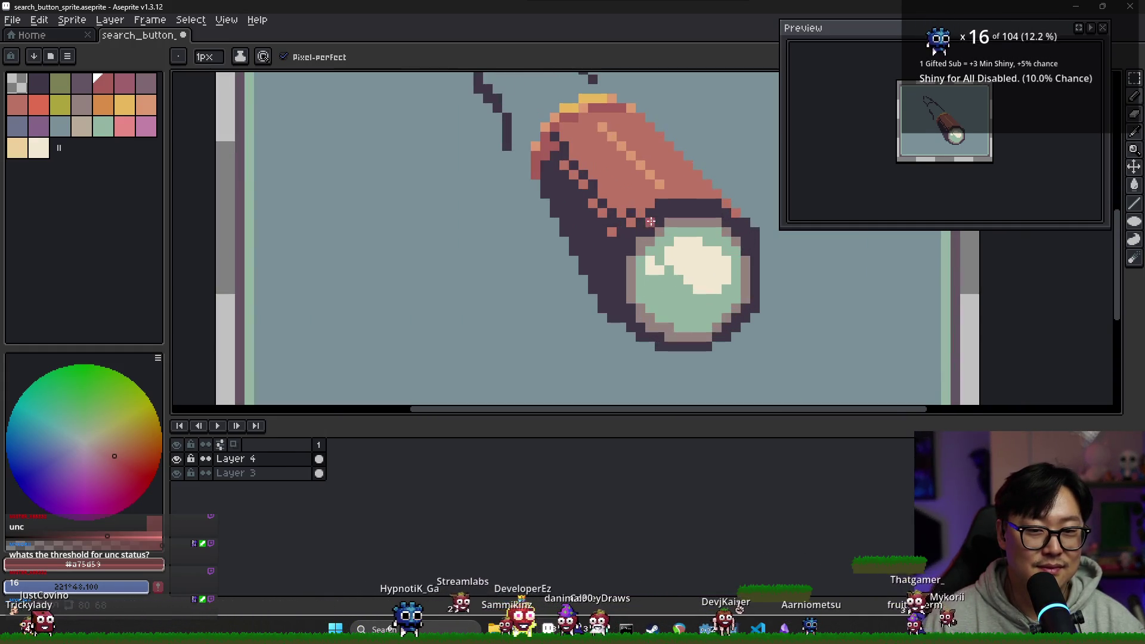
key("alt")
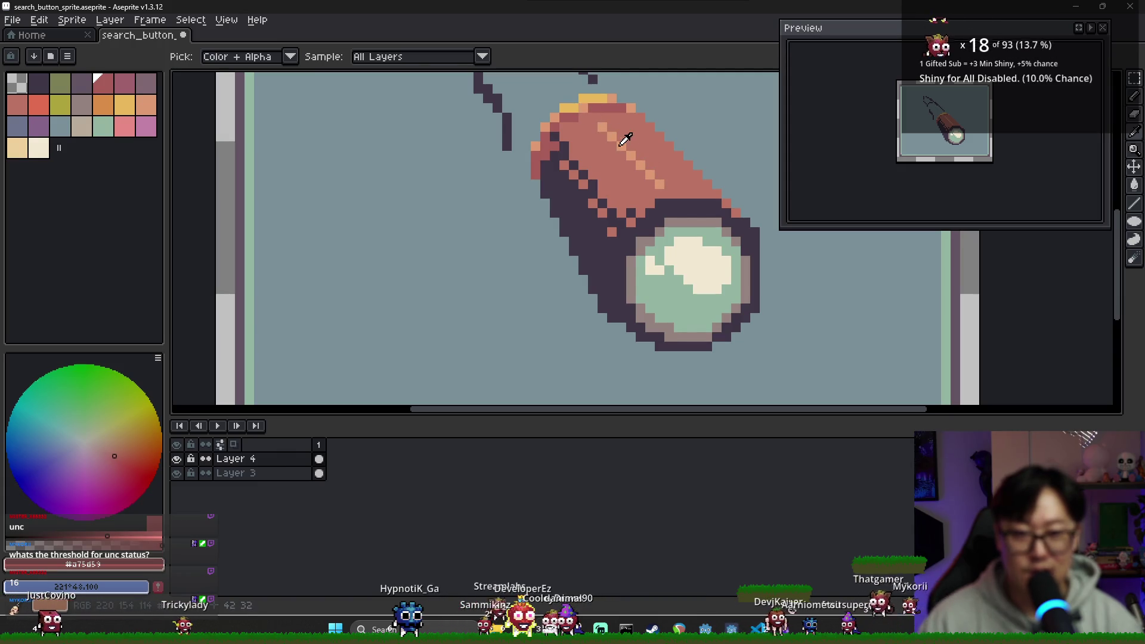
left_click(621, 144, "alt")
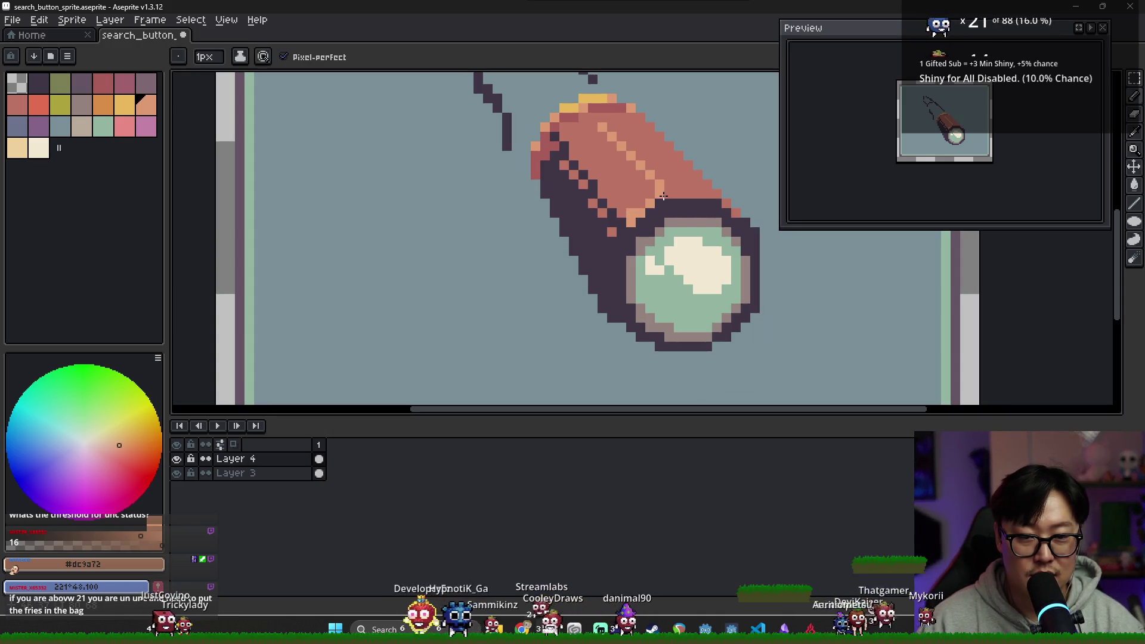
Replace a discarded orange handle rim line with a straight orange rim-light line down the lens's right side.
left_click_drag(704, 195, 756, 292)
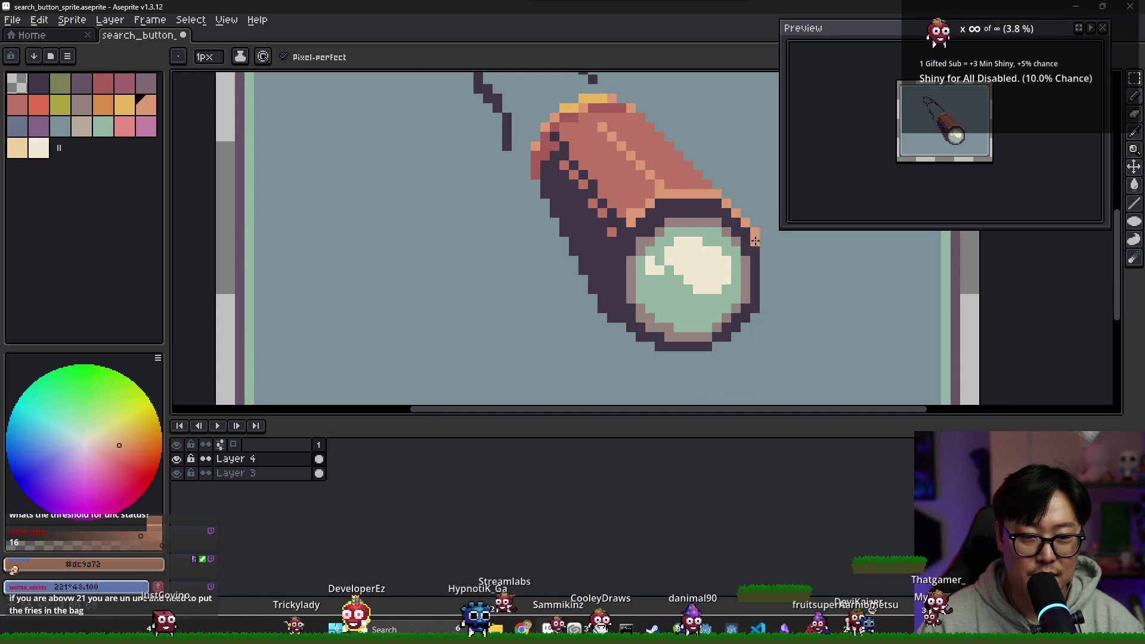
key("ctrl+z")
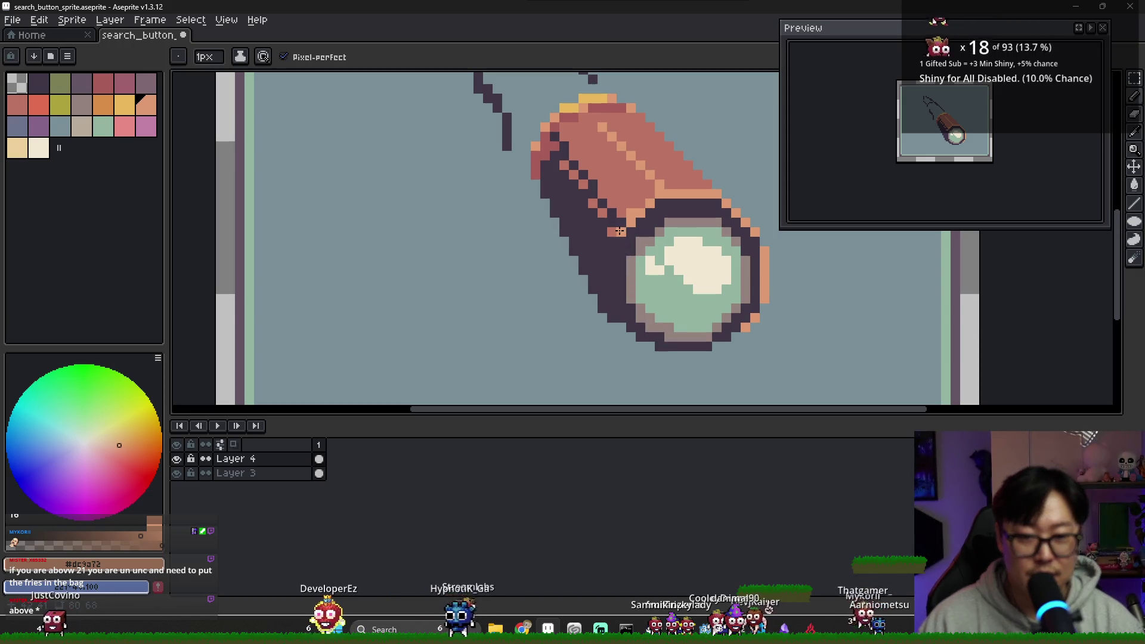
left_click(612, 306, "shift")
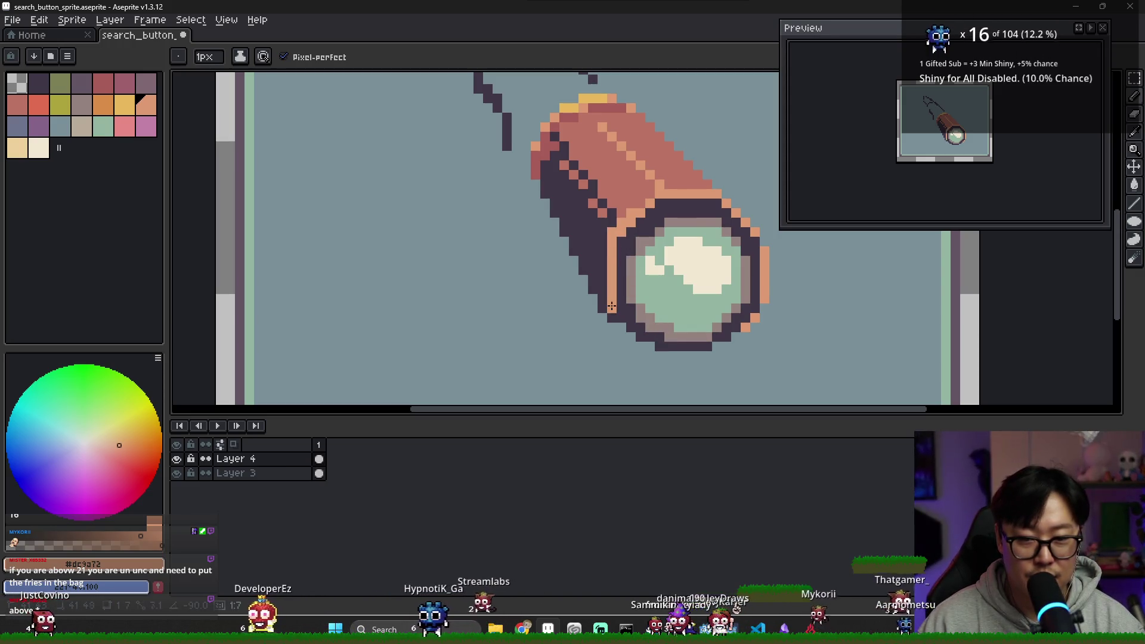
key("ctrl")
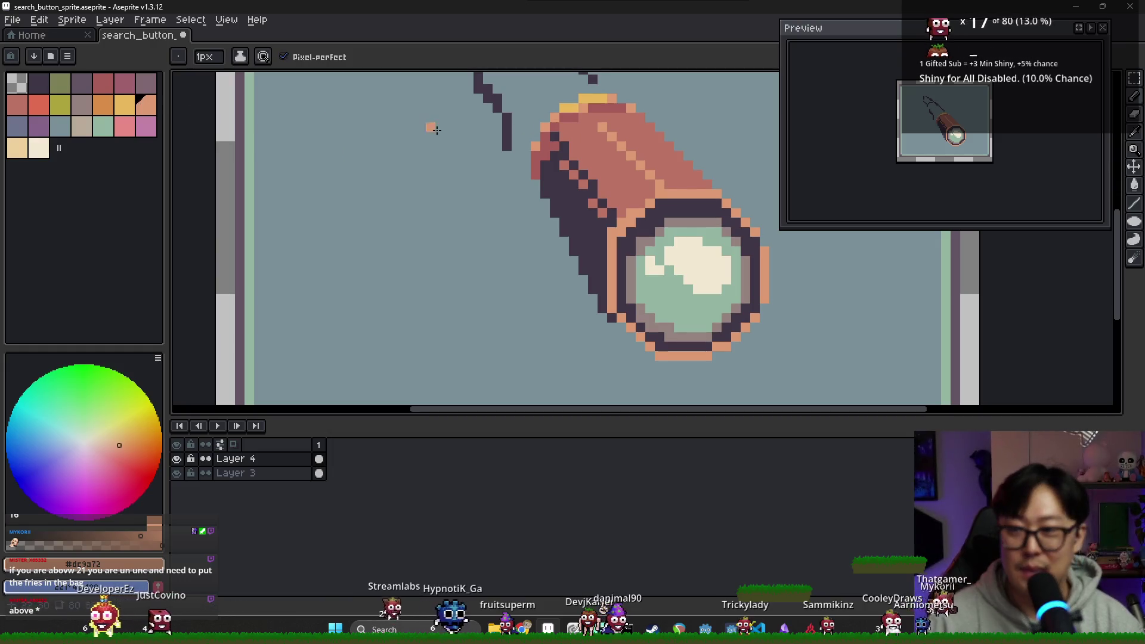
Eyedrop the yellow and add a pixel on the barrel edge, then resample orange #dc9a72 and yellow #c8b85c.
key("alt")
left_click(579, 102, "alt")
left_click(603, 128)
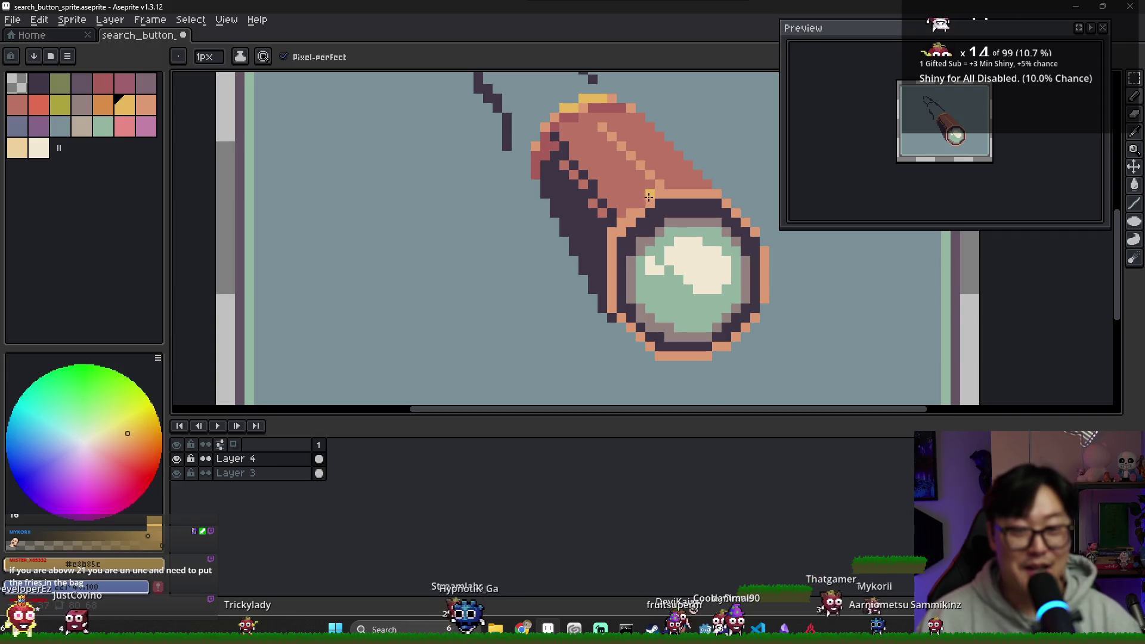
left_click(582, 99, "alt")
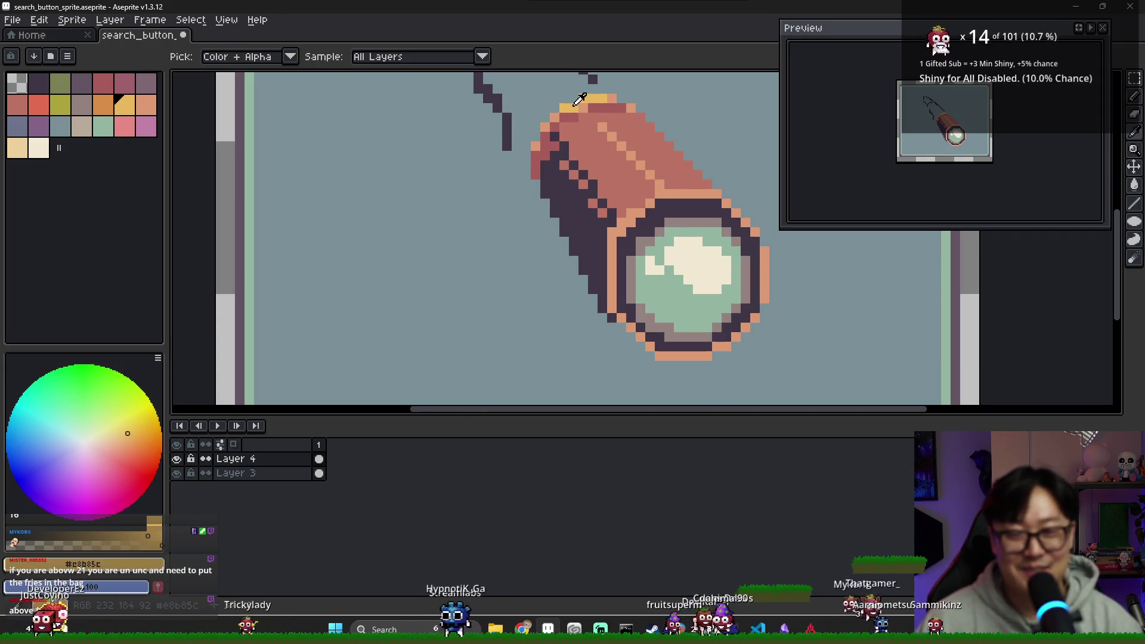
left_click(644, 204, "alt")
left_click(659, 194, "alt")
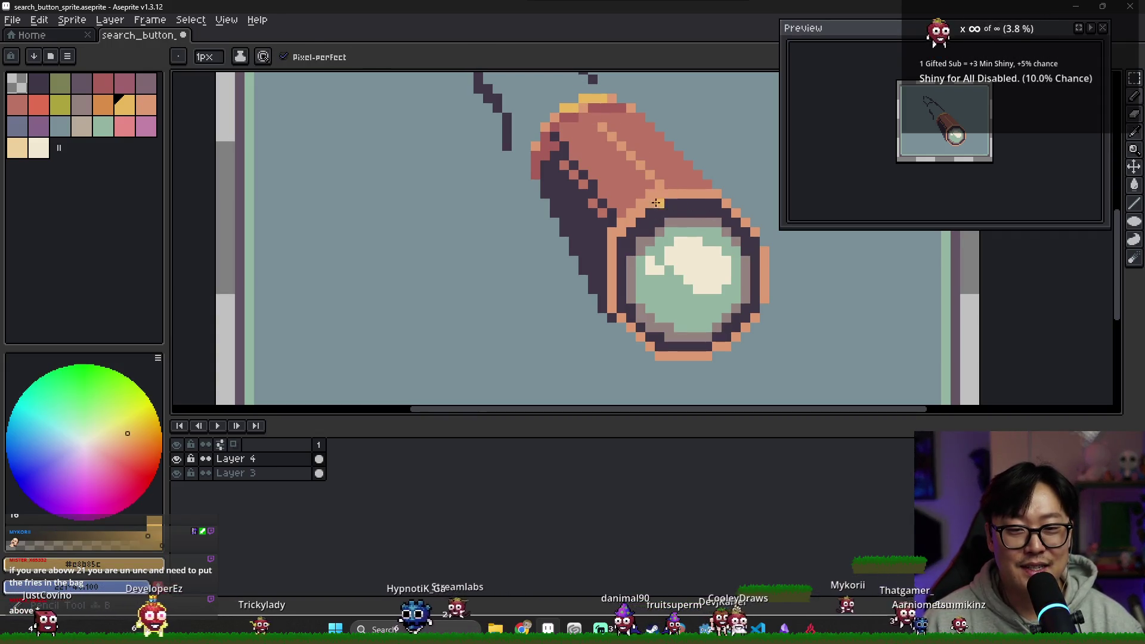
Extend the yellow line along the barrel's lower edge and paint cream highlights over it.
left_click_drag(672, 194, 694, 194)
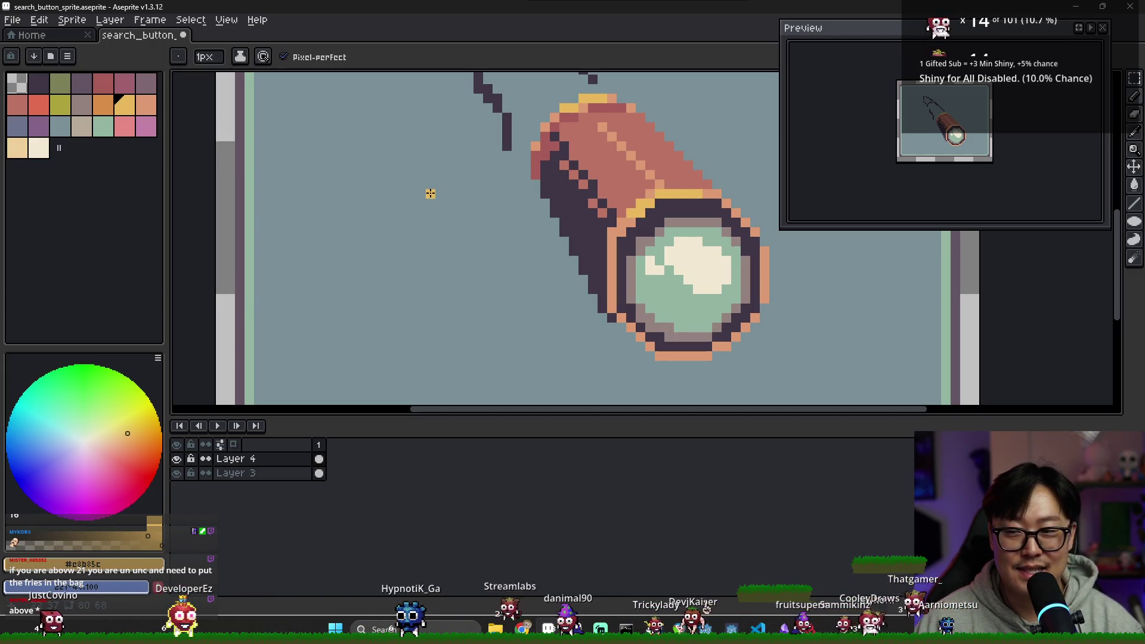
left_click(38, 147)
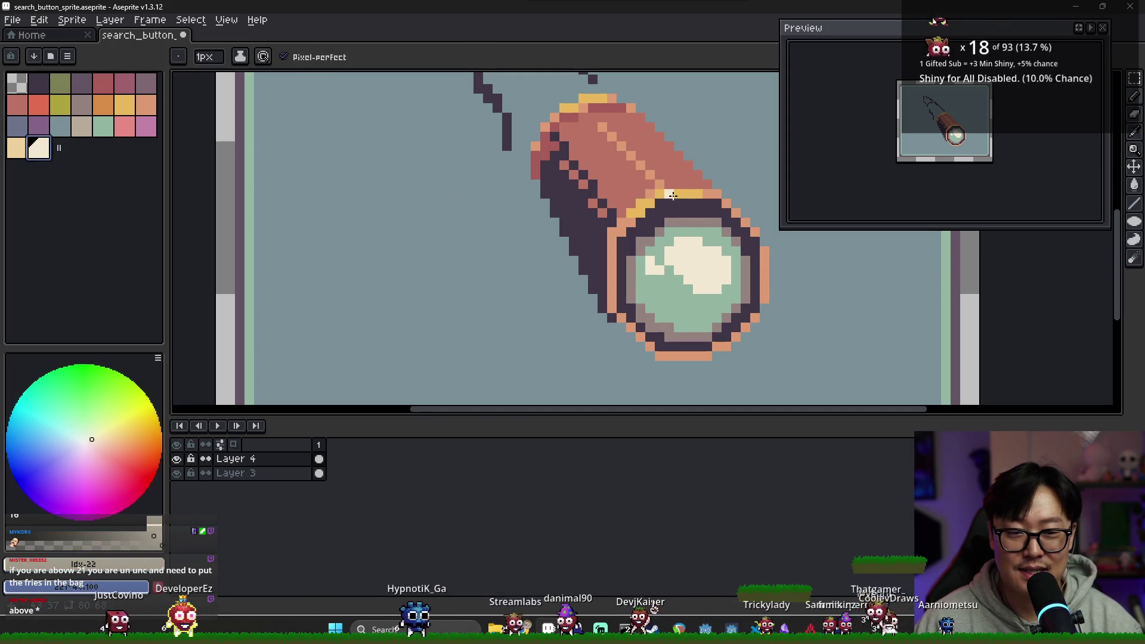
left_click_drag(682, 195, 697, 180)
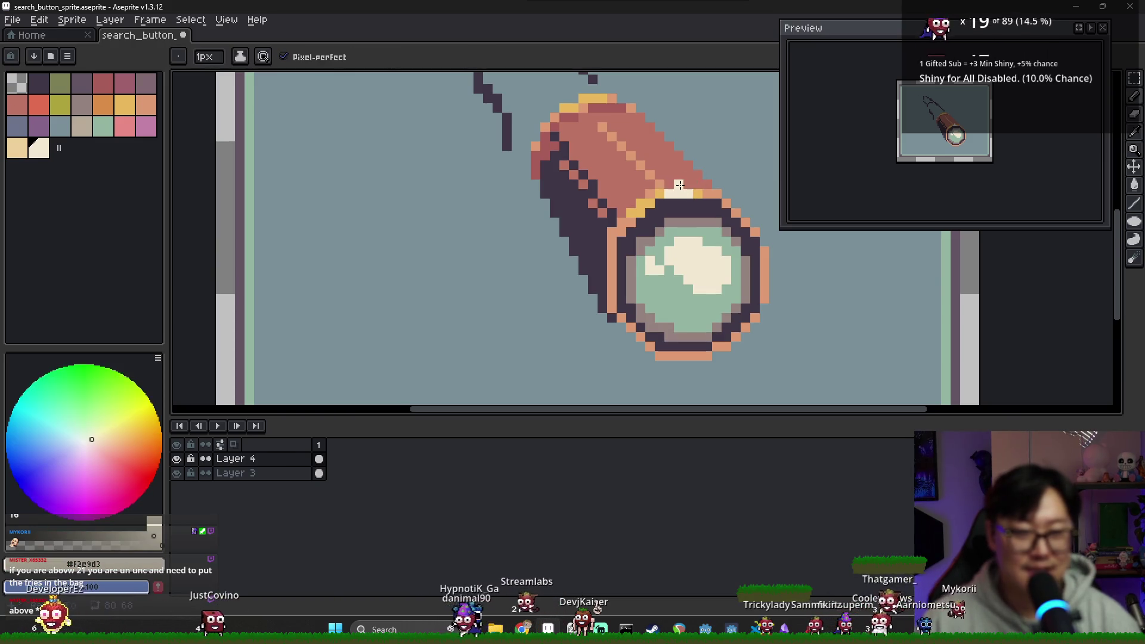
Add cream highlight pixels at the barrel edge and along the barrel's top, then sample salmon.
left_click(662, 170, "alt")
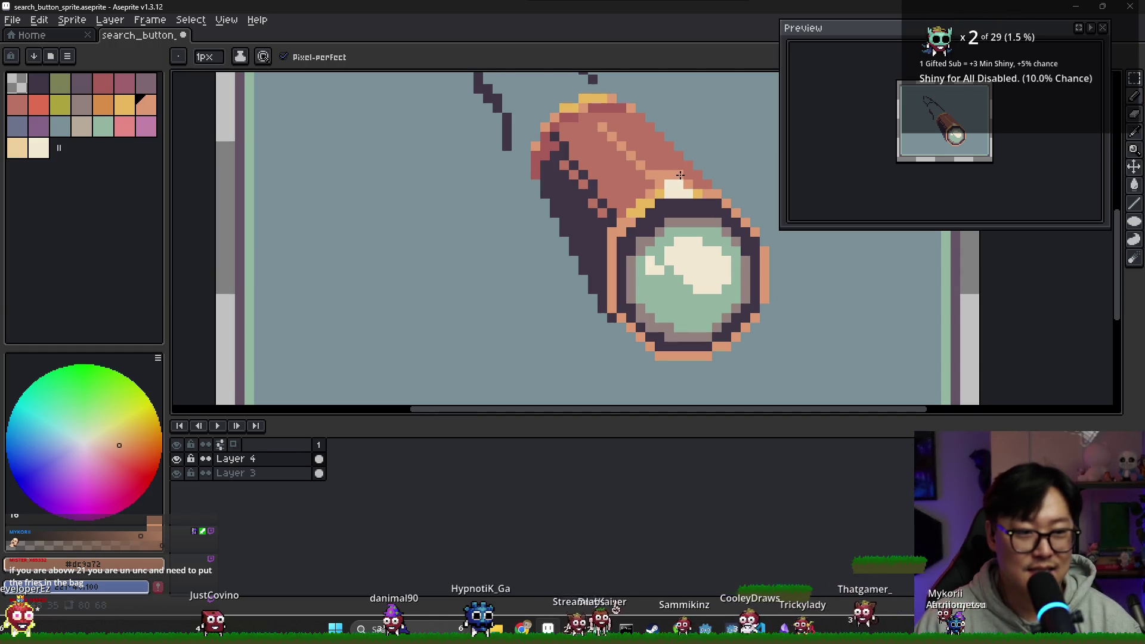
left_click(677, 188, "alt")
left_click(717, 193)
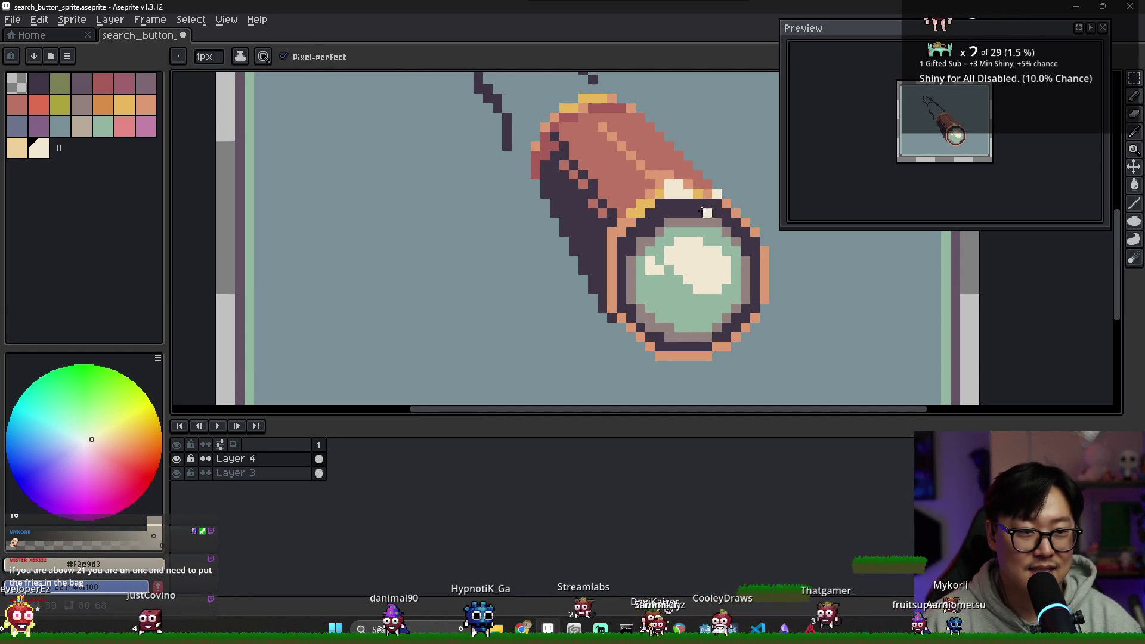
scroll(637, 206, "down", 1)
left_click(601, 129)
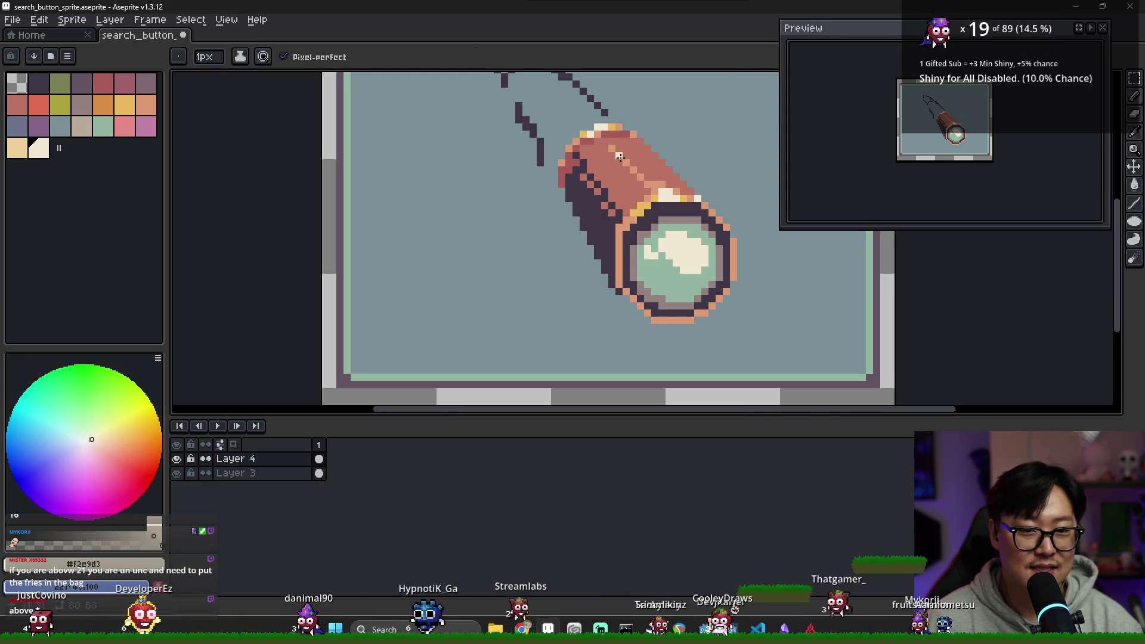
left_click(638, 167, "alt")
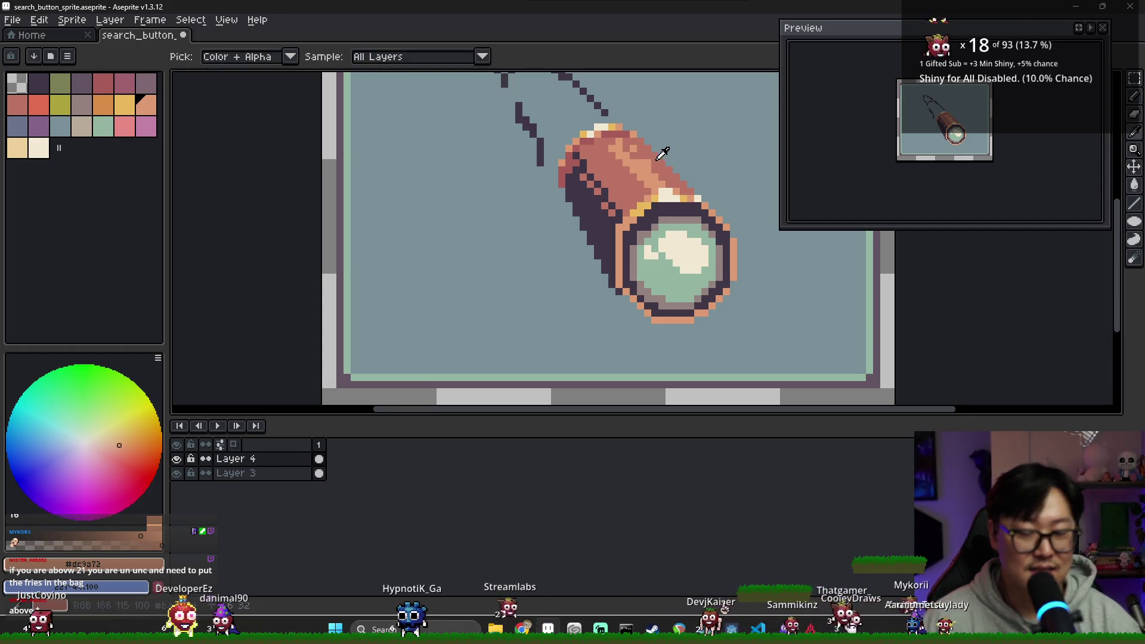
Sample the reddish-brown #a75d53 from the barrel as the drawing colour.
scroll(648, 175, "down", 1)
scroll(968, 136, "up", 1)
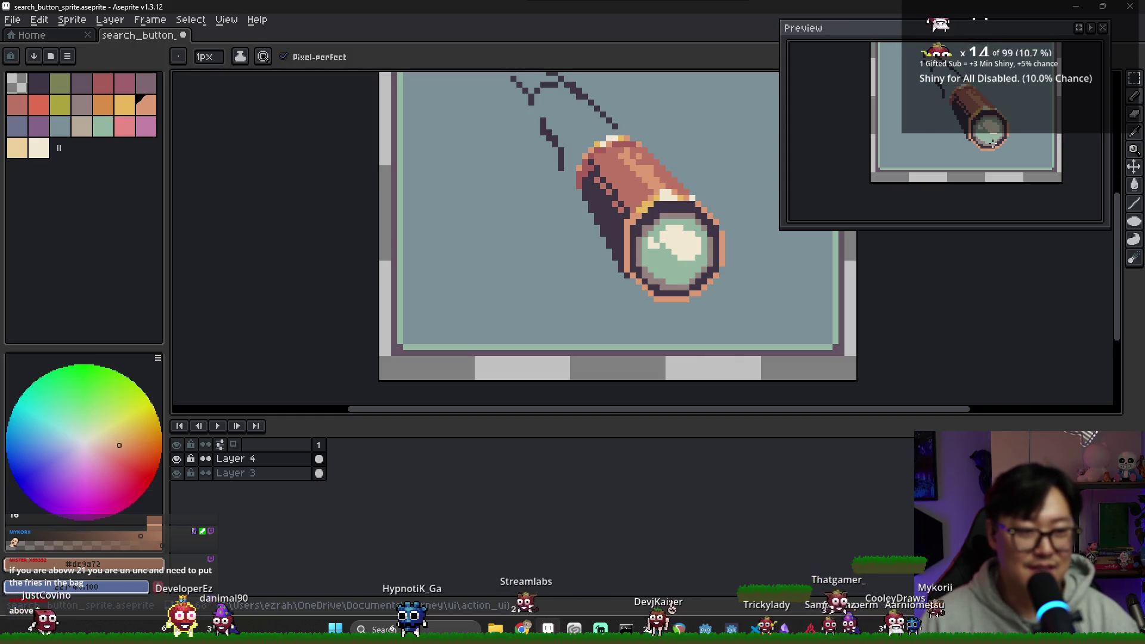
left_click(631, 279, "alt")
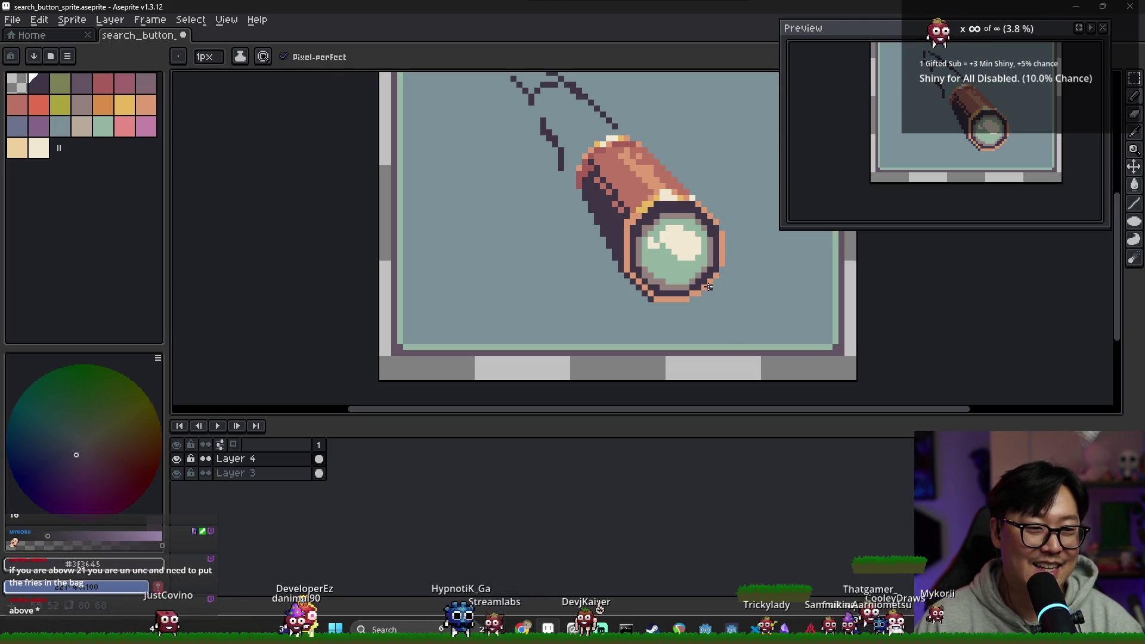
scroll(673, 300, "down", 2)
scroll(674, 271, "up", 2)
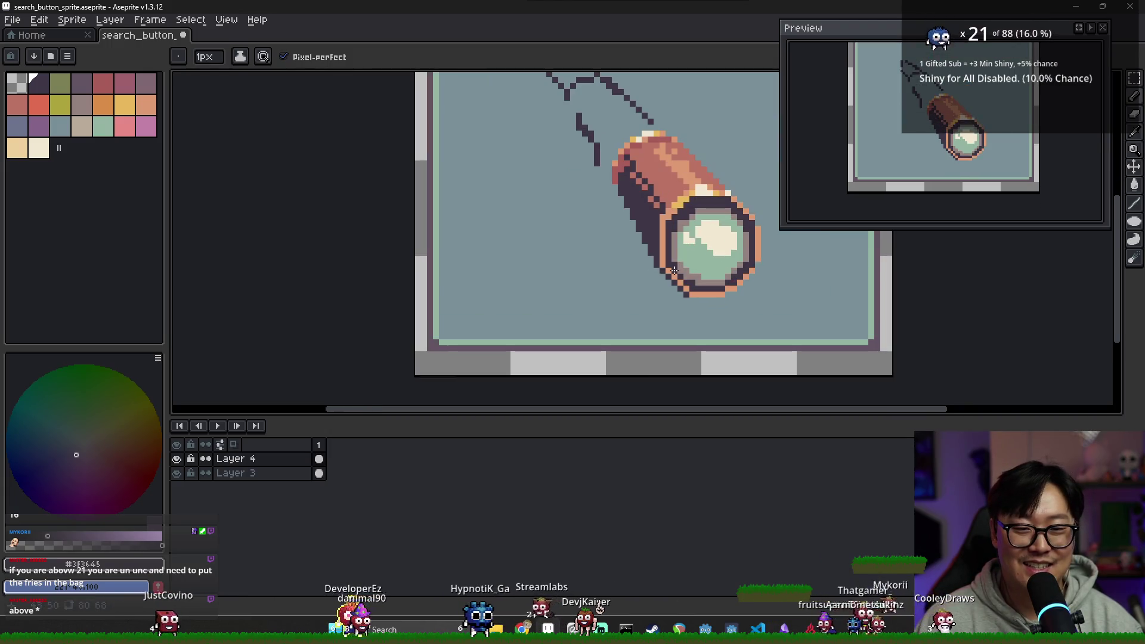
key("alt")
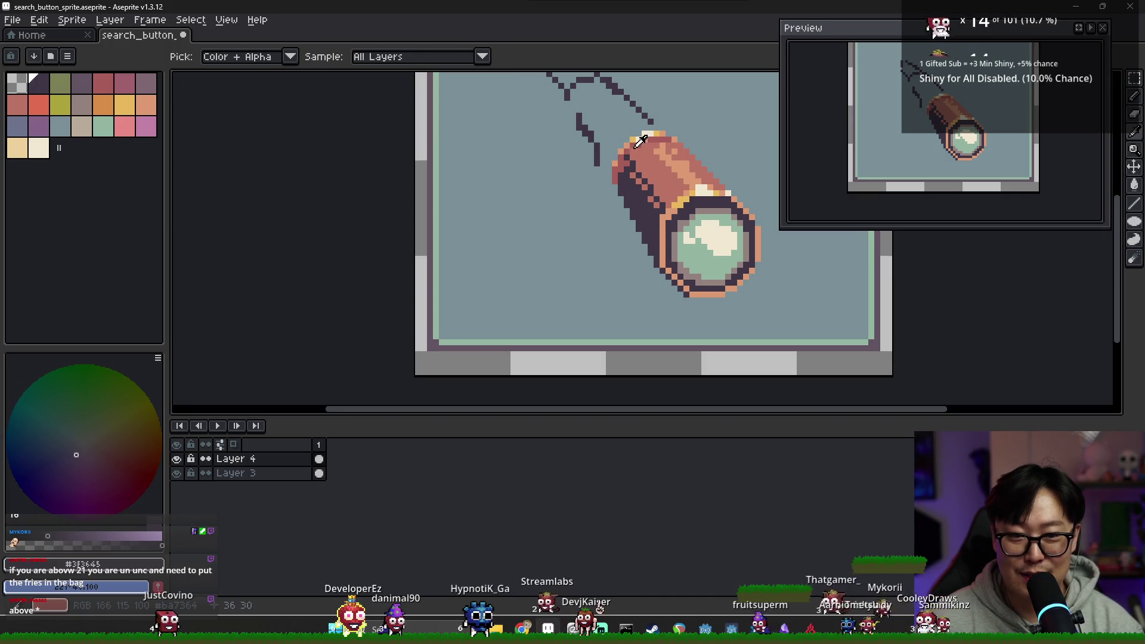
left_click(637, 144)
Recolour the lens rim's lower outline in reddish-brown and zoom out to review the result.
scroll(667, 270, "up", 1)
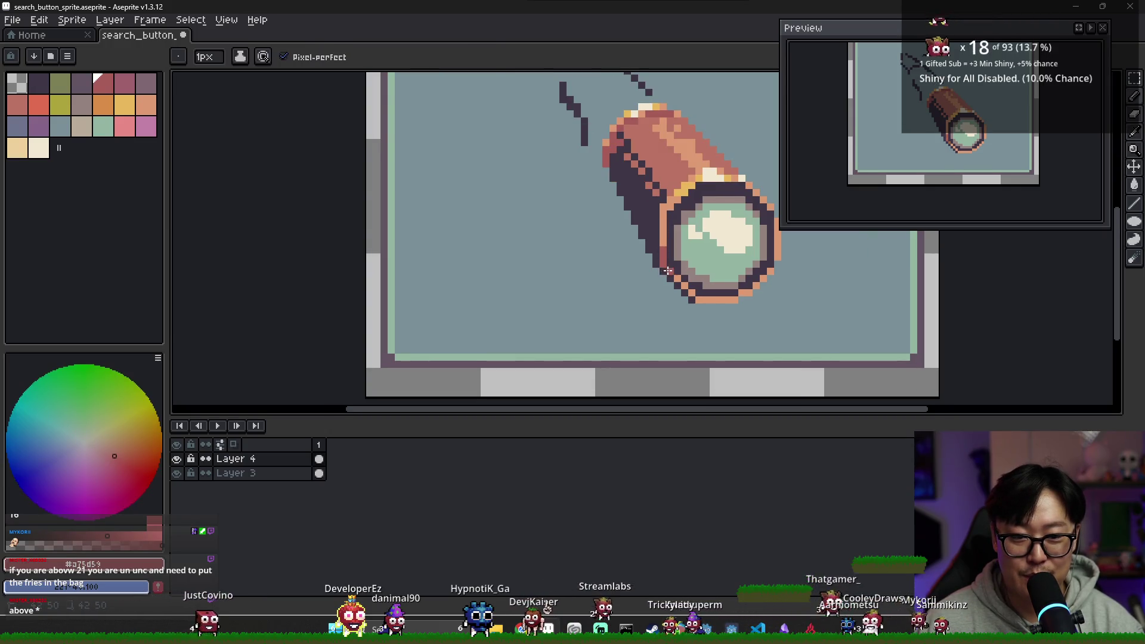
mouse_move(668, 271)
left_mouse_down()
mouse_move(700, 298)
mouse_move(729, 300)
left_mouse_up()
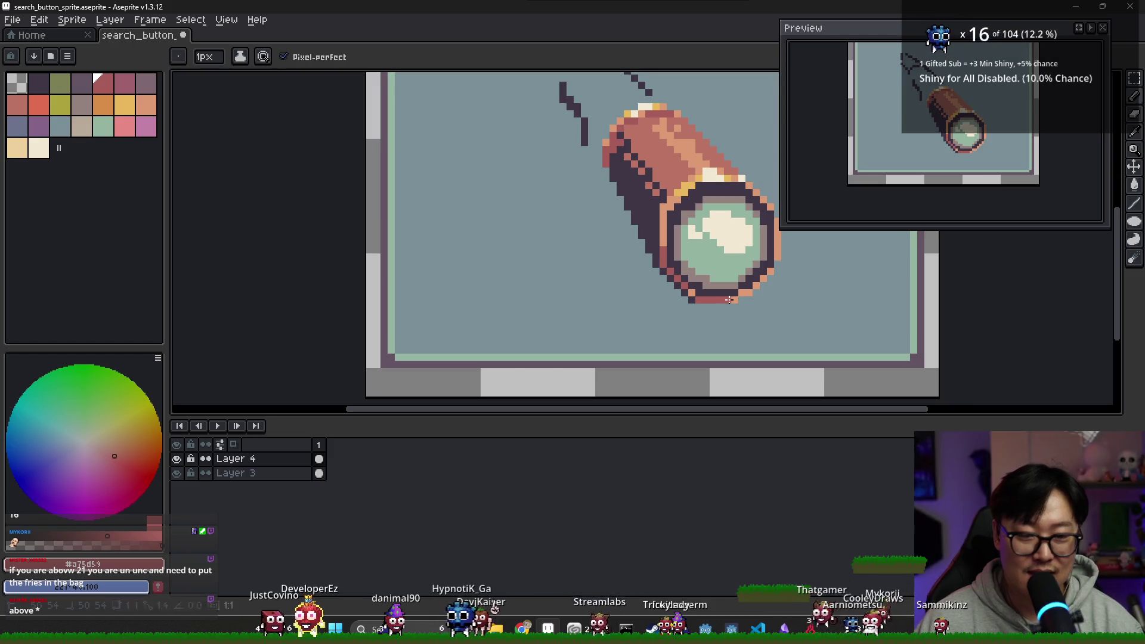
scroll(707, 276, "down", 1)
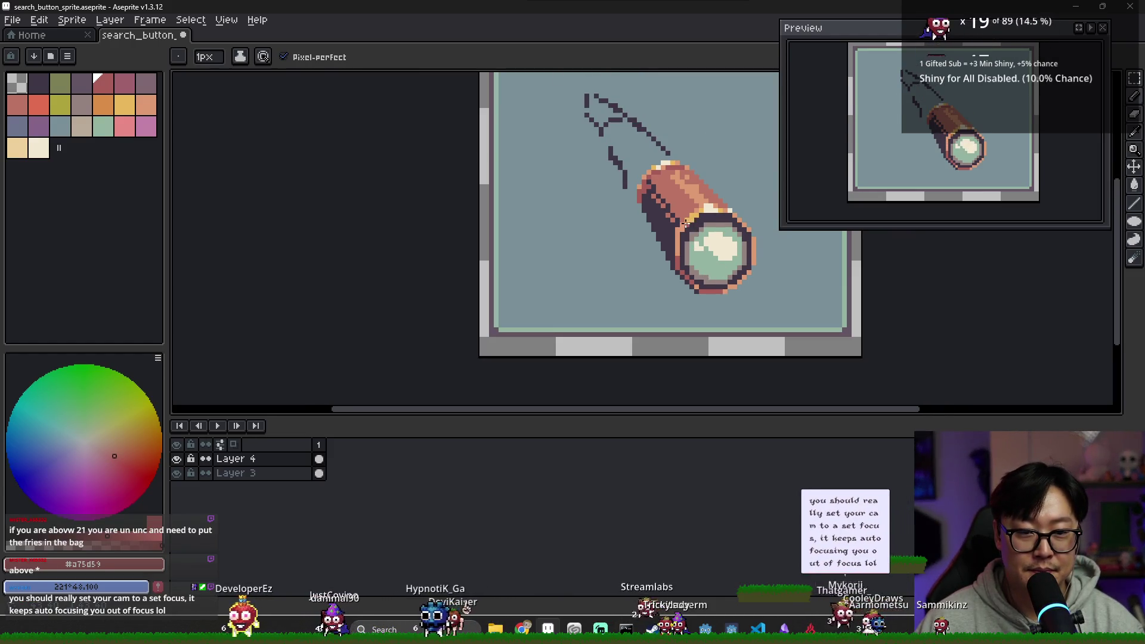
scroll(729, 190, "down", 2)
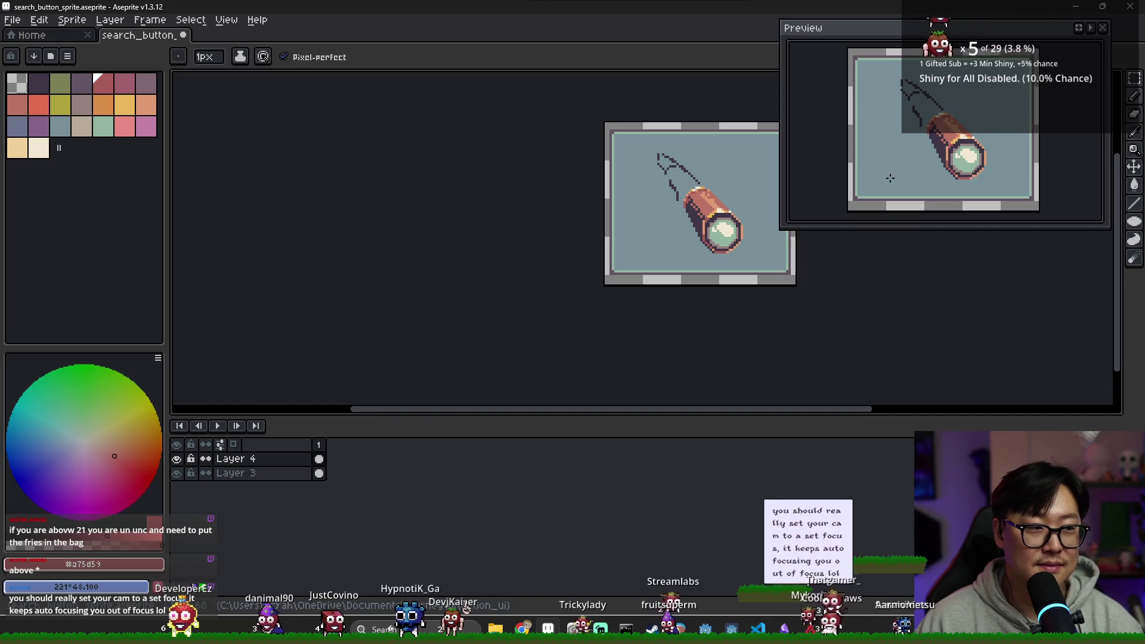
scroll(695, 231, "up", 3)
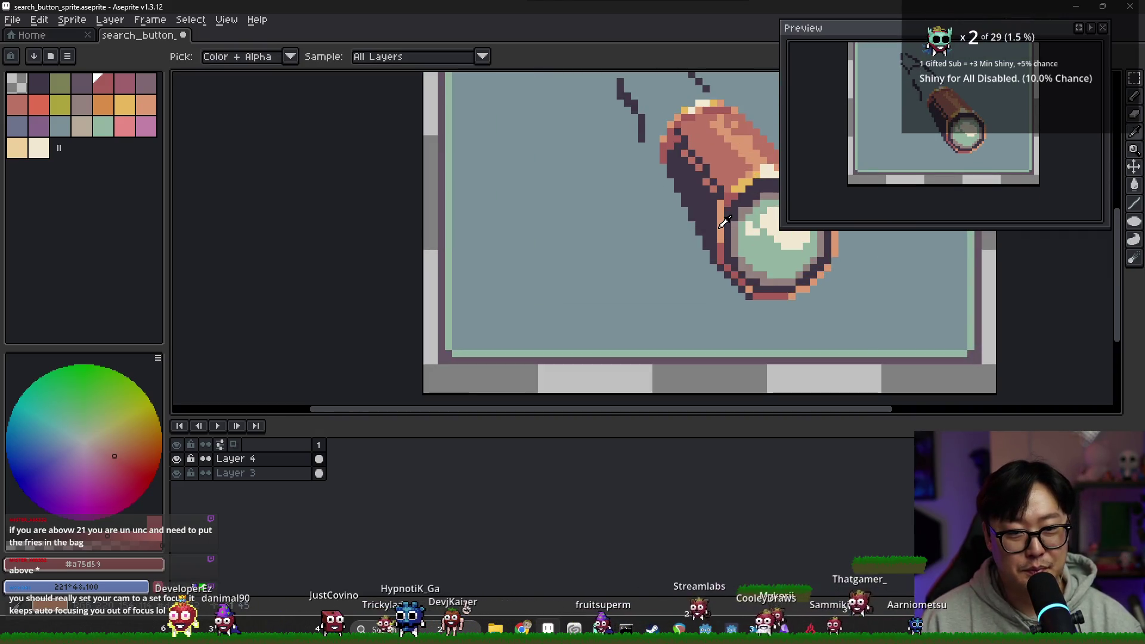
key("b")
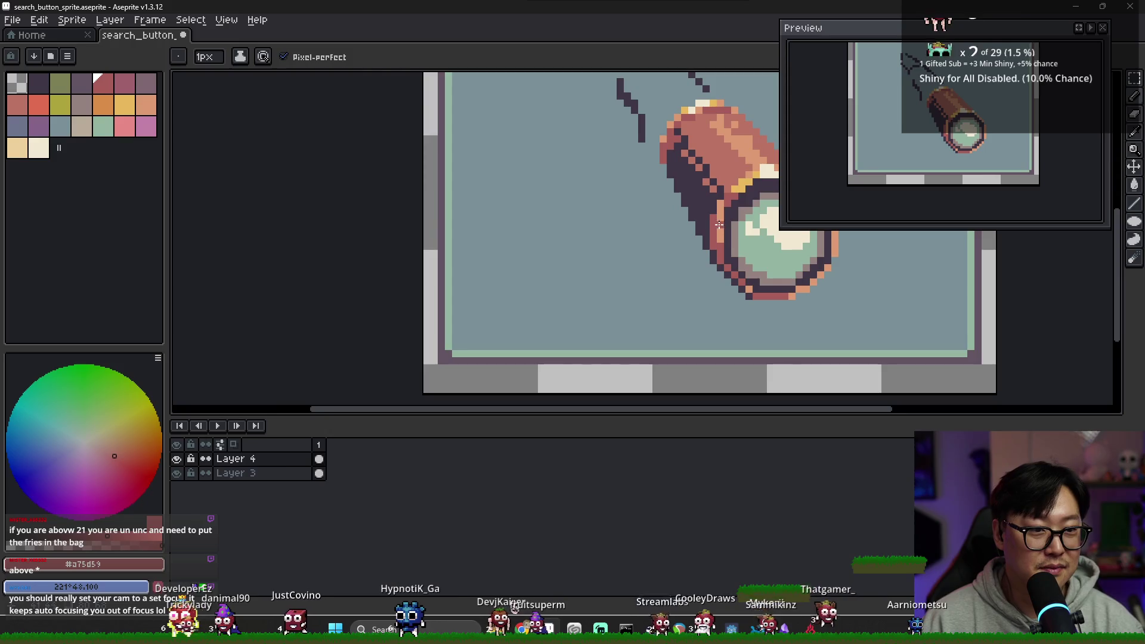
scroll(719, 225, "down", 3)
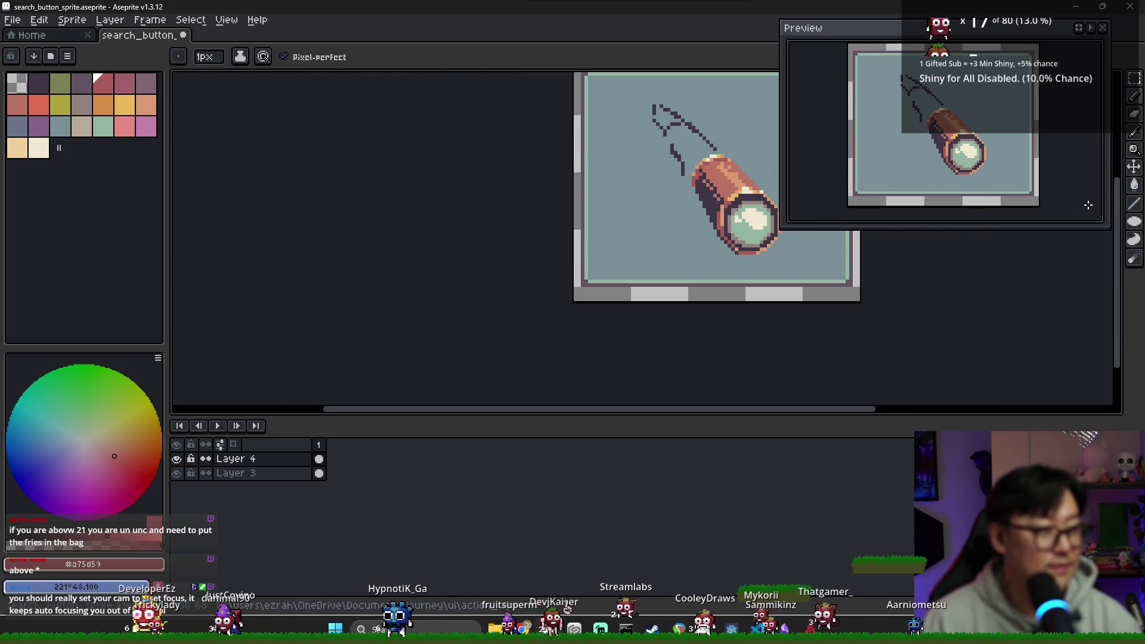
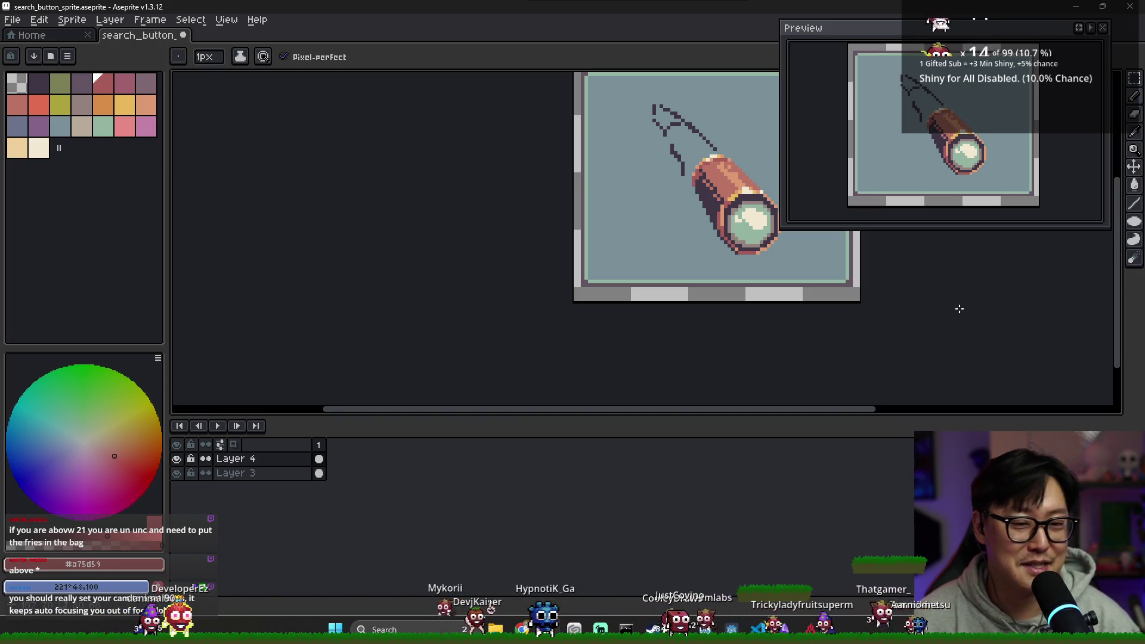
Eyedrop the tube's lighter and darker copper shades to compare them.
scroll(766, 229, "up", 2)
left_click(582, 175, "alt")
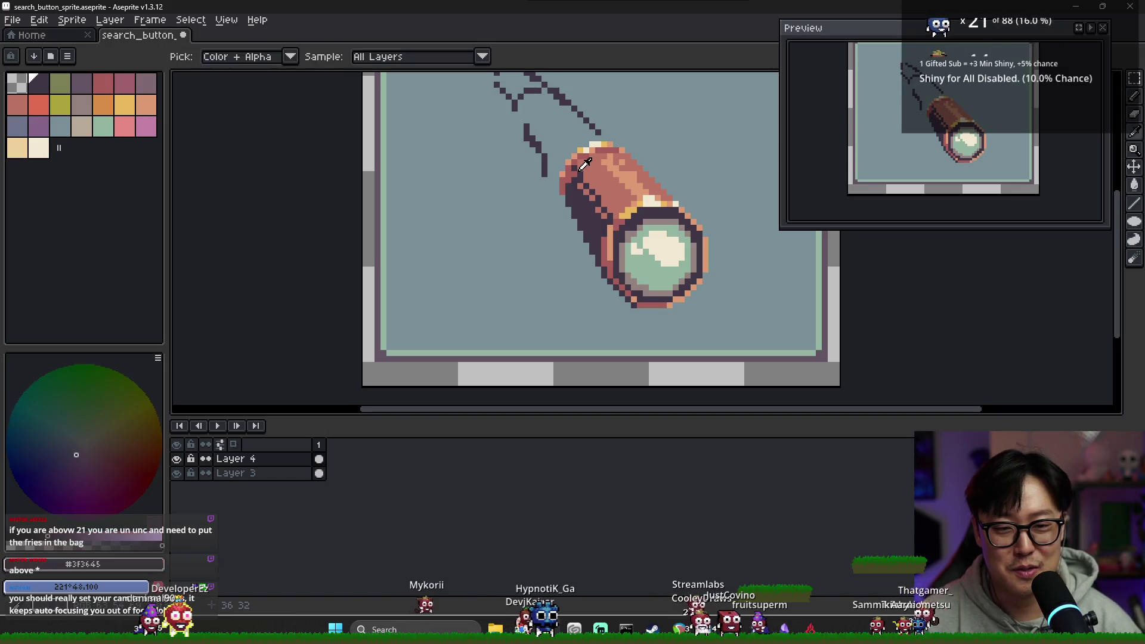
left_click(581, 174, "alt")
left_click(574, 174, "alt")
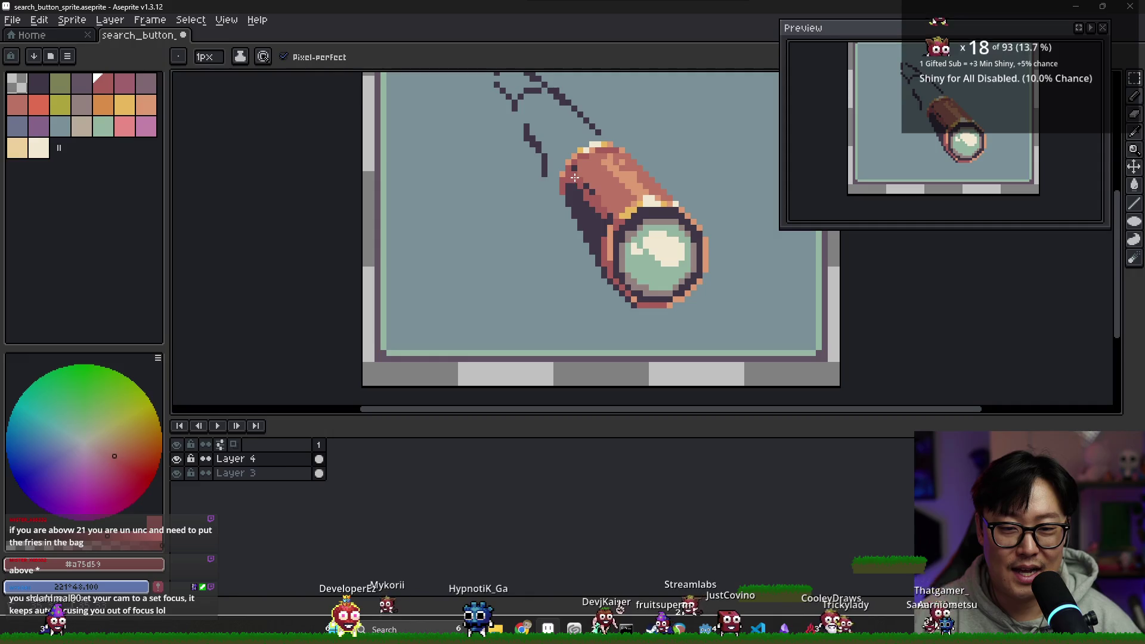
left_click(609, 201, "alt")
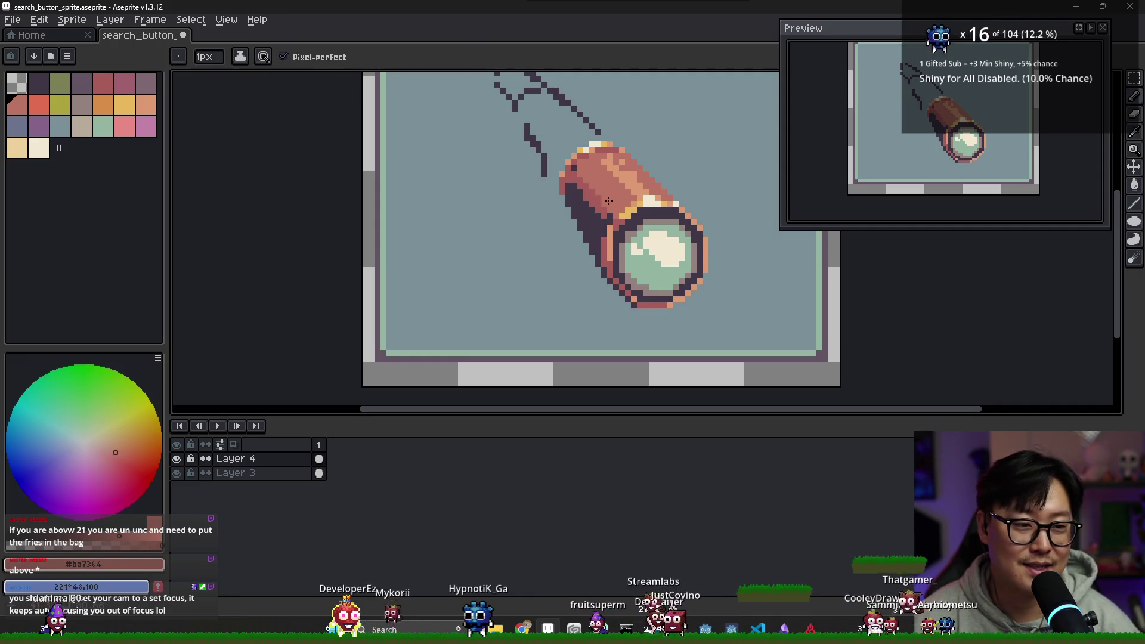
left_click(576, 169, "alt")
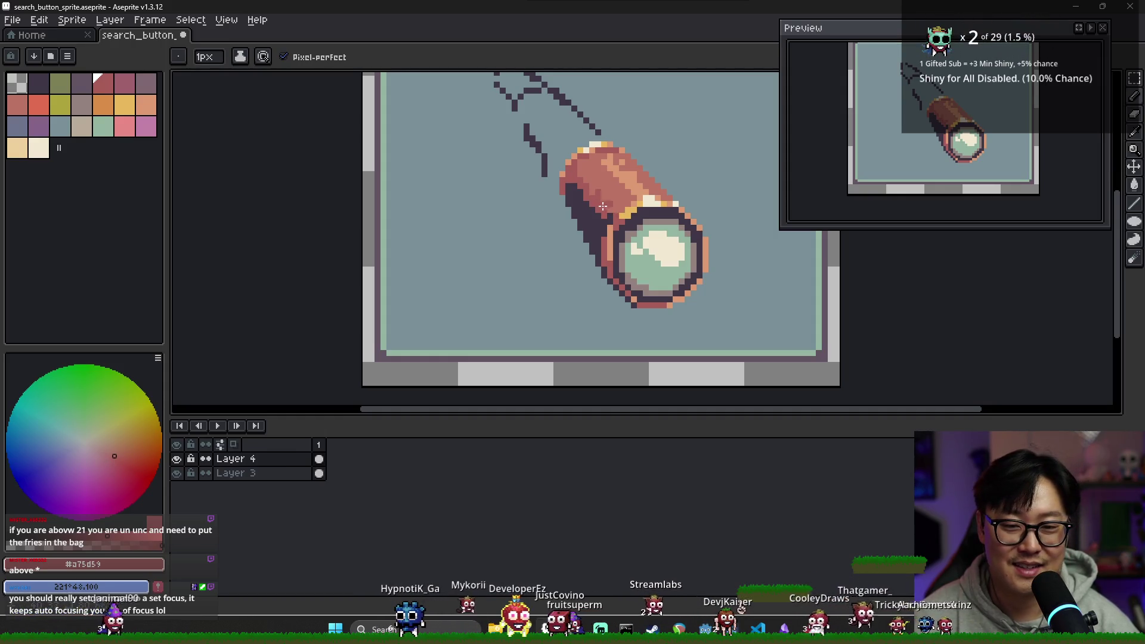
Re-sample the light copper, then set the foreground to the dark outline #3F3645.
scroll(603, 205, "down", 5)
scroll(629, 203, "up", 4)
left_click(547, 172, "alt")
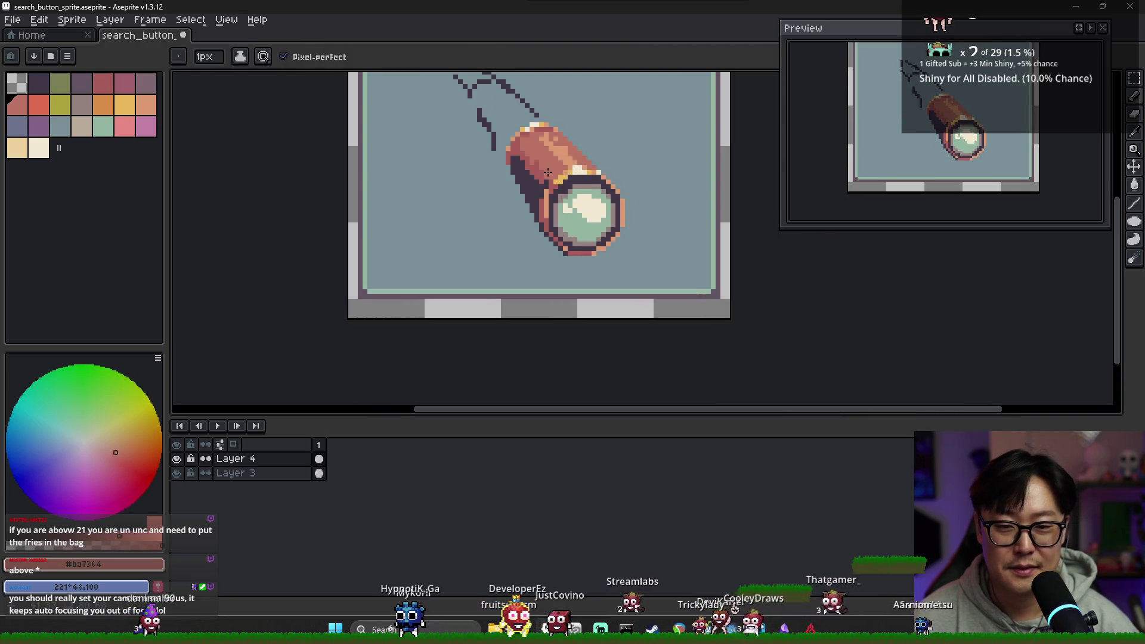
scroll(564, 180, "down", 2)
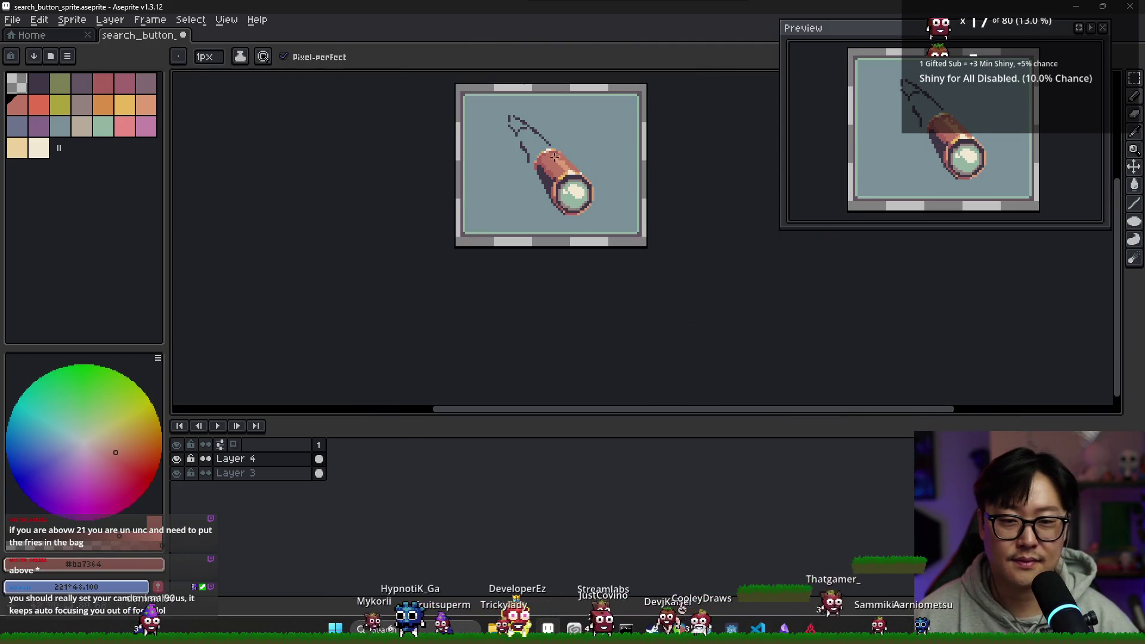
scroll(548, 151, "up", 3)
left_click(530, 198, "alt")
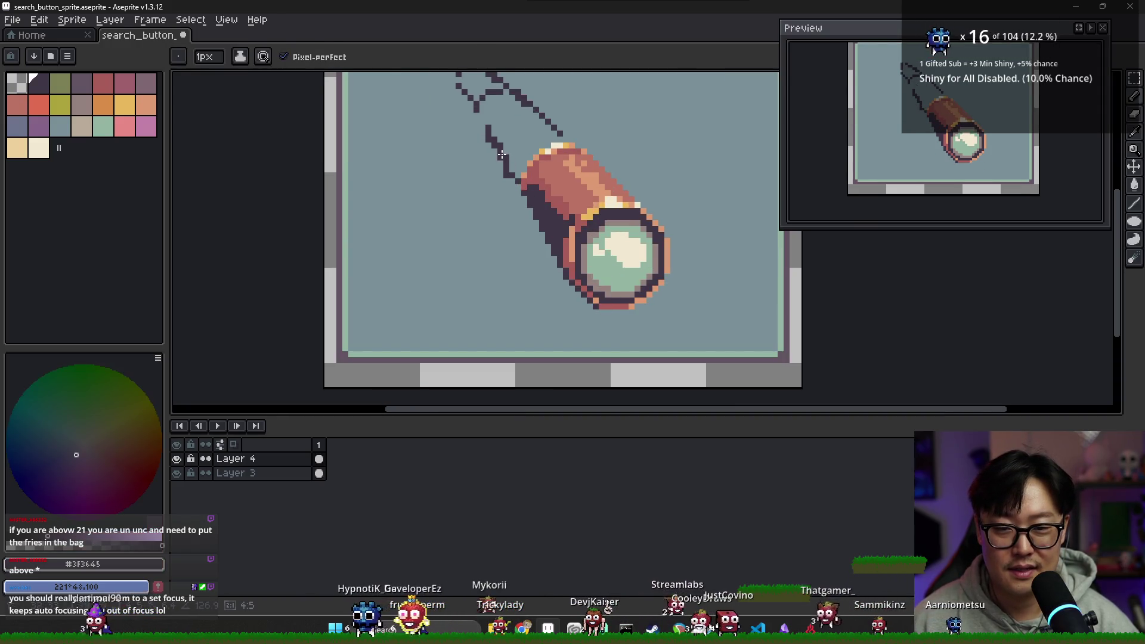
Switch to the eraser and pan the canvas to bring the telescope's handle into view.
key("e")
scroll(519, 173, "down", 5)
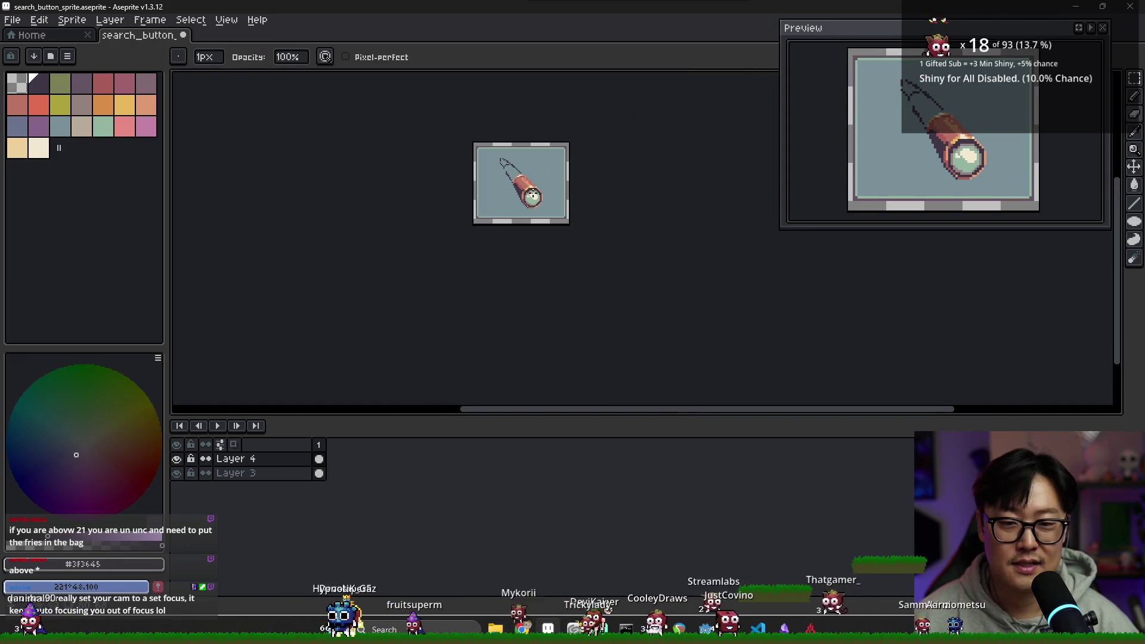
key("alt+Tab")
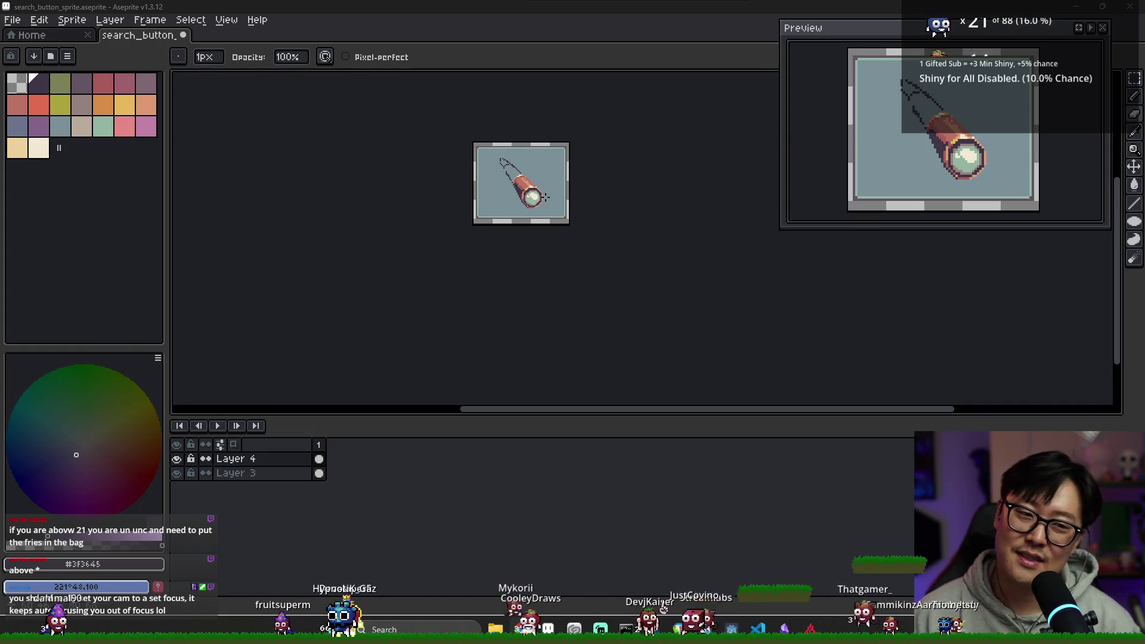
scroll(544, 190, "up", 3)
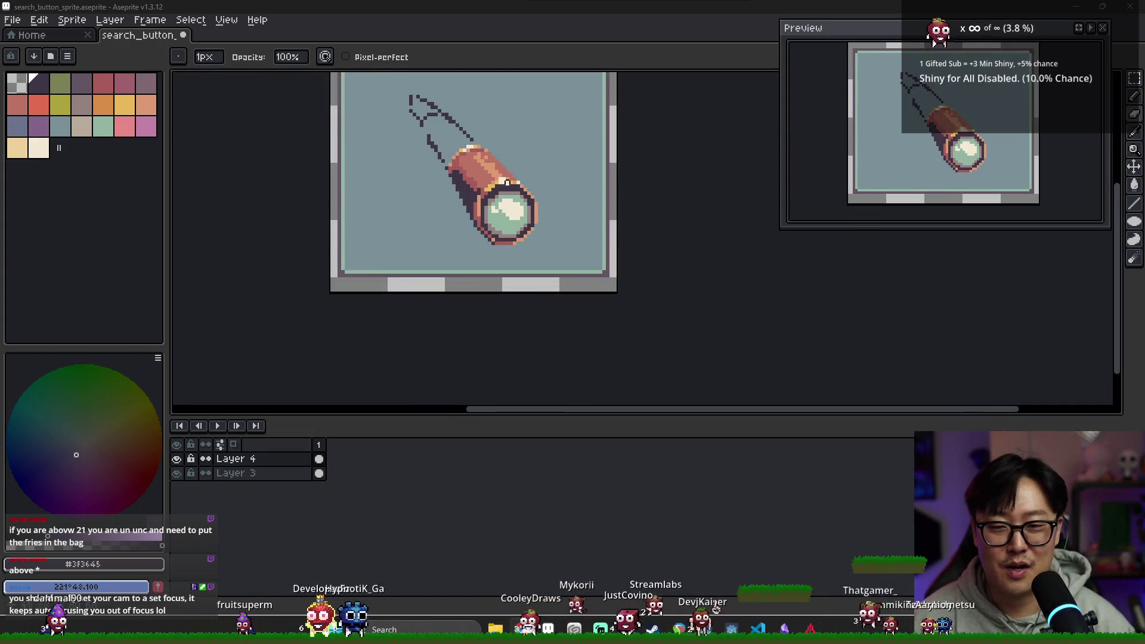
scroll(486, 160, "up", 2)
left_click_drag(450, 186, 446, 222)
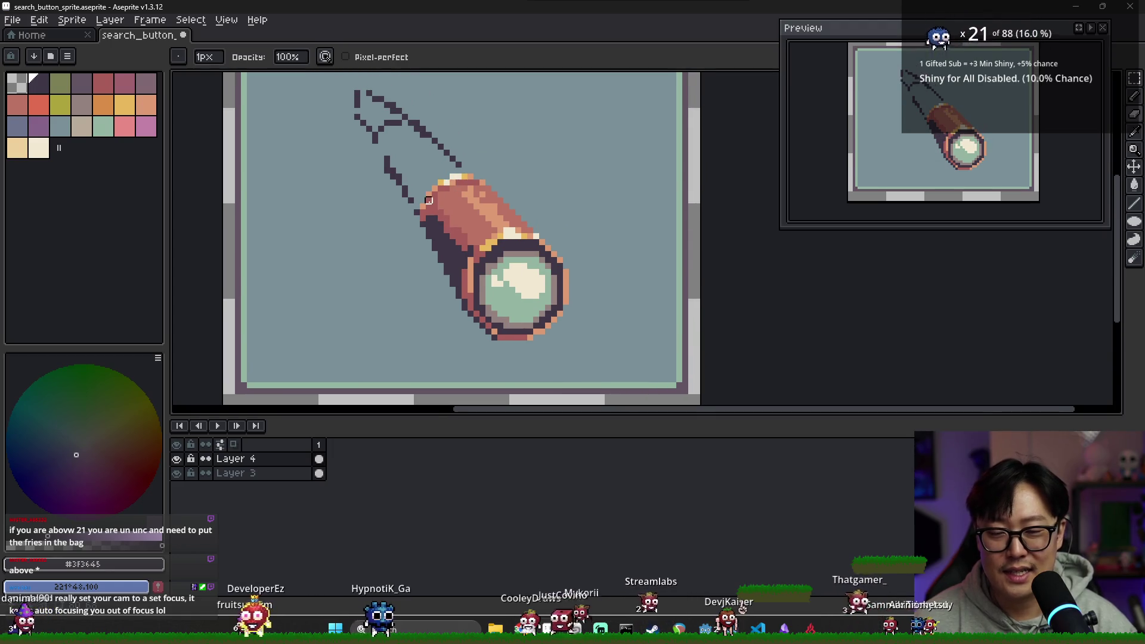
Draw a dark outline joining the upper handle, undo it, and extend it one pixel.
key("b")
left_click_drag(390, 161, 420, 141)
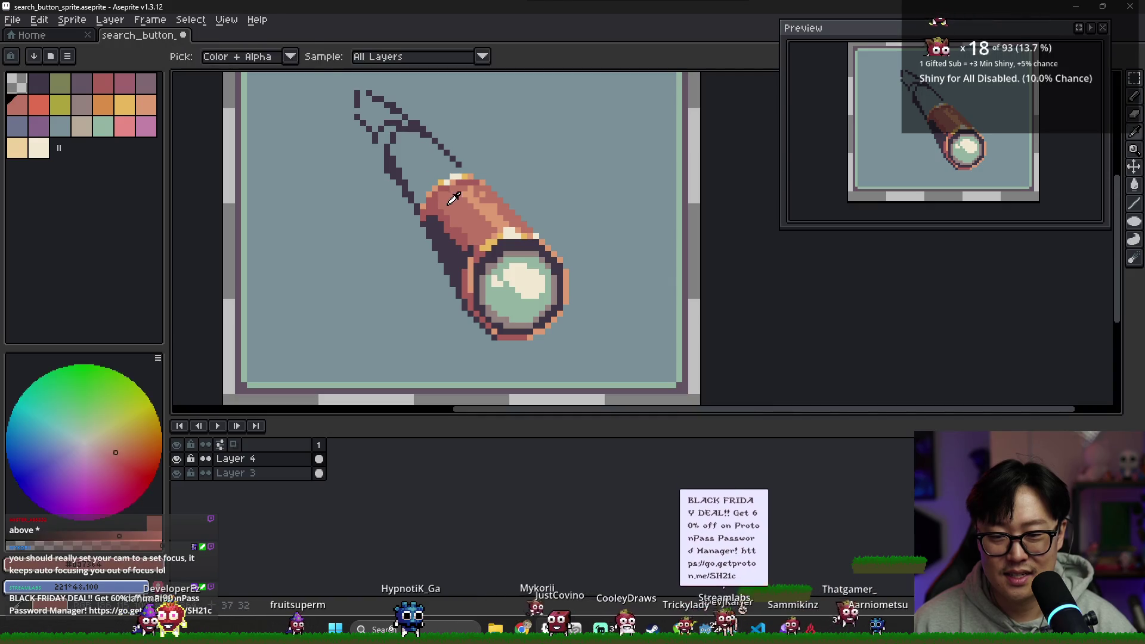
left_click(421, 141)
key("ctrl+z")
scroll(469, 154, "up", 1)
key("i")
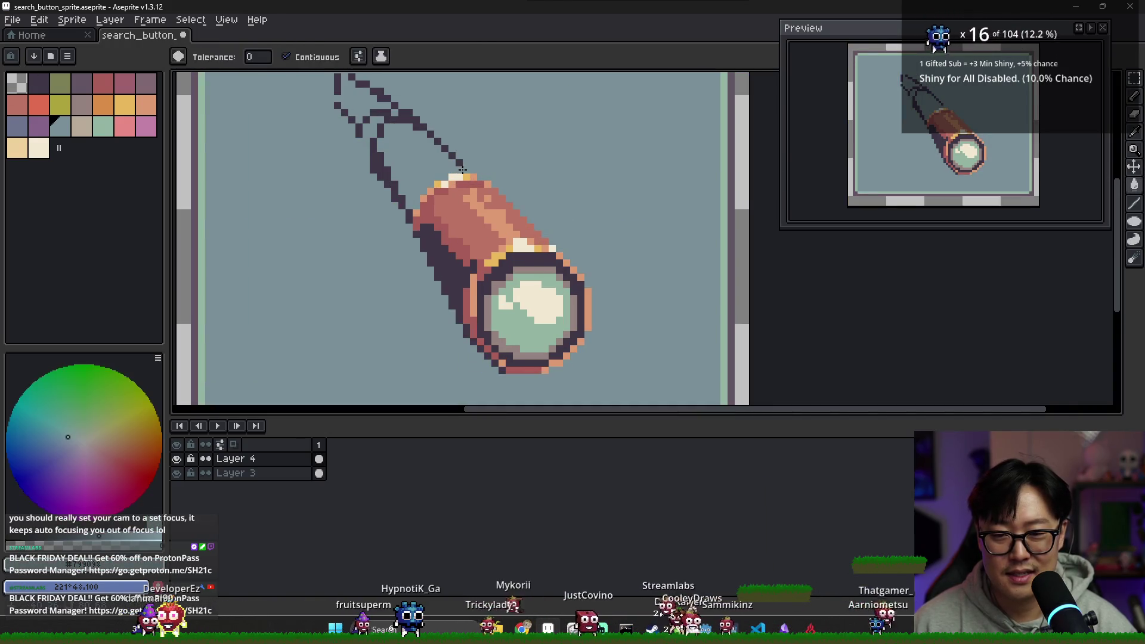
left_click(460, 174)
Fill the upper handle interior with the salmon copper colour.
left_click(460, 174, "alt")
key("g")
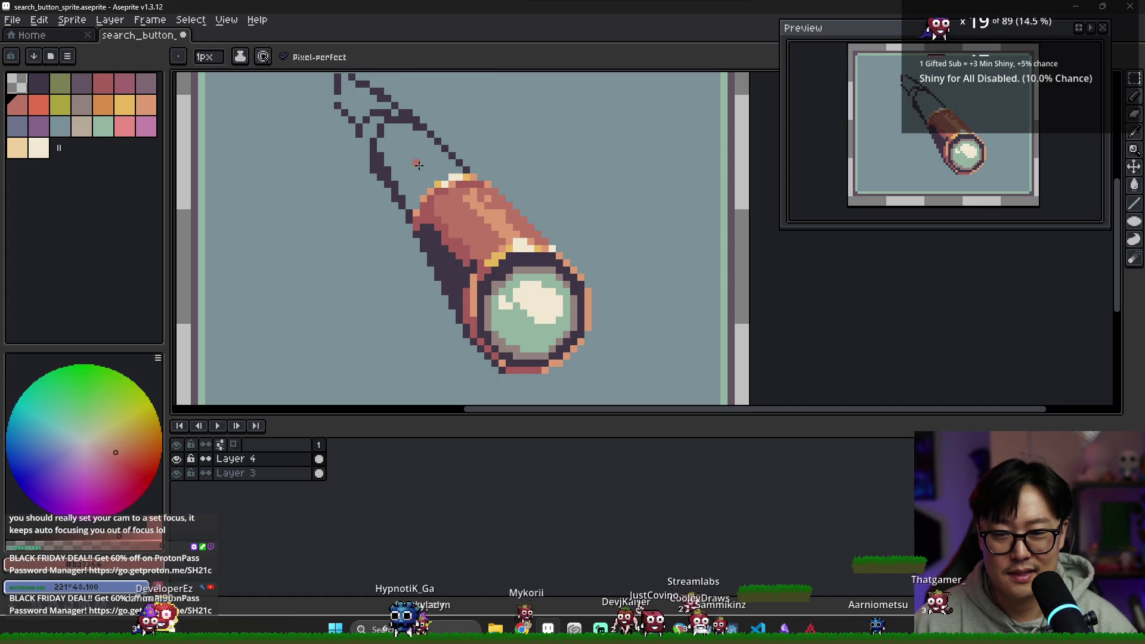
left_click(409, 198)
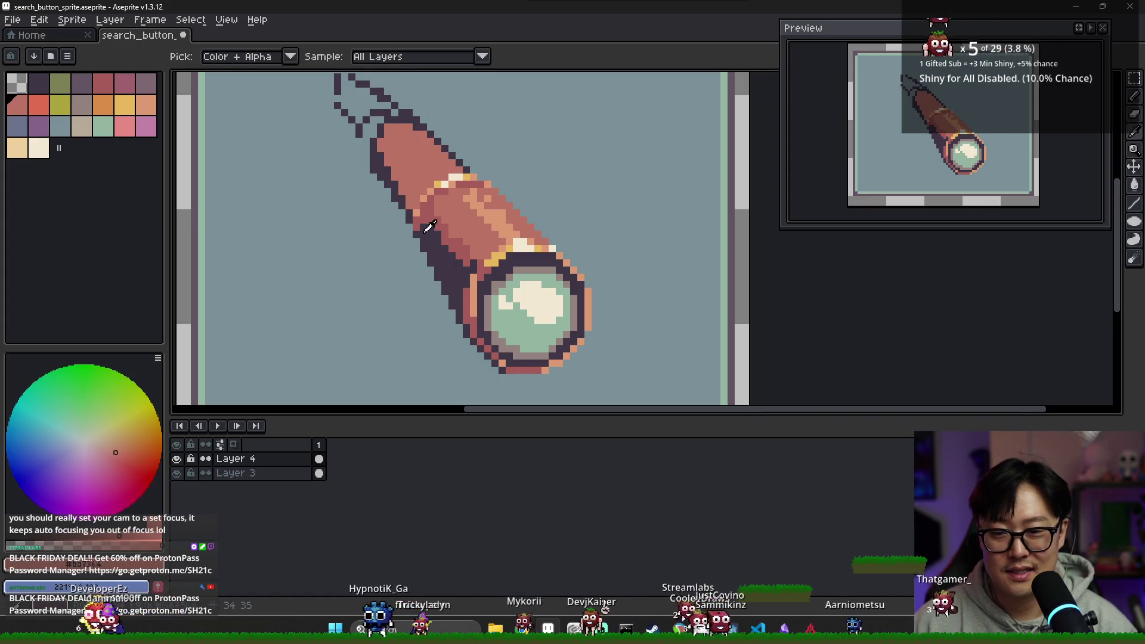
left_click(388, 172, "alt")
key("b")
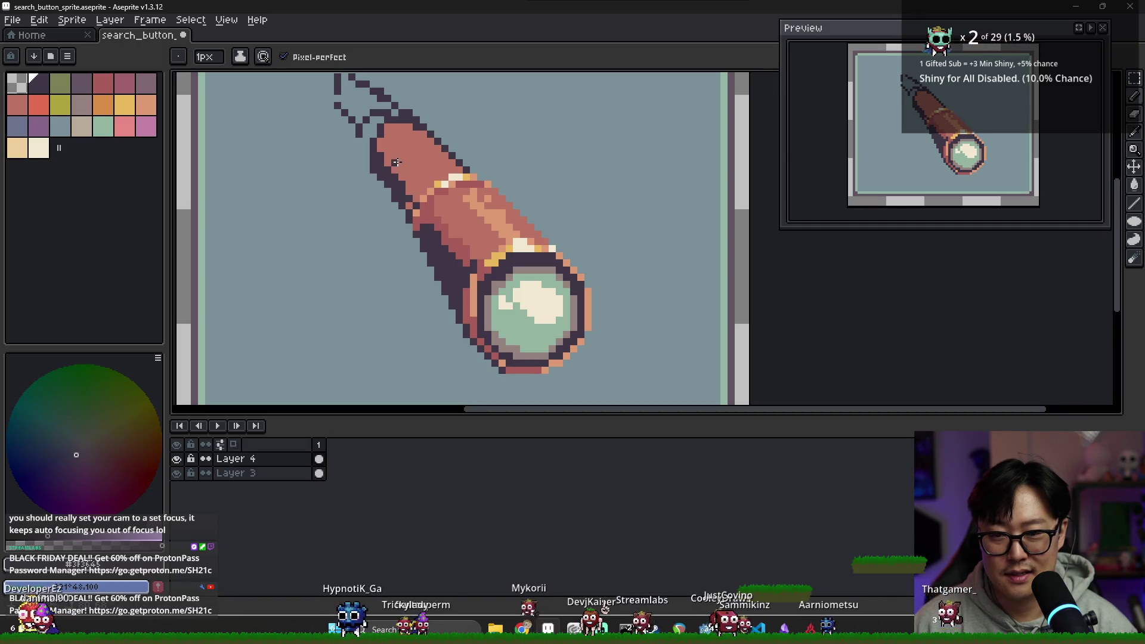
left_click(380, 135, "alt")
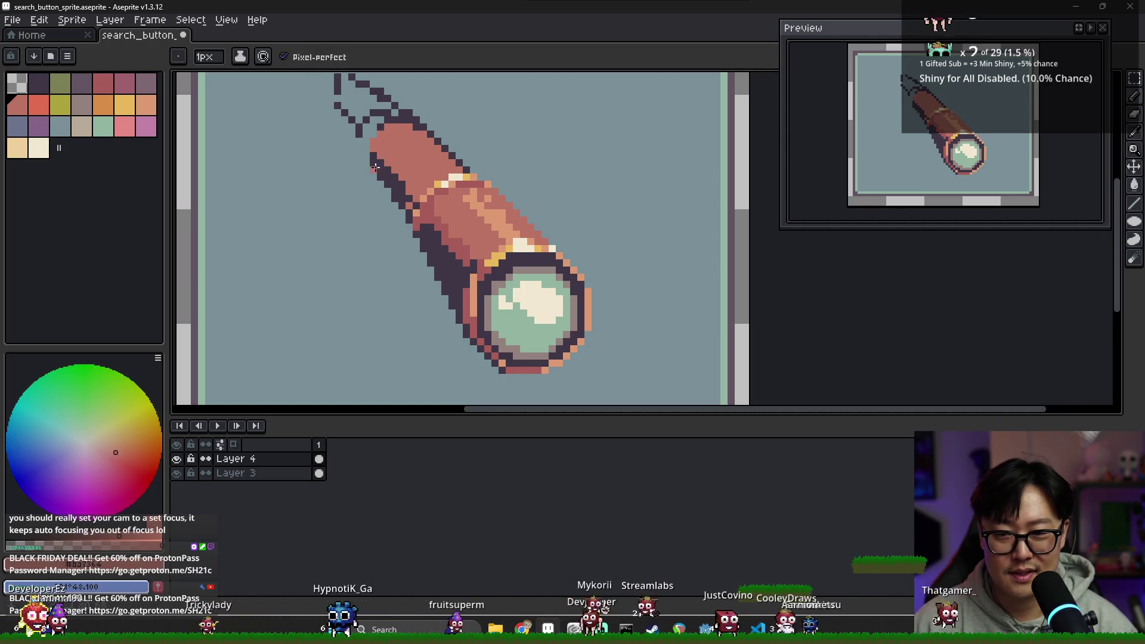
Erase stray pixels around the handle outline with the eraser.
key("e")
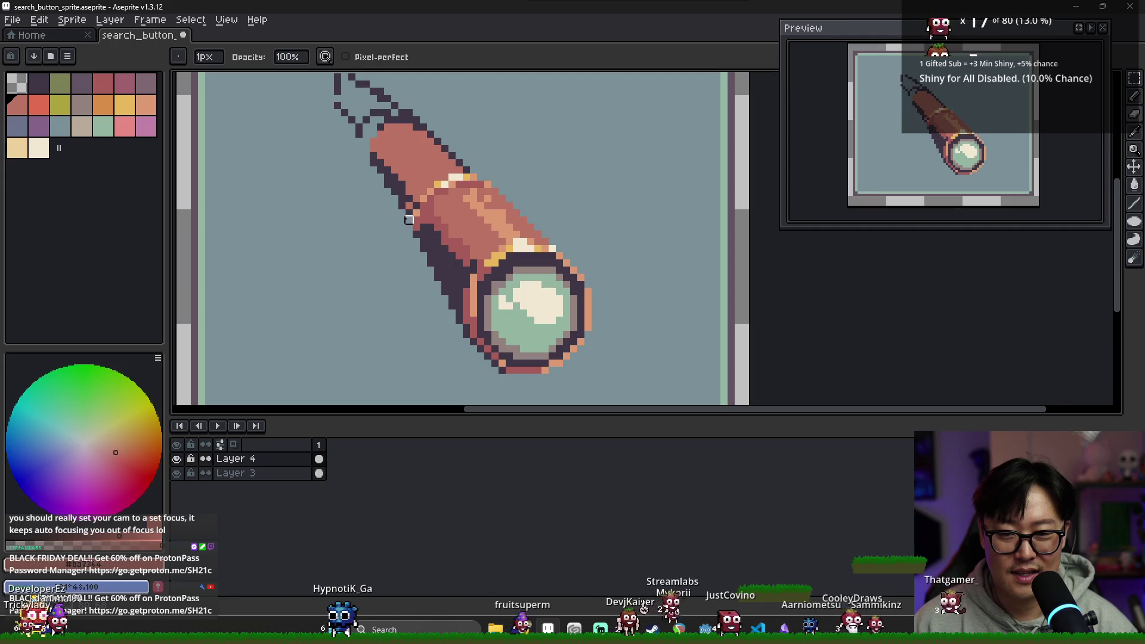
scroll(423, 241, "up", 2)
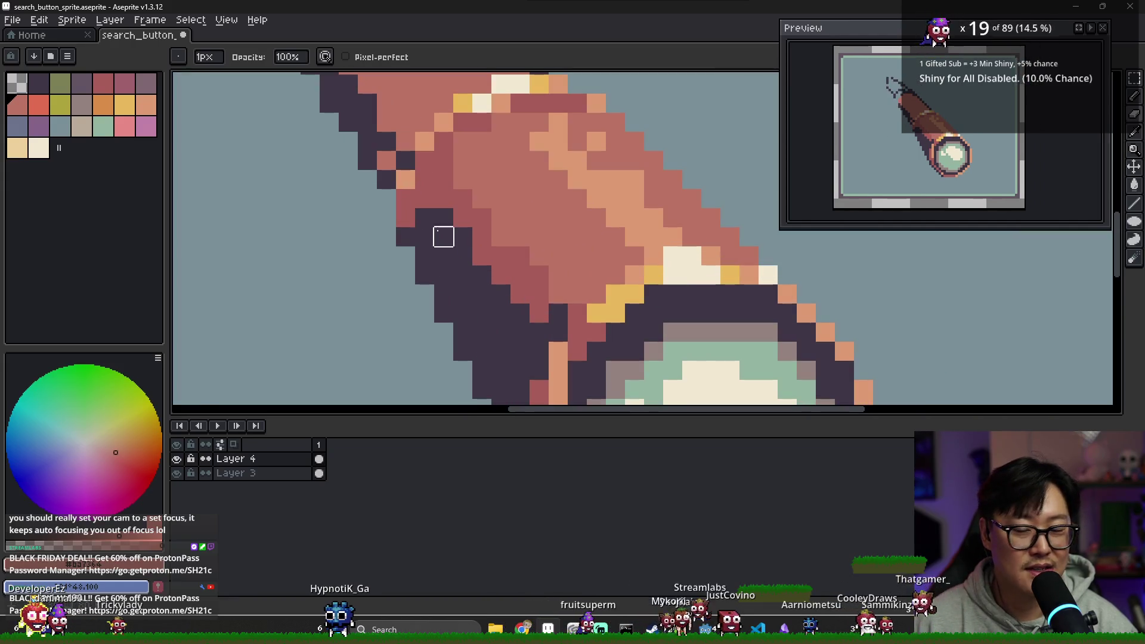
key("b")
left_click(383, 212, "alt")
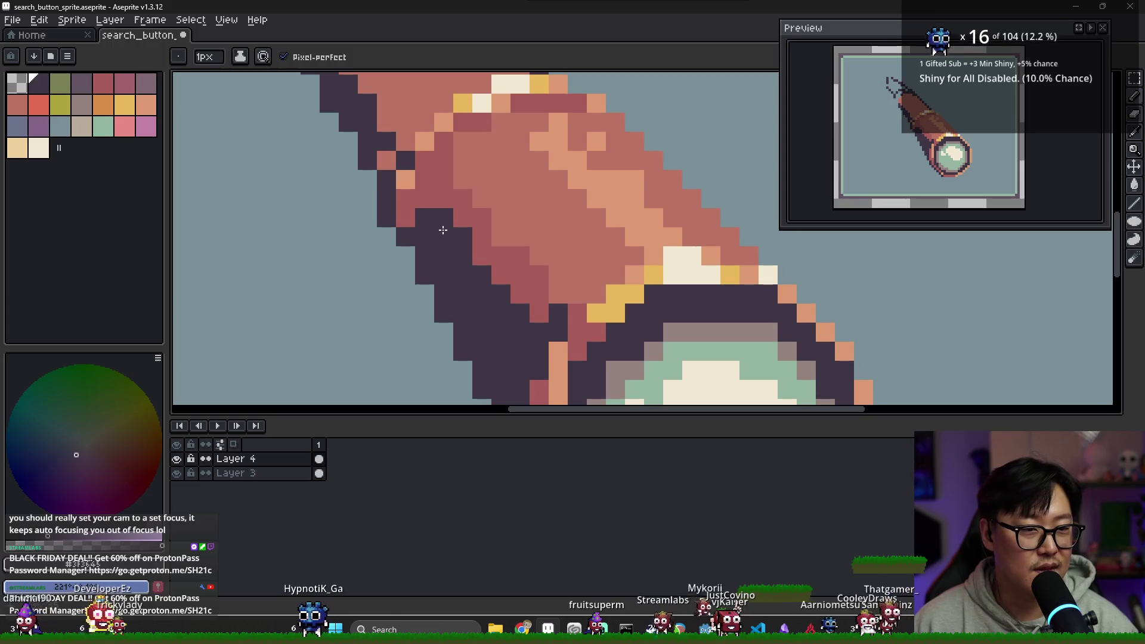
key("e")
scroll(425, 255, "down", 2)
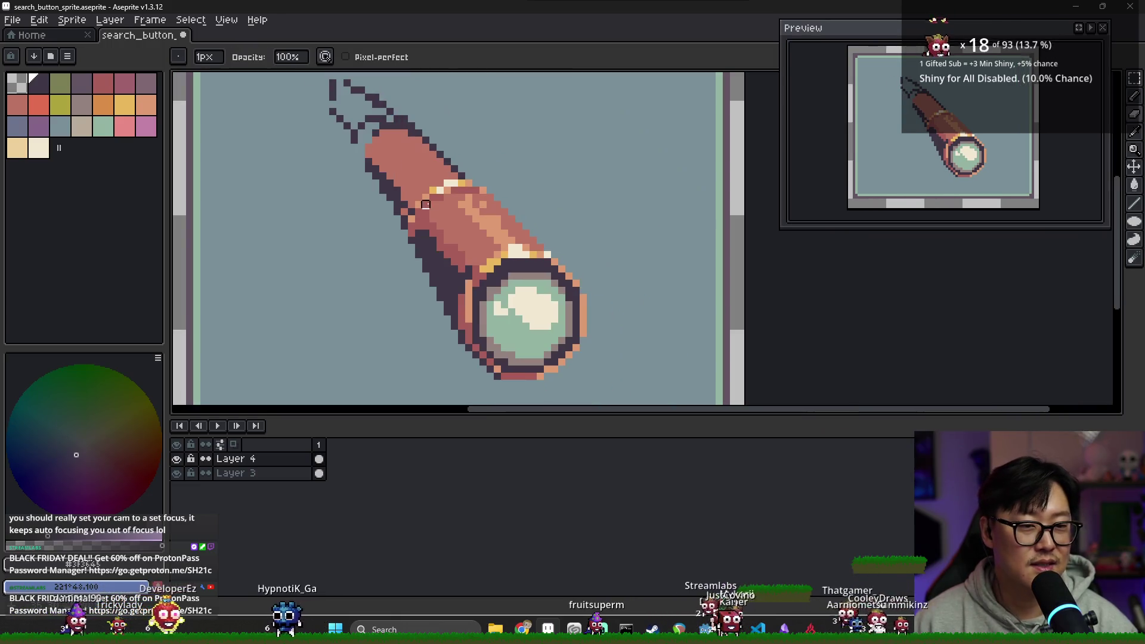
key("b")
Touch up the tube with the reddish copper and dark outline colours.
left_click(407, 191, "alt")
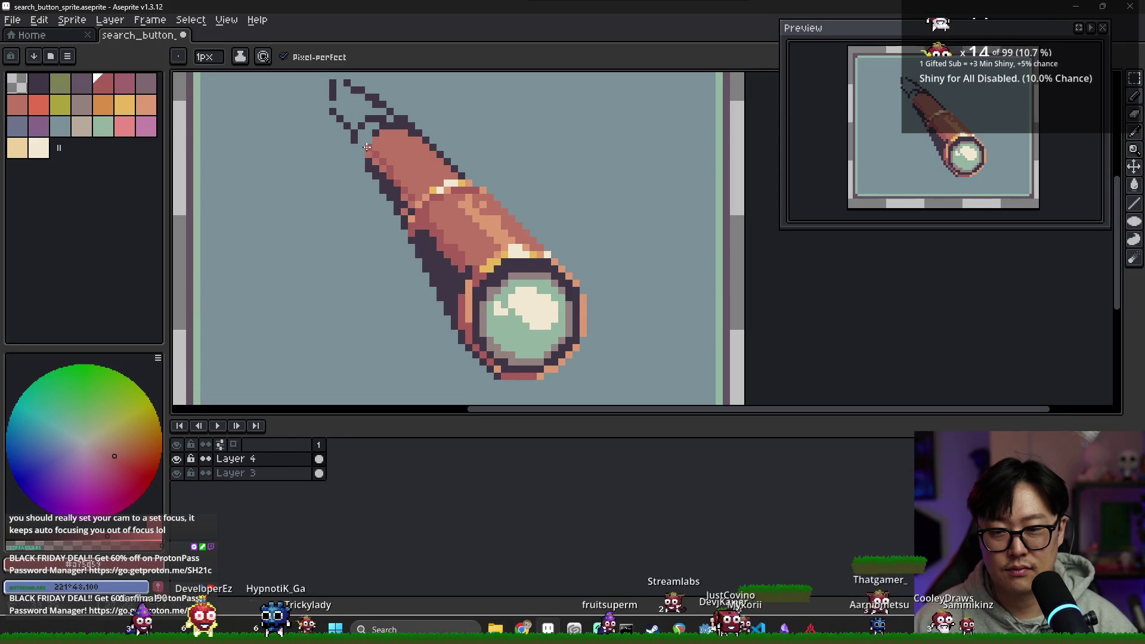
key("g")
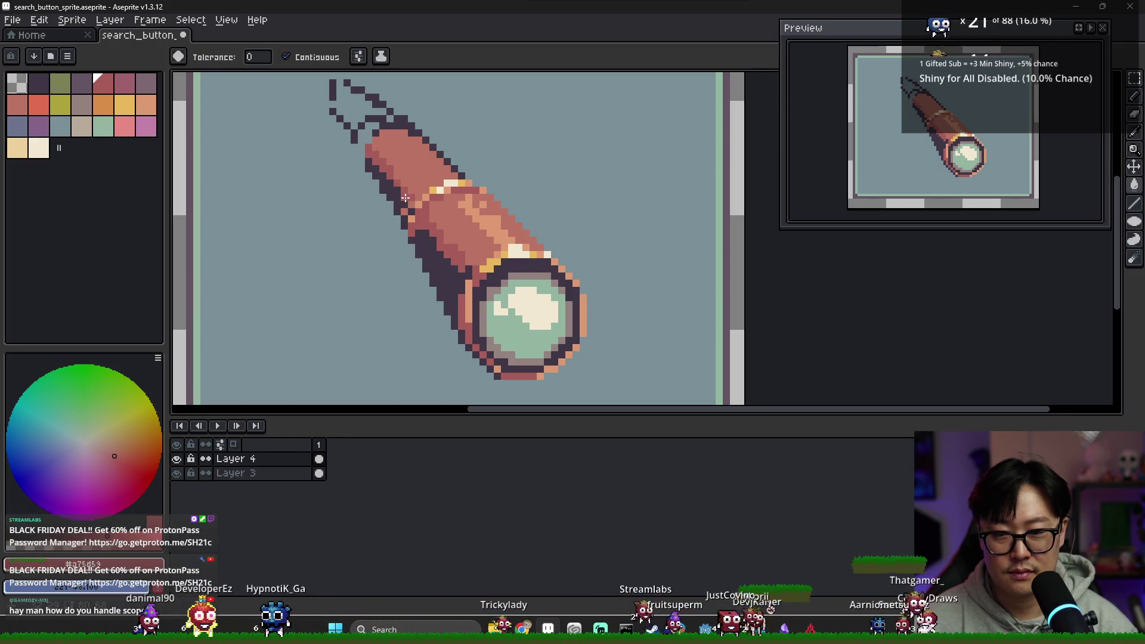
left_click(404, 209, "alt")
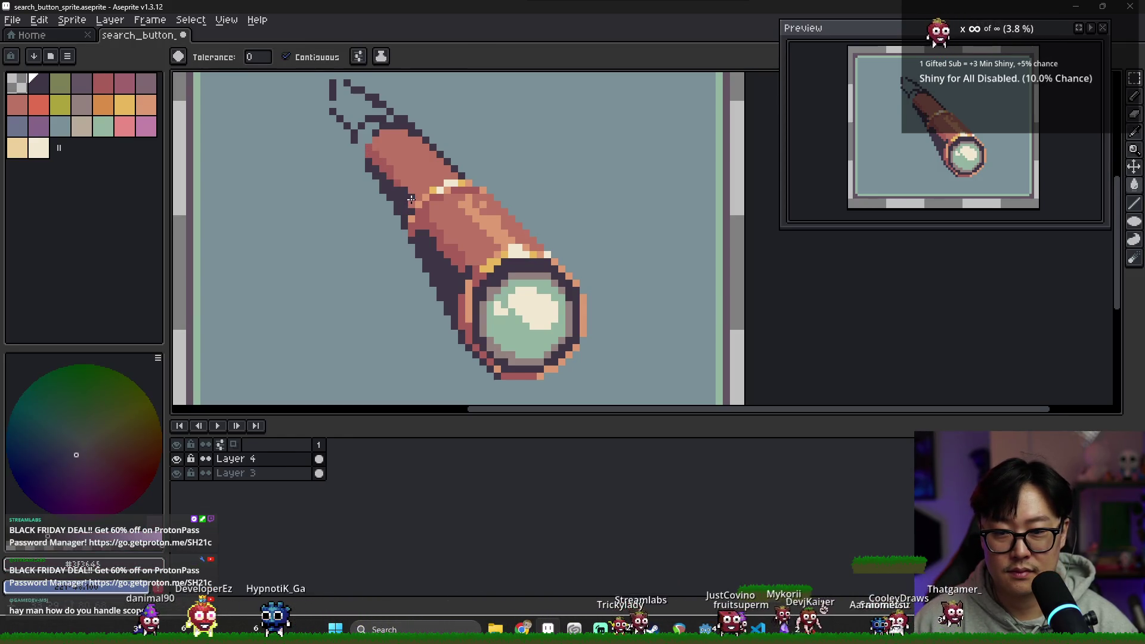
left_click(400, 187, "alt")
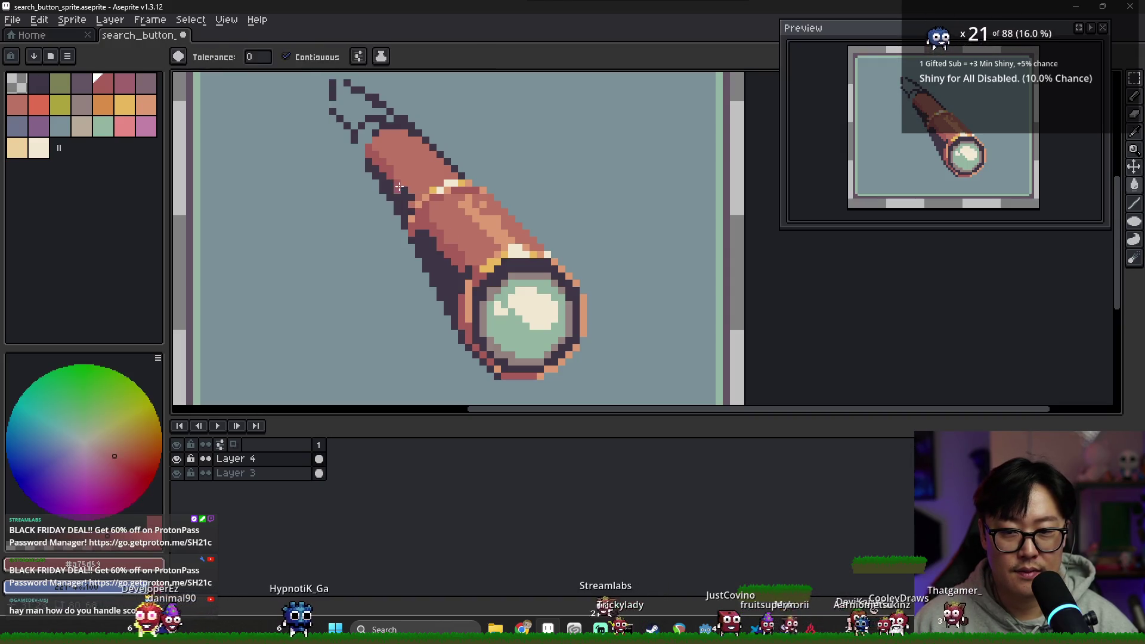
key("b")
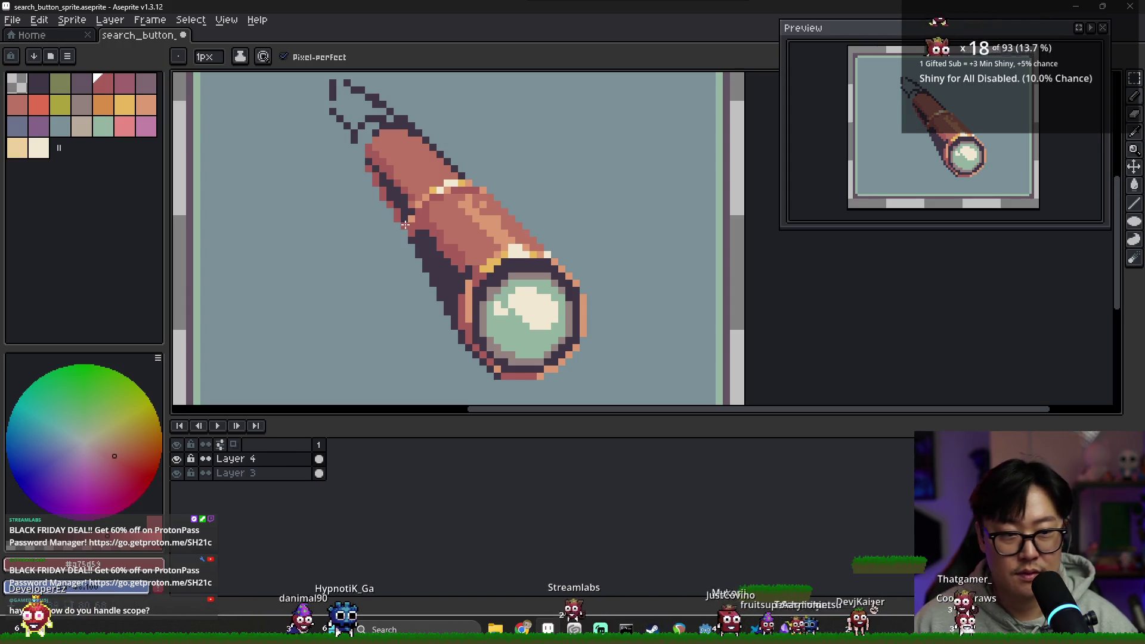
left_click(412, 242, "alt")
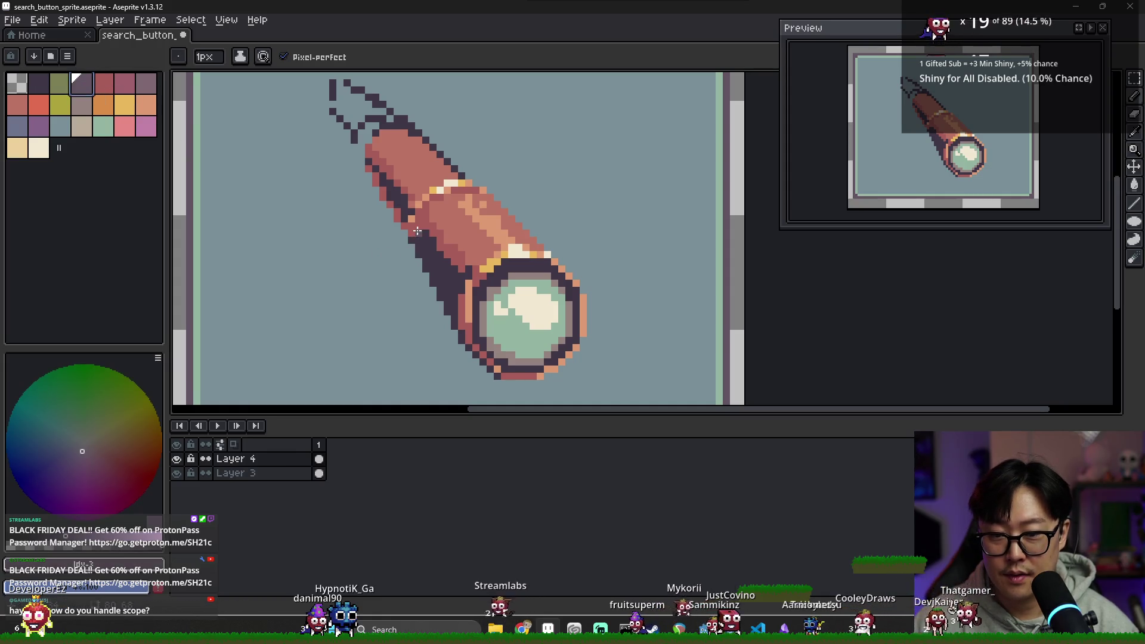
key("g")
Fill the lower-left underside with grey-purple #635463 and erase stray shadow pixels.
left_click(448, 283)
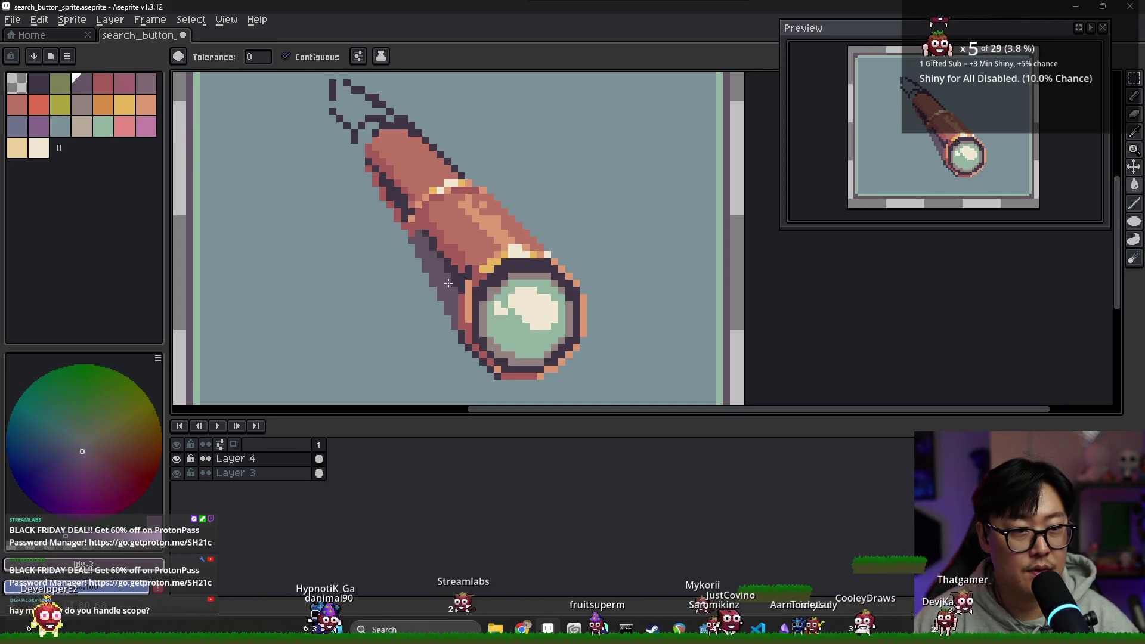
left_click(441, 265, "alt")
key("b")
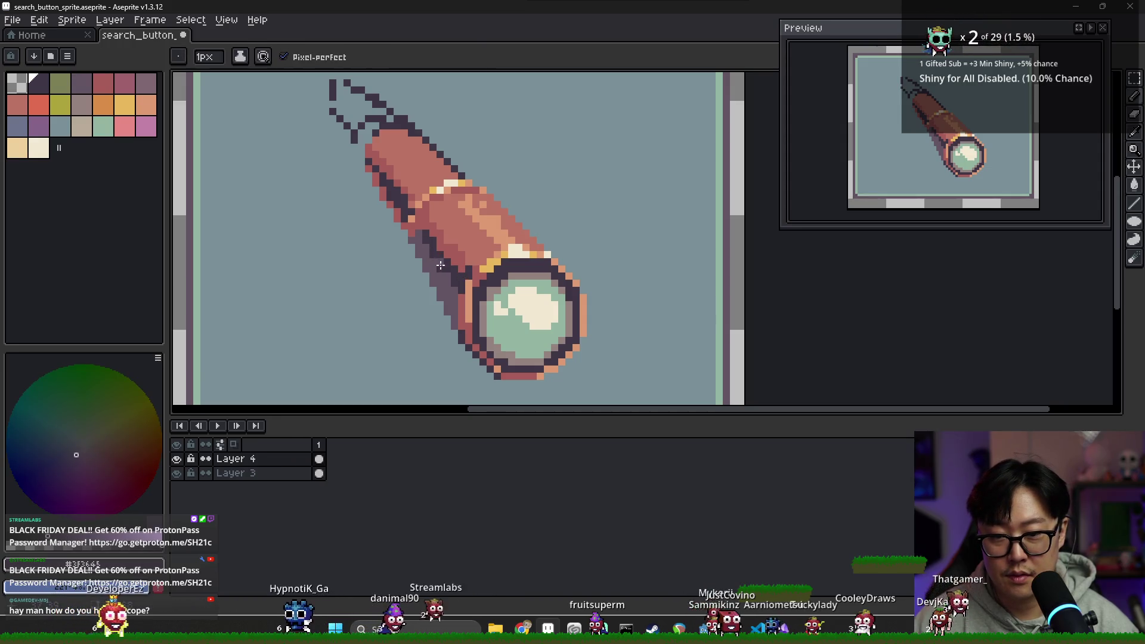
left_click(405, 232, "alt")
key("e")
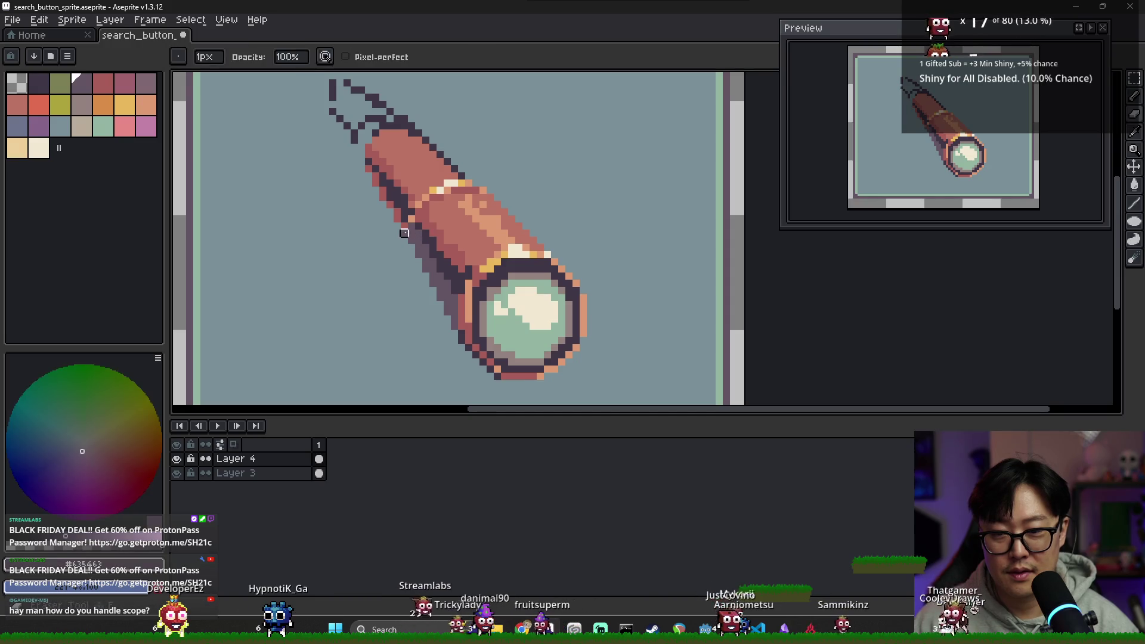
key("b")
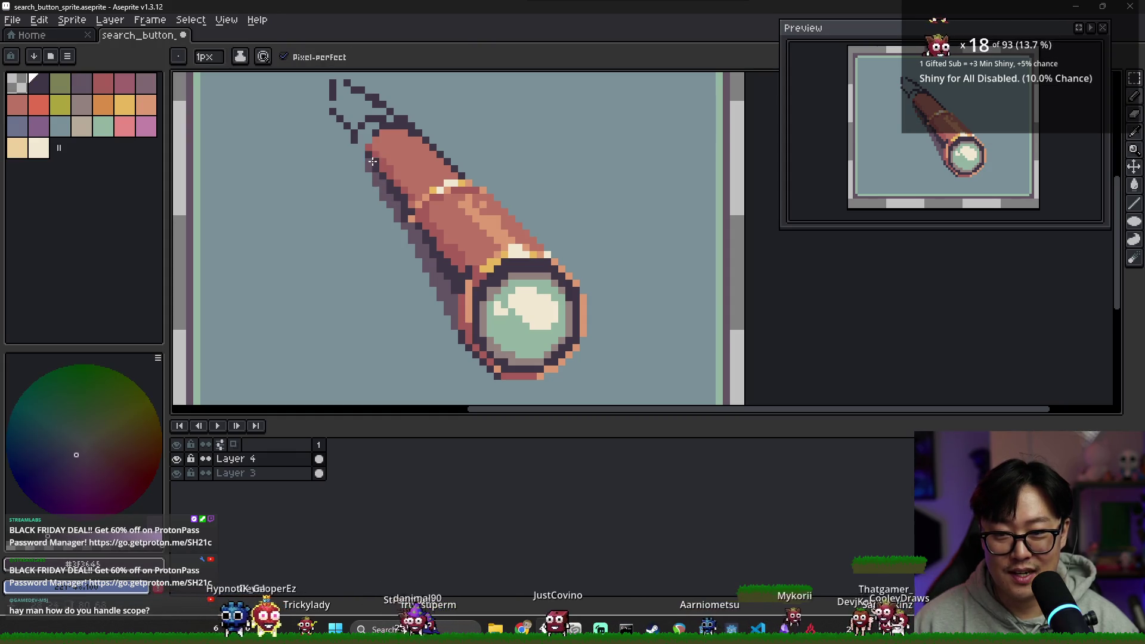
Sample the dark purple, red #a75d53 and grey-purple #635463 from the tube.
scroll(489, 239, "down", 3)
scroll(475, 232, "up", 5)
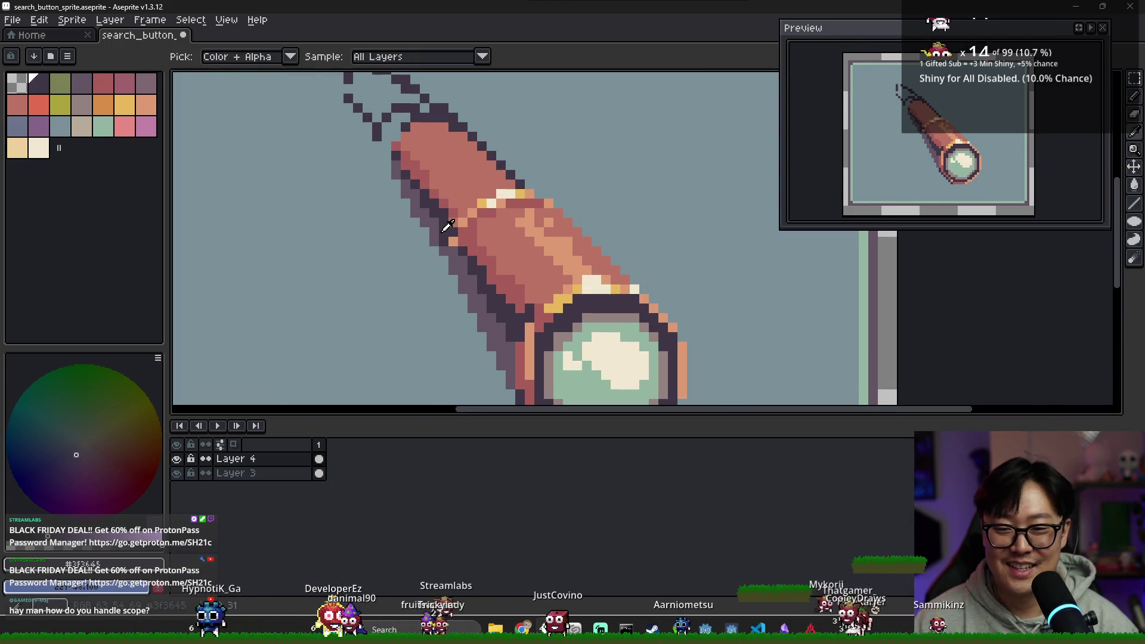
left_click(443, 238, "alt")
left_click(448, 227, "alt")
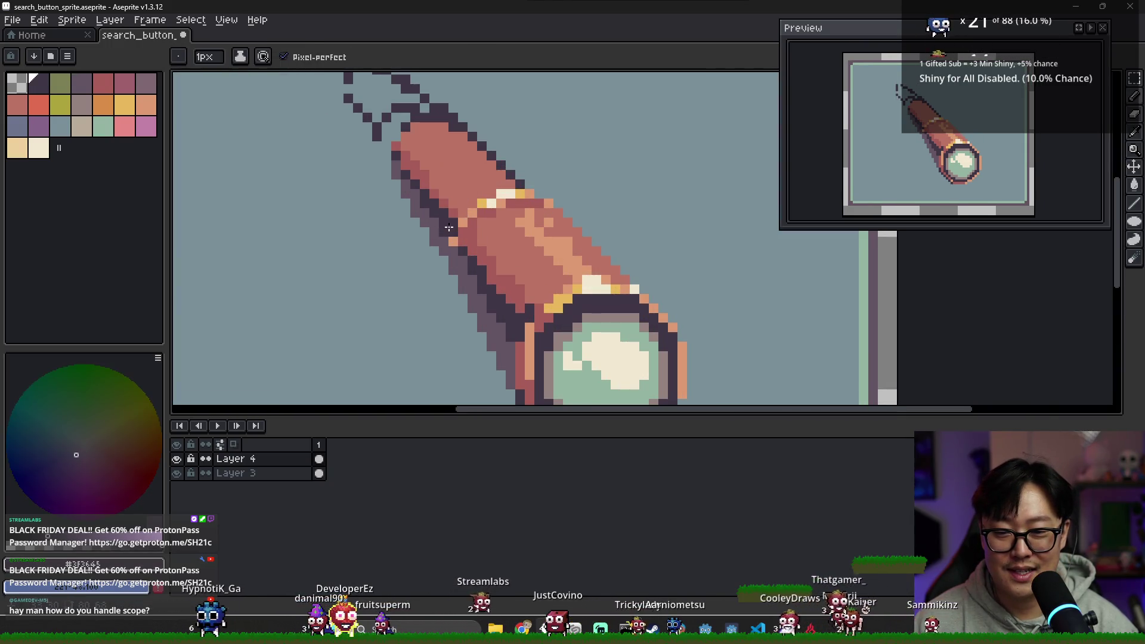
left_click(458, 213, "alt")
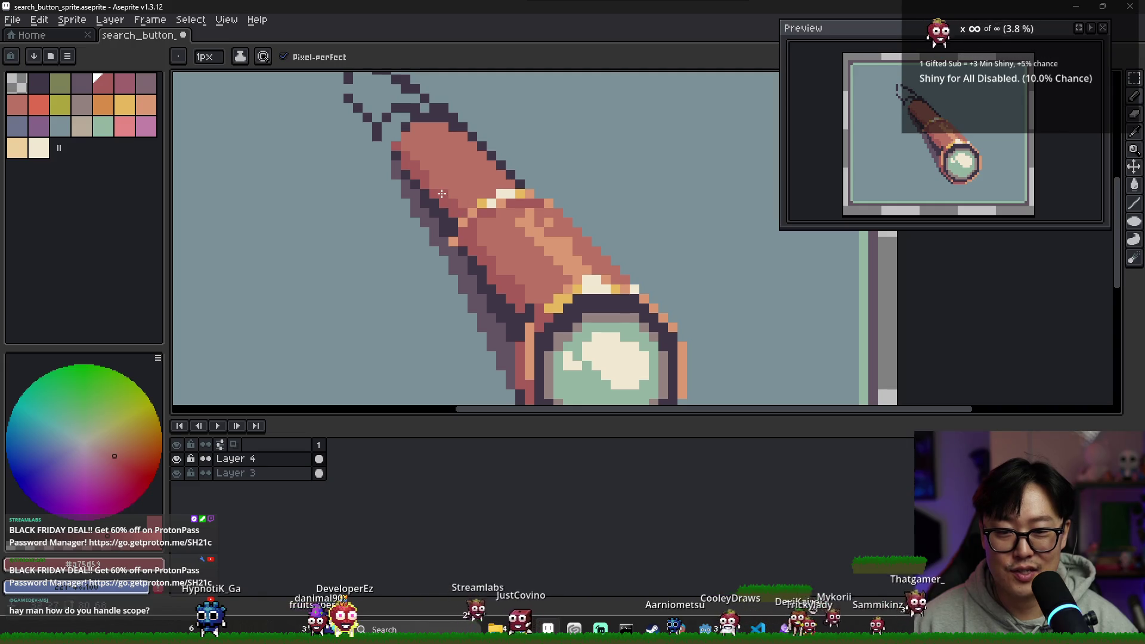
scroll(454, 198, "down", 2)
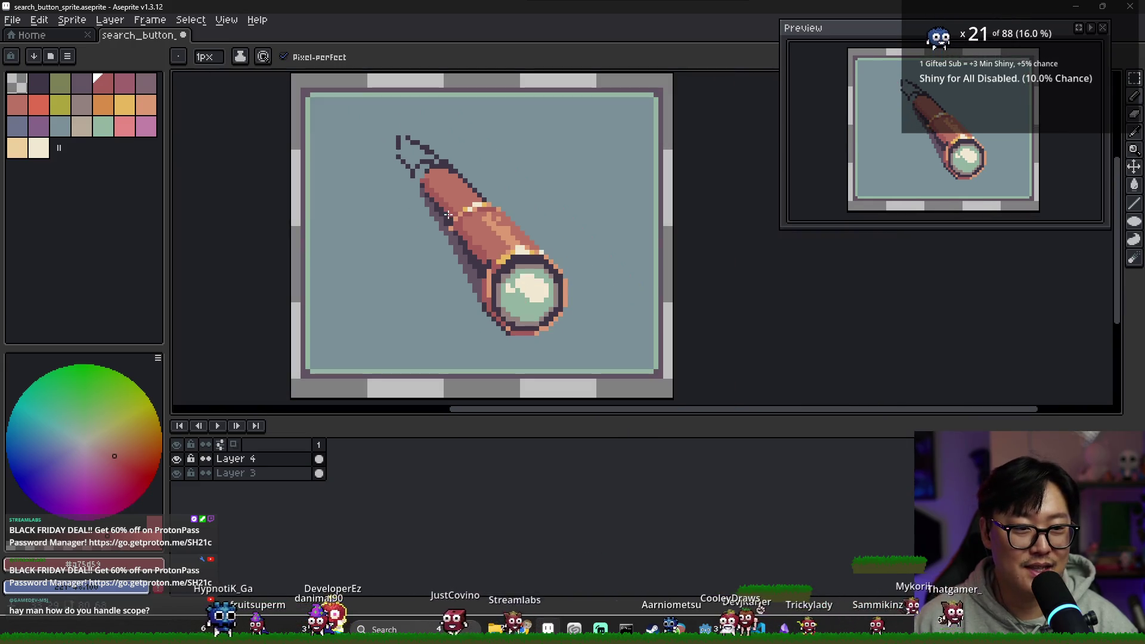
scroll(458, 228, "down", 3)
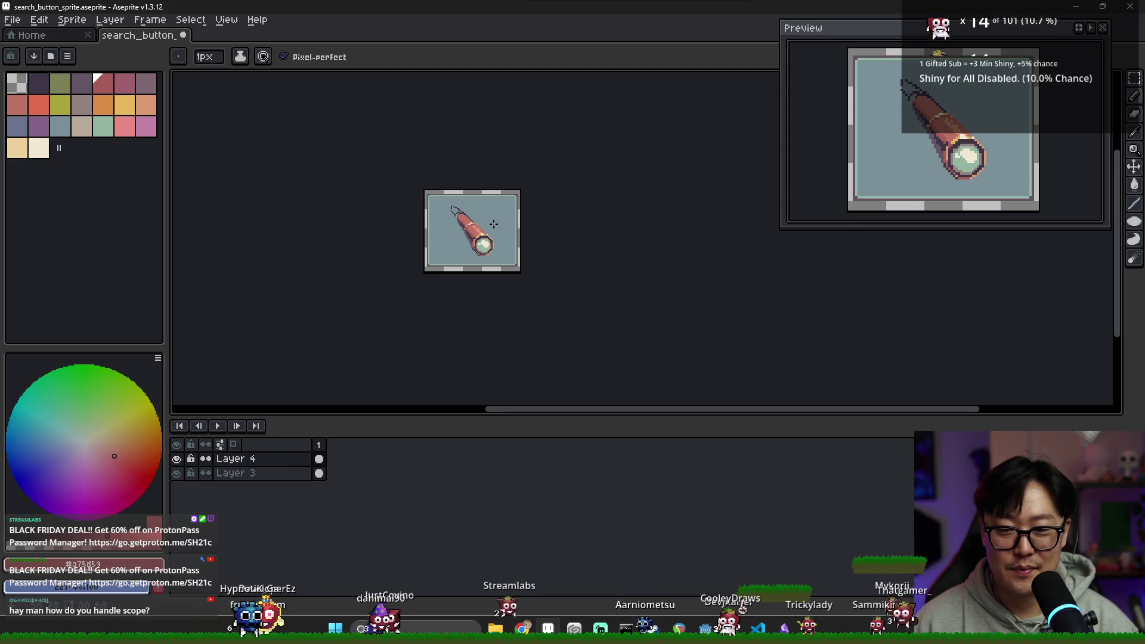
scroll(494, 224, "up", 4)
scroll(485, 242, "up", 1)
scroll(485, 242, "down", 2)
left_click(485, 242, "alt")
scroll(485, 242, "up", 2)
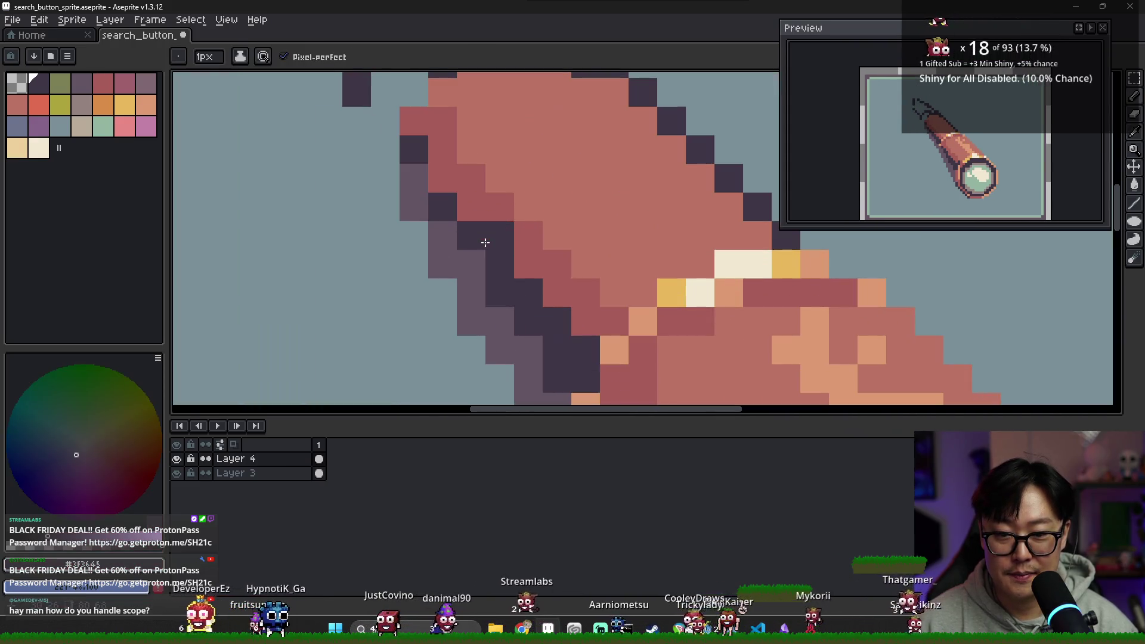
left_click(454, 227, "alt")
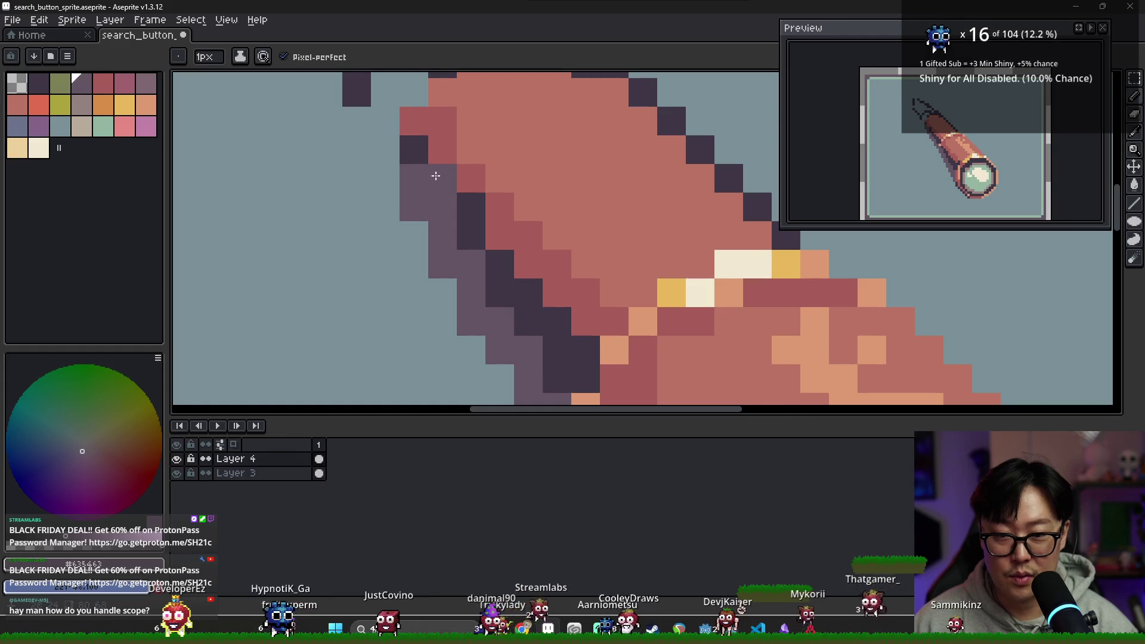
Recolour the dark step pixel and two tube-edge pixels with salmon #dc9a72.
scroll(489, 262, "down", 5)
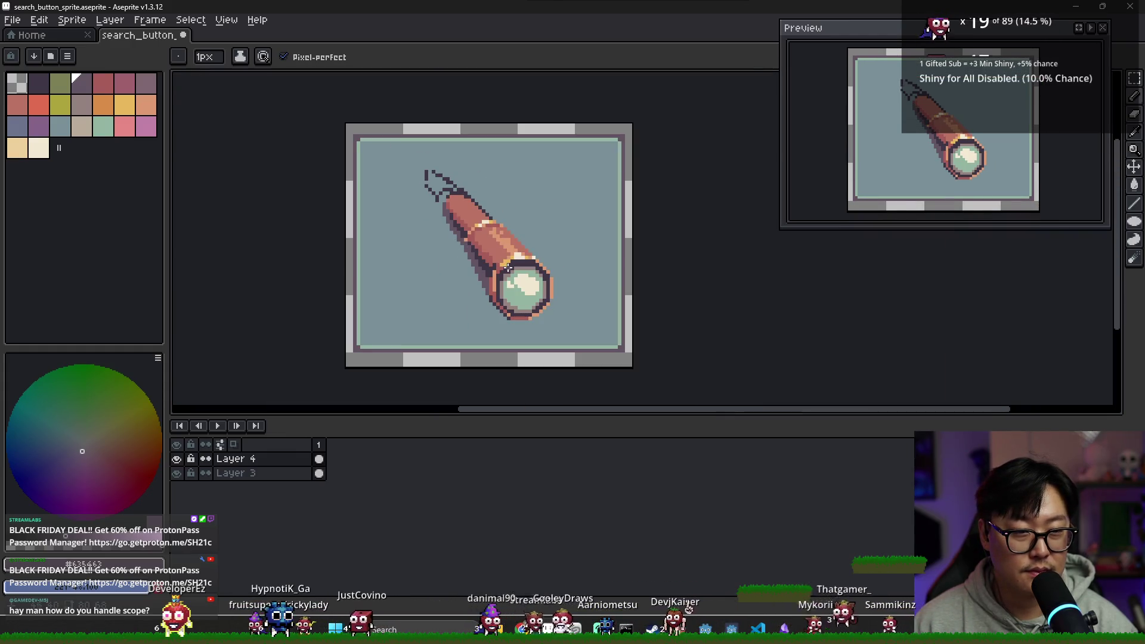
scroll(465, 241, "up", 3)
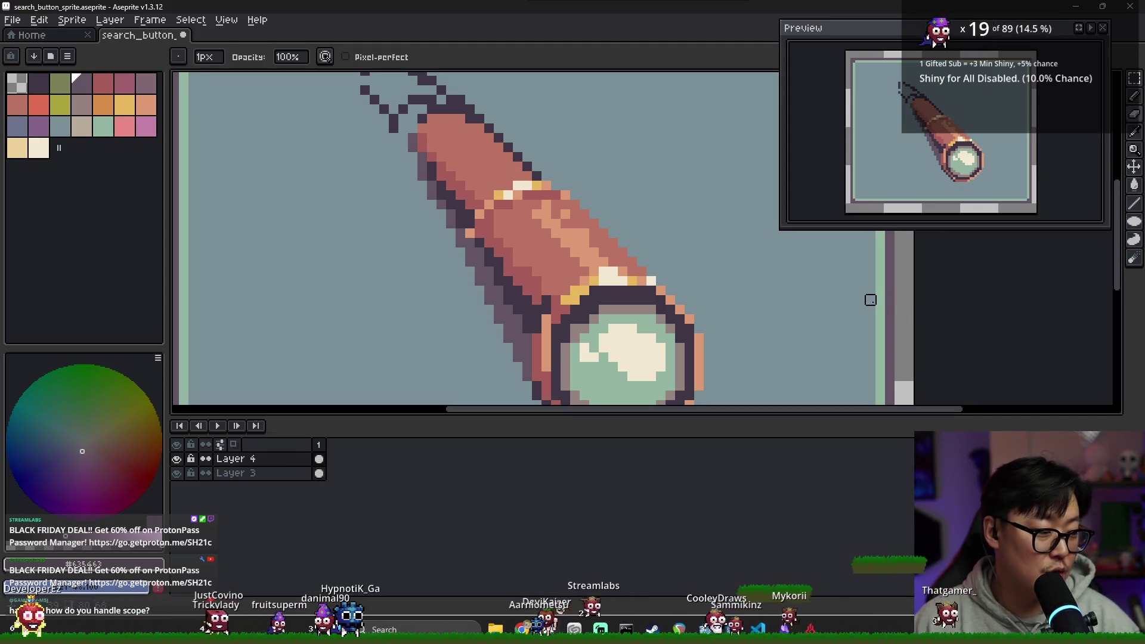
scroll(713, 271, "down", 1)
scroll(557, 248, "up", 2)
left_click(520, 249, "alt")
left_click(520, 230)
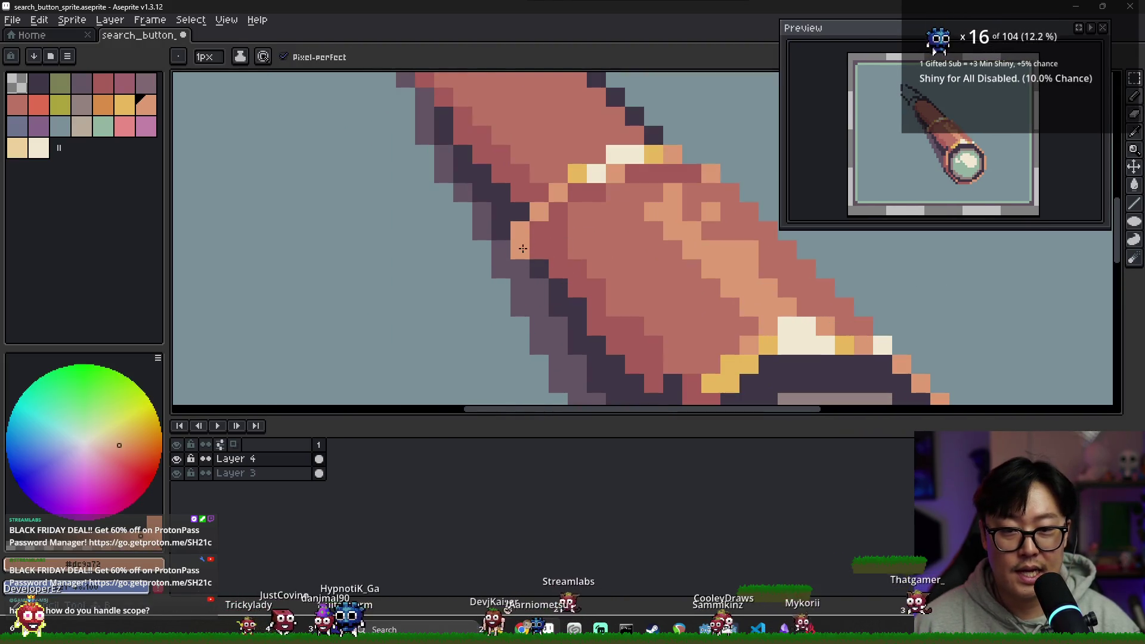
key("alt")
left_click(549, 203)
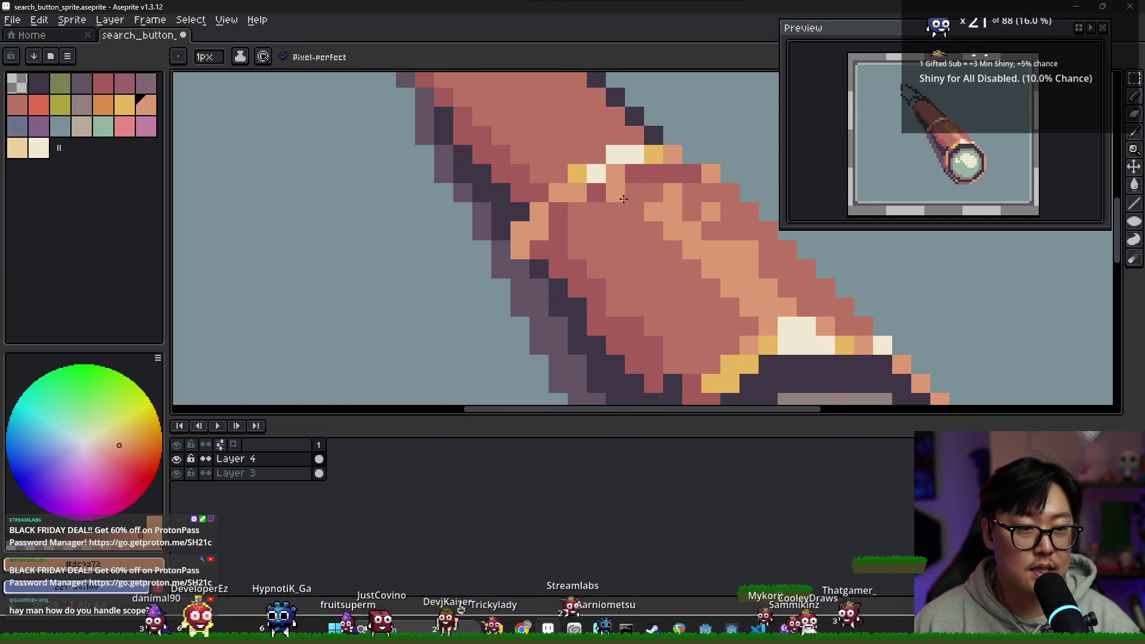
Sample gold, salmon #dc9a72, red #a75d53 and dark purple #3f3645 near the gold band.
scroll(616, 193, "down", 1)
left_click(581, 189, "alt")
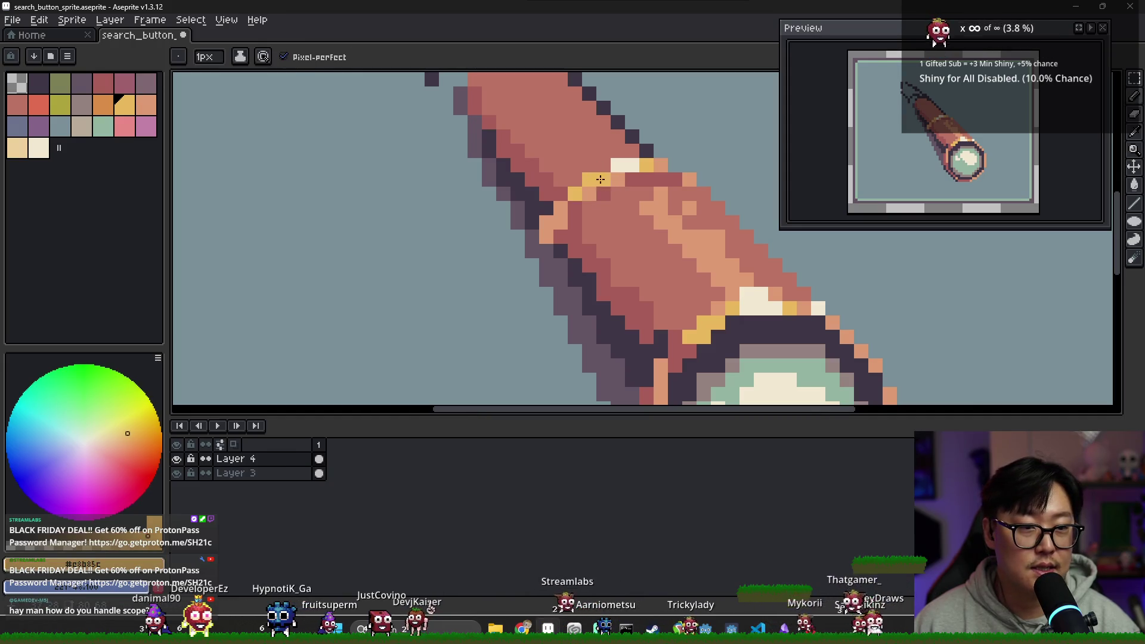
left_click(620, 179, "alt")
left_click(616, 190, "alt")
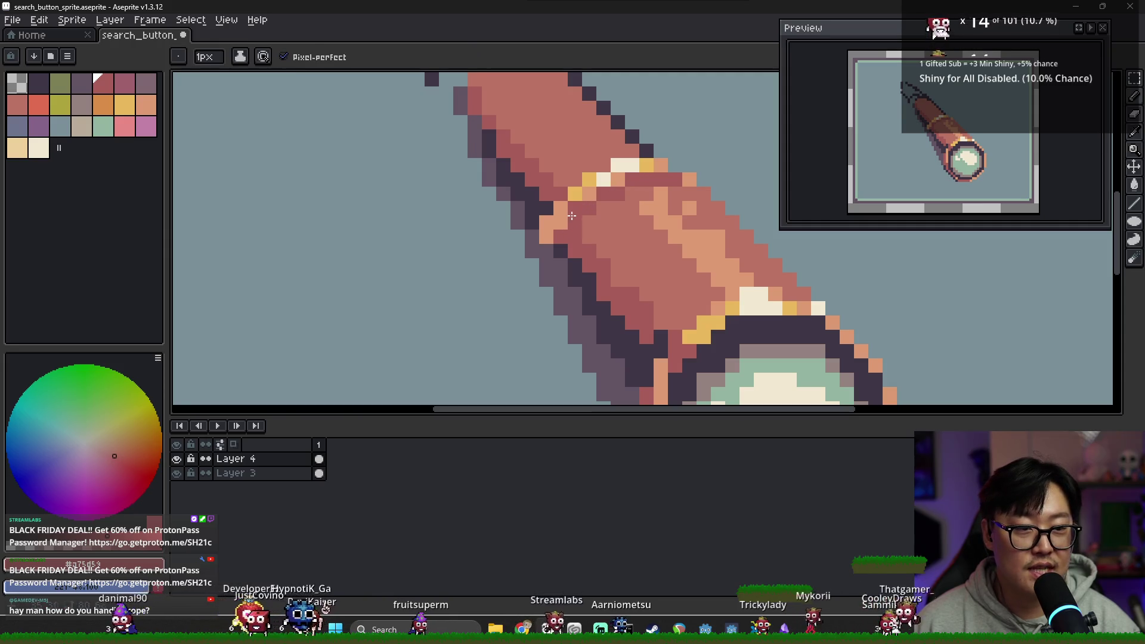
left_click(554, 252, "alt")
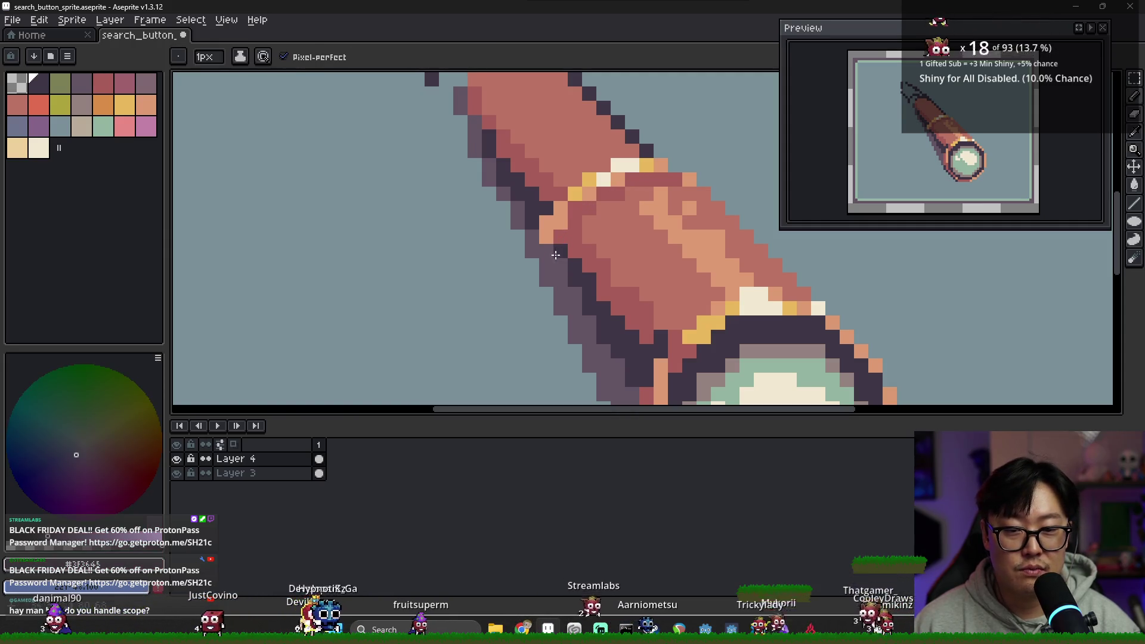
left_click(549, 244, "alt")
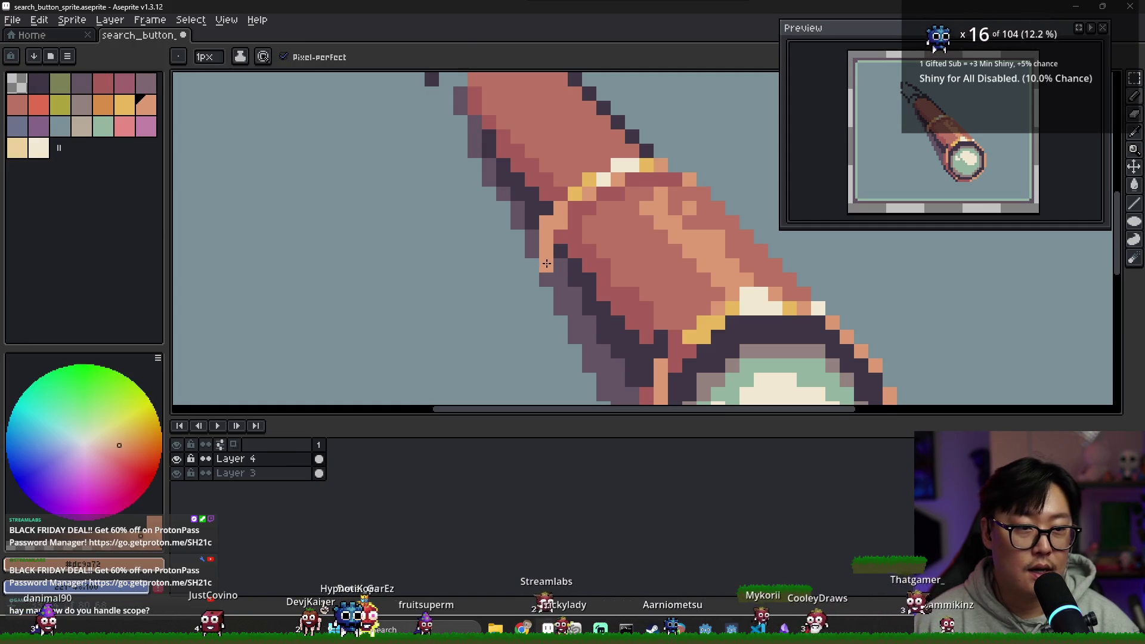
scroll(557, 256, "down", 2)
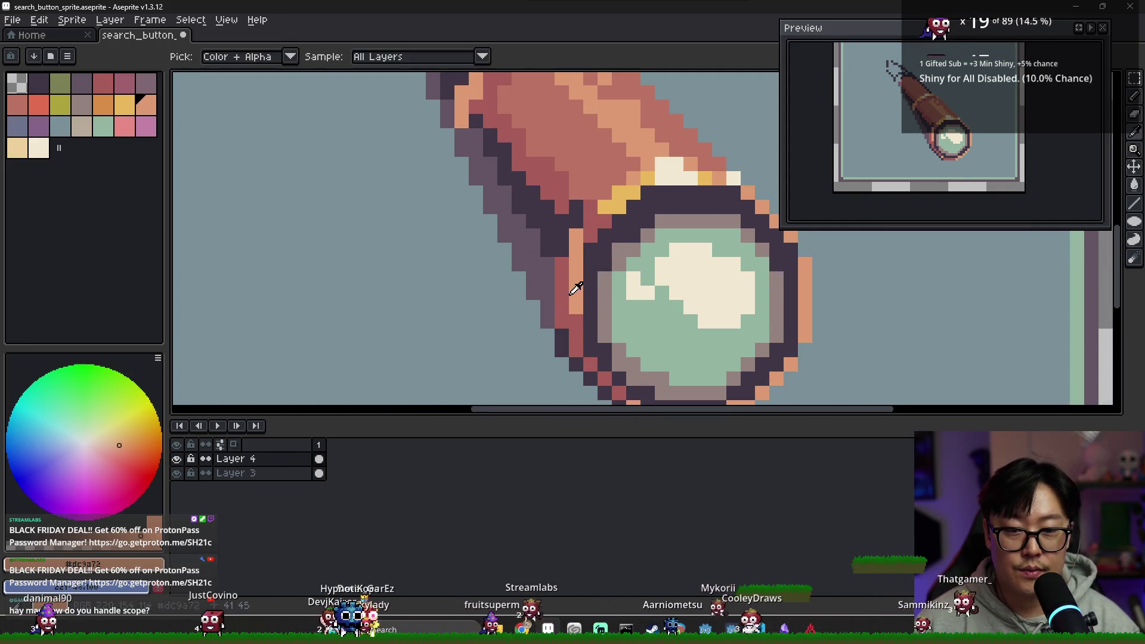
left_click(573, 291, "alt")
scroll(525, 233, "up", 2)
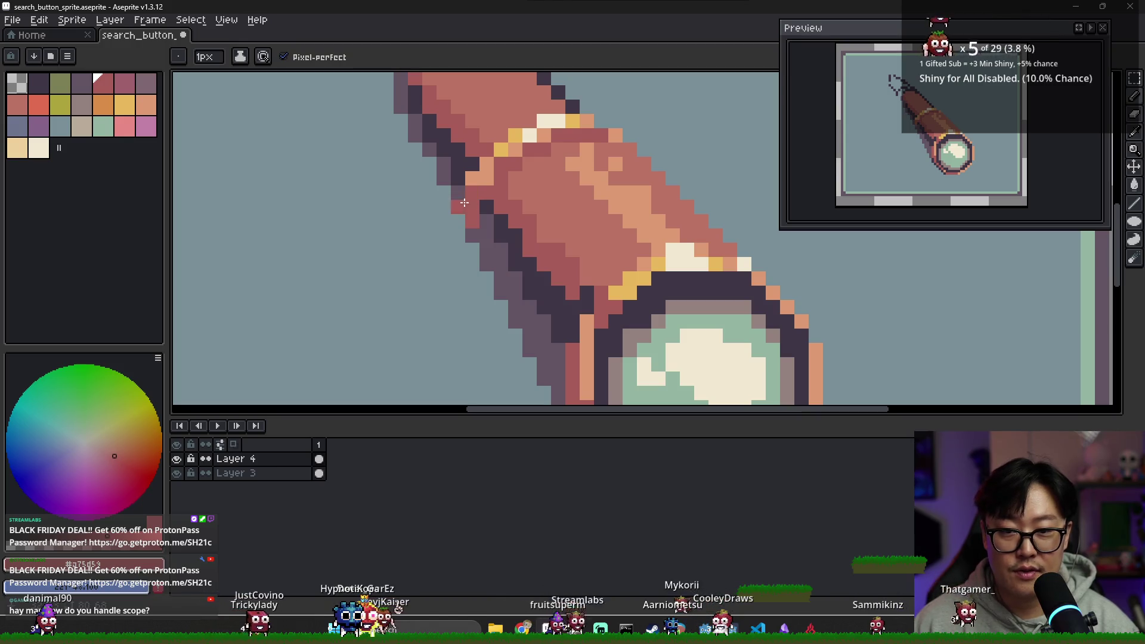
Alternate salmon #dc9a72 and dark purple #3f3645 along the step's outline pixels.
left_click(473, 173, "alt")
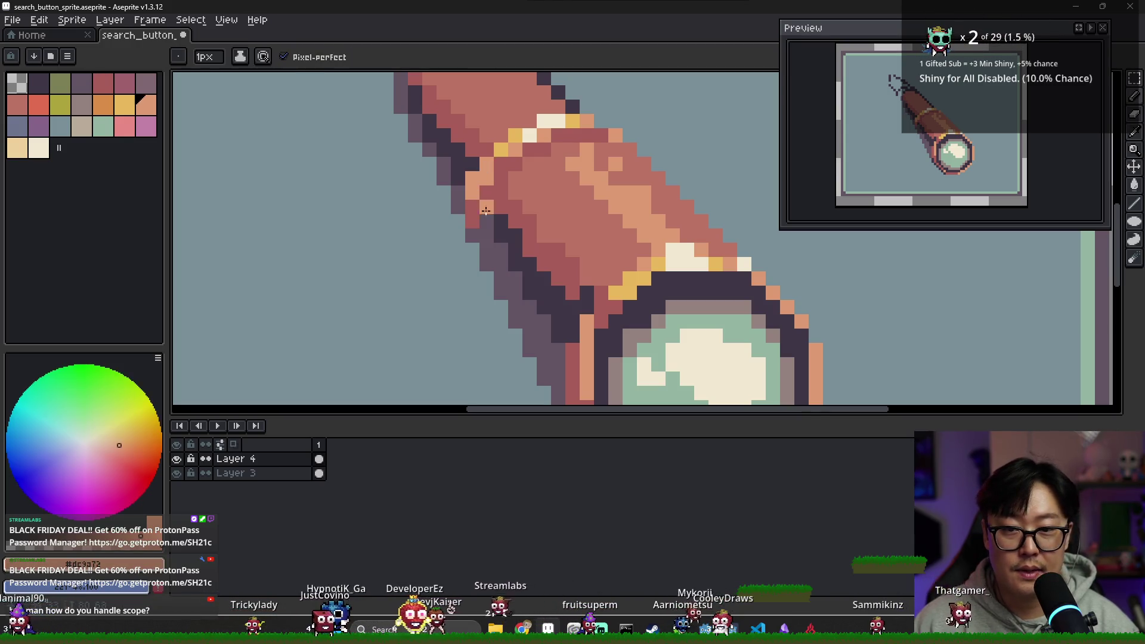
left_click(461, 193, "alt")
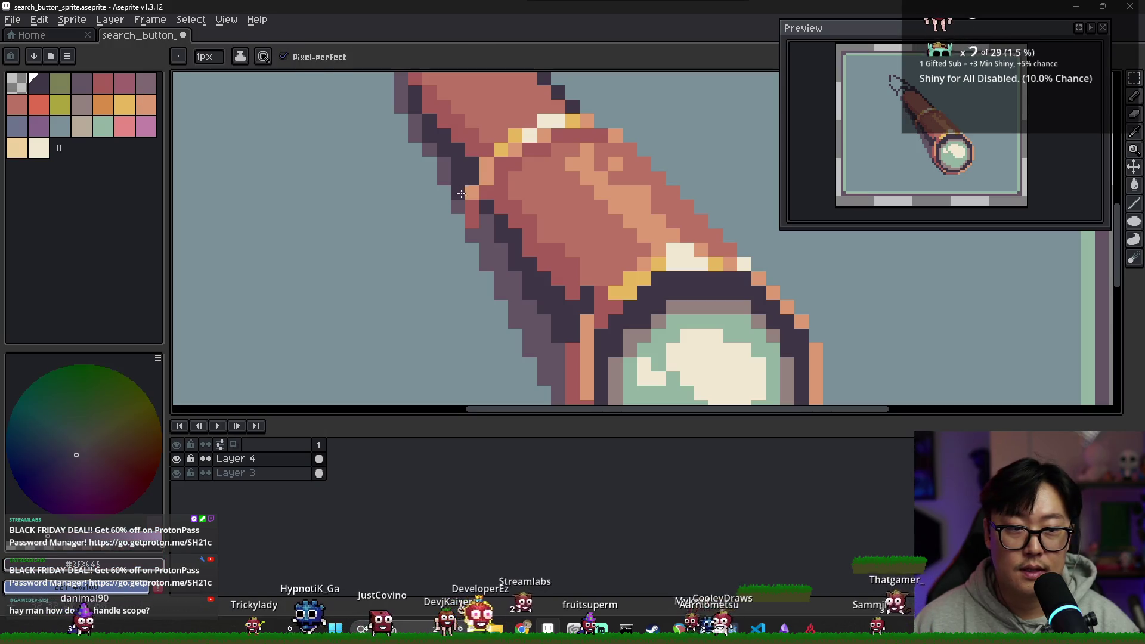
left_click(475, 174, "alt")
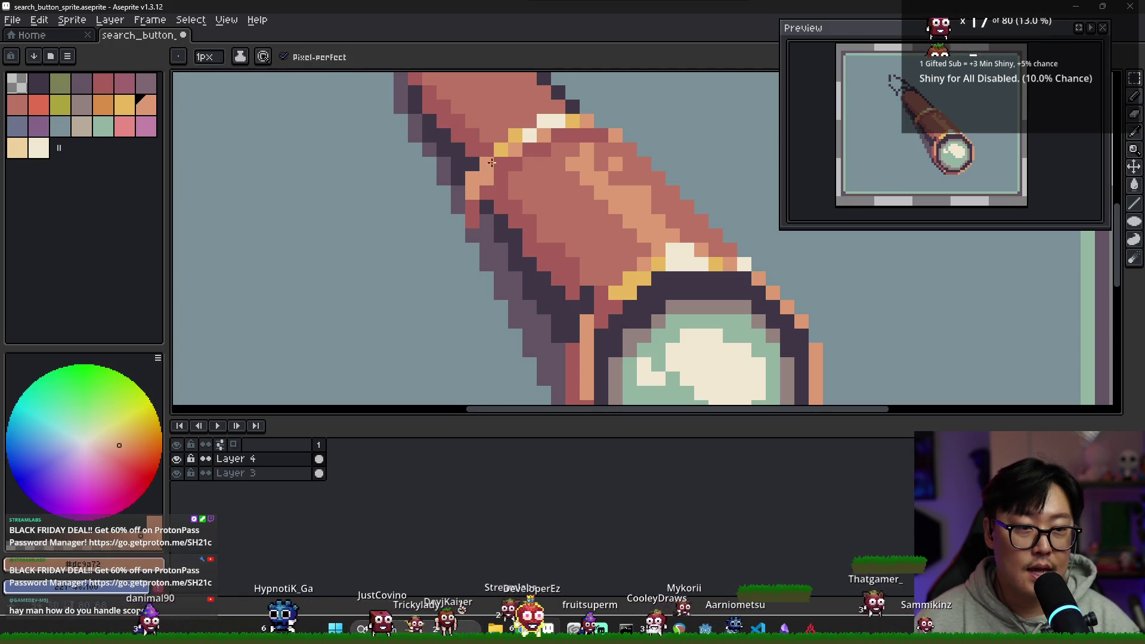
left_click(467, 177, "alt")
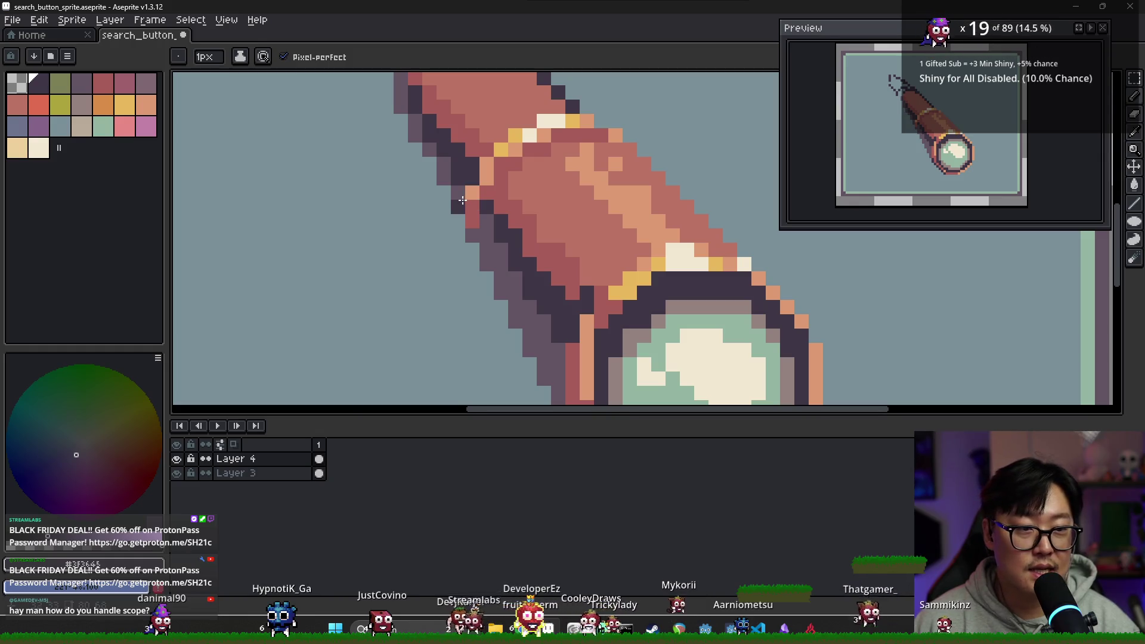
scroll(516, 191, "down", 1)
scroll(551, 201, "down", 1)
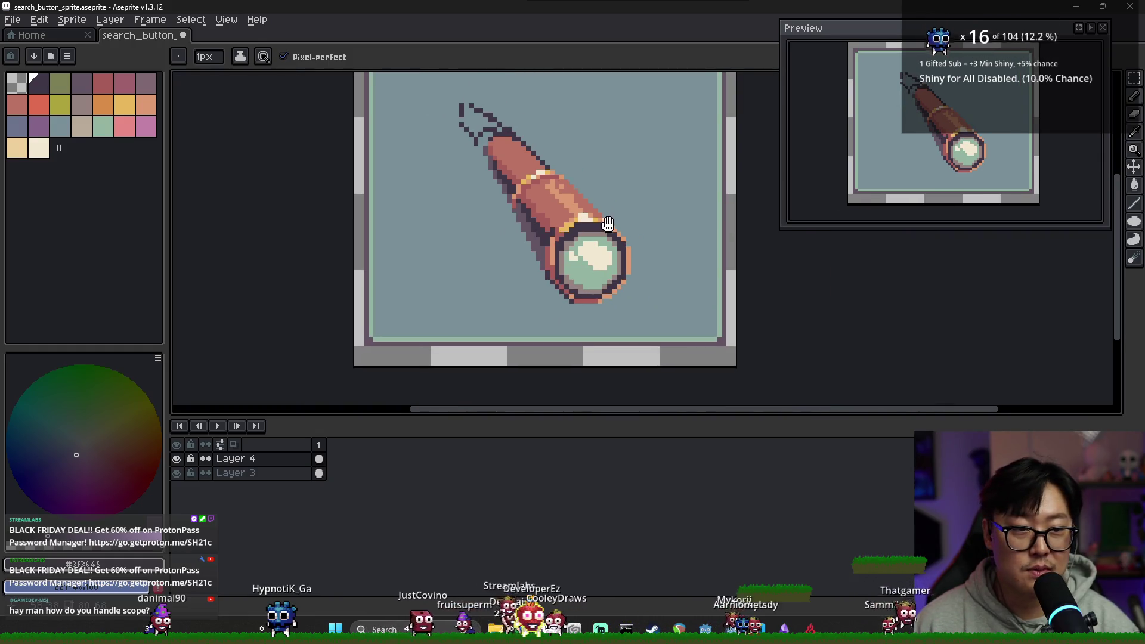
Paint a salmon #dc9a72 highlight streak along the rear tube, checking the #ba7364 tone.
scroll(432, 189, "up", 1)
left_click(433, 186, "alt")
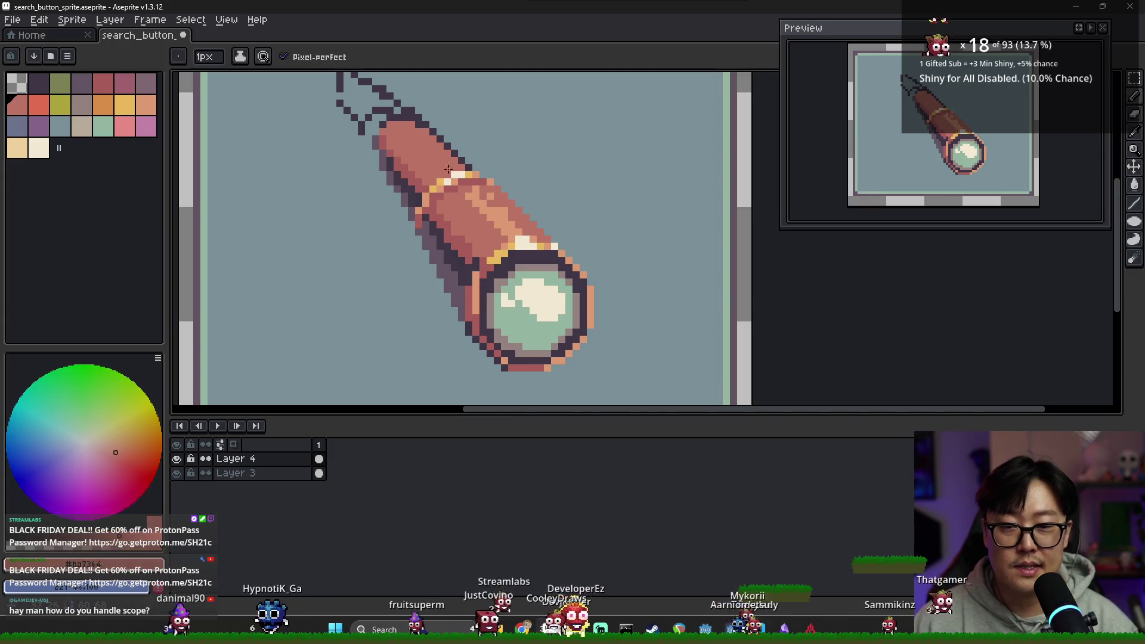
left_click(440, 173, "alt")
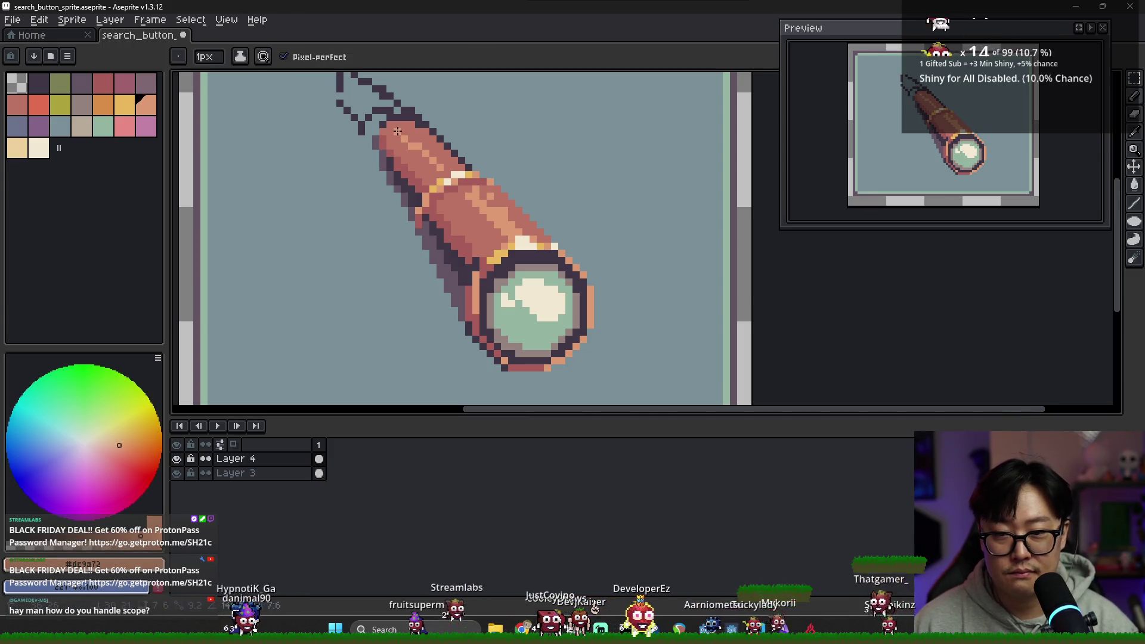
left_click_drag(412, 130, 437, 155)
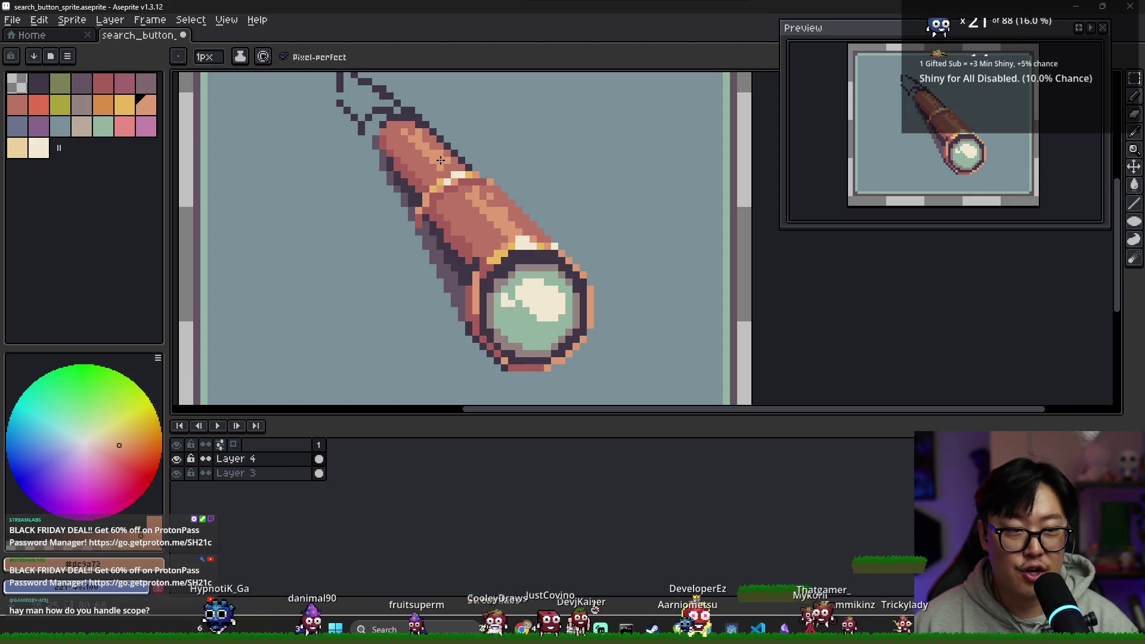
left_click(437, 138, "alt")
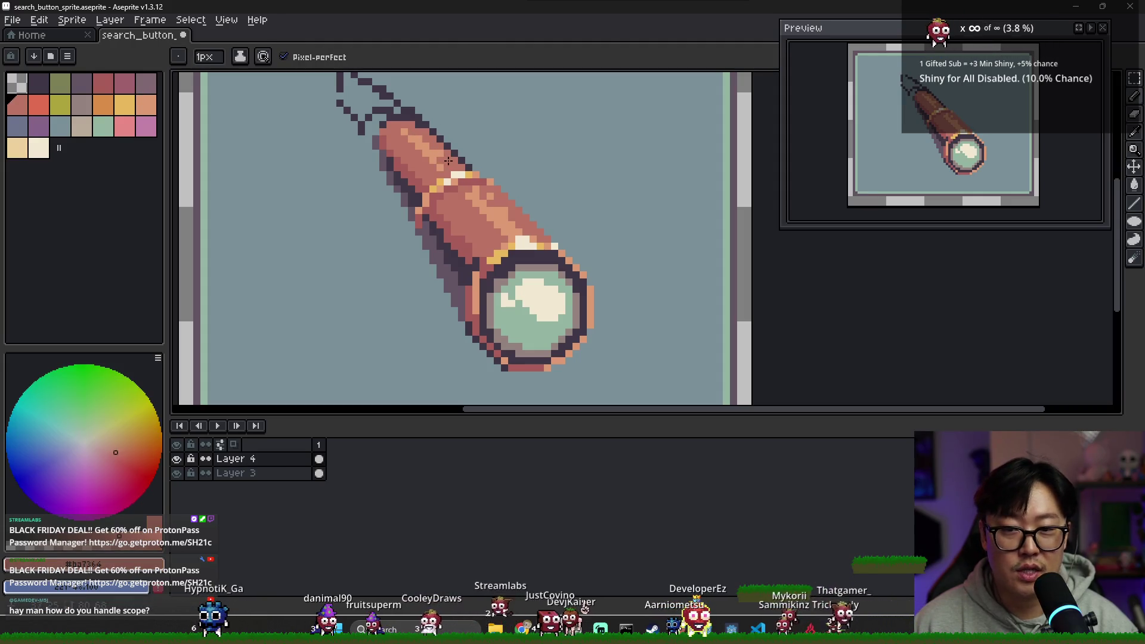
left_click(441, 166, "alt")
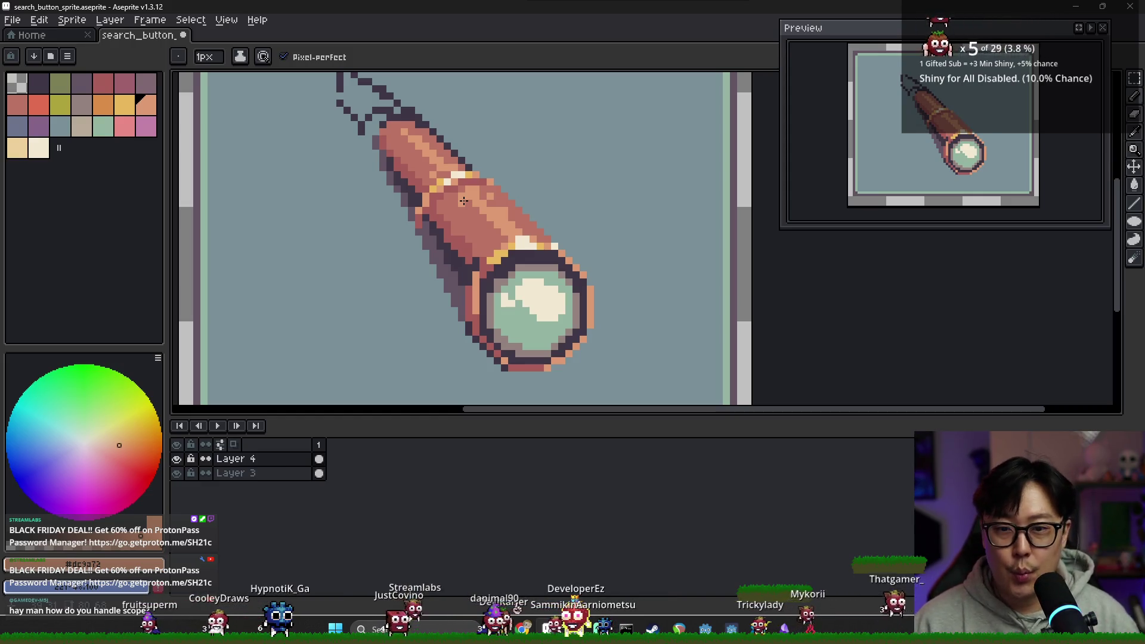
Sample the darker copper and dark purple outline at the tube's rear end.
key("alt")
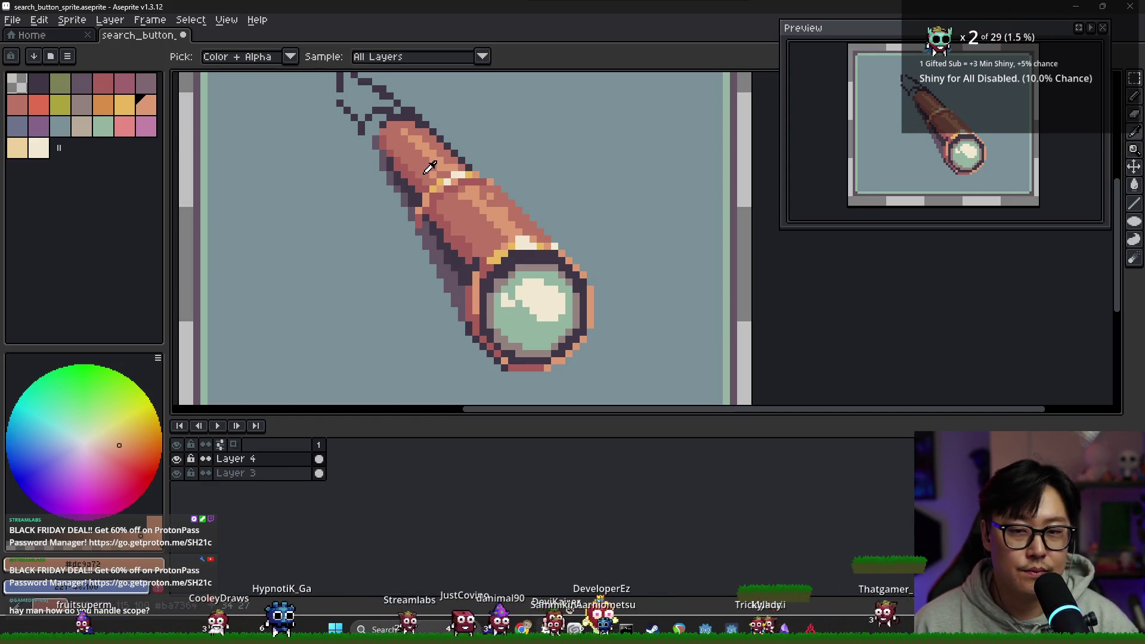
left_click(423, 165, "alt")
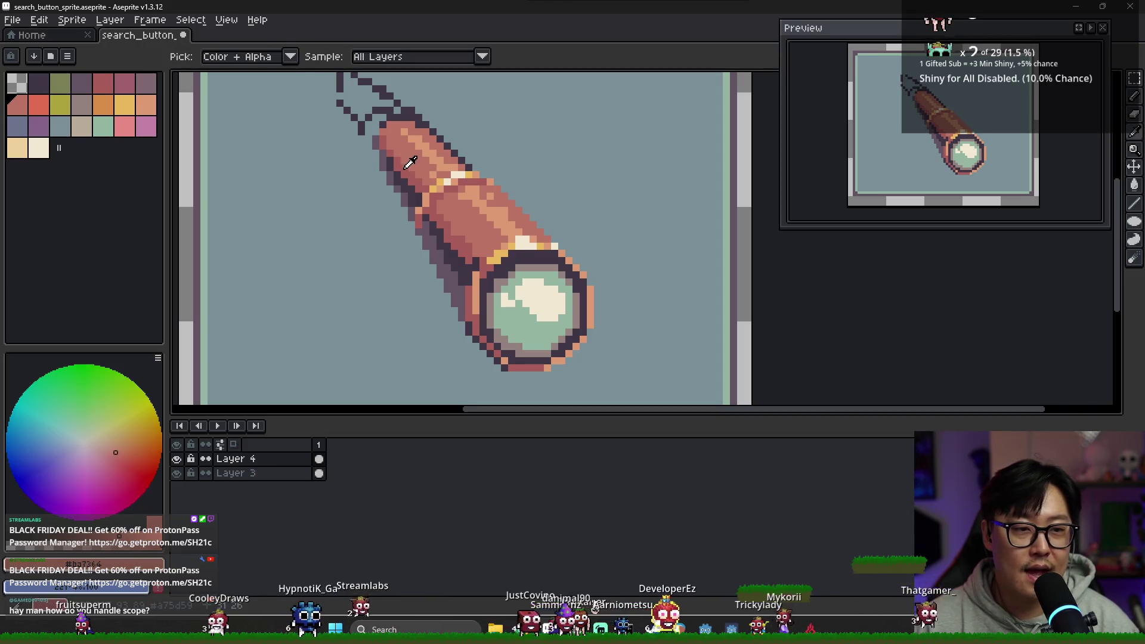
left_click(394, 160, "alt")
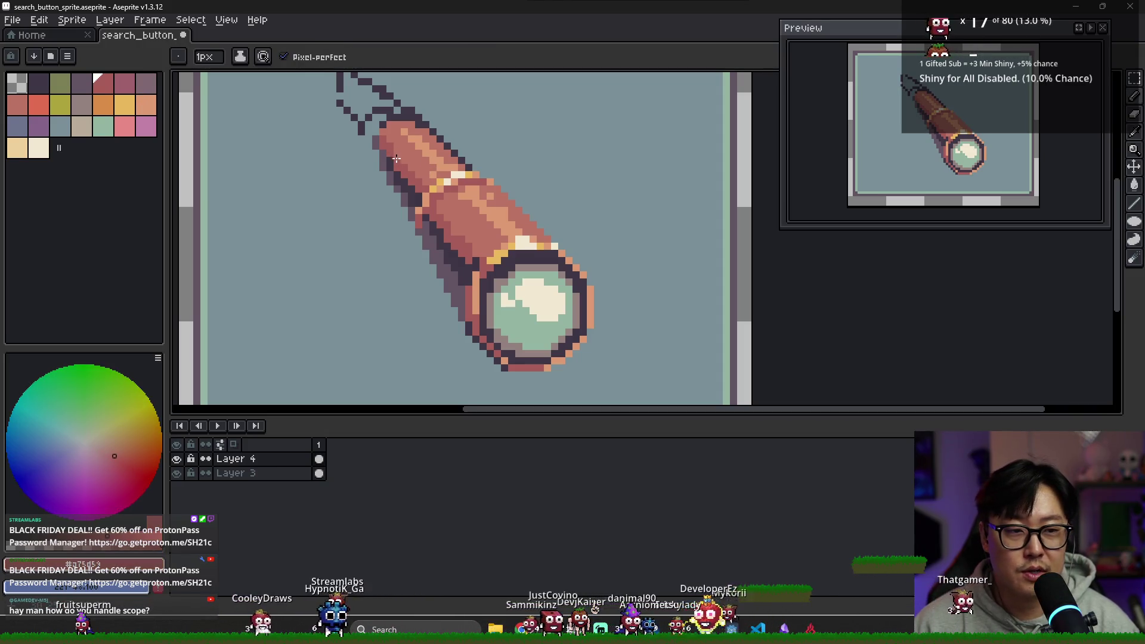
left_click(383, 156, "alt")
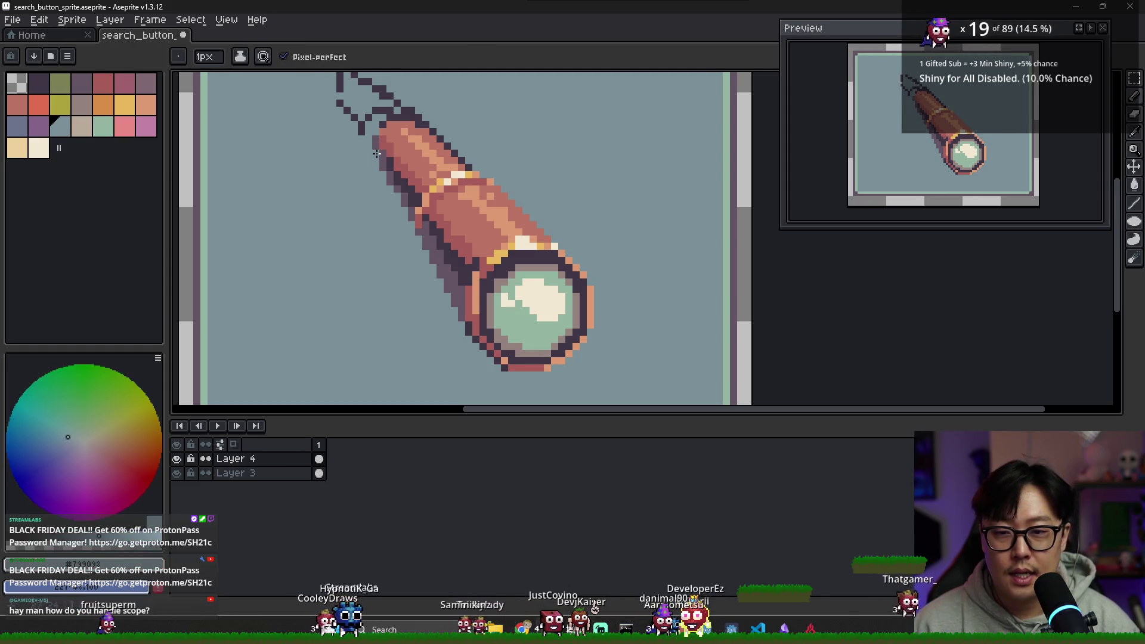
left_click(375, 151, "alt")
left_click(382, 152, "alt")
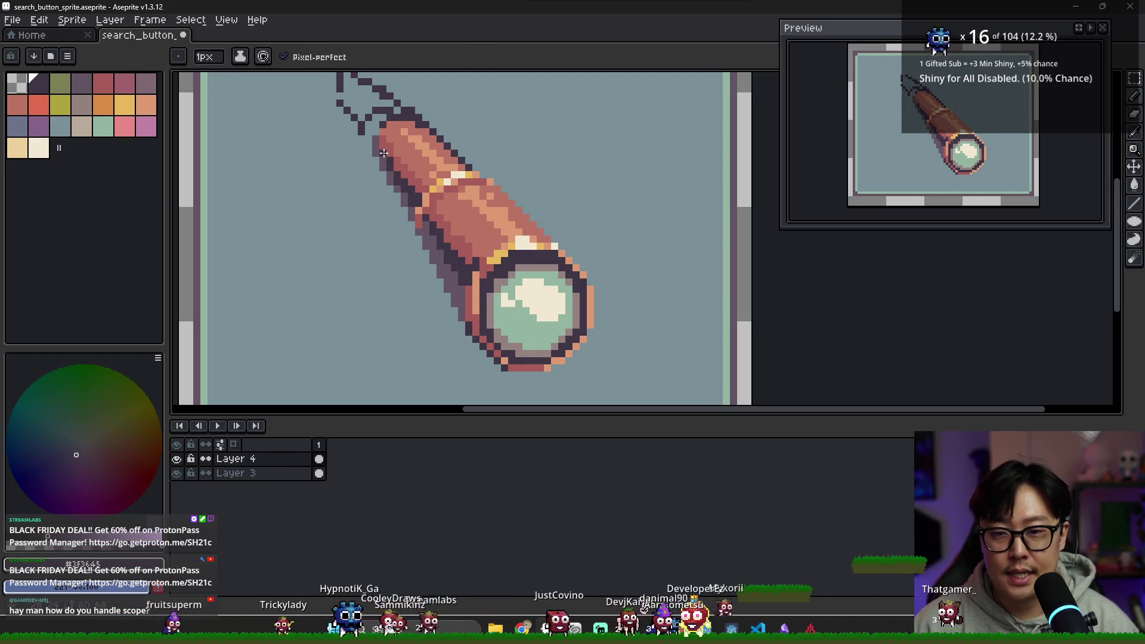
left_click(380, 147, "alt")
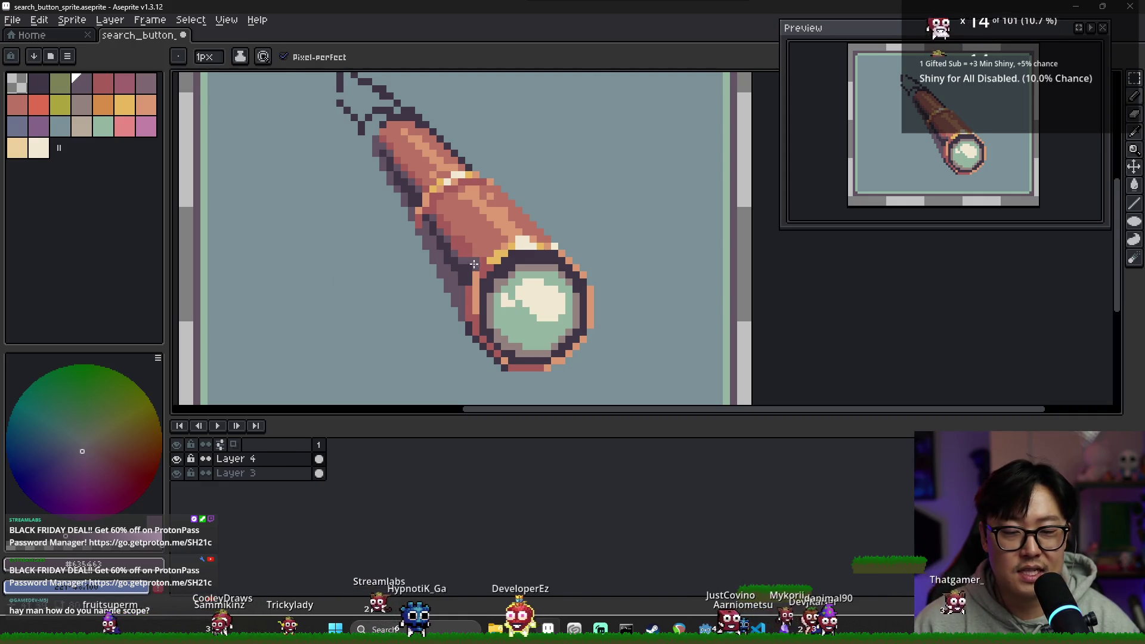
Sample further shading colours from the middle of the telescope tube.
scroll(457, 256, "down", 1)
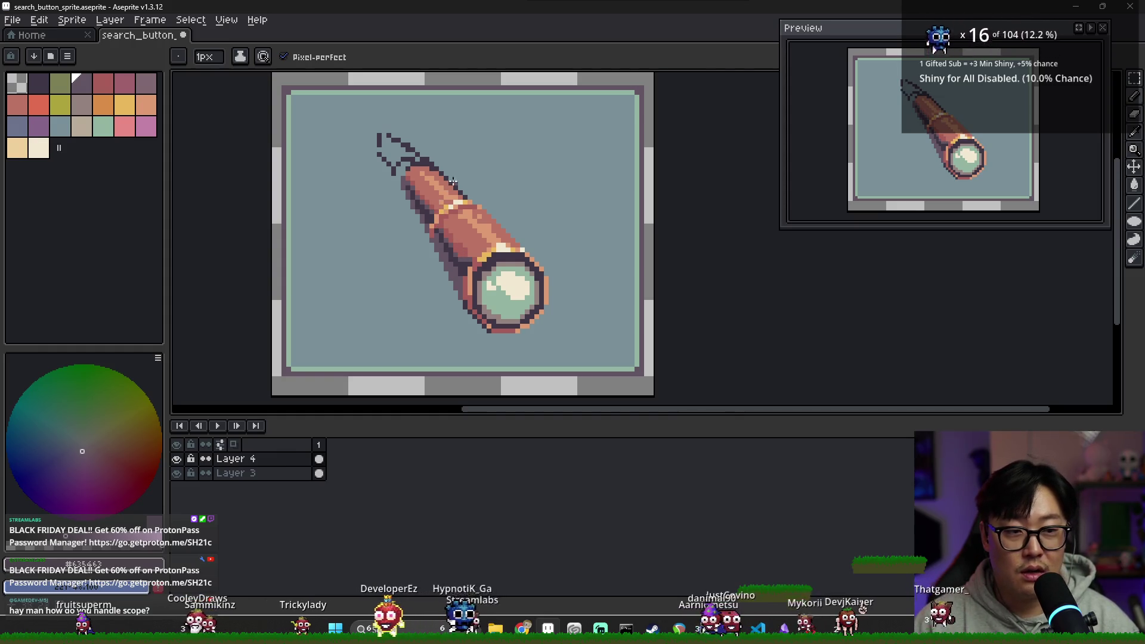
scroll(441, 203, "up", 1)
left_click(436, 214, "alt")
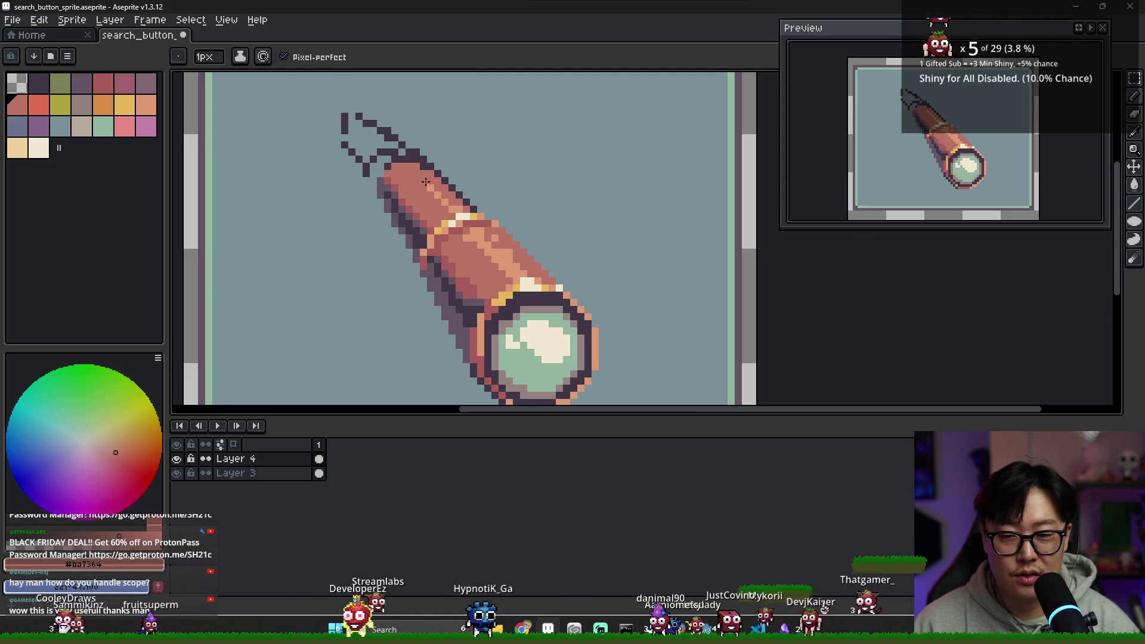
scroll(438, 186, "down", 1)
left_click(436, 187, "alt")
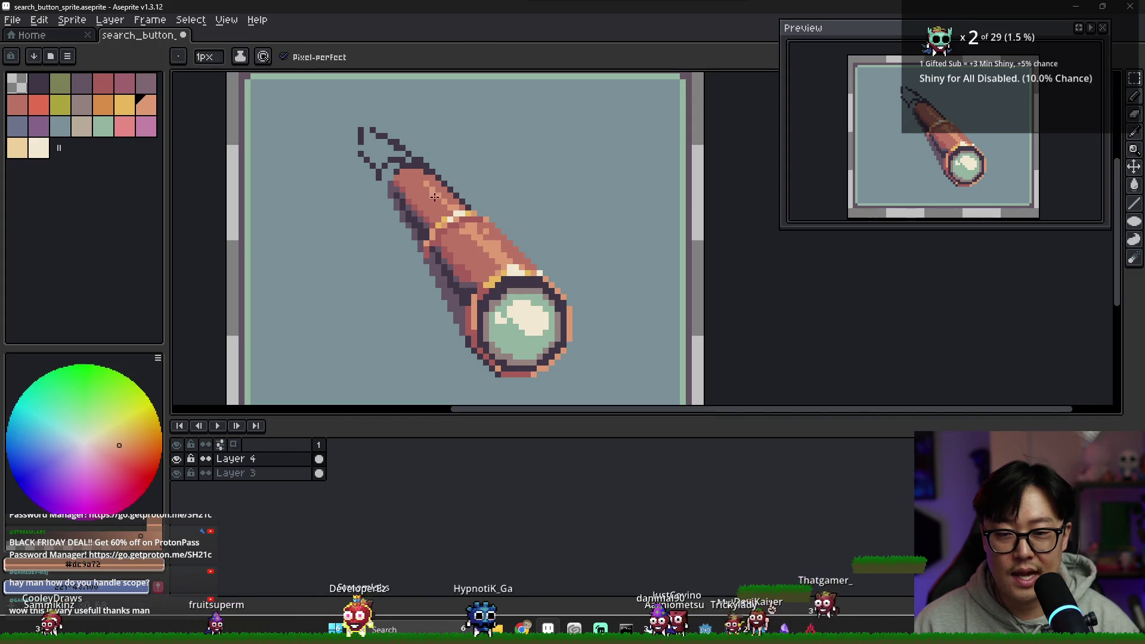
scroll(450, 204, "down", 2)
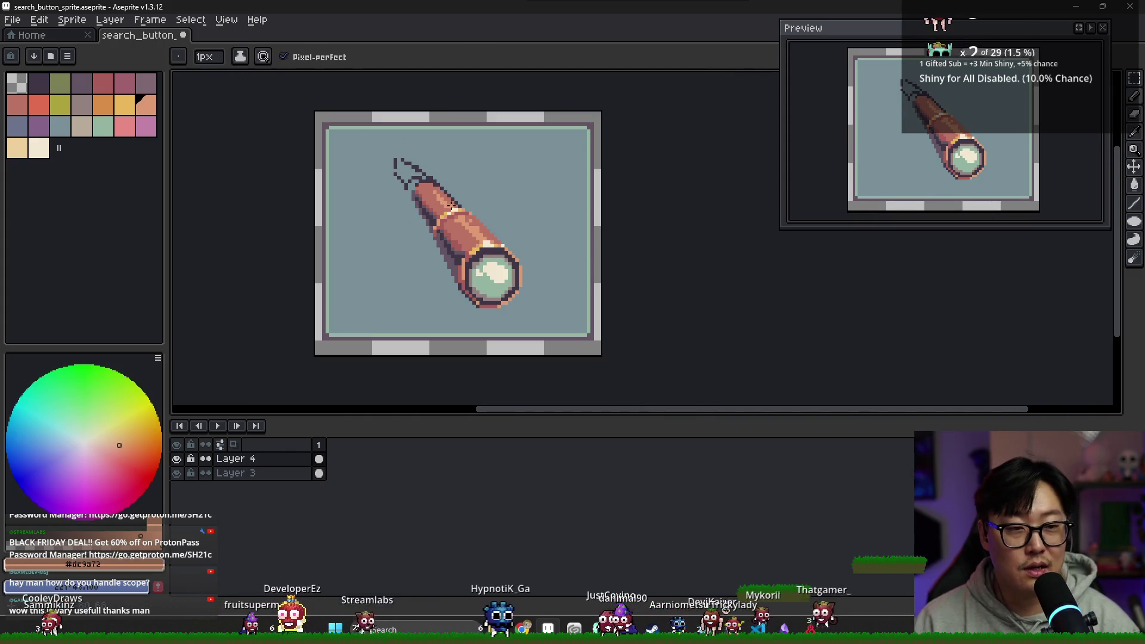
scroll(451, 207, "up", 2)
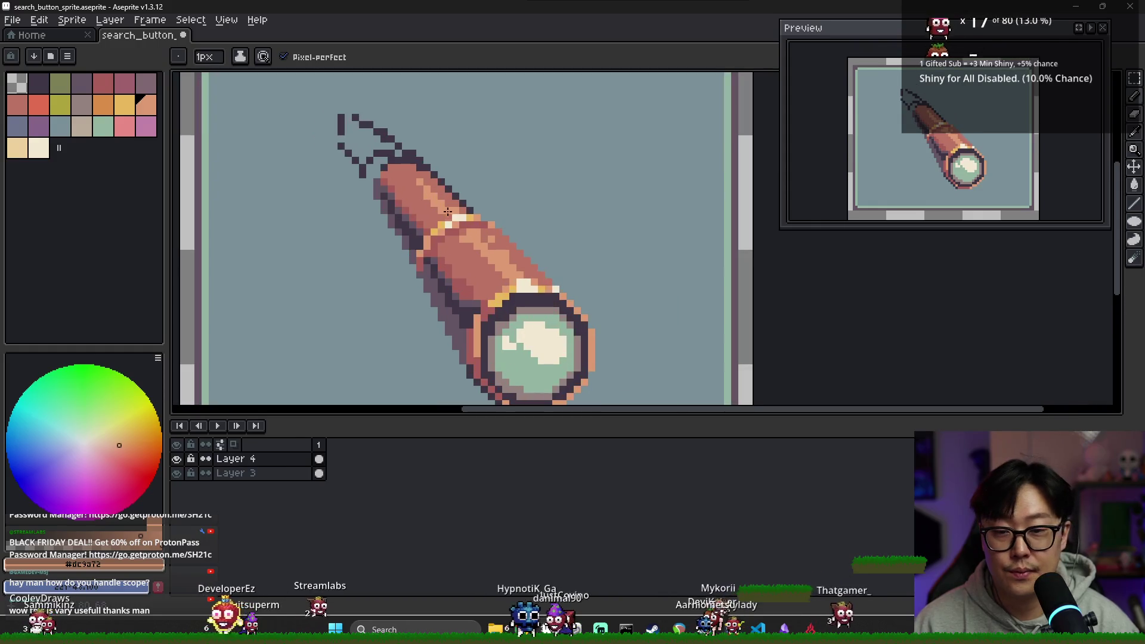
Pick the peach, pink and cream tube colours to paint the gold rim's cream highlight.
left_click(448, 216, "alt")
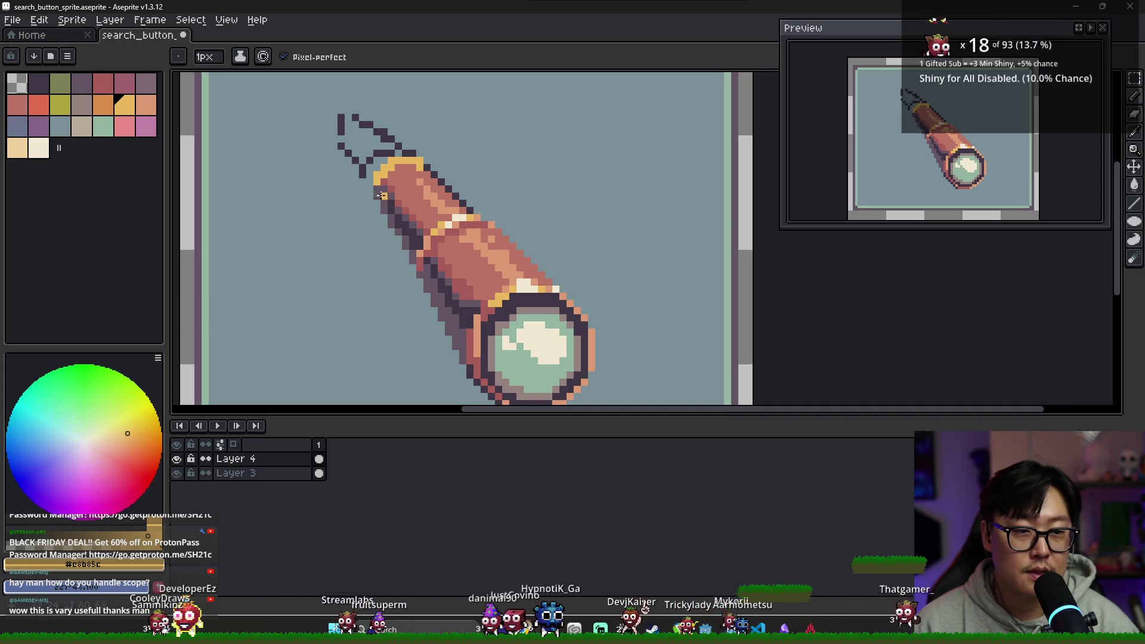
left_click(446, 227, "alt")
scroll(376, 182, "up", 2)
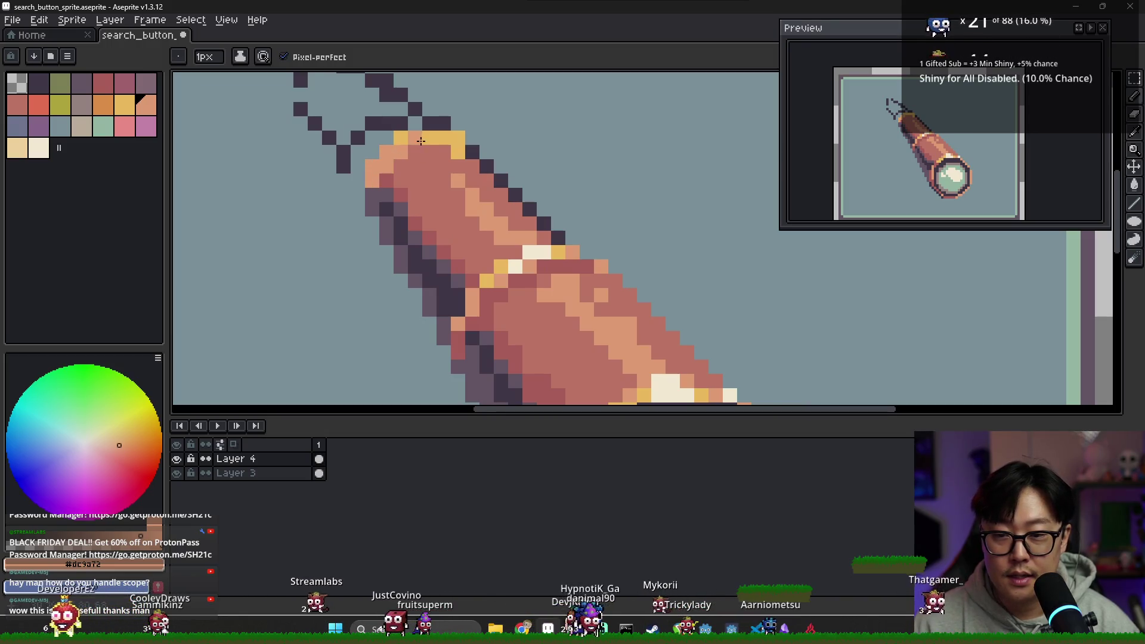
left_click(400, 155, "alt")
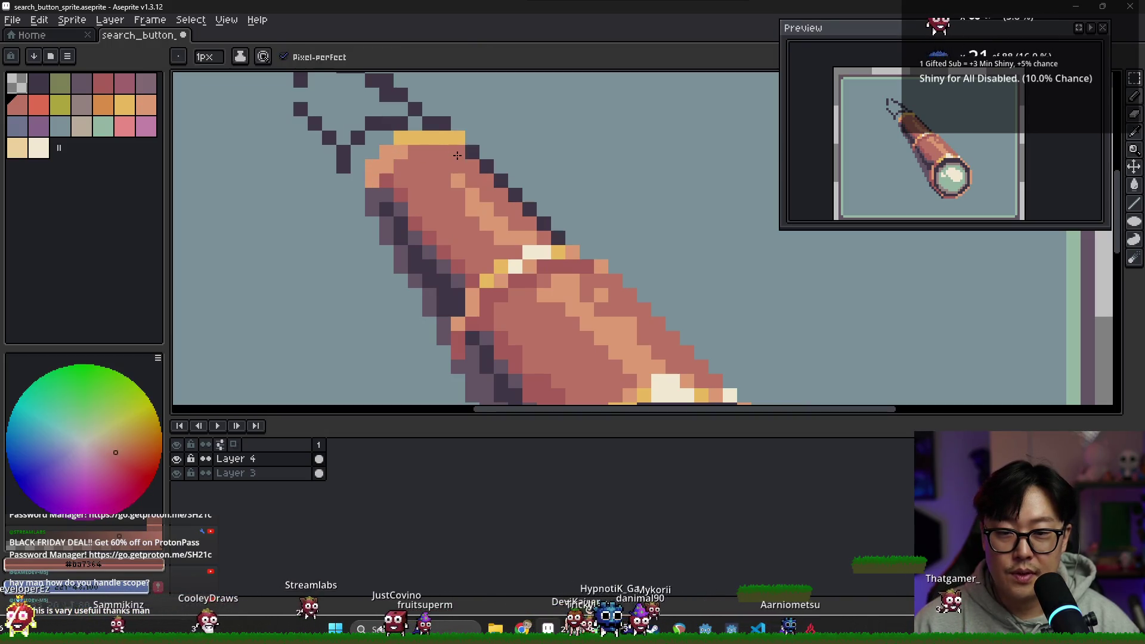
left_click(400, 155, "alt")
scroll(489, 215, "down", 2)
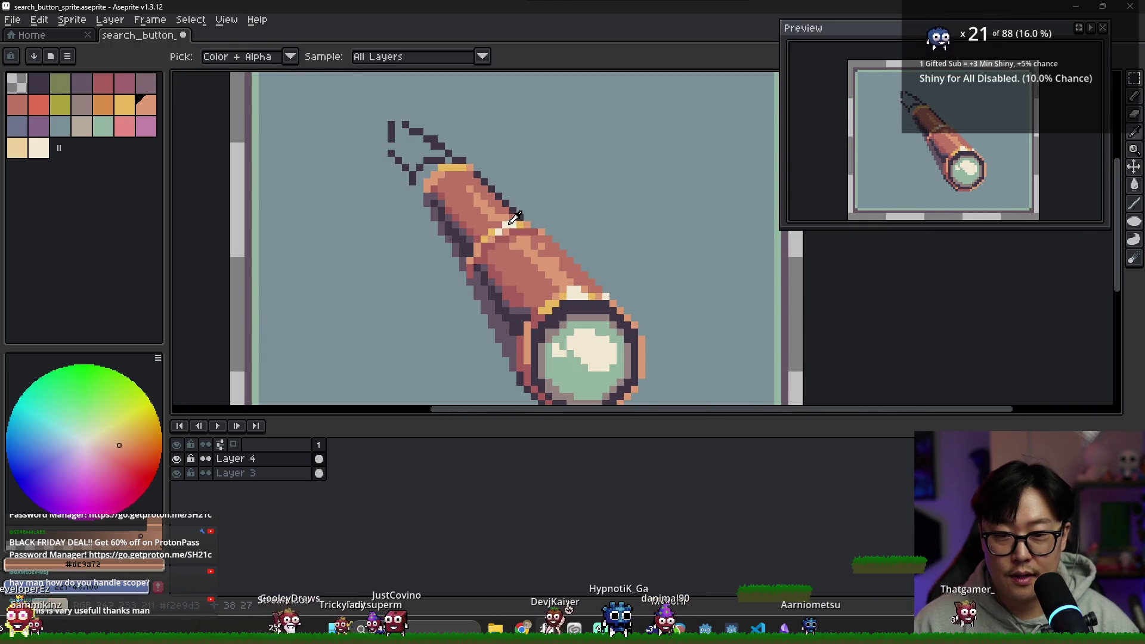
left_click(441, 177, "alt")
scroll(441, 177, "up", 2)
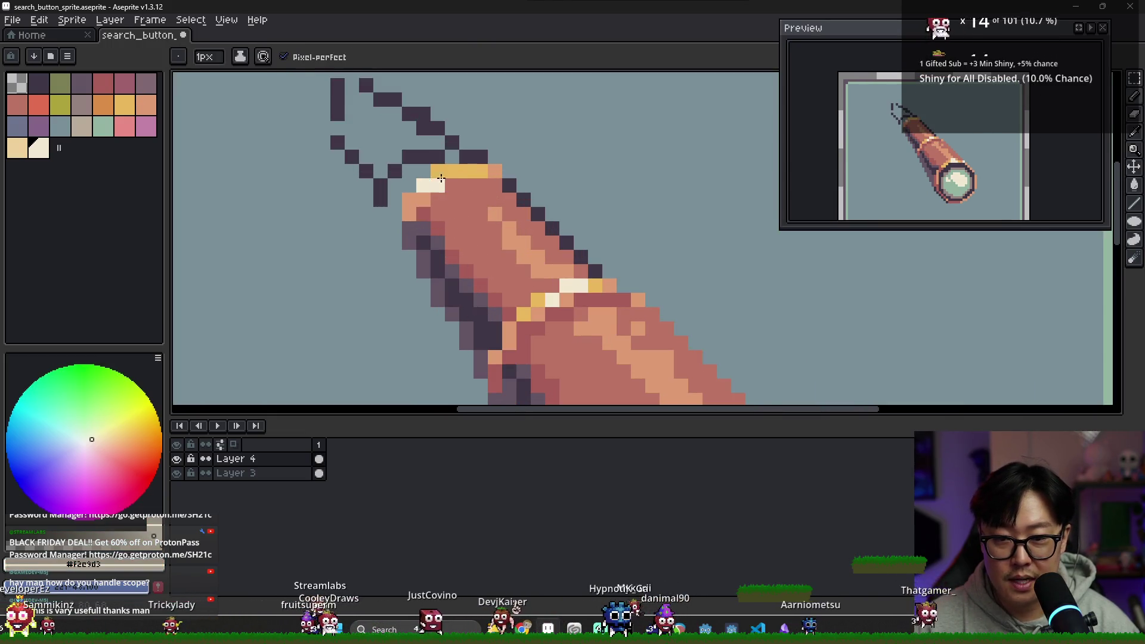
scroll(461, 173, "down", 5)
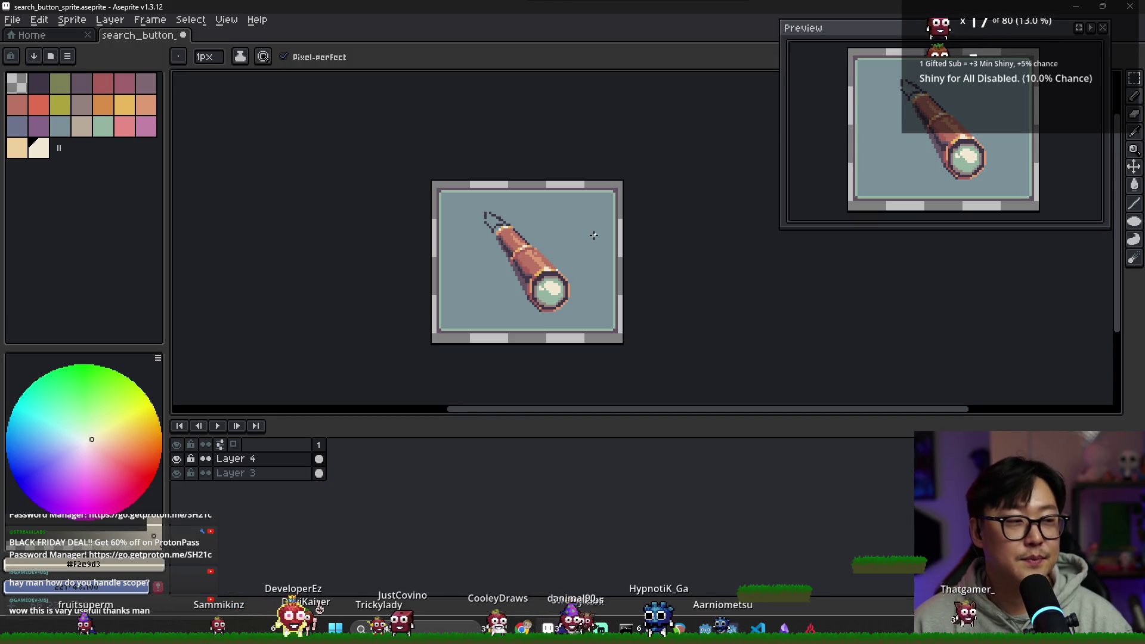
Move the telescope layer about 12 px right and 17 px down.
scroll(448, 184, "up", 3)
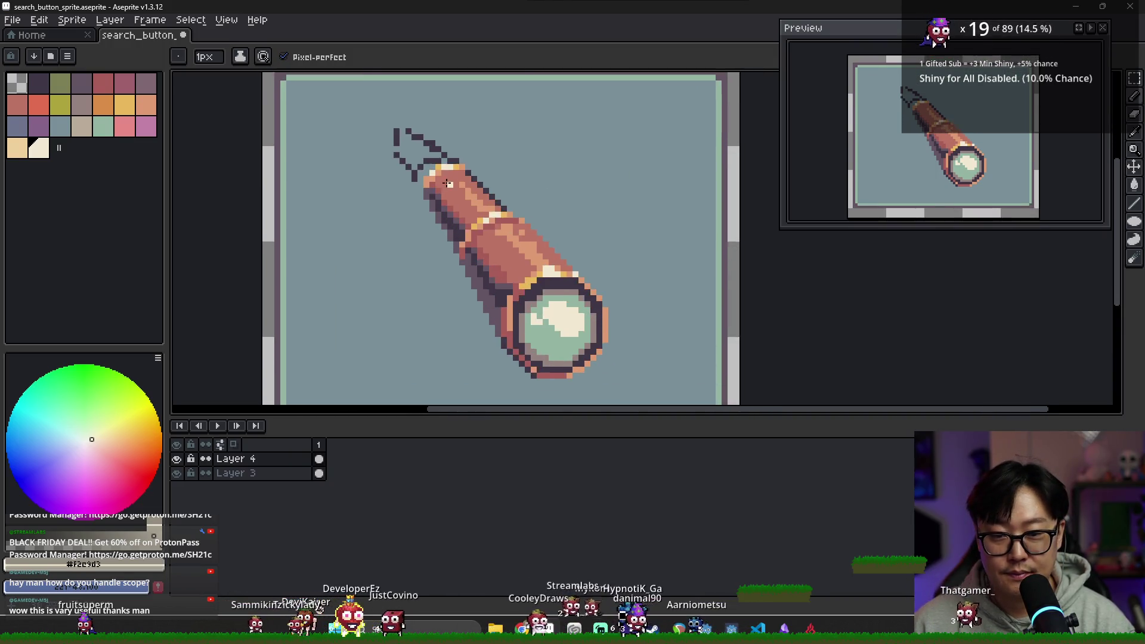
scroll(448, 184, "down", 1)
scroll(483, 217, "down", 1)
key("v")
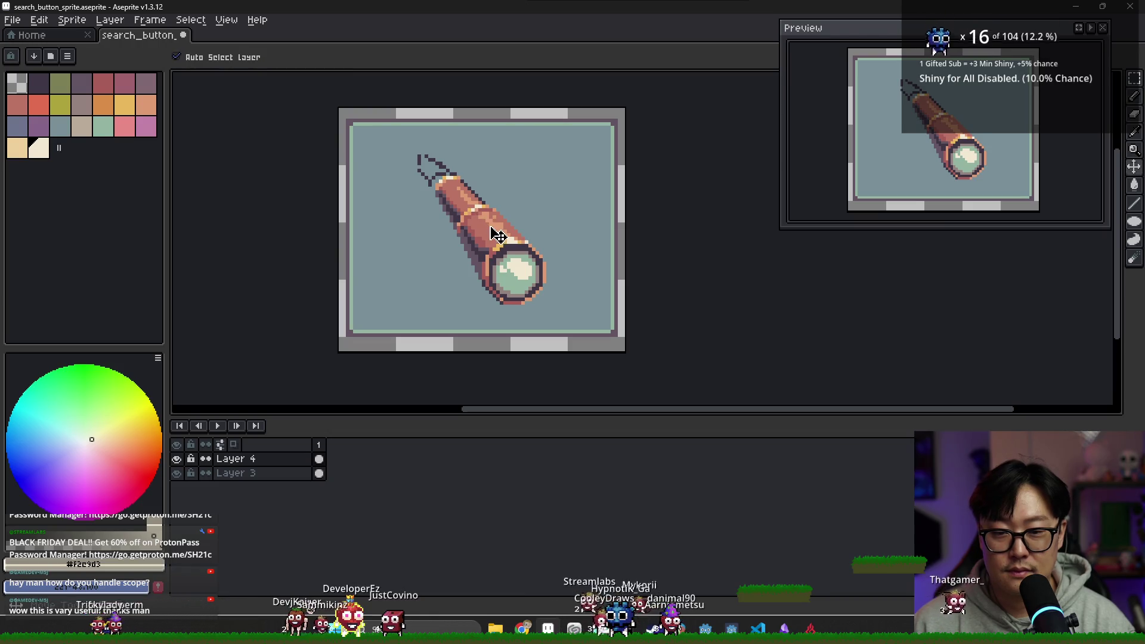
left_click_drag(492, 230, 499, 240)
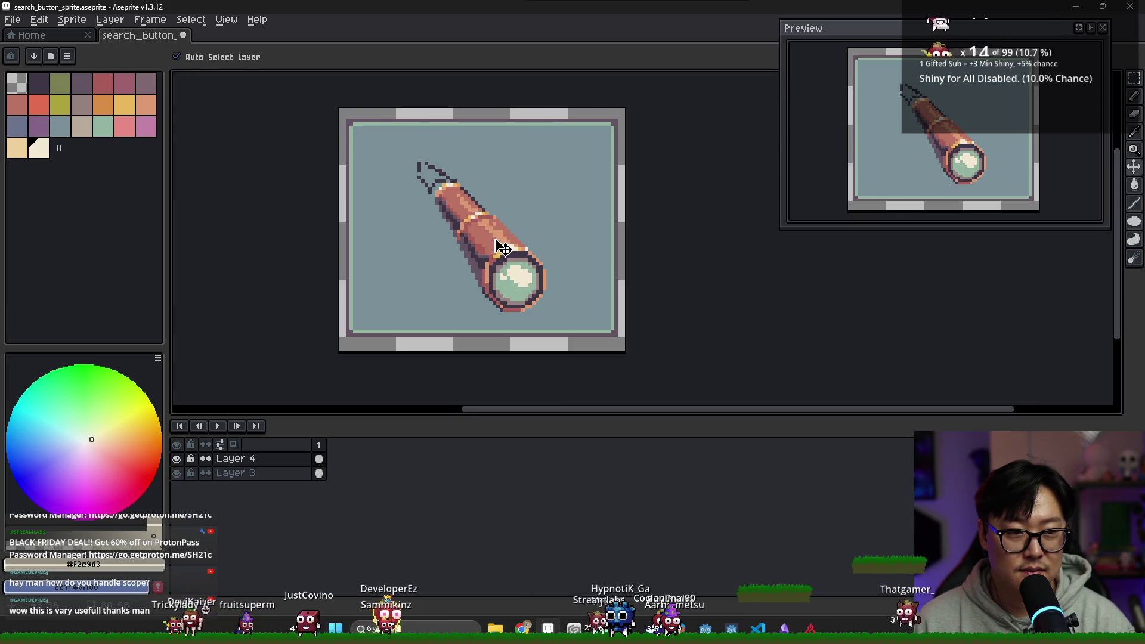
scroll(453, 228, "up", 2)
scroll(490, 258, "down", 6)
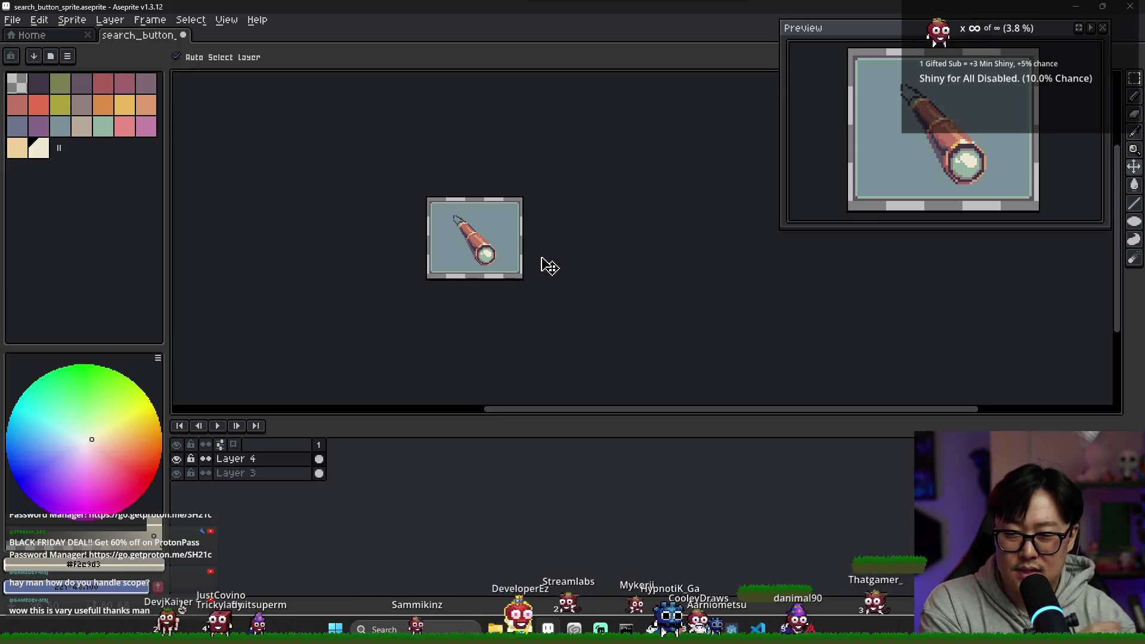
scroll(508, 265, "up", 8)
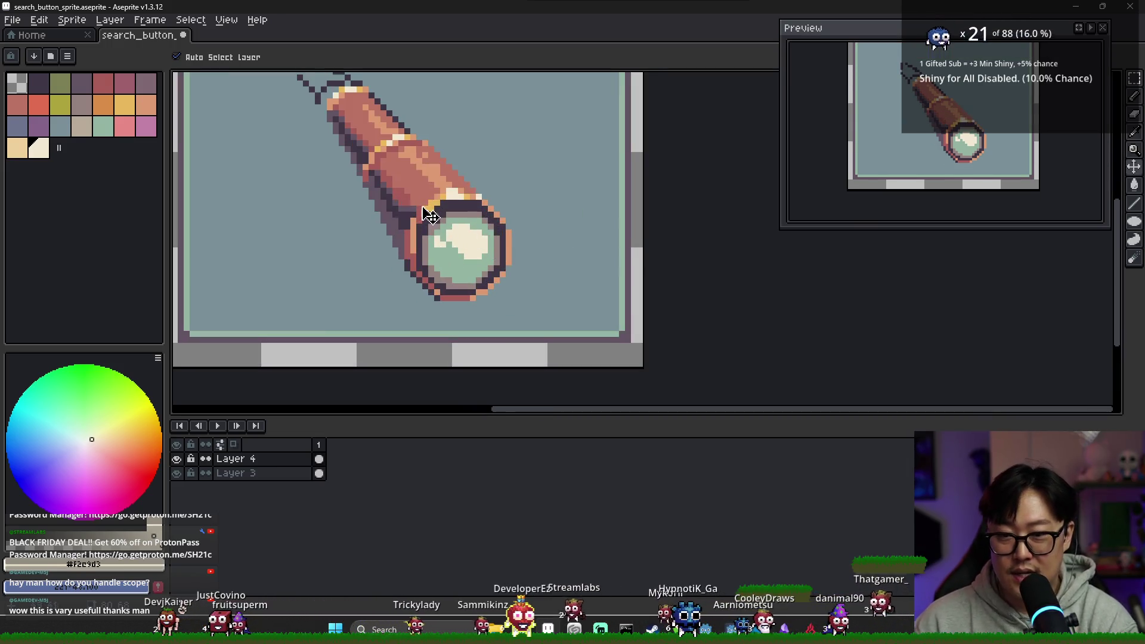
Erase the stray dark strap lines above the telescope and leftover pixels at the tube's upper left.
key("b")
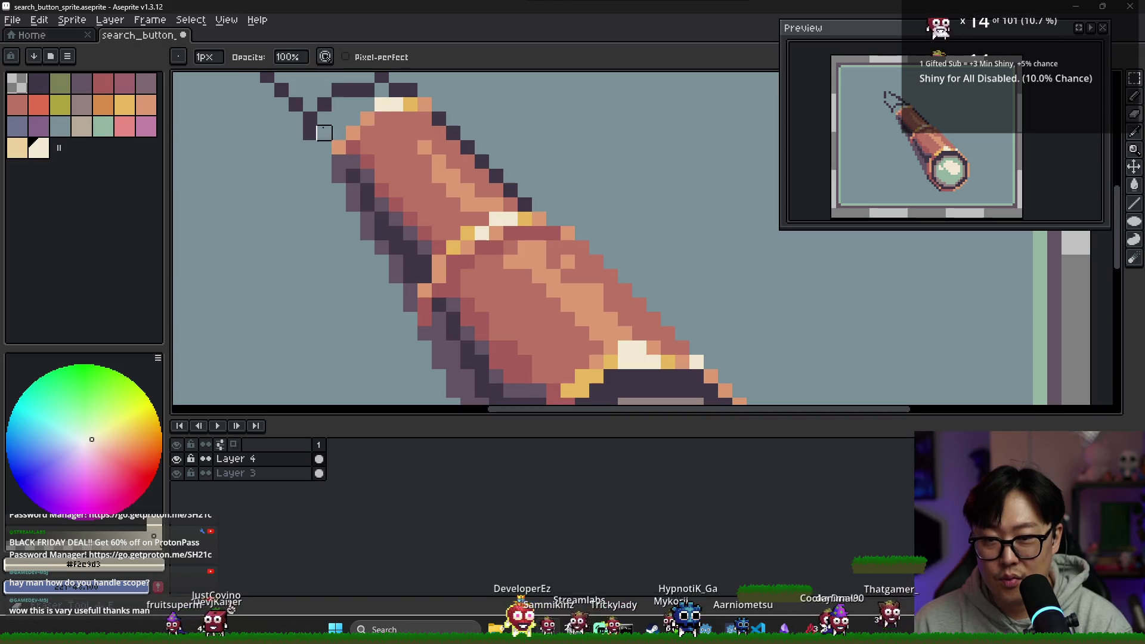
scroll(268, 137, "up", 3)
mouse_move(263, 140)
left_mouse_down()
mouse_move(292, 120)
mouse_move(332, 126)
mouse_move(332, 167)
mouse_move(392, 169)
left_mouse_up()
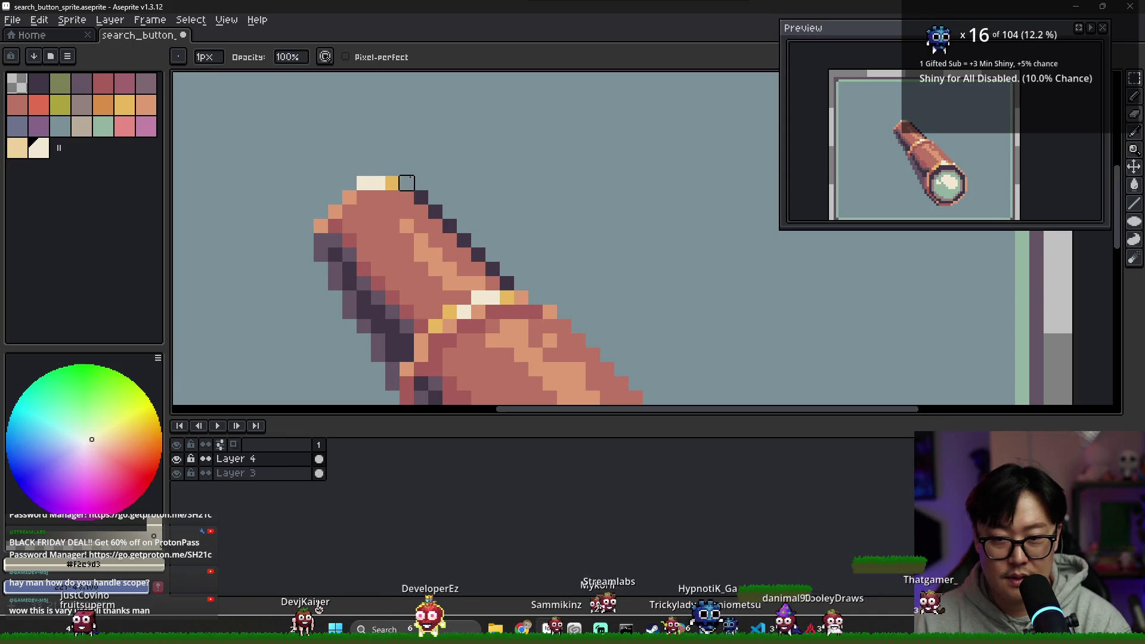
left_click_drag(320, 218, 321, 254)
Add a peach pixel at the tube's top corner, plus cream and gold end-cap pixels.
key("b")
left_click(334, 212, "alt")
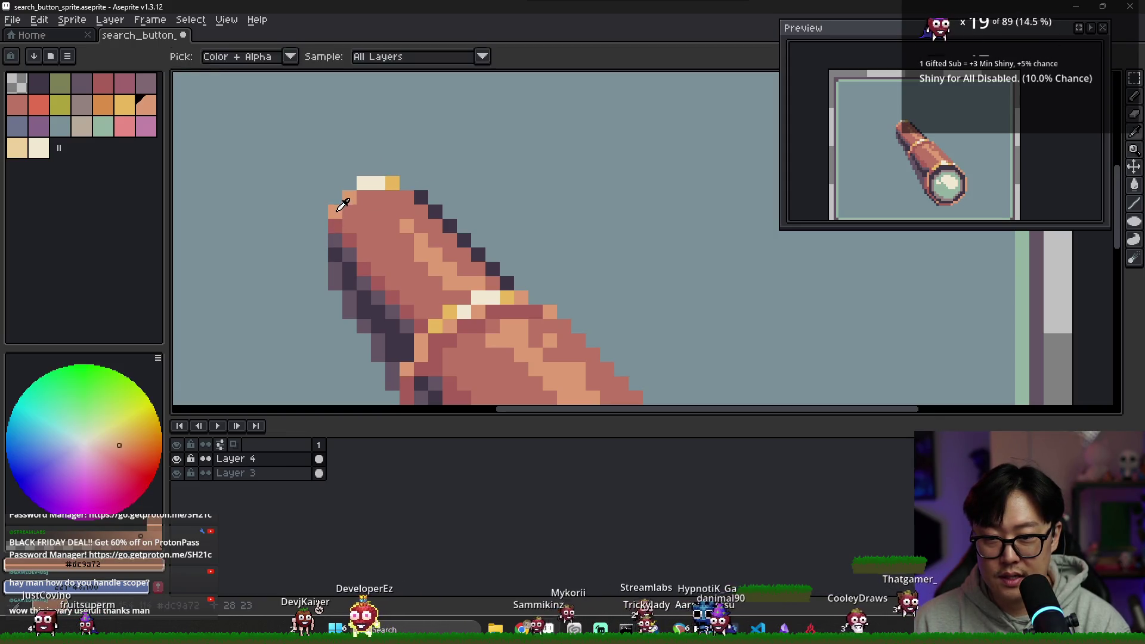
left_click(322, 240)
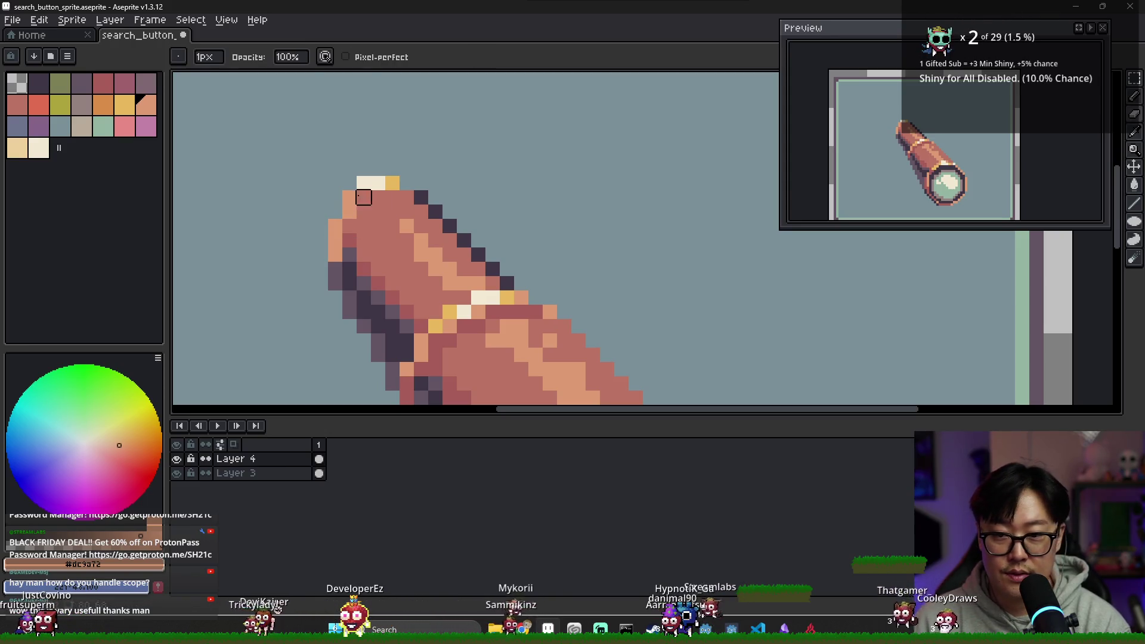
left_click(367, 183, "alt")
left_click(350, 197)
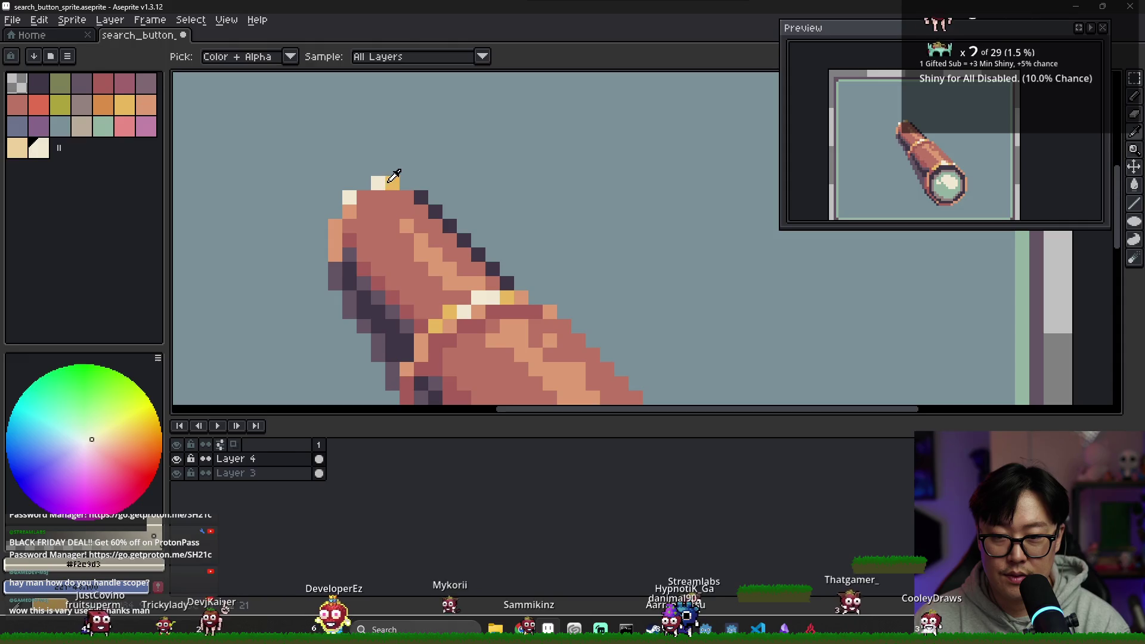
left_click(393, 182, "alt")
left_click(367, 183)
scroll(370, 183, "down", 3)
scroll(404, 199, "up", 3)
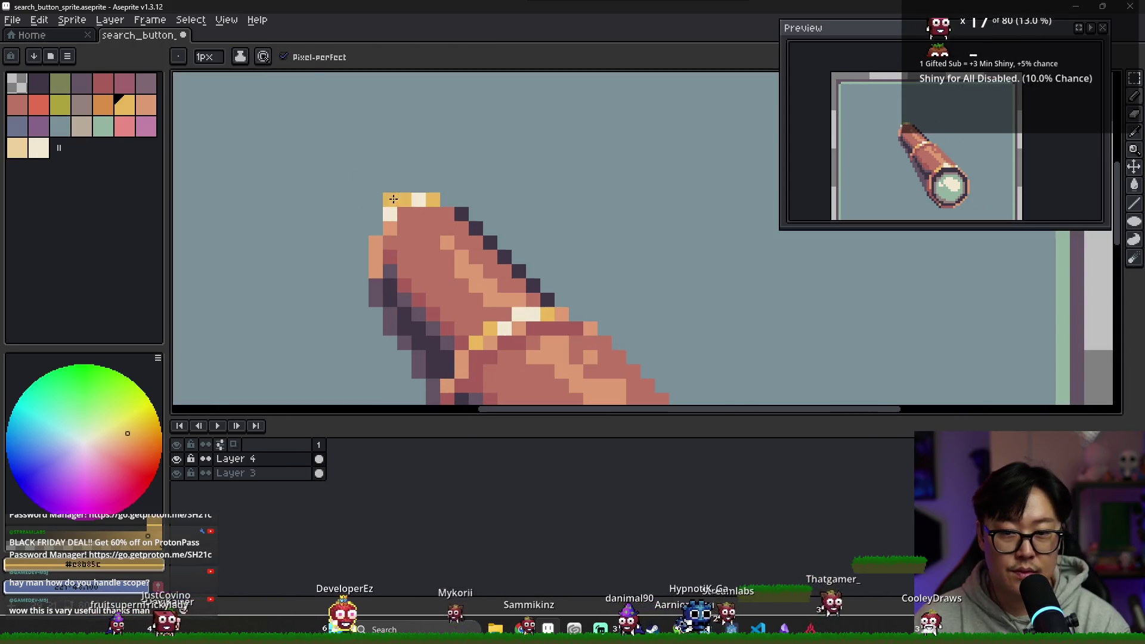
Rework the end cap's top rim: add cream, remove one gold pixel, add gold.
key("e")
left_click(420, 199, "alt")
left_click(405, 214)
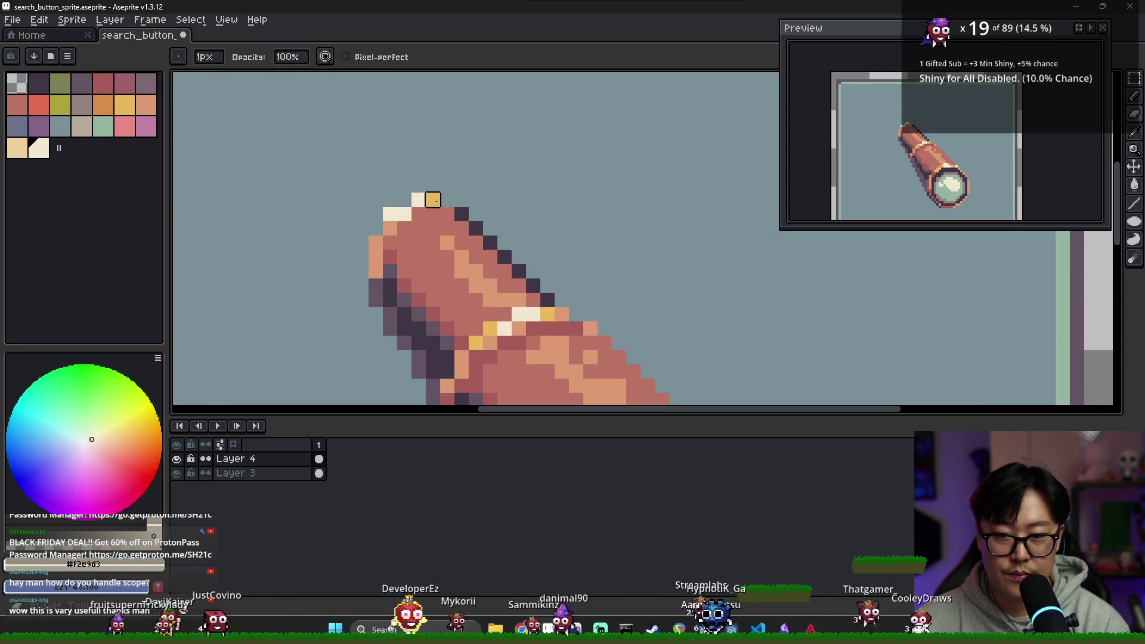
left_click(433, 199)
key("alt")
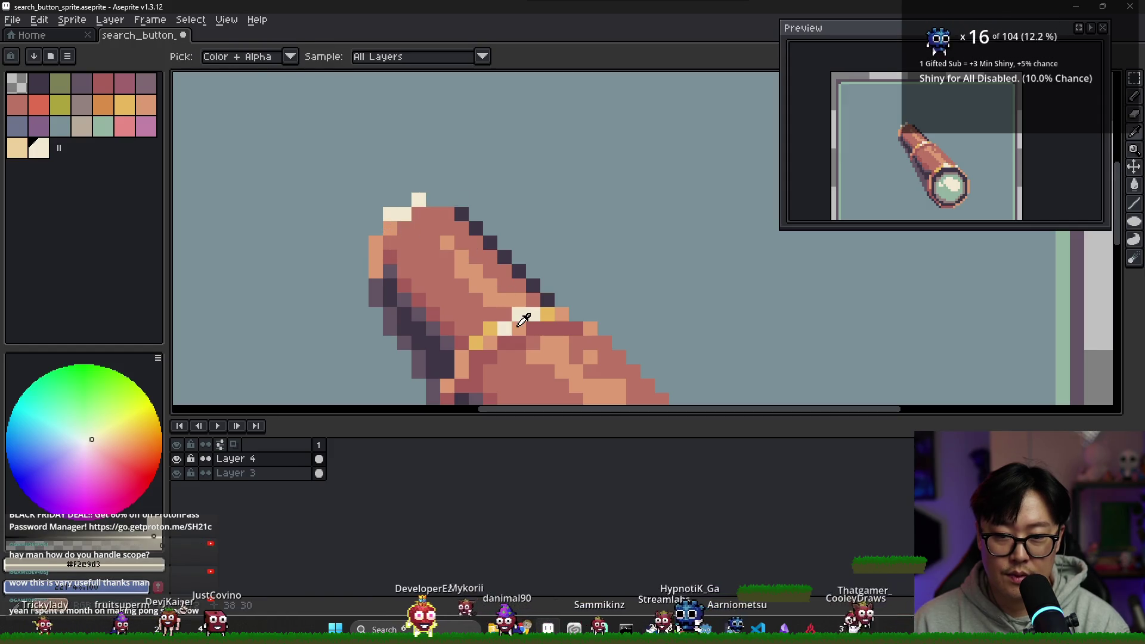
left_click(551, 314, "alt")
left_click(432, 201)
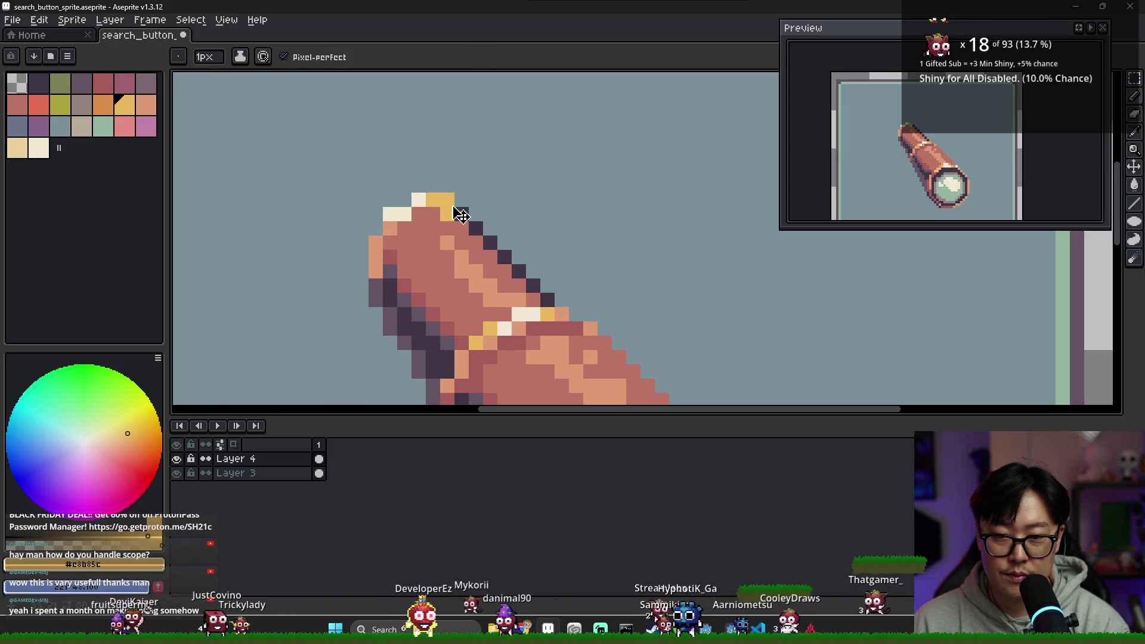